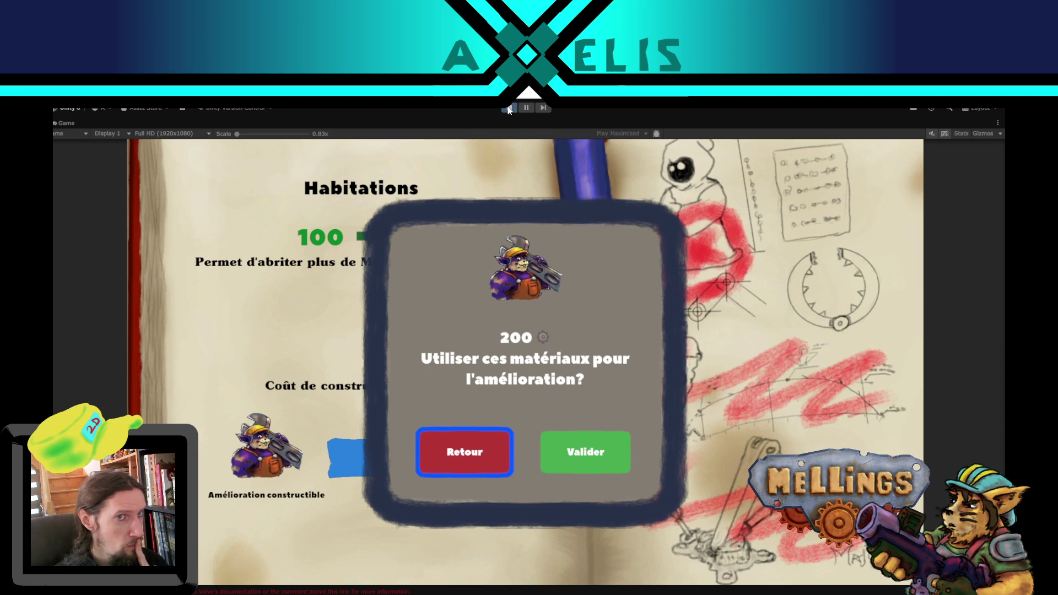
Step: Stop the running game preview in Unity's play mode
{"action": "left_click", "coordinate": [509, 108]}
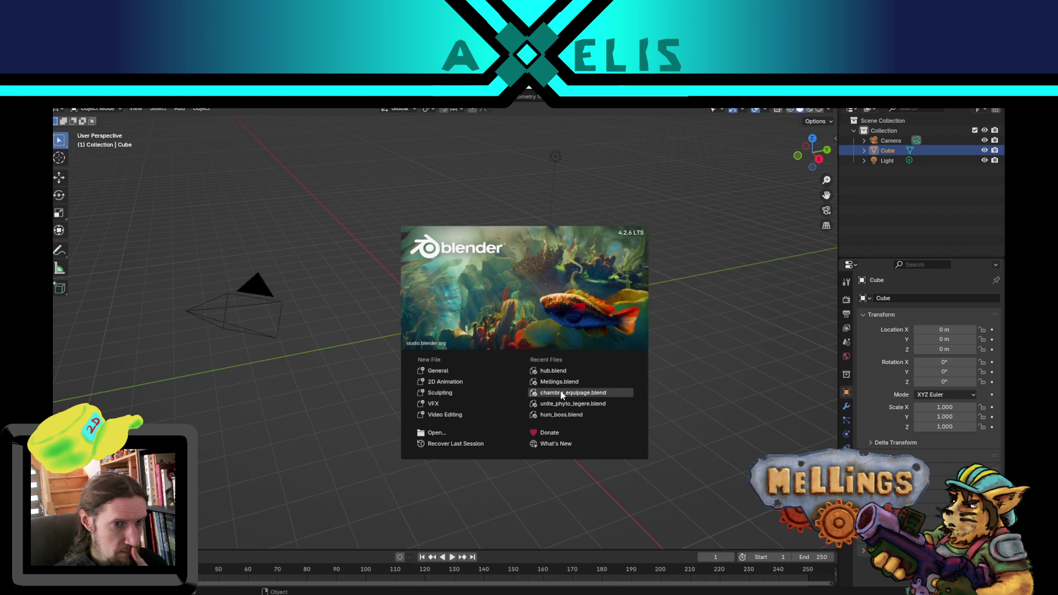
Step: Delete the default cube, camera and light, and add a plane at the origin
{"action": "left_click", "coordinate": [709, 364]}
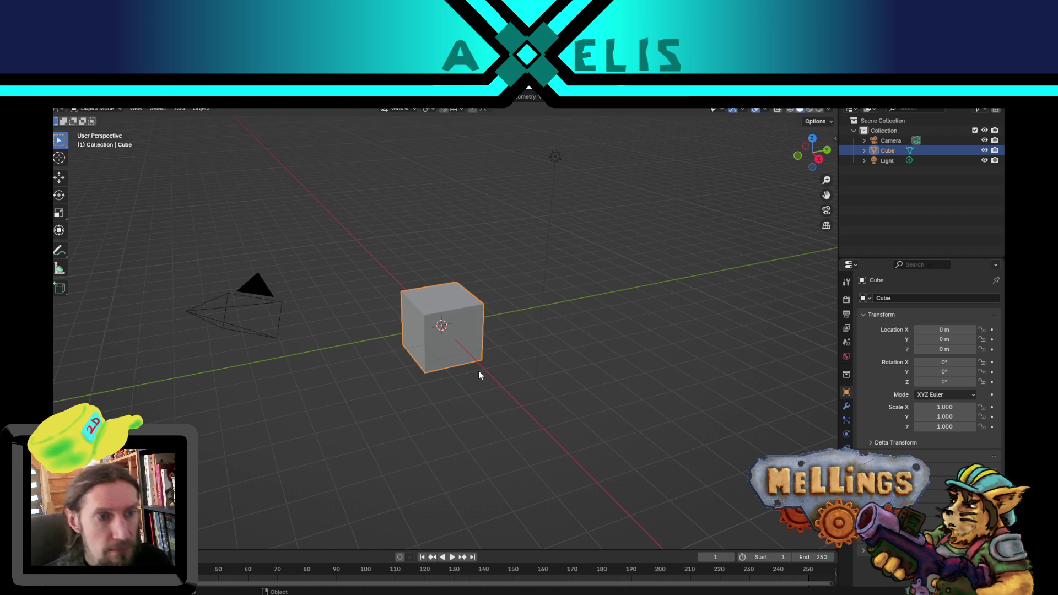
{"action": "key", "text": "a"}
{"action": "key", "text": "Delete"}
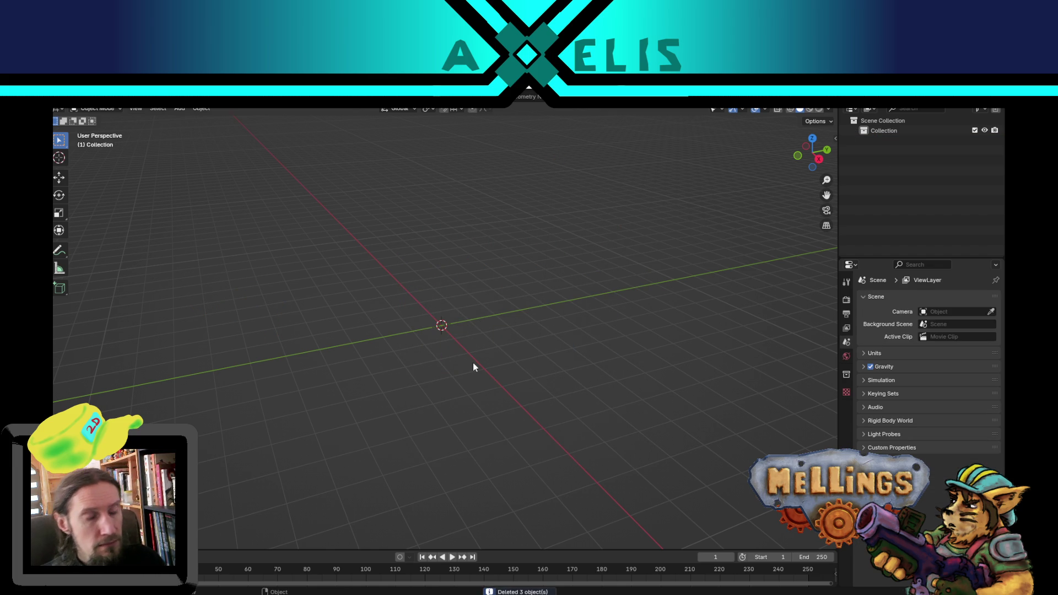
{"action": "left_click", "coordinate": [178, 108]}
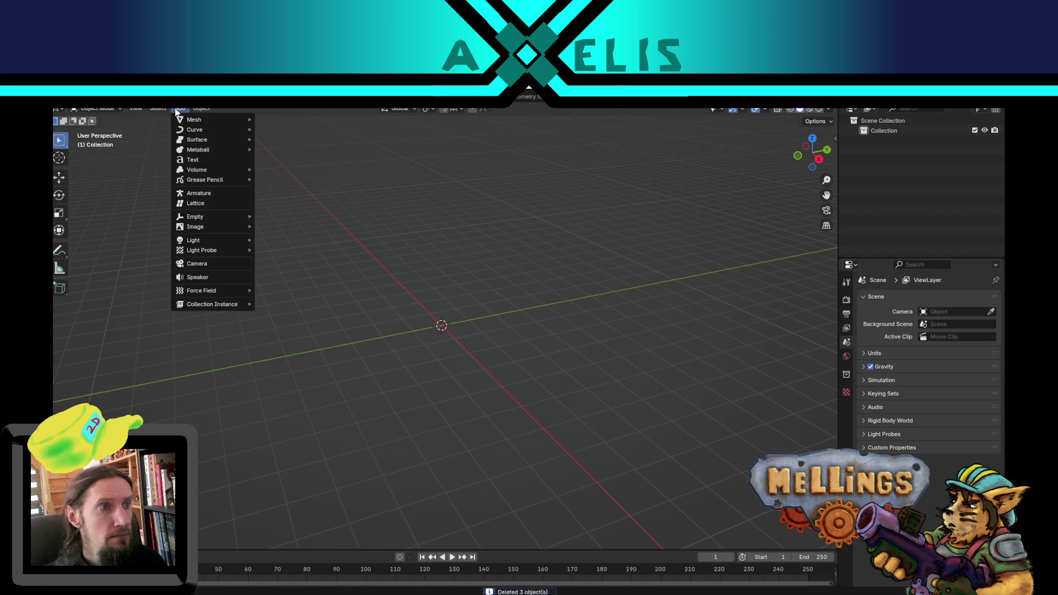
{"action": "mouse_move", "coordinate": [194, 120]}
{"action": "left_click", "coordinate": [262, 121]}
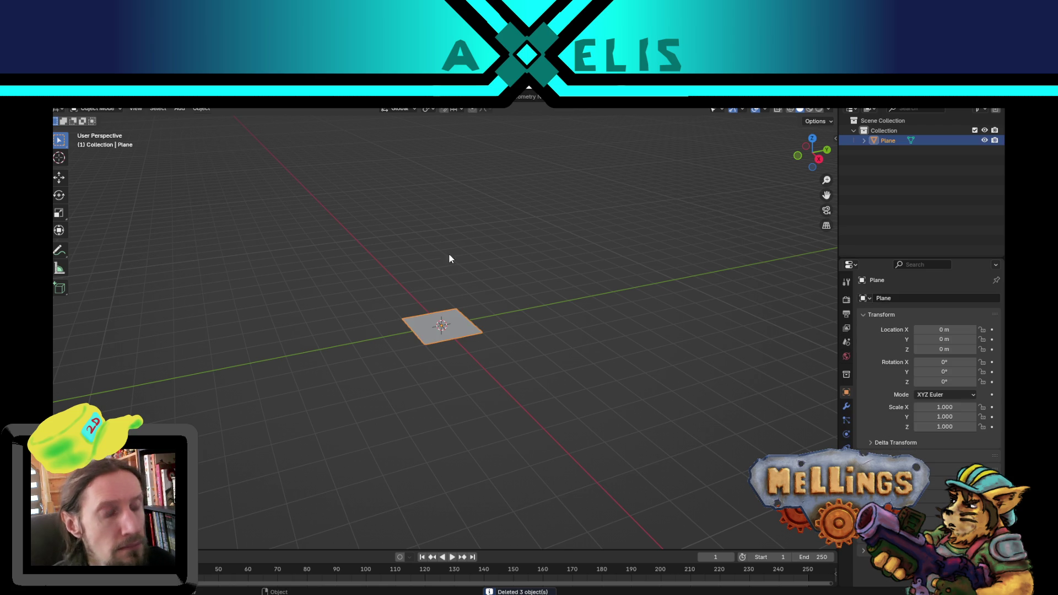
Step: In Edit Mode, rotate the plane 90° on X to stand it upright and enlarge it
{"action": "key", "text": "KP_1"}
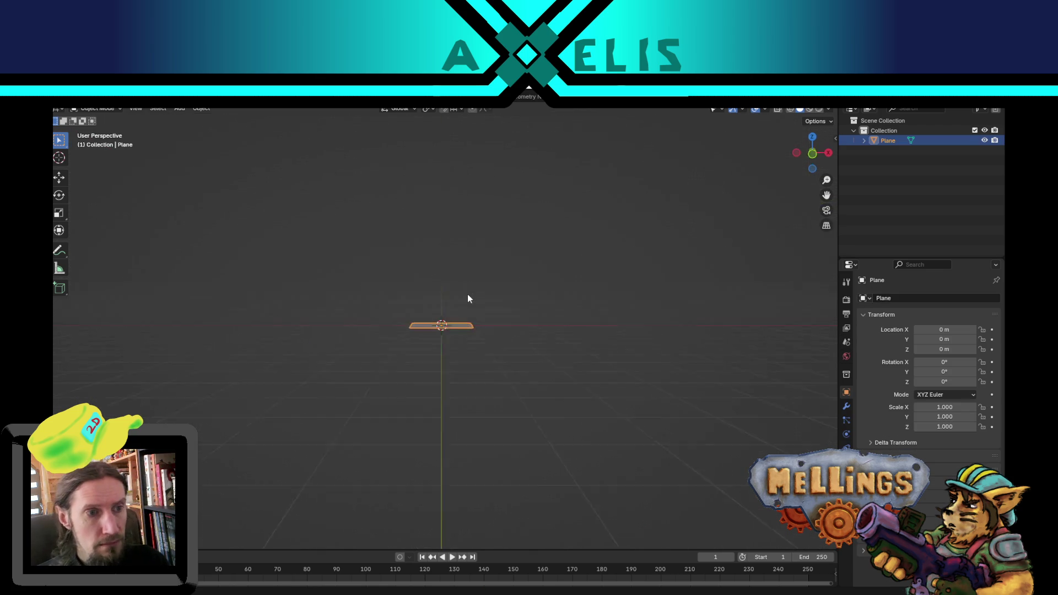
{"action": "mouse_move", "coordinate": [467, 298]}
{"action": "left_mouse_down"}
{"action": "mouse_move", "coordinate": [572, 338]}
{"action": "mouse_move", "coordinate": [515, 289]}
{"action": "left_mouse_up"}
{"action": "key", "text": "Tab"}
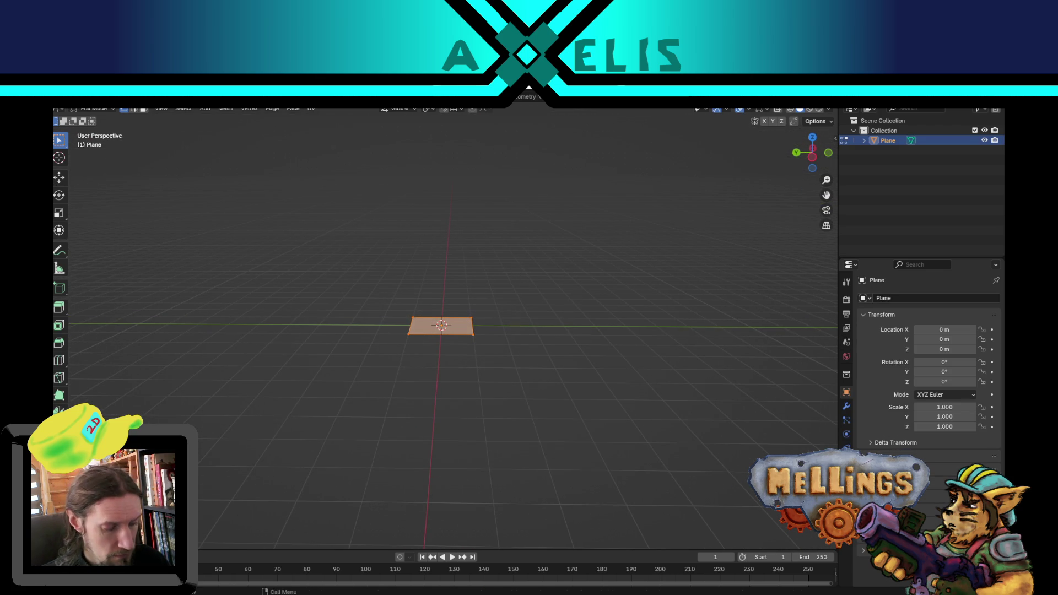
{"action": "key", "text": "r"}
{"action": "key", "text": "x"}
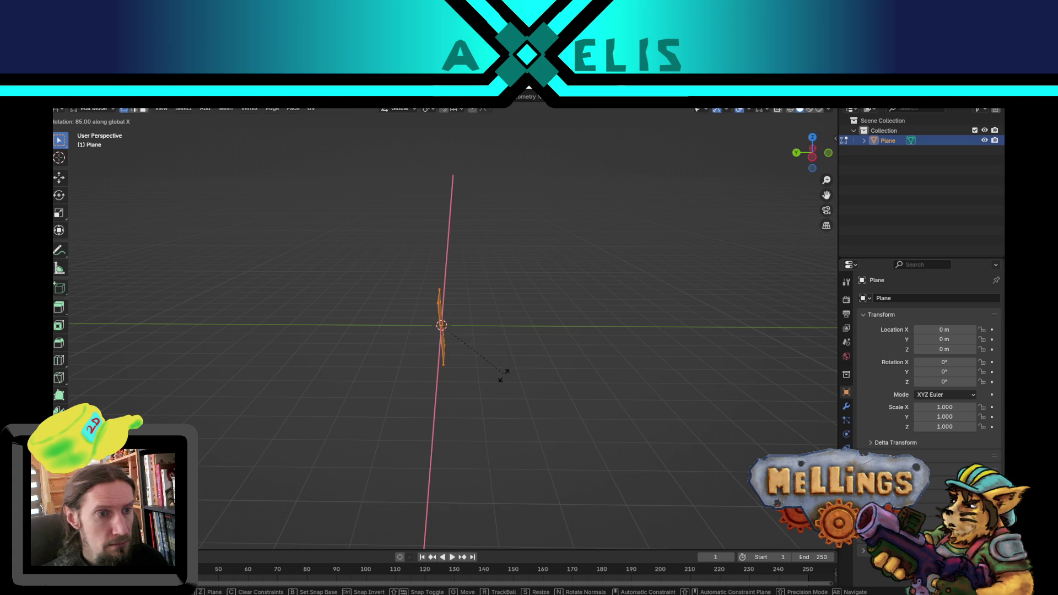
{"action": "left_click", "coordinate": [502, 380]}
{"action": "left_click_drag", "start_coordinate": [502, 379], "coordinate": [416, 372]}
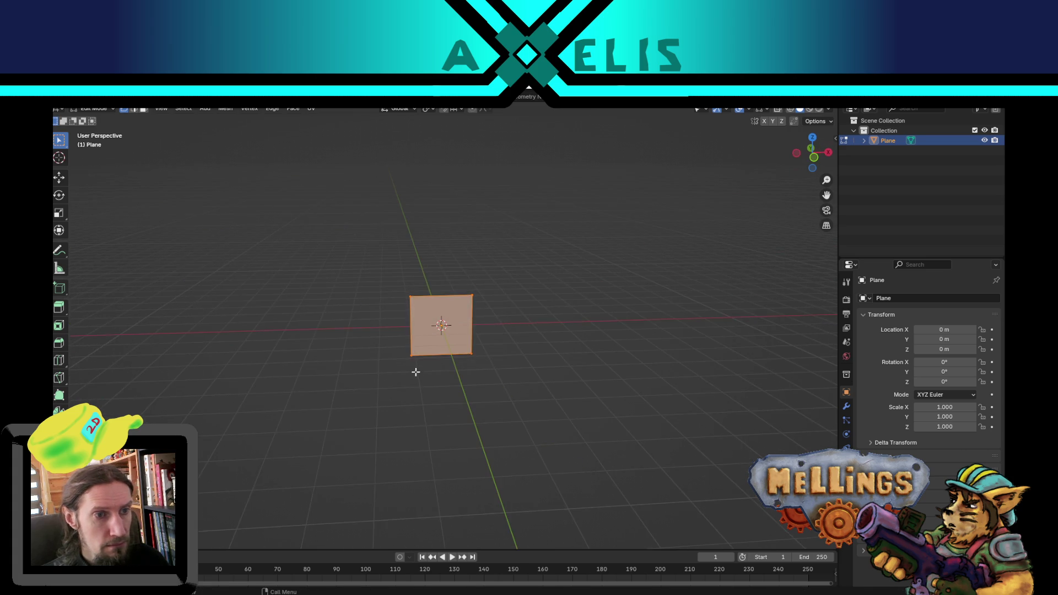
{"action": "key", "text": "s"}
{"action": "left_click", "coordinate": [350, 343]}
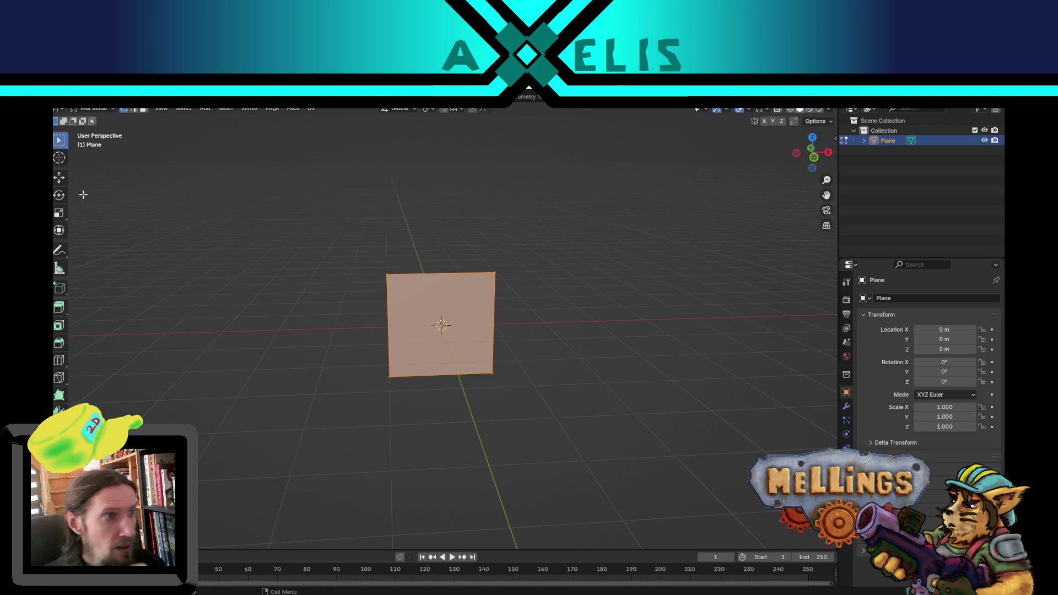
Step: In Texture Paint, add a blank Base Color texture slot named overlay_construct to the plane
{"action": "left_click", "coordinate": [311, 100]}
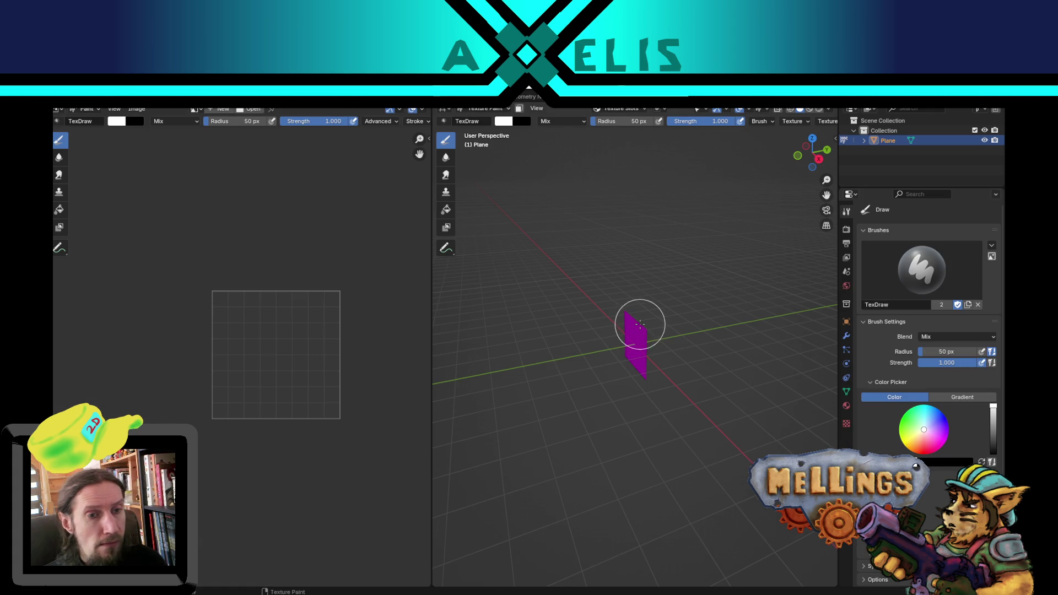
{"action": "left_click", "coordinate": [645, 110]}
{"action": "left_click", "coordinate": [664, 146]}
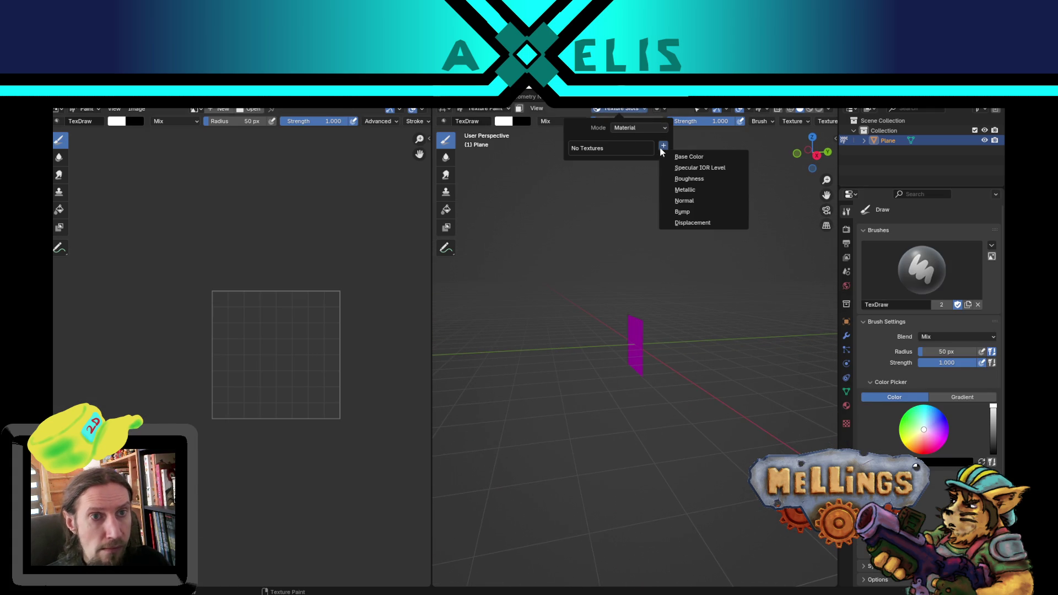
{"action": "left_click", "coordinate": [699, 156]}
{"action": "left_click", "coordinate": [734, 161]}
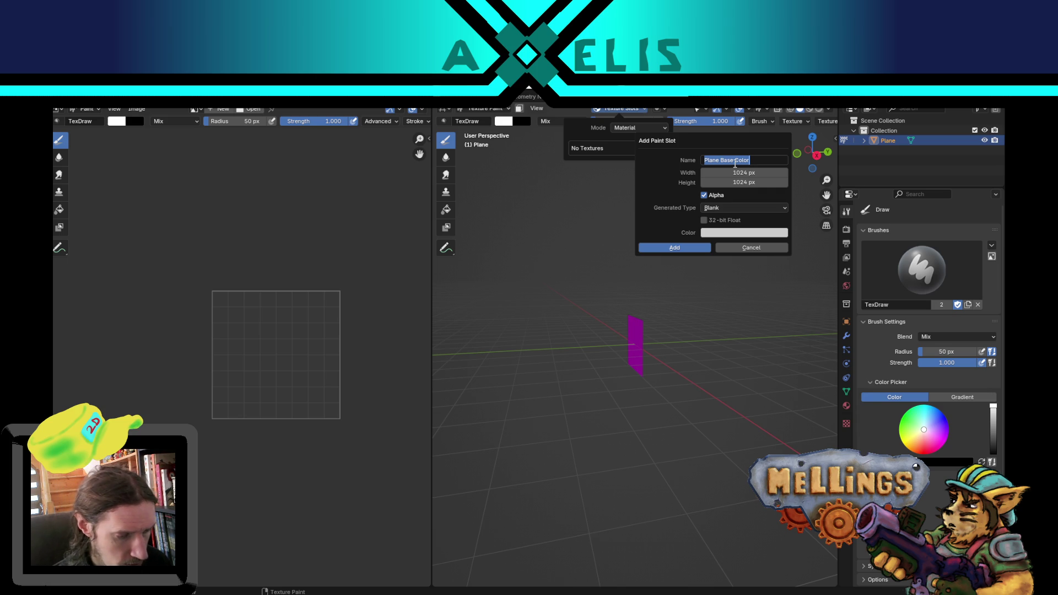
{"action": "type", "text": "overlay_construct"}
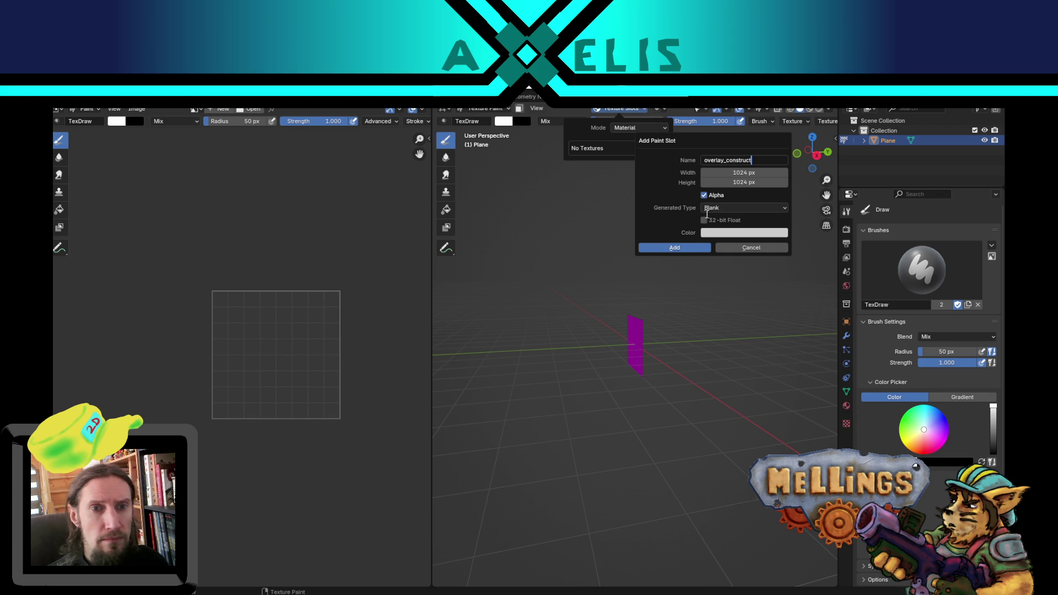
{"action": "left_click", "coordinate": [690, 249]}
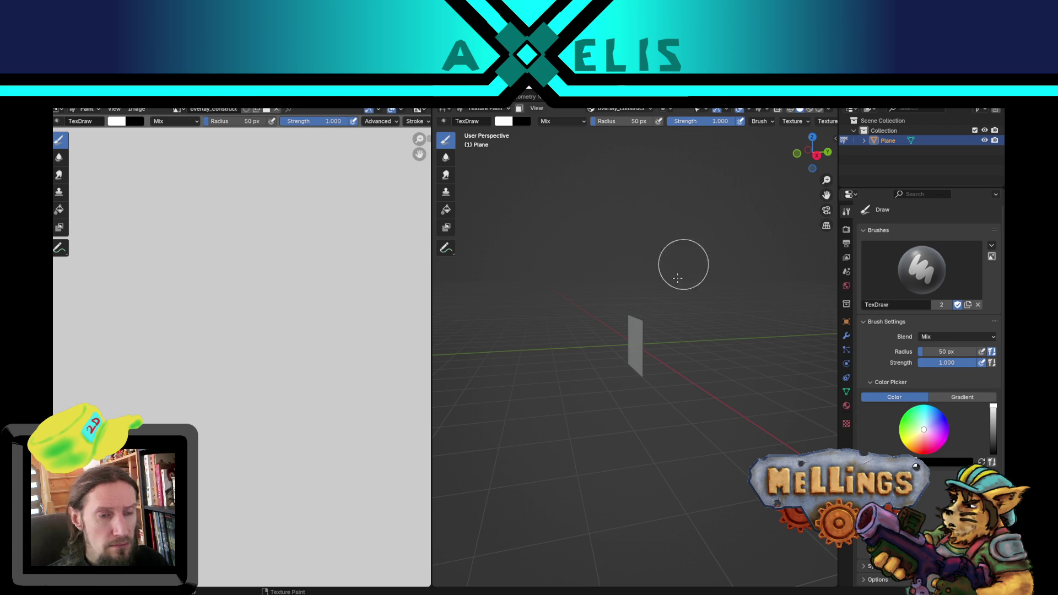
Step: Shrink the plane's UVs and move them into the top-left corner of the texture
{"action": "mouse_move", "coordinate": [619, 279]}
{"action": "left_mouse_down"}
{"action": "mouse_move", "coordinate": [503, 241]}
{"action": "mouse_move", "coordinate": [683, 236]}
{"action": "left_mouse_up"}
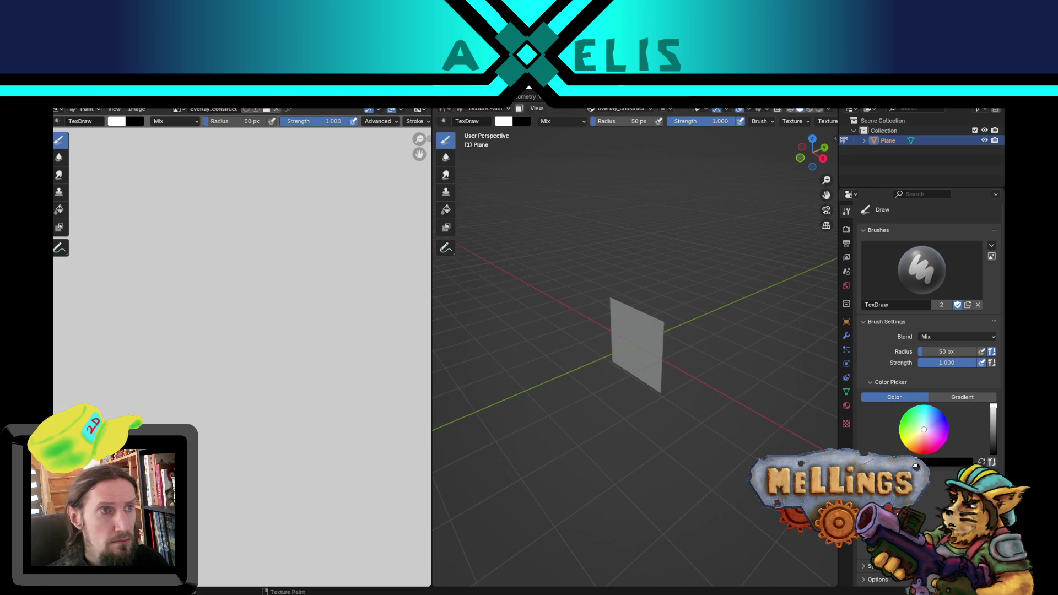
{"action": "key", "text": "Tab"}
{"action": "key", "text": "shift+F10"}
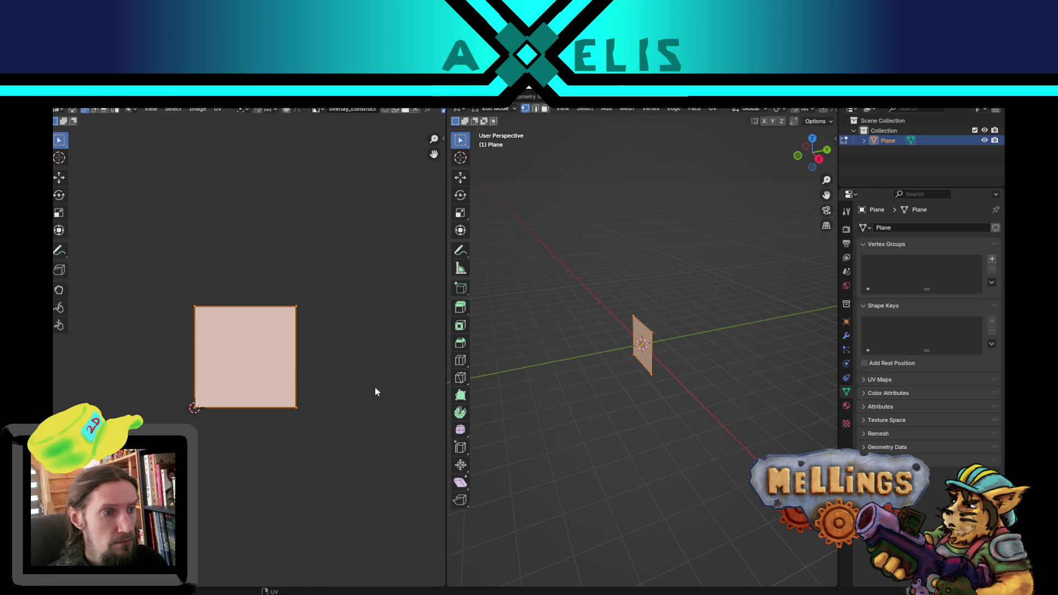
{"action": "key", "text": "s"}
{"action": "left_click", "coordinate": [301, 366]}
{"action": "key", "text": "g"}
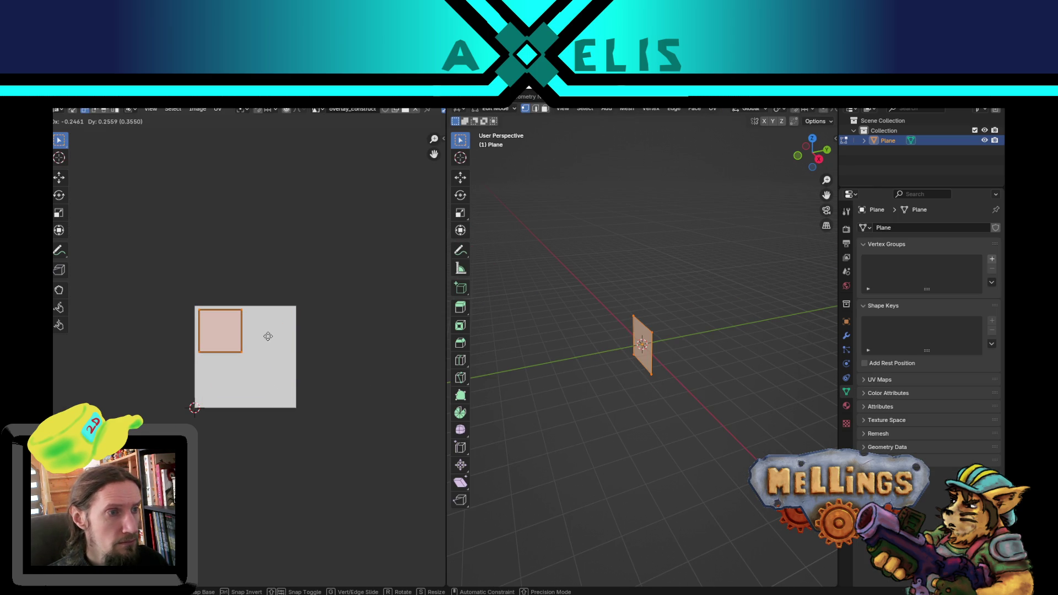
{"action": "left_click", "coordinate": [268, 336]}
Step: Leave Edit Mode and go back to the Texture Paint workspace facing the plane
{"action": "mouse_move", "coordinate": [596, 354]}
{"action": "left_mouse_down"}
{"action": "mouse_move", "coordinate": [569, 331]}
{"action": "mouse_move", "coordinate": [597, 299]}
{"action": "mouse_move", "coordinate": [687, 305]}
{"action": "mouse_move", "coordinate": [642, 314]}
{"action": "mouse_move", "coordinate": [648, 279]}
{"action": "left_mouse_up"}
{"action": "key", "text": "Tab"}
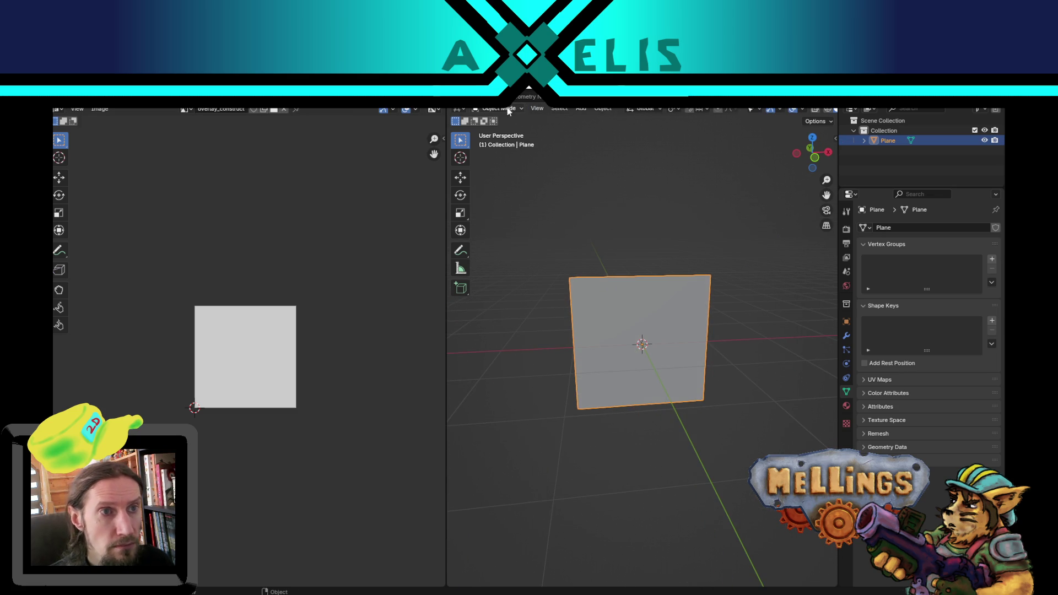
{"action": "key", "text": "ctrl+Page_Down"}
{"action": "mouse_move", "coordinate": [526, 239]}
{"action": "left_mouse_down"}
{"action": "mouse_move", "coordinate": [573, 287]}
{"action": "mouse_move", "coordinate": [622, 268]}
{"action": "mouse_move", "coordinate": [572, 218]}
{"action": "left_mouse_up"}
Step: Set the brush colour to orange
{"action": "left_click", "coordinate": [505, 123]}
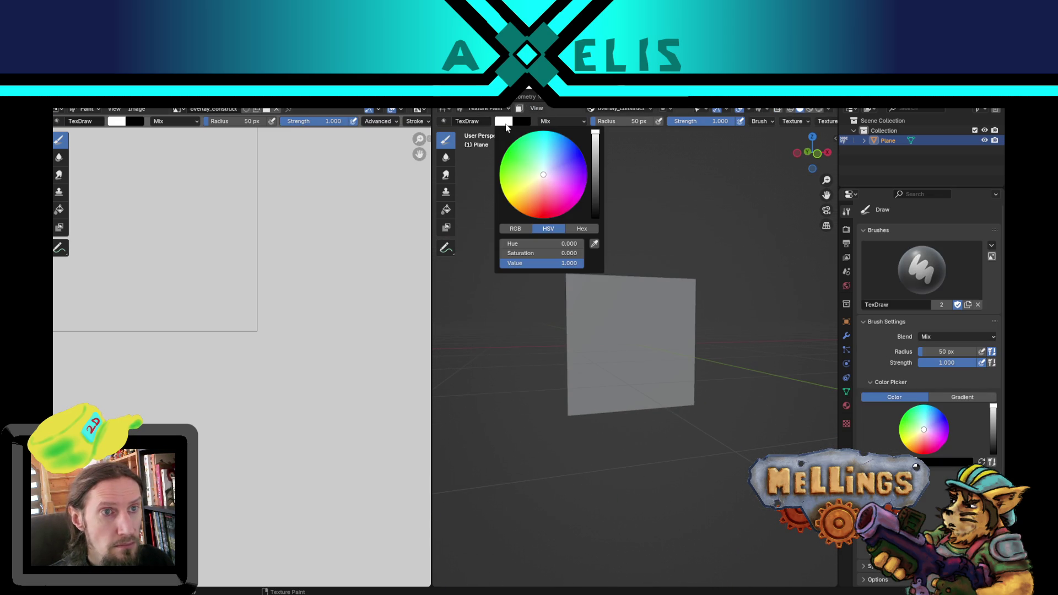
{"action": "scroll", "coordinate": [349, 336], "scroll_direction": "up", "scroll_amount": 3}
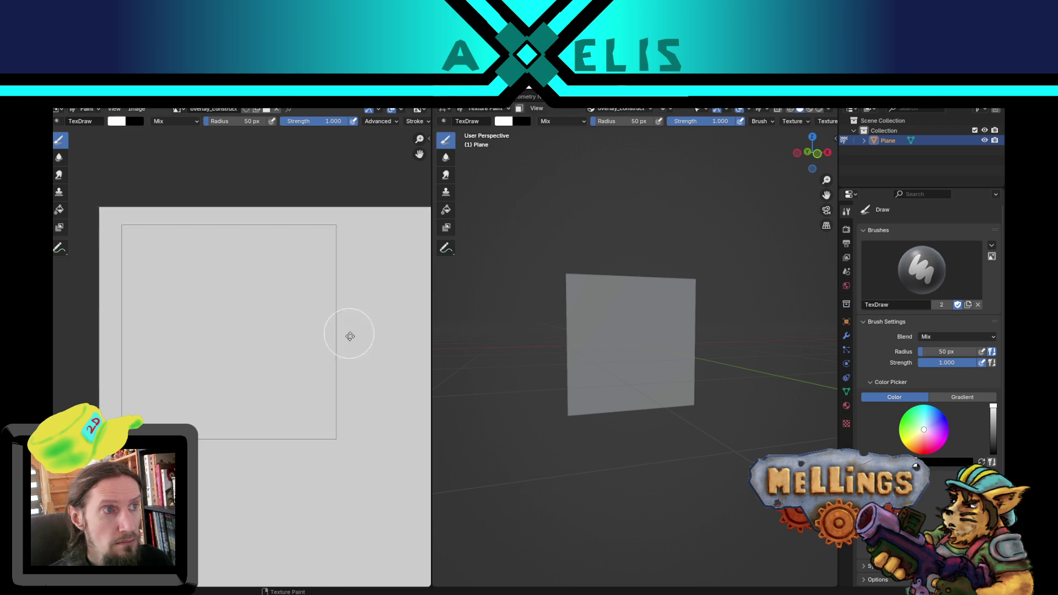
{"action": "scroll", "coordinate": [294, 322], "scroll_direction": "up", "scroll_amount": 2}
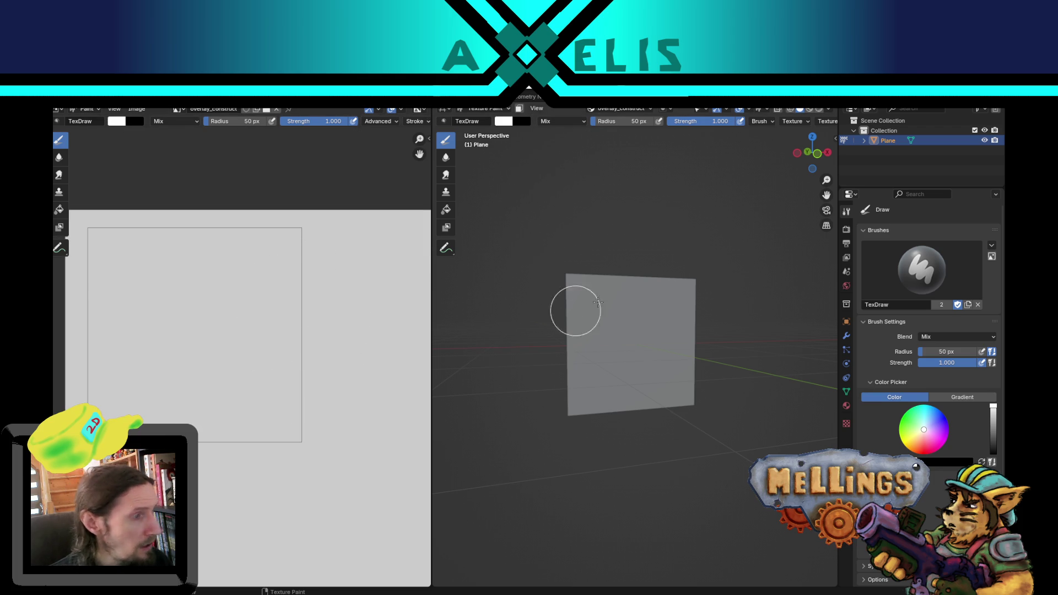
{"action": "left_click", "coordinate": [501, 126]}
{"action": "left_click", "coordinate": [529, 197]}
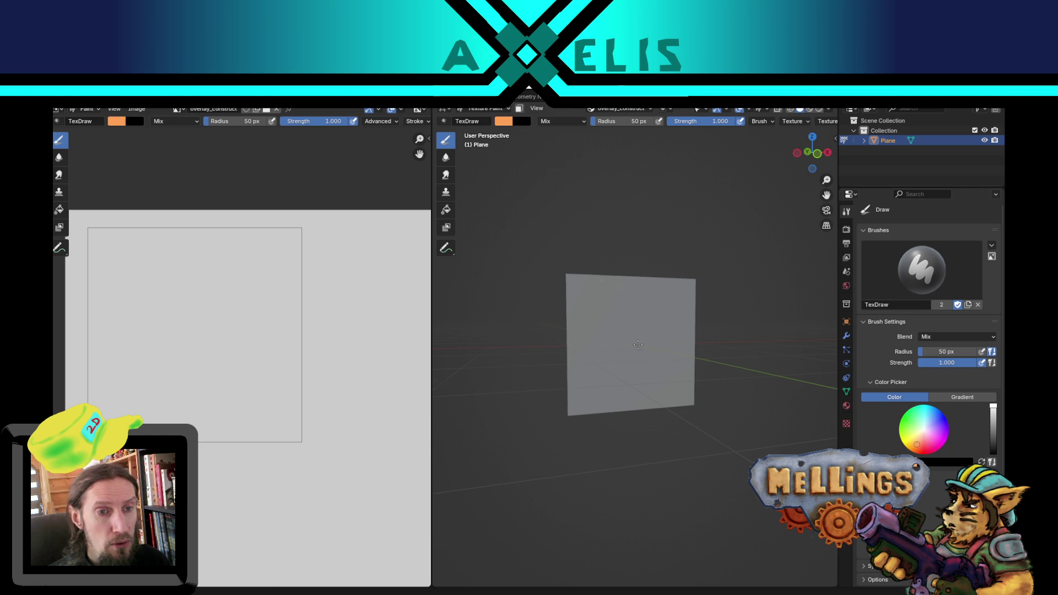
Step: From the front view, paint orange tool shapes on the plane with a 15 px brush
{"action": "key", "text": "KP_1"}
{"action": "key", "text": "f"}
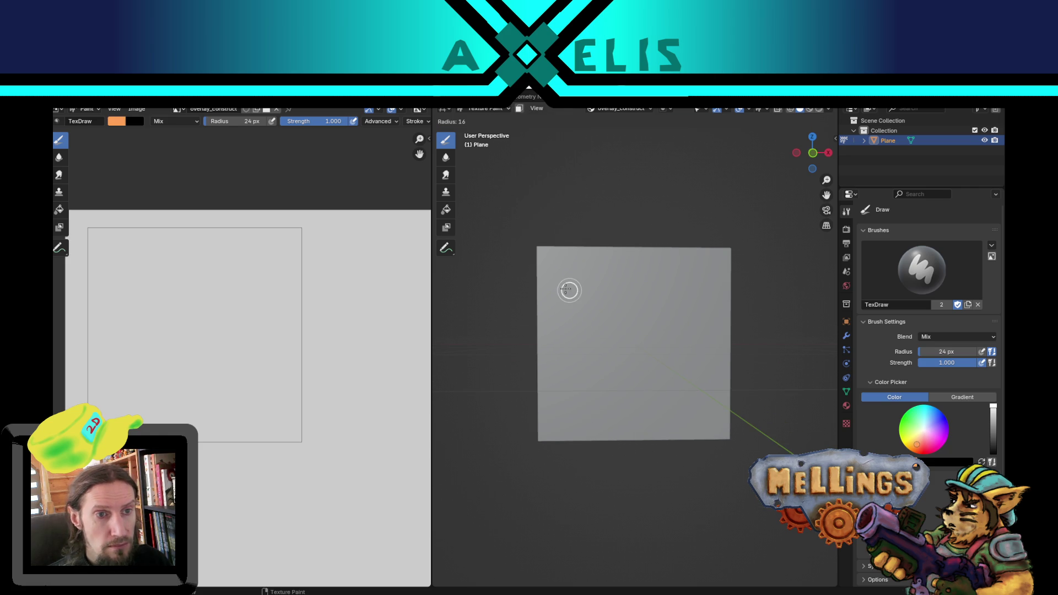
{"action": "left_click", "coordinate": [569, 290]}
{"action": "key", "text": "x"}
{"action": "key", "text": "f"}
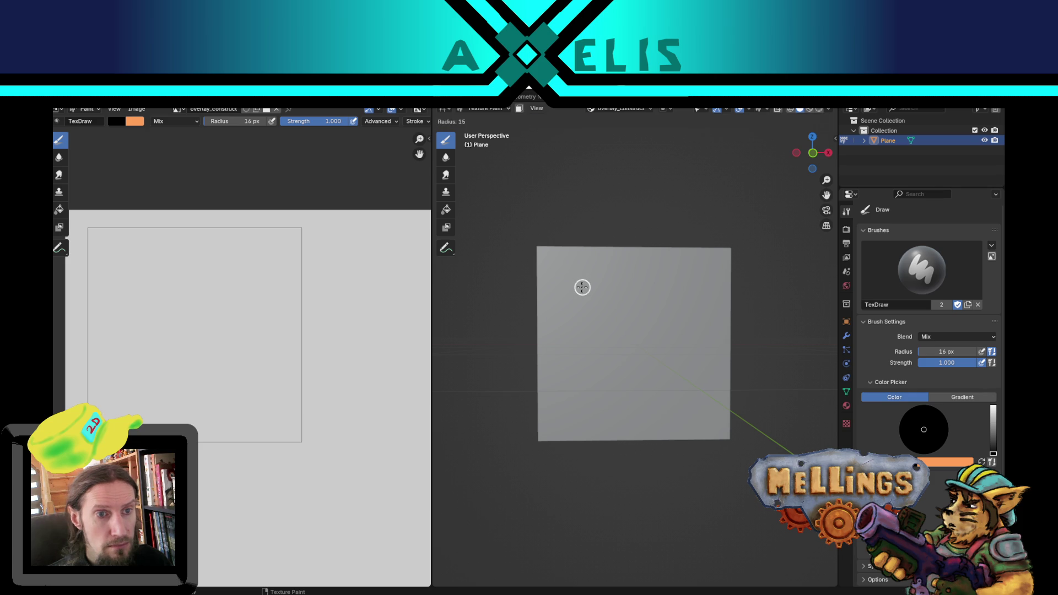
{"action": "left_click", "coordinate": [583, 287]}
{"action": "key", "text": "x"}
{"action": "mouse_move", "coordinate": [565, 276]}
{"action": "left_mouse_down"}
{"action": "mouse_move", "coordinate": [602, 302]}
{"action": "mouse_move", "coordinate": [605, 320]}
{"action": "mouse_move", "coordinate": [634, 302]}
{"action": "mouse_move", "coordinate": [620, 319]}
{"action": "mouse_move", "coordinate": [626, 347]}
{"action": "mouse_move", "coordinate": [652, 370]}
{"action": "mouse_move", "coordinate": [691, 384]}
{"action": "mouse_move", "coordinate": [701, 354]}
{"action": "mouse_move", "coordinate": [663, 309]}
{"action": "mouse_move", "coordinate": [643, 347]}
{"action": "mouse_move", "coordinate": [669, 366]}
{"action": "mouse_move", "coordinate": [687, 342]}
{"action": "mouse_move", "coordinate": [671, 354]}
{"action": "mouse_move", "coordinate": [634, 353]}
{"action": "mouse_move", "coordinate": [662, 341]}
{"action": "mouse_move", "coordinate": [650, 362]}
{"action": "mouse_move", "coordinate": [686, 369]}
{"action": "mouse_move", "coordinate": [644, 341]}
{"action": "mouse_move", "coordinate": [664, 325]}
{"action": "mouse_move", "coordinate": [679, 369]}
{"action": "mouse_move", "coordinate": [642, 357]}
{"action": "mouse_move", "coordinate": [665, 406]}
{"action": "mouse_move", "coordinate": [644, 427]}
{"action": "mouse_move", "coordinate": [621, 422]}
{"action": "mouse_move", "coordinate": [644, 397]}
{"action": "mouse_move", "coordinate": [641, 419]}
{"action": "mouse_move", "coordinate": [644, 401]}
{"action": "mouse_move", "coordinate": [631, 418]}
{"action": "mouse_move", "coordinate": [650, 407]}
{"action": "left_mouse_up"}
Step: Switch to black paint with a 22 px brush and paint a black outline
{"action": "key", "text": "x"}
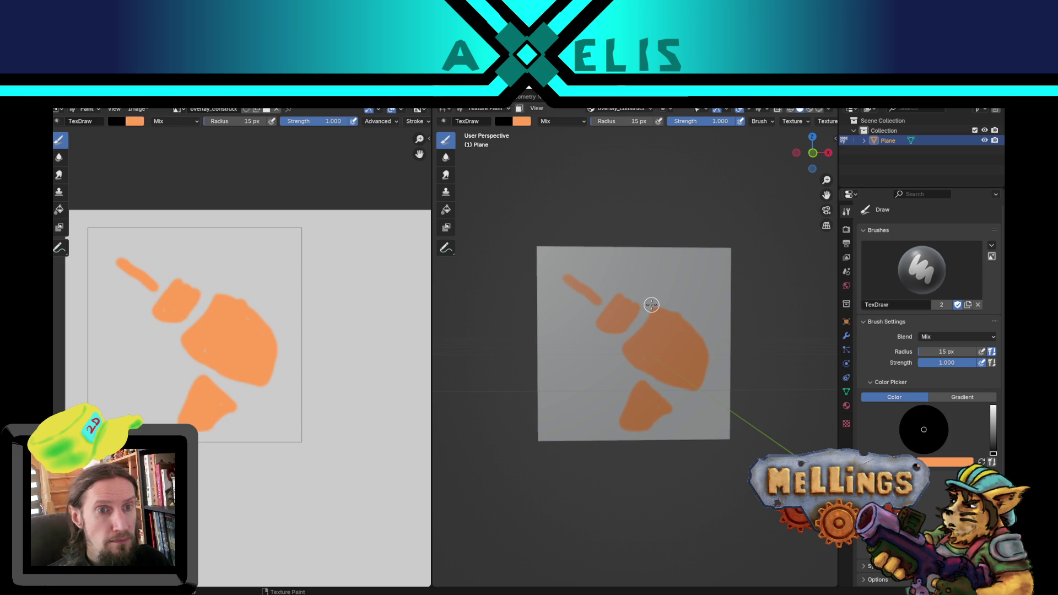
{"action": "key", "text": "f"}
{"action": "left_click", "coordinate": [654, 298]}
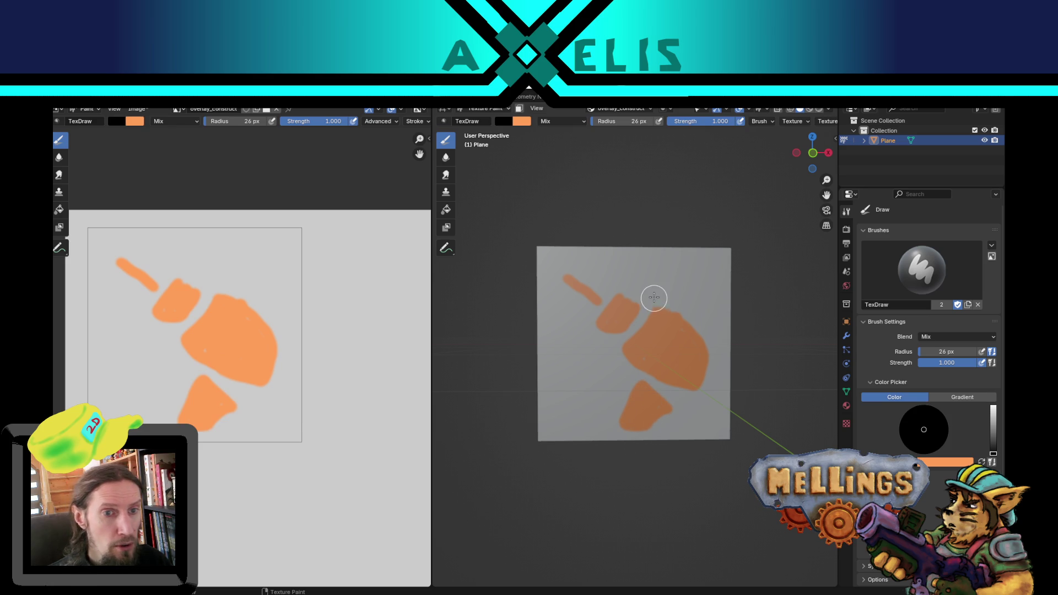
{"action": "key", "text": "f"}
{"action": "left_click", "coordinate": [649, 297]}
{"action": "mouse_move", "coordinate": [649, 300]}
{"action": "left_mouse_down"}
{"action": "mouse_move", "coordinate": [631, 336]}
{"action": "mouse_move", "coordinate": [604, 339]}
{"action": "mouse_move", "coordinate": [594, 312]}
{"action": "mouse_move", "coordinate": [619, 288]}
{"action": "mouse_move", "coordinate": [642, 301]}
{"action": "left_mouse_up"}
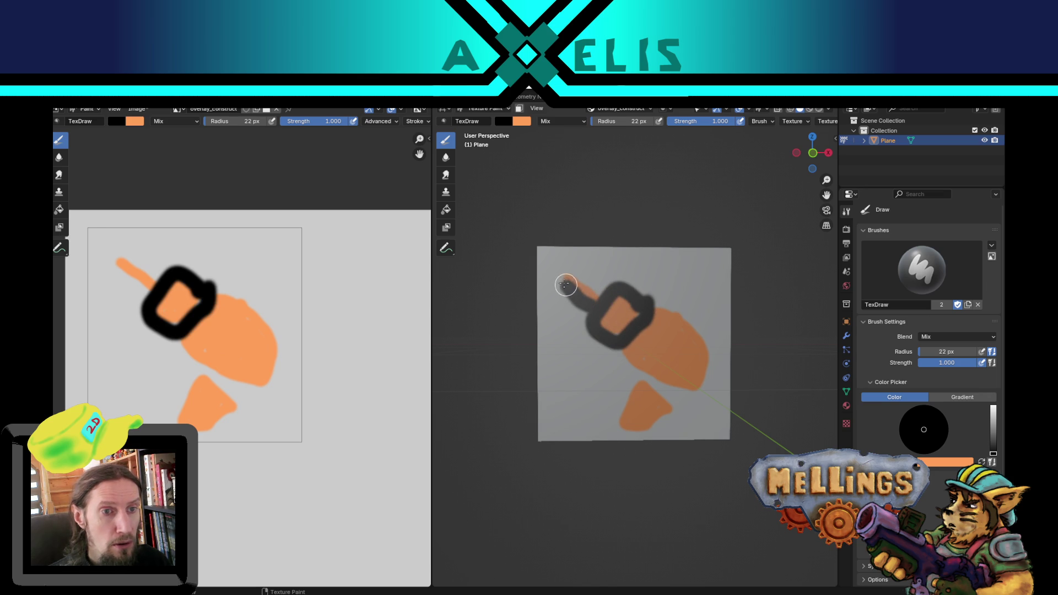
Step: Outline the lower orange shape in black and add eye dots on the body and upper piece
{"action": "mouse_move", "coordinate": [565, 285]}
{"action": "left_mouse_down"}
{"action": "mouse_move", "coordinate": [561, 273]}
{"action": "mouse_move", "coordinate": [598, 298]}
{"action": "mouse_move", "coordinate": [588, 310]}
{"action": "mouse_move", "coordinate": [562, 274]}
{"action": "mouse_move", "coordinate": [579, 271]}
{"action": "mouse_move", "coordinate": [604, 298]}
{"action": "mouse_move", "coordinate": [683, 318]}
{"action": "mouse_move", "coordinate": [711, 351]}
{"action": "mouse_move", "coordinate": [701, 385]}
{"action": "mouse_move", "coordinate": [670, 384]}
{"action": "mouse_move", "coordinate": [611, 346]}
{"action": "left_mouse_up"}
{"action": "key", "text": "ctrl+z"}
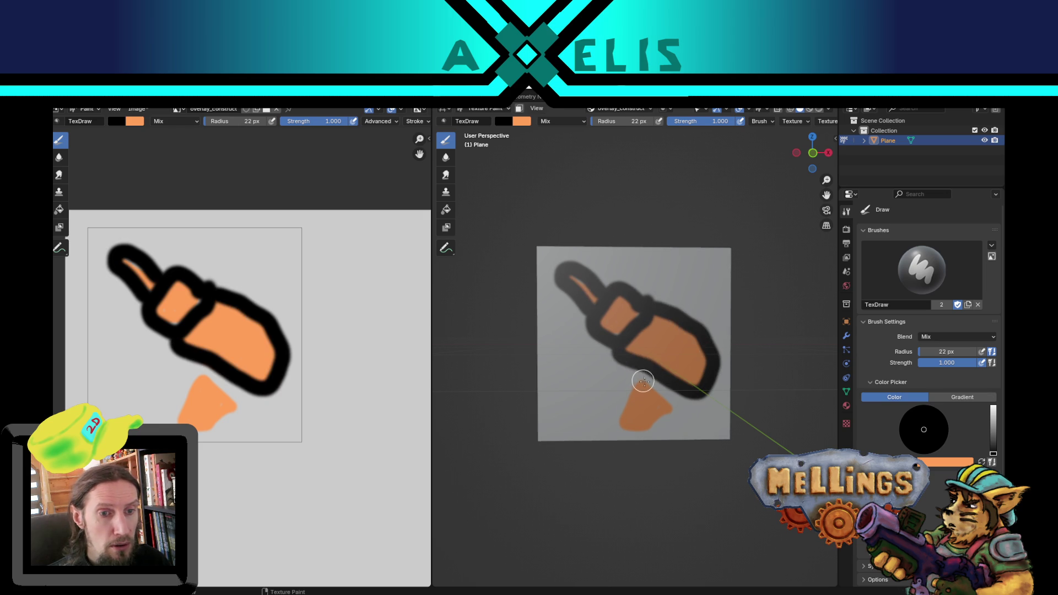
{"action": "mouse_move", "coordinate": [643, 381]}
{"action": "left_mouse_down"}
{"action": "mouse_move", "coordinate": [638, 371]}
{"action": "mouse_move", "coordinate": [619, 425]}
{"action": "mouse_move", "coordinate": [666, 413]}
{"action": "mouse_move", "coordinate": [660, 380]}
{"action": "mouse_move", "coordinate": [673, 406]}
{"action": "left_mouse_up"}
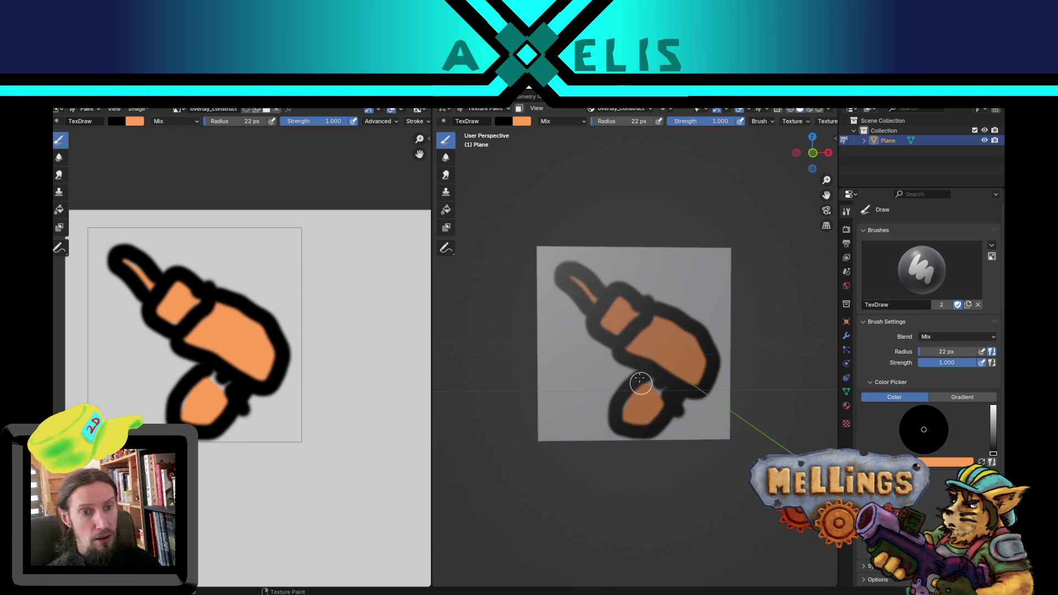
{"action": "left_click", "coordinate": [661, 344]}
{"action": "left_click", "coordinate": [686, 347]}
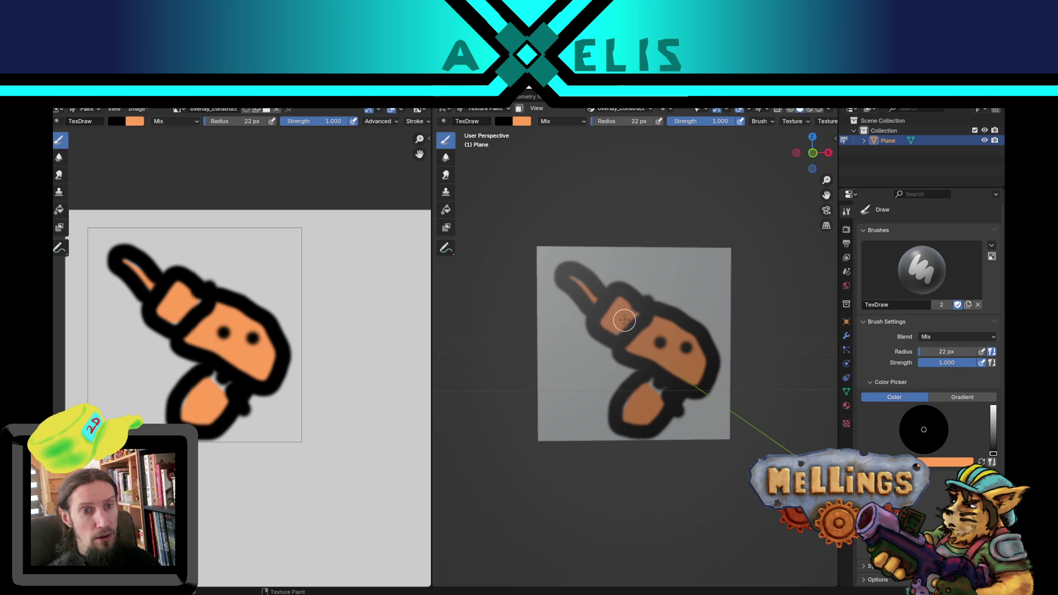
{"action": "left_click", "coordinate": [621, 310]}
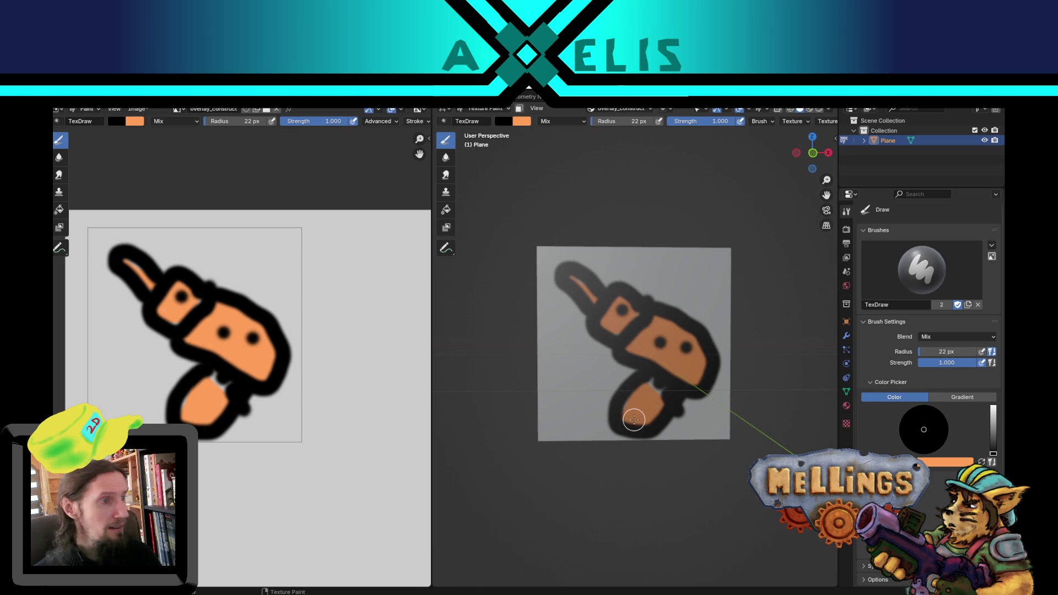
{"action": "mouse_move", "coordinate": [619, 355]}
{"action": "left_mouse_down"}
{"action": "mouse_move", "coordinate": [623, 373]}
{"action": "mouse_move", "coordinate": [615, 341]}
{"action": "left_mouse_up"}
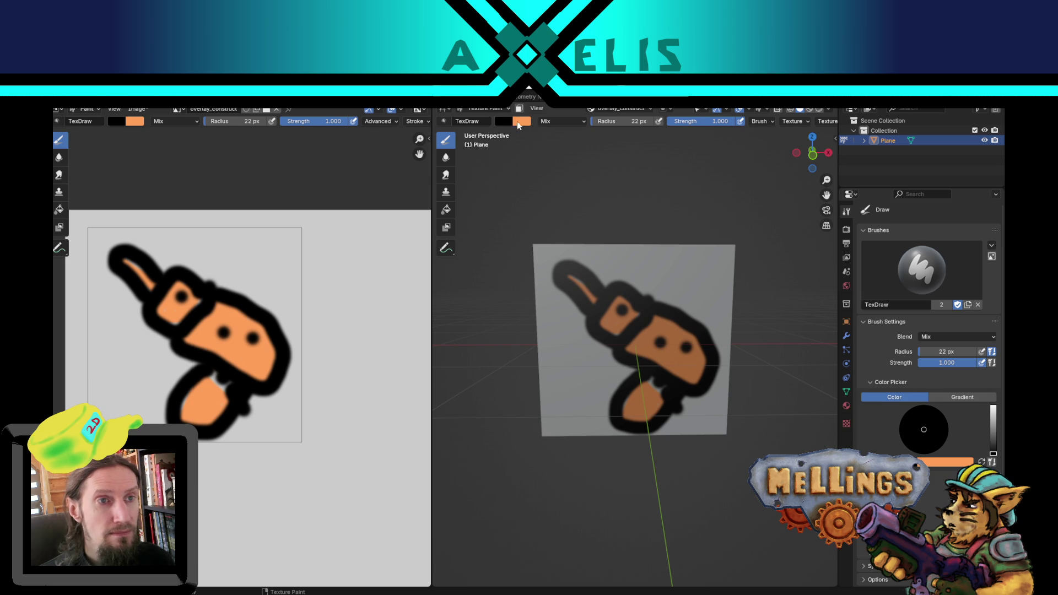
Step: Inspect the painted plane from several angles, then bring up the brush blend mode list
{"action": "scroll", "coordinate": [566, 276], "scroll_direction": "up", "scroll_amount": 2}
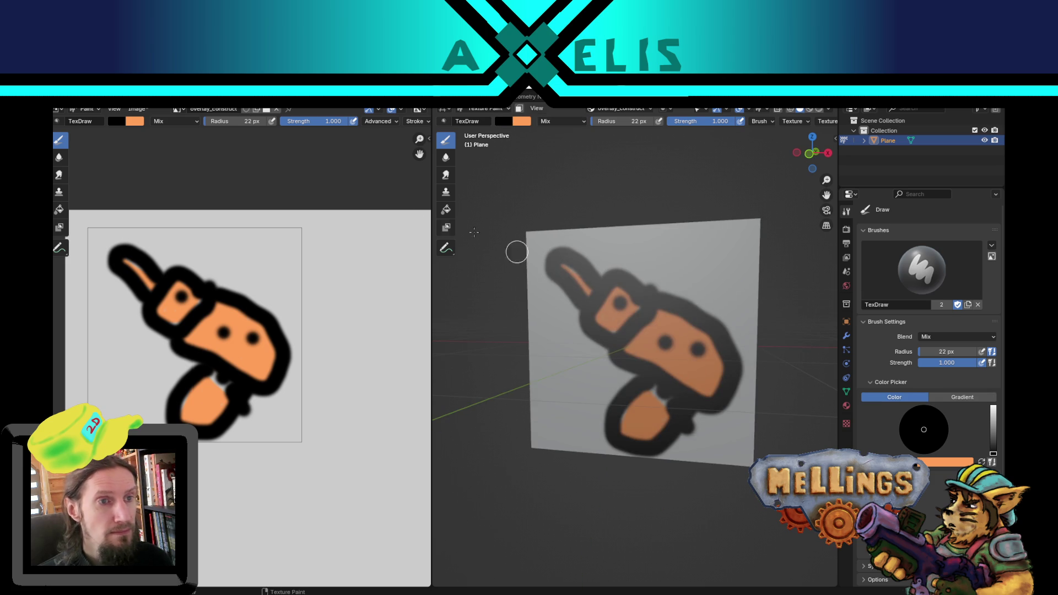
{"action": "left_click", "coordinate": [648, 110]}
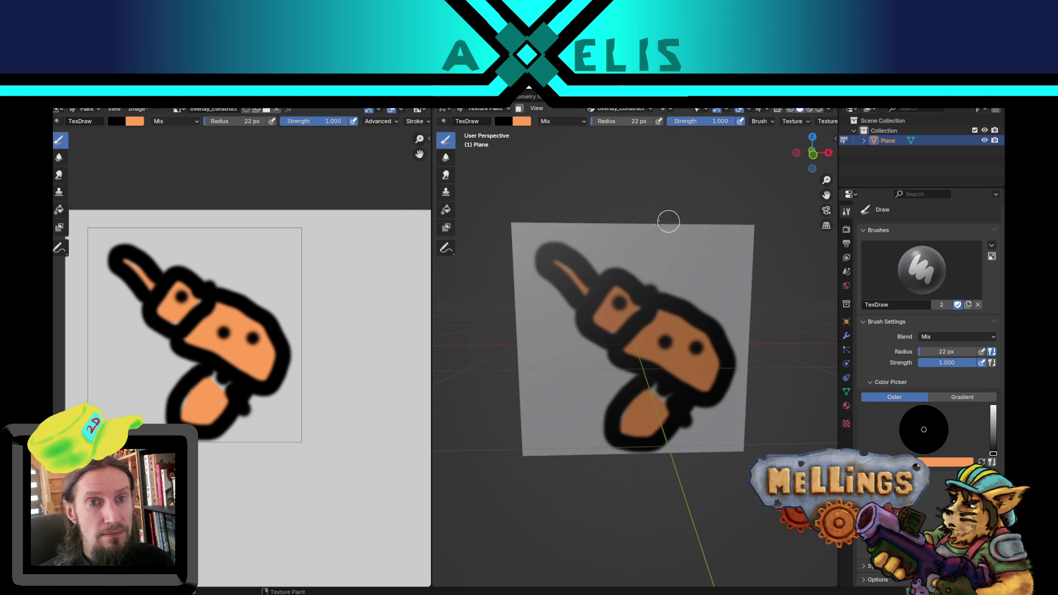
{"action": "left_click_drag", "start_coordinate": [613, 257], "coordinate": [638, 280]}
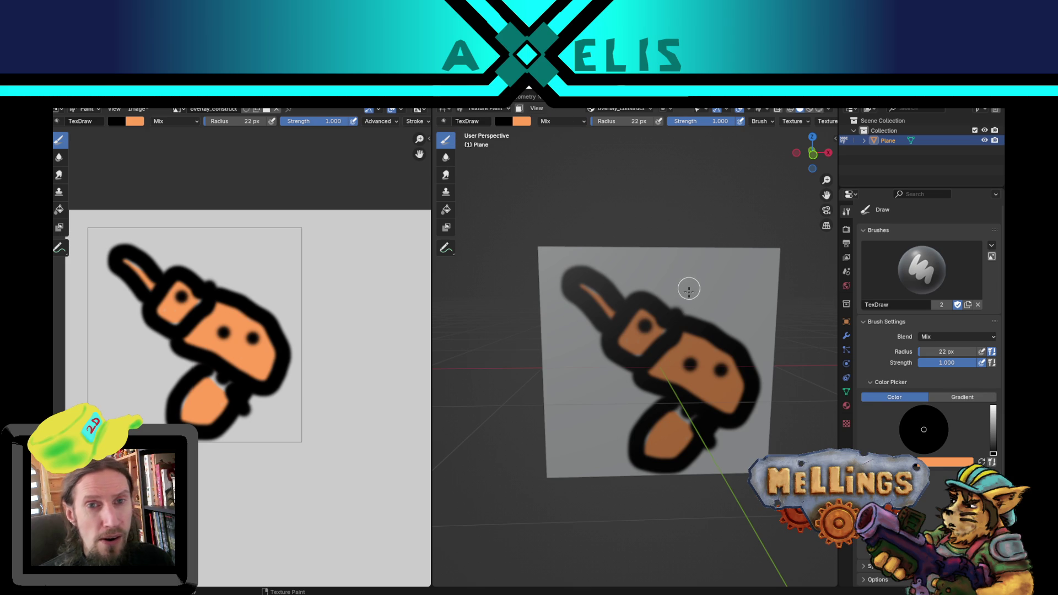
{"action": "left_click_drag", "start_coordinate": [688, 289], "coordinate": [692, 288]}
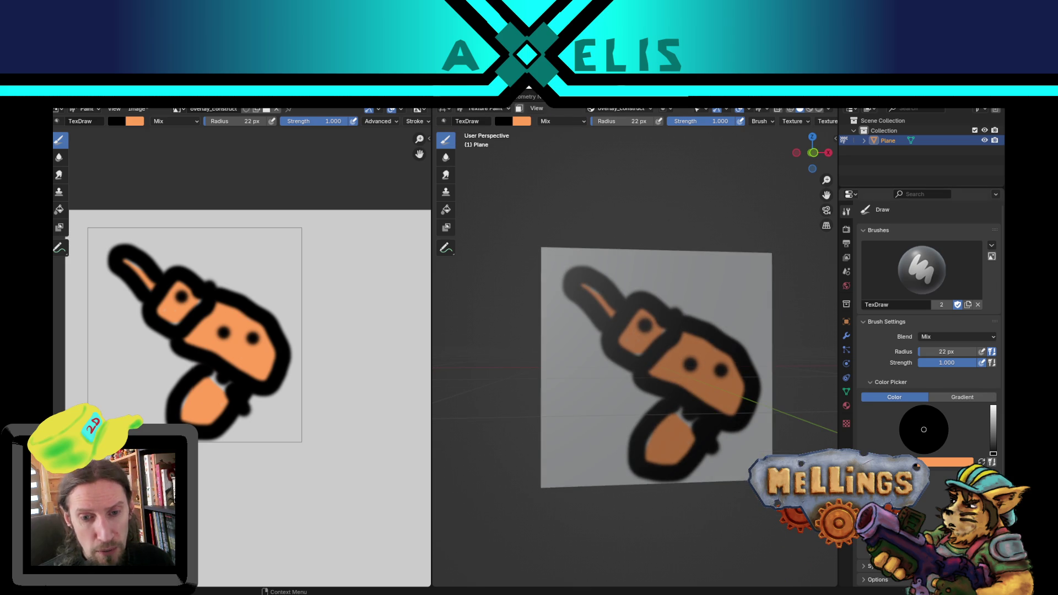
{"action": "left_click_drag", "start_coordinate": [688, 397], "coordinate": [670, 401]}
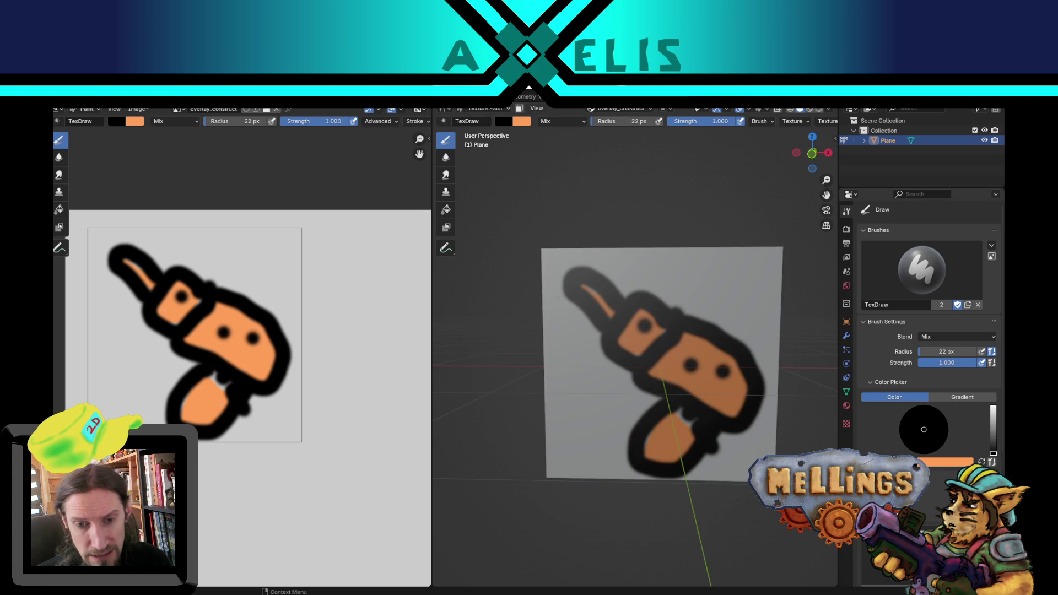
{"action": "mouse_move", "coordinate": [685, 351]}
{"action": "left_mouse_down"}
{"action": "mouse_move", "coordinate": [600, 327]}
{"action": "mouse_move", "coordinate": [651, 266]}
{"action": "left_mouse_up"}
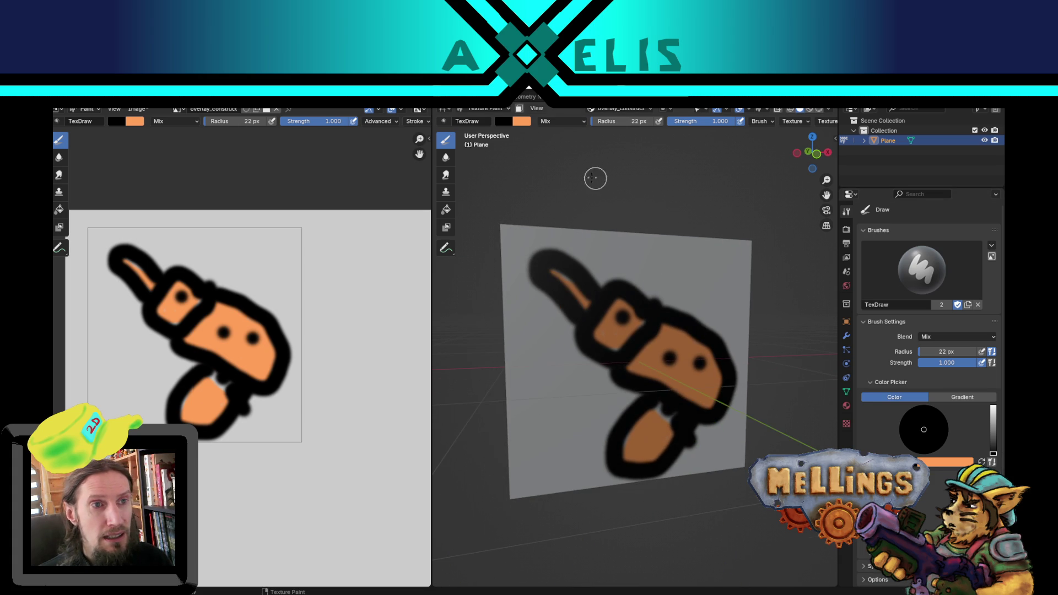
{"action": "left_click", "coordinate": [567, 122]}
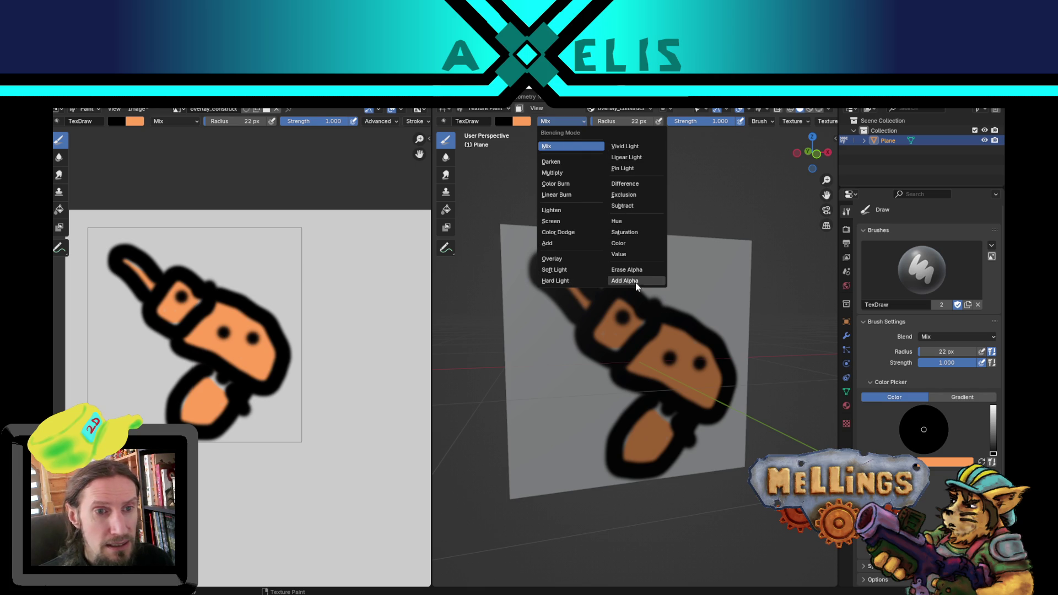
Step: Set the brush blend to Erase Alpha with black paint and erase a streak near the plane's top
{"action": "left_click", "coordinate": [650, 281]}
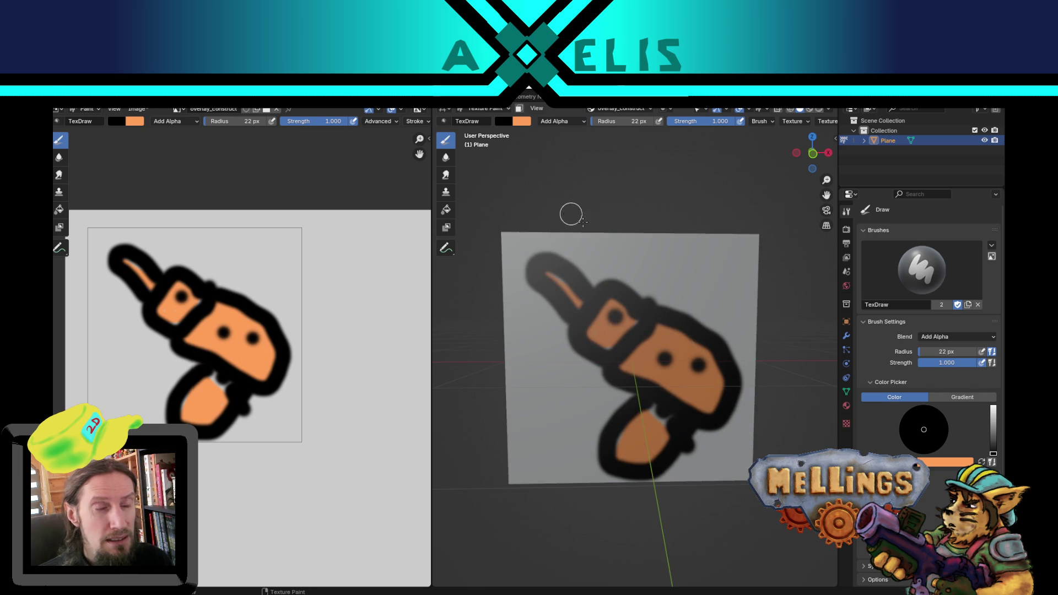
{"action": "key", "text": "x"}
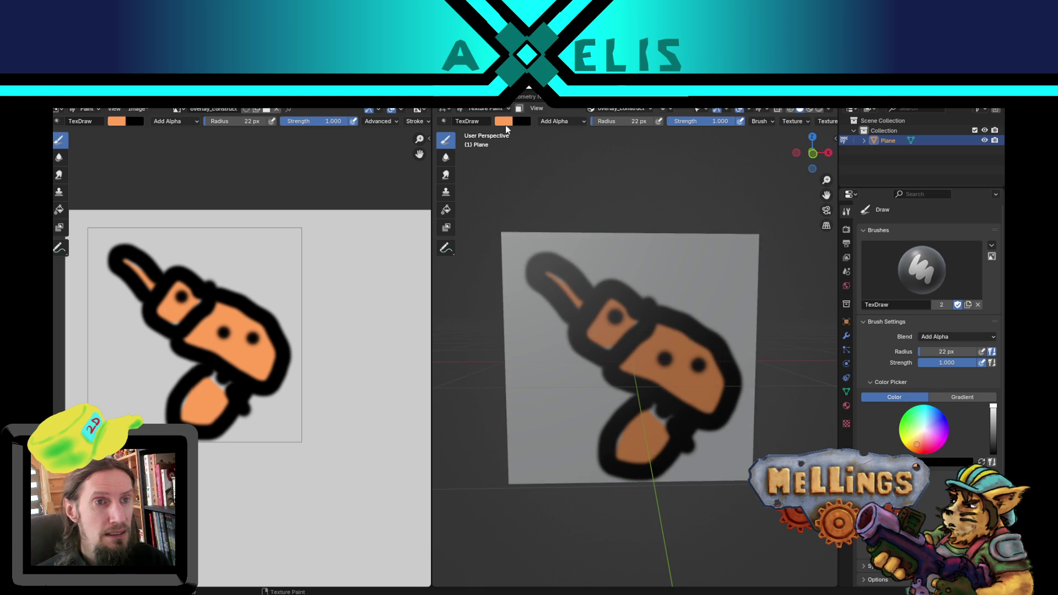
{"action": "key", "text": "s"}
{"action": "key", "text": "x"}
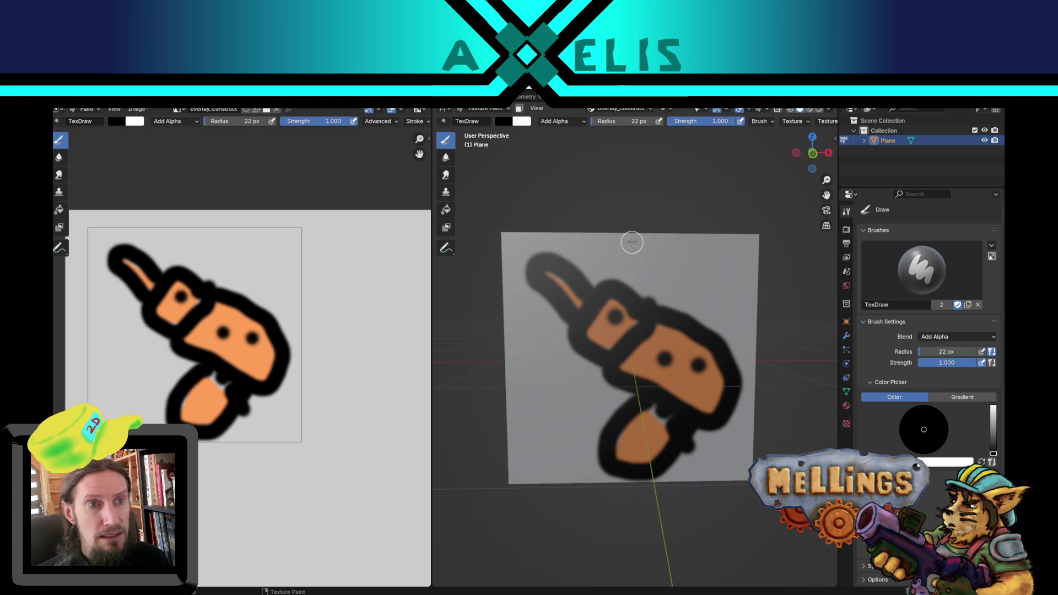
{"action": "scroll", "coordinate": [637, 282], "scroll_direction": "down", "scroll_amount": 1}
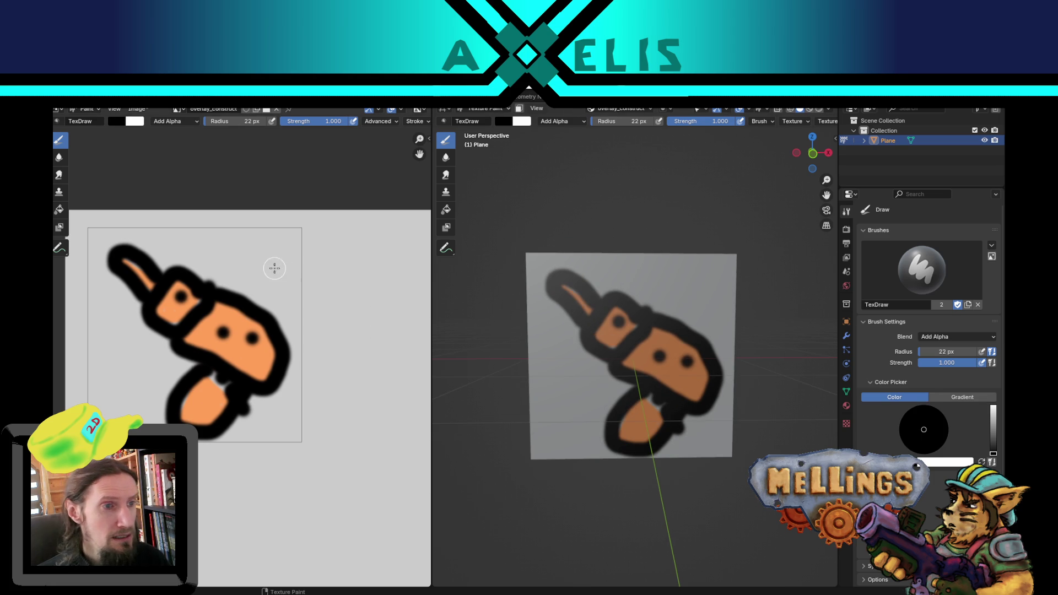
{"action": "scroll", "coordinate": [657, 273], "scroll_direction": "up", "scroll_amount": 1}
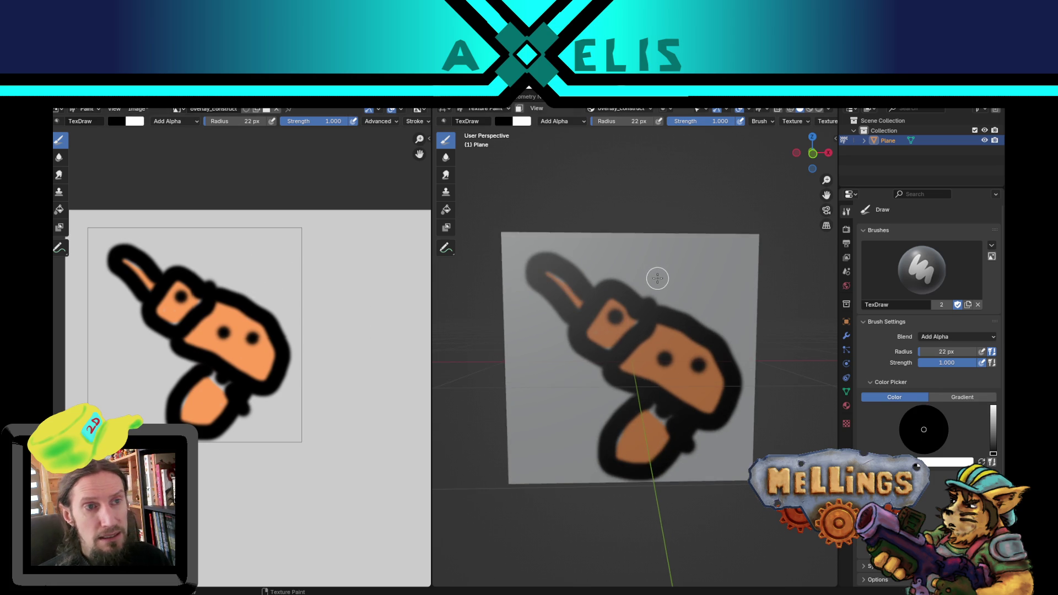
{"action": "left_click", "coordinate": [569, 121]}
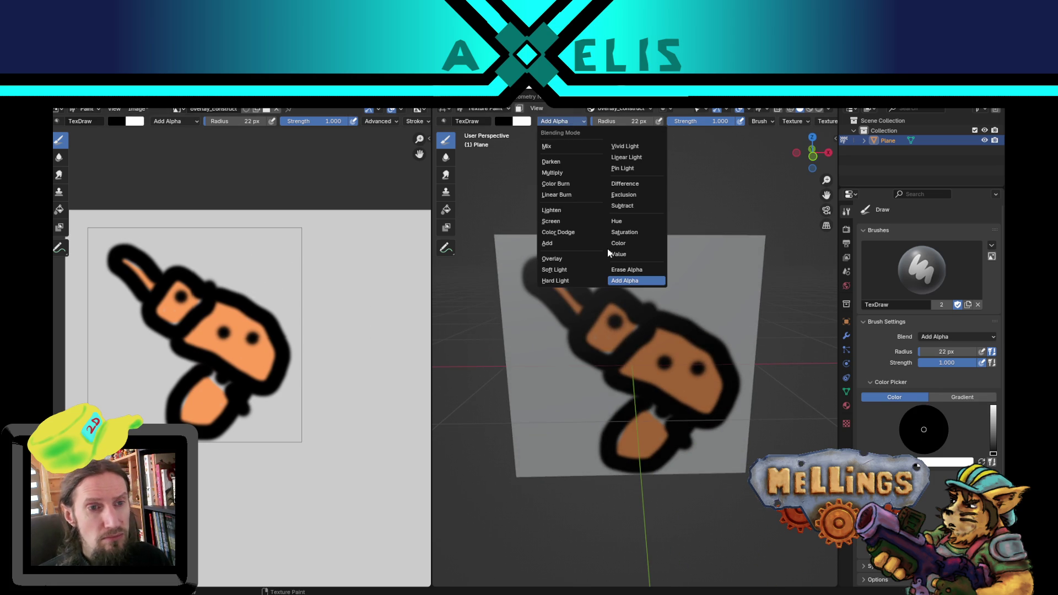
{"action": "left_click", "coordinate": [634, 270]}
{"action": "mouse_move", "coordinate": [639, 261]}
{"action": "left_mouse_down"}
{"action": "mouse_move", "coordinate": [661, 276]}
{"action": "mouse_move", "coordinate": [629, 259]}
{"action": "mouse_move", "coordinate": [666, 286]}
{"action": "mouse_move", "coordinate": [685, 276]}
{"action": "mouse_move", "coordinate": [629, 248]}
{"action": "mouse_move", "coordinate": [594, 279]}
{"action": "mouse_move", "coordinate": [602, 267]}
{"action": "mouse_move", "coordinate": [593, 238]}
{"action": "mouse_move", "coordinate": [570, 230]}
{"action": "mouse_move", "coordinate": [545, 246]}
{"action": "mouse_move", "coordinate": [622, 247]}
{"action": "left_mouse_up"}
Step: Erase the grey background around the sketch with a 37 px brush, then switch to the Modeling workspace
{"action": "key", "text": "f"}
{"action": "left_click", "coordinate": [515, 230]}
{"action": "key", "text": "ctrl+z"}
{"action": "scroll", "coordinate": [174, 248], "scroll_direction": "down", "scroll_amount": 1}
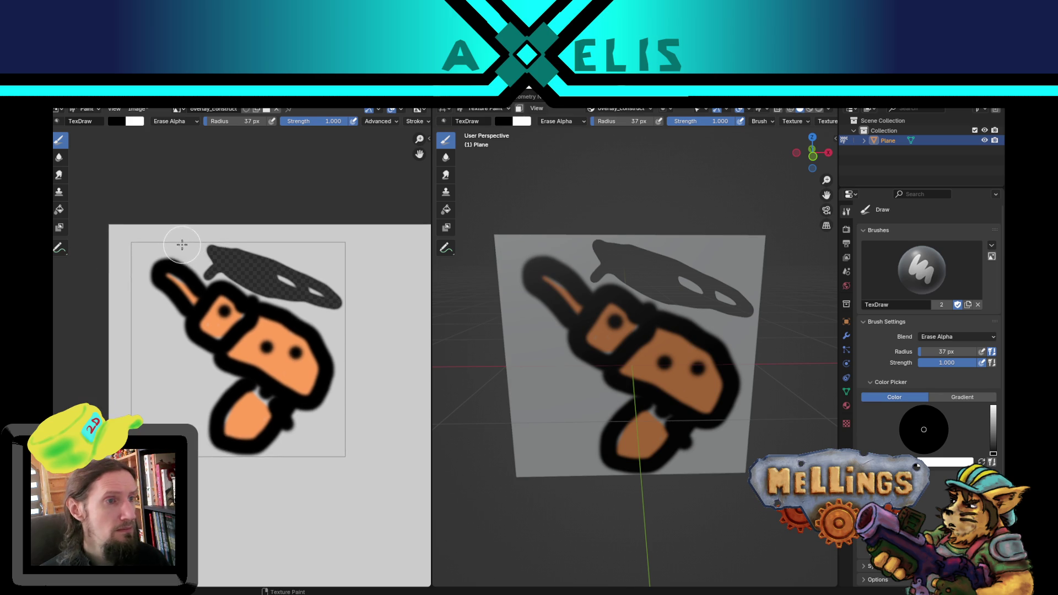
{"action": "mouse_move", "coordinate": [174, 248]}
{"action": "left_mouse_down"}
{"action": "mouse_move", "coordinate": [259, 264]}
{"action": "mouse_move", "coordinate": [215, 267]}
{"action": "mouse_move", "coordinate": [223, 281]}
{"action": "mouse_move", "coordinate": [204, 284]}
{"action": "mouse_move", "coordinate": [165, 278]}
{"action": "mouse_move", "coordinate": [154, 292]}
{"action": "mouse_move", "coordinate": [160, 260]}
{"action": "mouse_move", "coordinate": [142, 331]}
{"action": "mouse_move", "coordinate": [164, 300]}
{"action": "mouse_move", "coordinate": [188, 333]}
{"action": "mouse_move", "coordinate": [142, 325]}
{"action": "mouse_move", "coordinate": [166, 386]}
{"action": "mouse_move", "coordinate": [155, 413]}
{"action": "mouse_move", "coordinate": [160, 397]}
{"action": "mouse_move", "coordinate": [166, 432]}
{"action": "mouse_move", "coordinate": [210, 436]}
{"action": "mouse_move", "coordinate": [213, 369]}
{"action": "mouse_move", "coordinate": [184, 326]}
{"action": "mouse_move", "coordinate": [191, 408]}
{"action": "mouse_move", "coordinate": [177, 401]}
{"action": "mouse_move", "coordinate": [200, 378]}
{"action": "mouse_move", "coordinate": [193, 413]}
{"action": "mouse_move", "coordinate": [221, 442]}
{"action": "mouse_move", "coordinate": [261, 440]}
{"action": "mouse_move", "coordinate": [279, 414]}
{"action": "mouse_move", "coordinate": [295, 437]}
{"action": "mouse_move", "coordinate": [312, 419]}
{"action": "mouse_move", "coordinate": [295, 416]}
{"action": "mouse_move", "coordinate": [310, 401]}
{"action": "mouse_move", "coordinate": [325, 427]}
{"action": "mouse_move", "coordinate": [324, 337]}
{"action": "mouse_move", "coordinate": [310, 275]}
{"action": "mouse_move", "coordinate": [292, 264]}
{"action": "mouse_move", "coordinate": [325, 273]}
{"action": "mouse_move", "coordinate": [324, 309]}
{"action": "mouse_move", "coordinate": [288, 279]}
{"action": "mouse_move", "coordinate": [221, 288]}
{"action": "mouse_move", "coordinate": [304, 325]}
{"action": "mouse_move", "coordinate": [302, 300]}
{"action": "mouse_move", "coordinate": [283, 301]}
{"action": "mouse_move", "coordinate": [321, 351]}
{"action": "mouse_move", "coordinate": [324, 377]}
{"action": "mouse_move", "coordinate": [297, 421]}
{"action": "left_mouse_up"}
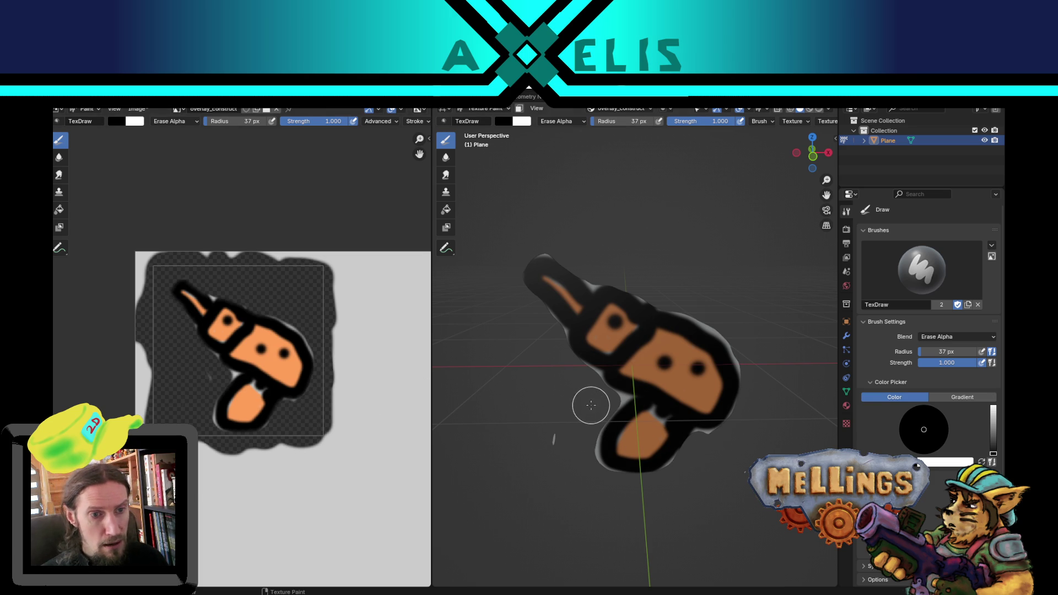
{"action": "scroll", "coordinate": [646, 368], "scroll_direction": "down", "scroll_amount": 1}
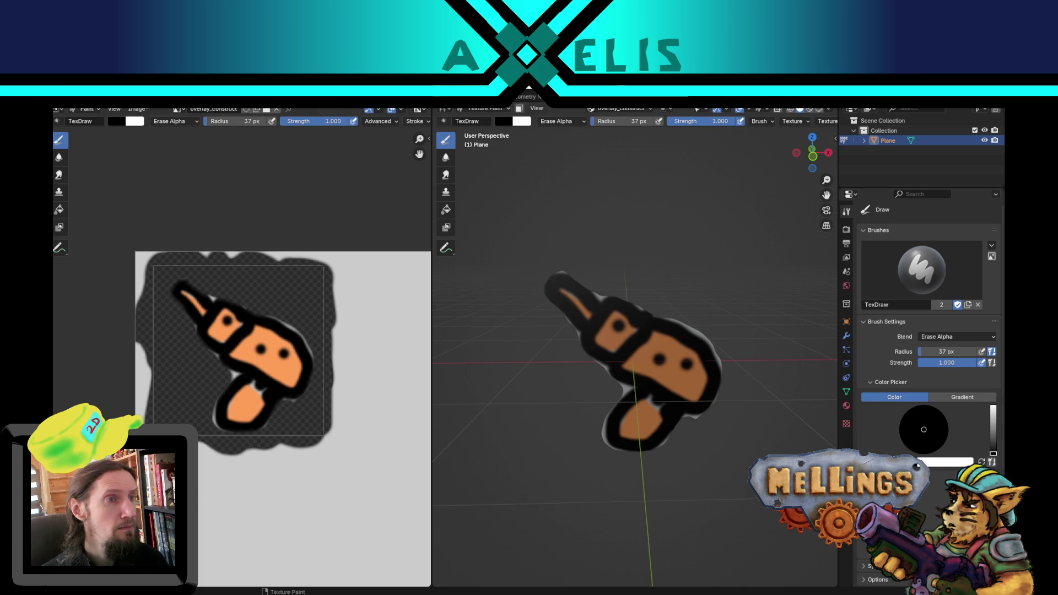
{"action": "left_click", "coordinate": [218, 99]}
{"action": "left_click", "coordinate": [213, 110]}
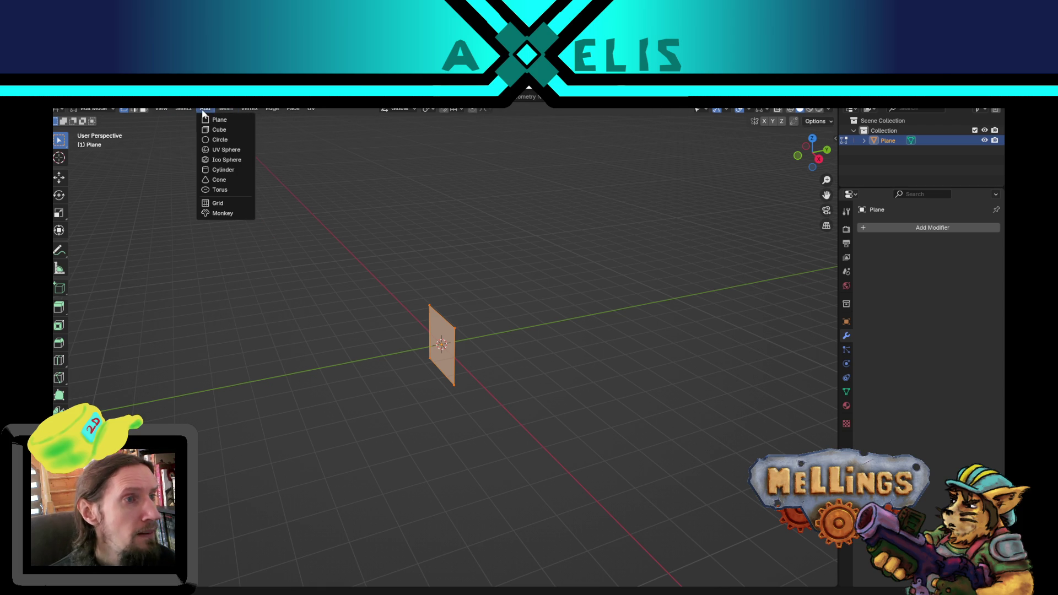
Step: Back in Object Mode, add an armature and switch the viewport to Material Preview shading
{"action": "key", "text": "Tab"}
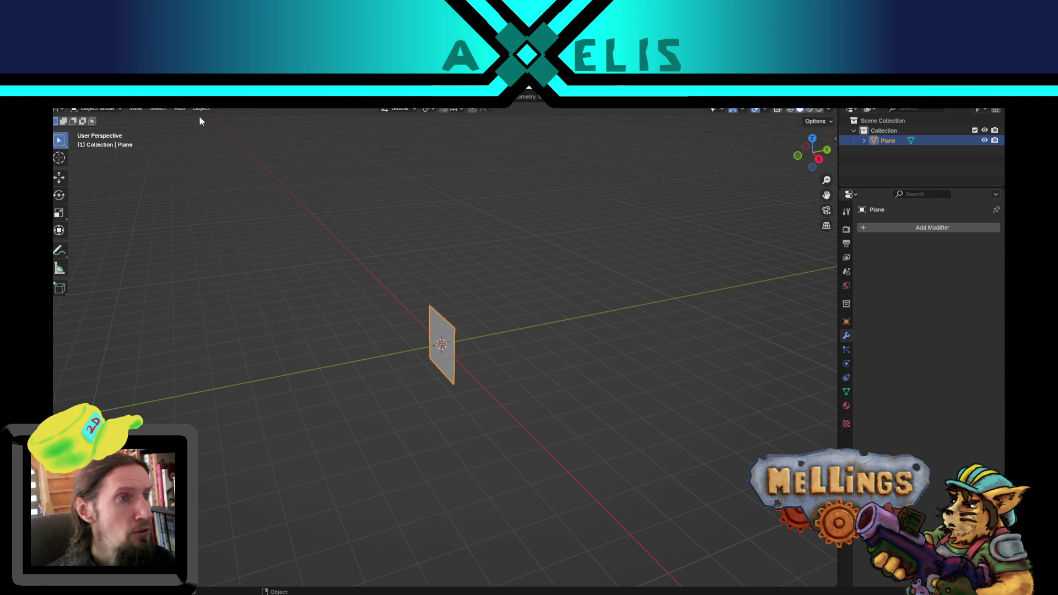
{"action": "left_click", "coordinate": [179, 109]}
{"action": "left_click", "coordinate": [210, 195]}
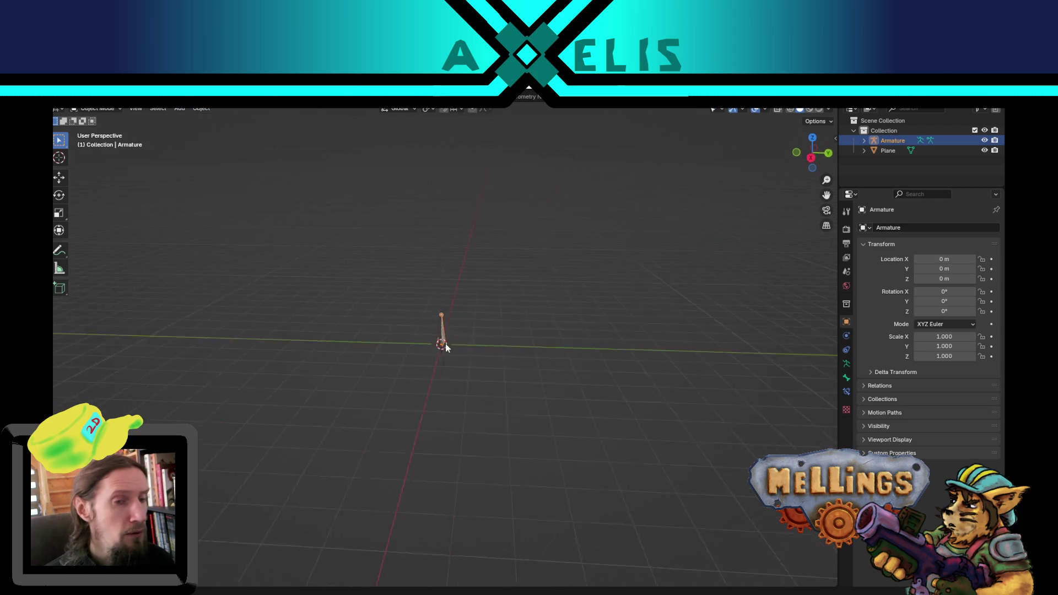
{"action": "mouse_move", "coordinate": [446, 347]}
{"action": "left_mouse_down"}
{"action": "mouse_move", "coordinate": [384, 336]}
{"action": "mouse_move", "coordinate": [556, 333]}
{"action": "left_mouse_up"}
{"action": "key", "text": "z"}
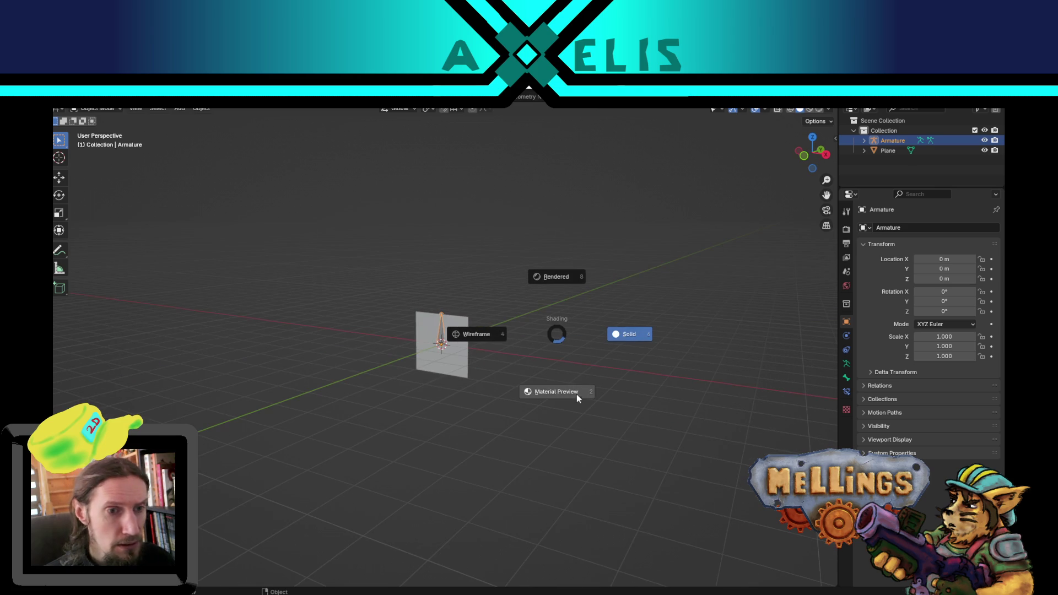
{"action": "left_click", "coordinate": [551, 372]}
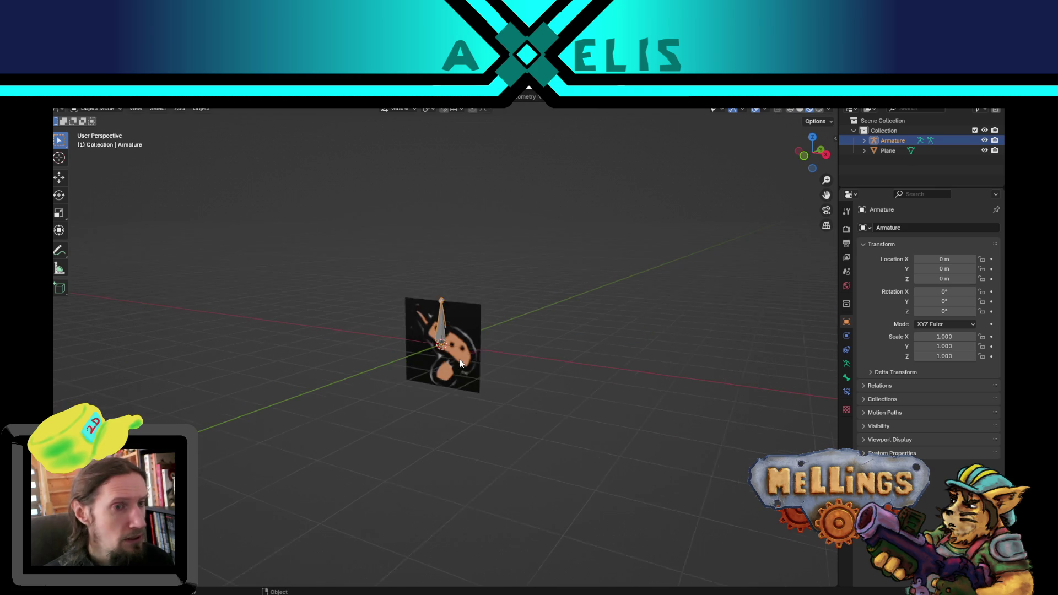
{"action": "left_click_drag", "start_coordinate": [462, 363], "coordinate": [569, 340]}
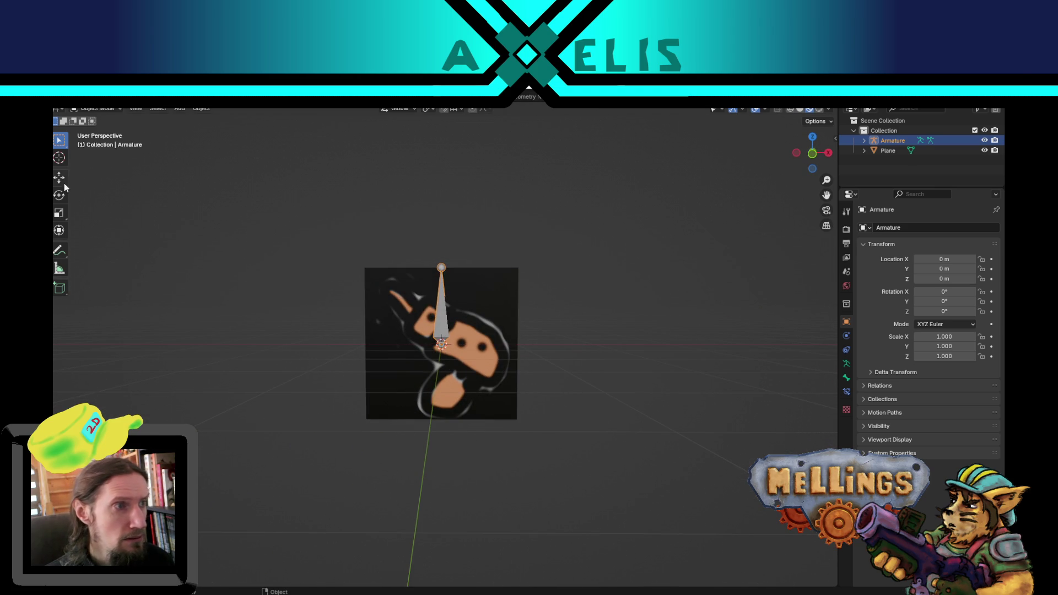
Step: Move the plane up along Z so it sits centred on the bone
{"action": "key", "text": "Tab"}
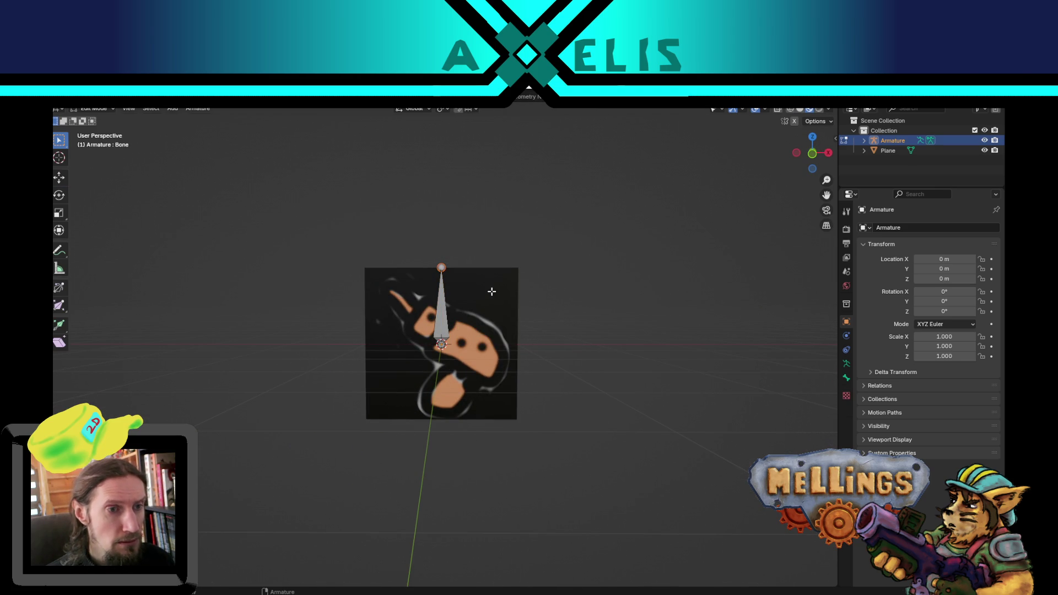
{"action": "key", "text": "Tab"}
{"action": "left_click", "coordinate": [493, 299]}
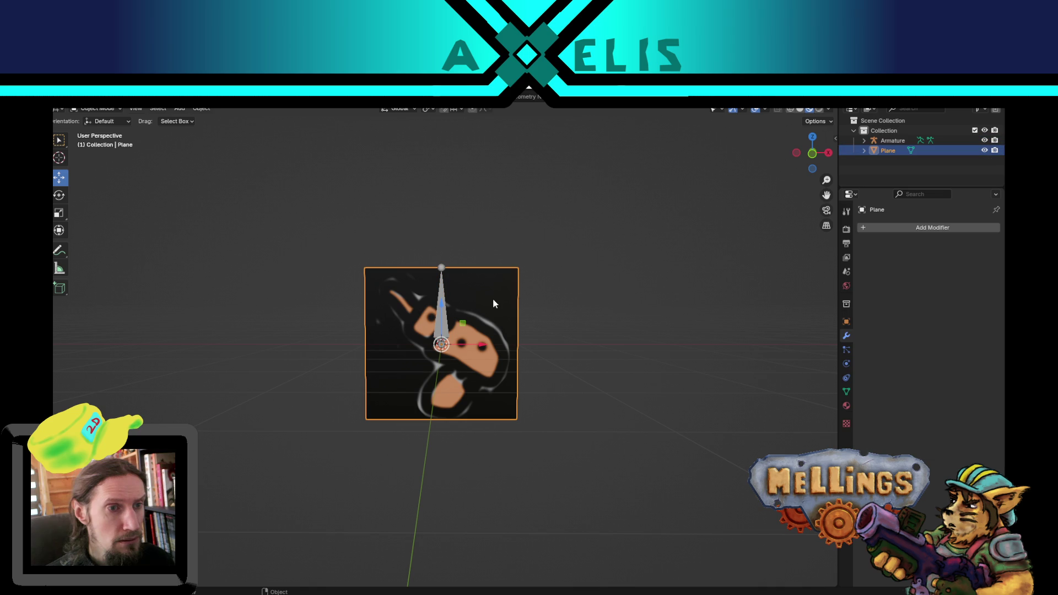
{"action": "key", "text": "g"}
{"action": "key", "text": "z"}
{"action": "left_click", "coordinate": [439, 314]}
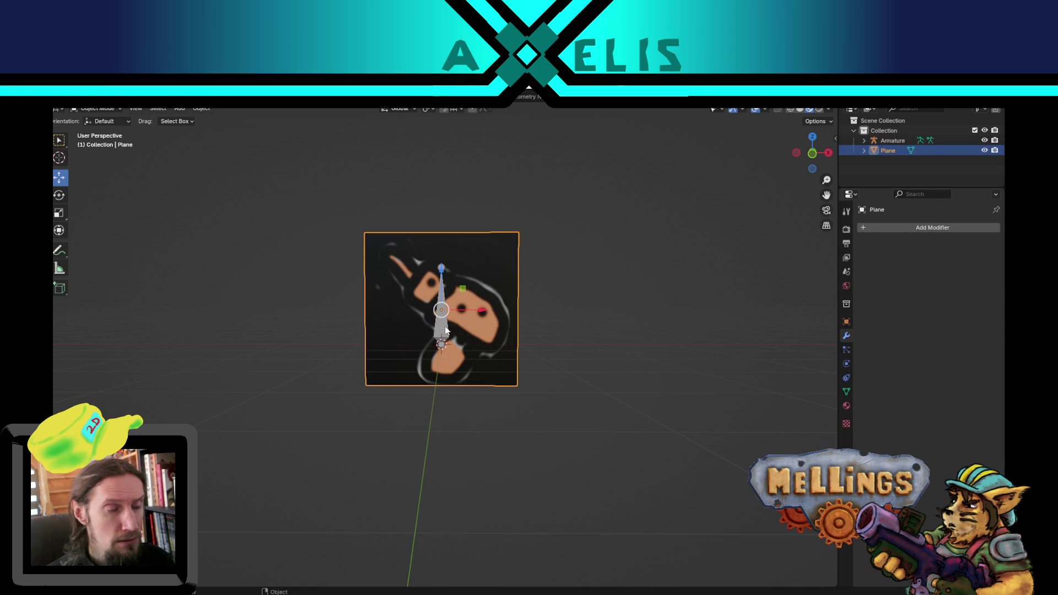
Step: Parent the plane to the armature with automatic weights
{"action": "left_click", "coordinate": [447, 330], "text": "shift"}
{"action": "left_click", "coordinate": [487, 304], "text": "shift"}
{"action": "key", "text": "ctrl+p"}
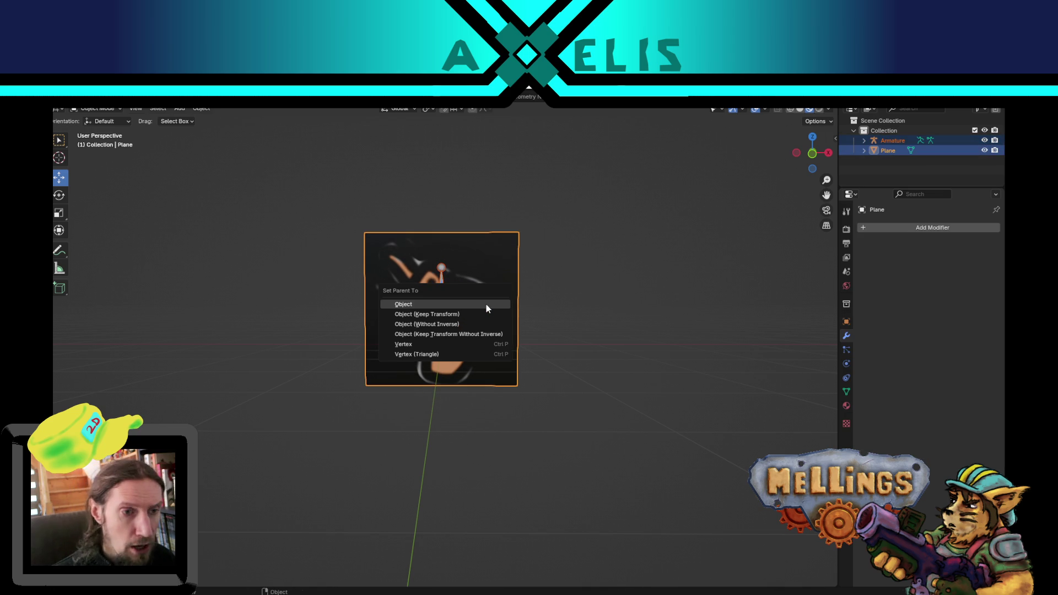
{"action": "left_click", "coordinate": [486, 304]}
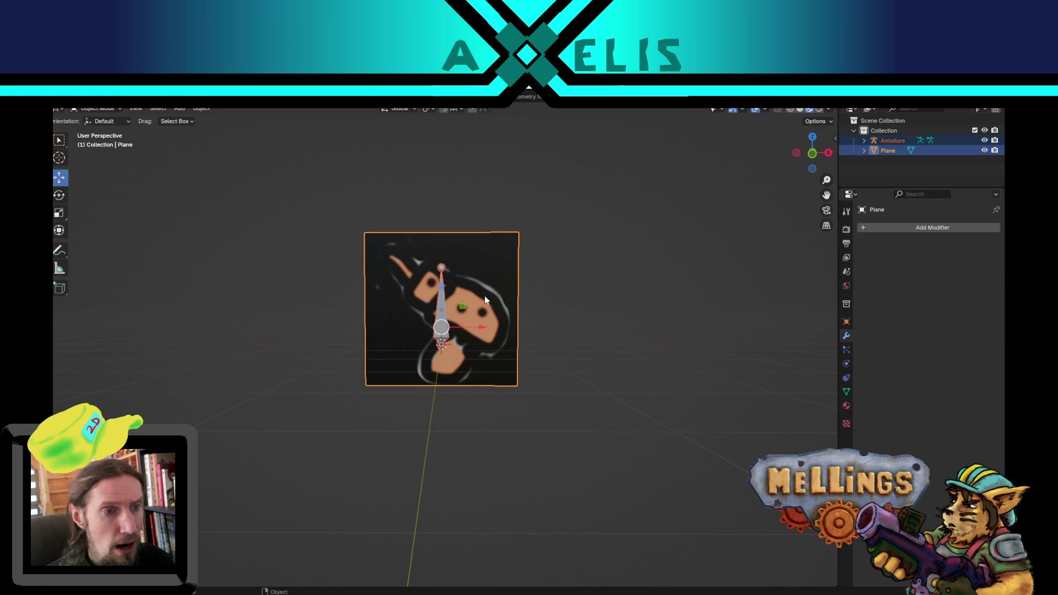
{"action": "left_click", "coordinate": [440, 325]}
{"action": "key", "text": "ctrl+p"}
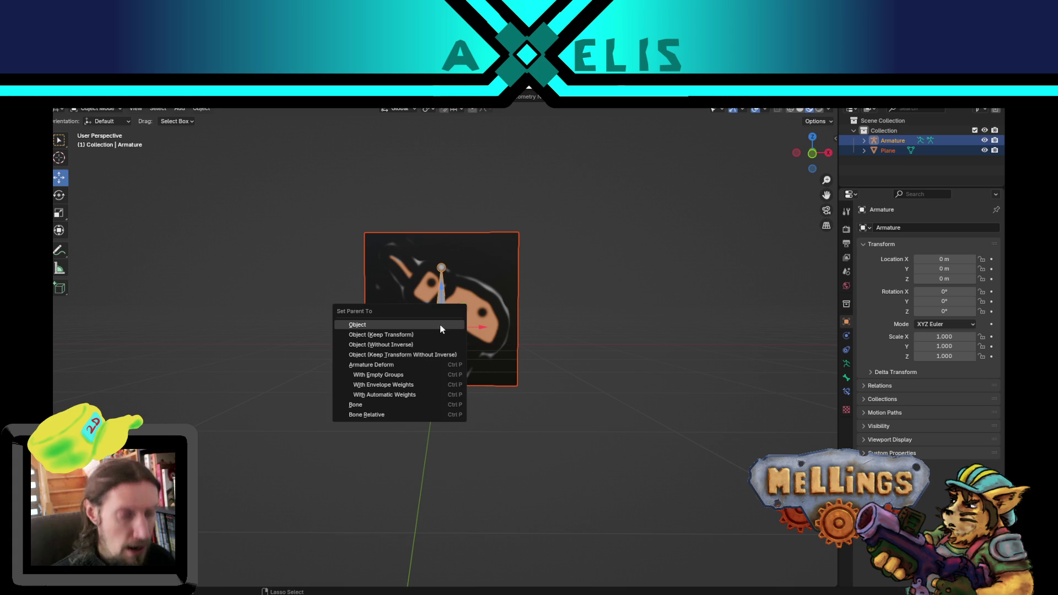
{"action": "left_click", "coordinate": [402, 395]}
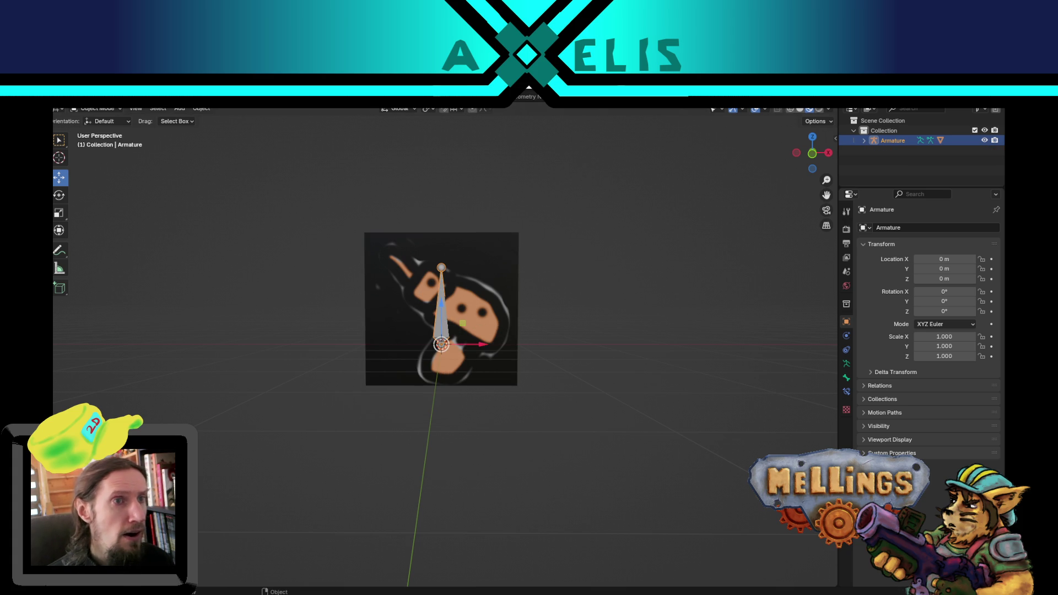
Step: Switch the viewport to Material Preview to show the plane's texture
{"action": "left_click_drag", "start_coordinate": [548, 283], "coordinate": [607, 270]}
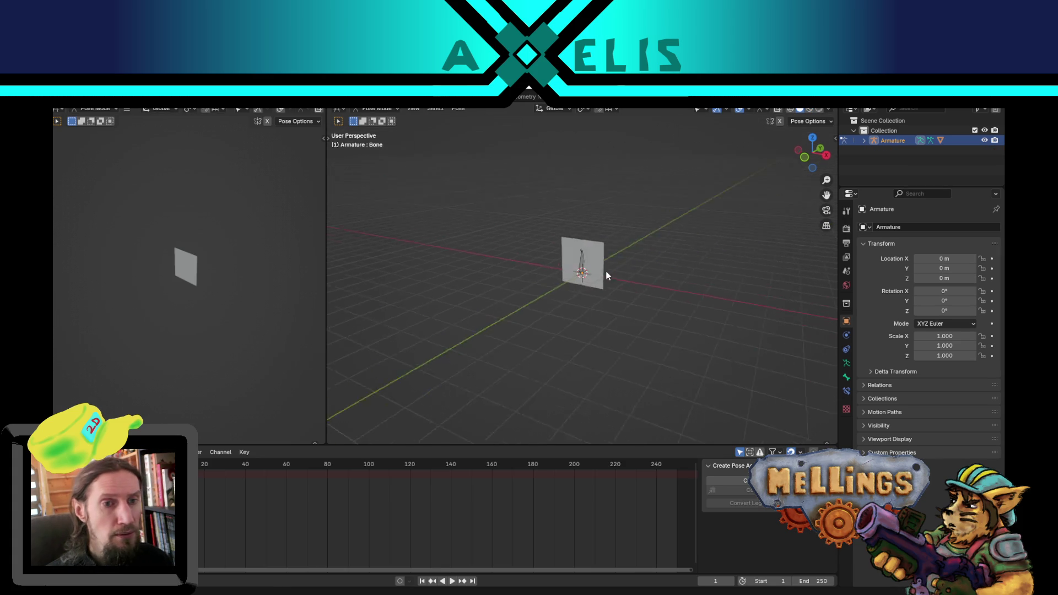
{"action": "key", "text": "z"}
{"action": "left_click", "coordinate": [617, 319]}
{"action": "mouse_move", "coordinate": [563, 298]}
{"action": "left_mouse_down"}
{"action": "mouse_move", "coordinate": [633, 288]}
{"action": "mouse_move", "coordinate": [602, 327]}
{"action": "left_mouse_up"}
{"action": "scroll", "coordinate": [601, 327], "scroll_direction": "up", "scroll_amount": 3}
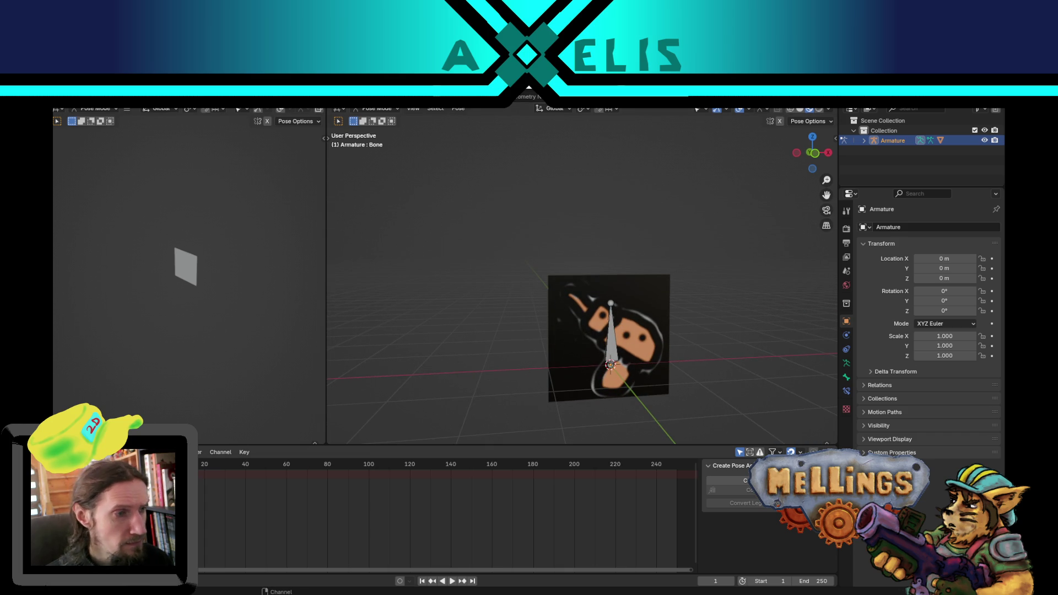
Step: Set the bottom editor to Action Editor and the left area to Nonlinear Animation
{"action": "left_click", "coordinate": [110, 452]}
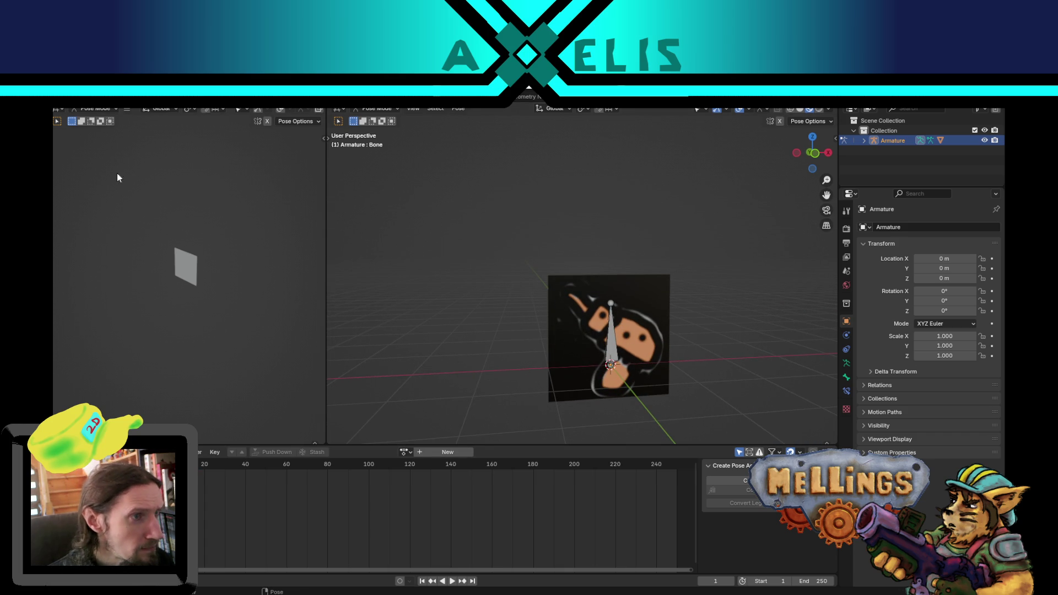
{"action": "left_click", "coordinate": [58, 110]}
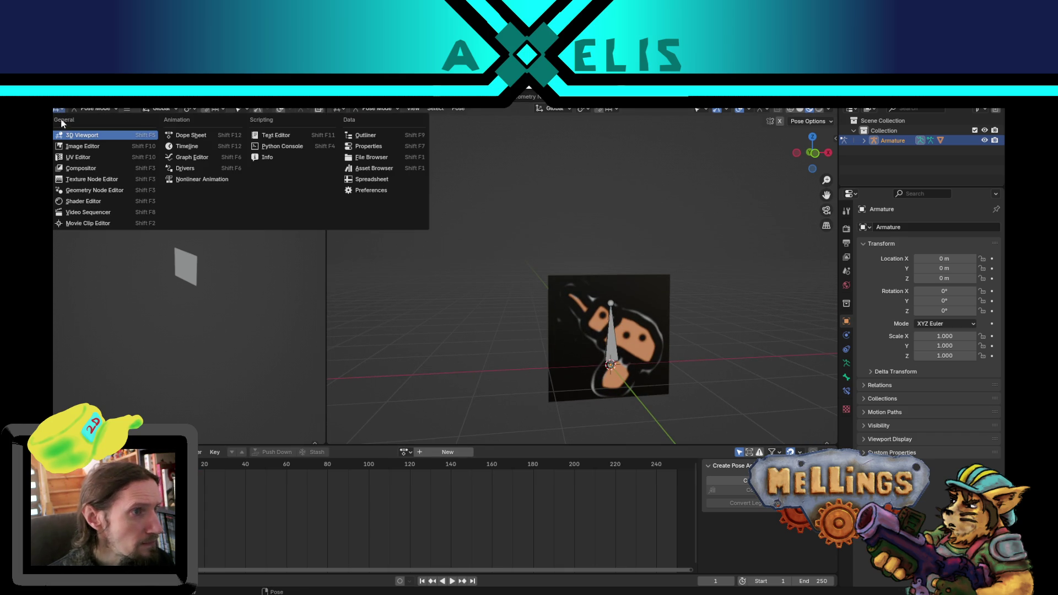
{"action": "left_click", "coordinate": [210, 185]}
{"action": "left_click_drag", "start_coordinate": [184, 165], "coordinate": [223, 163]}
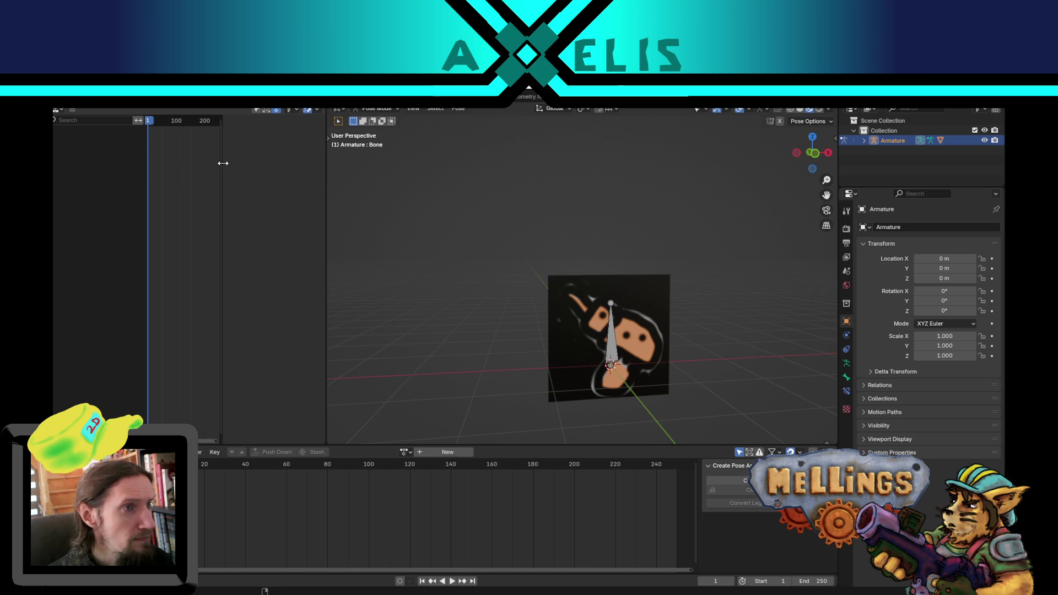
Step: Create a new armature action named 'attente'
{"action": "left_click", "coordinate": [440, 453]}
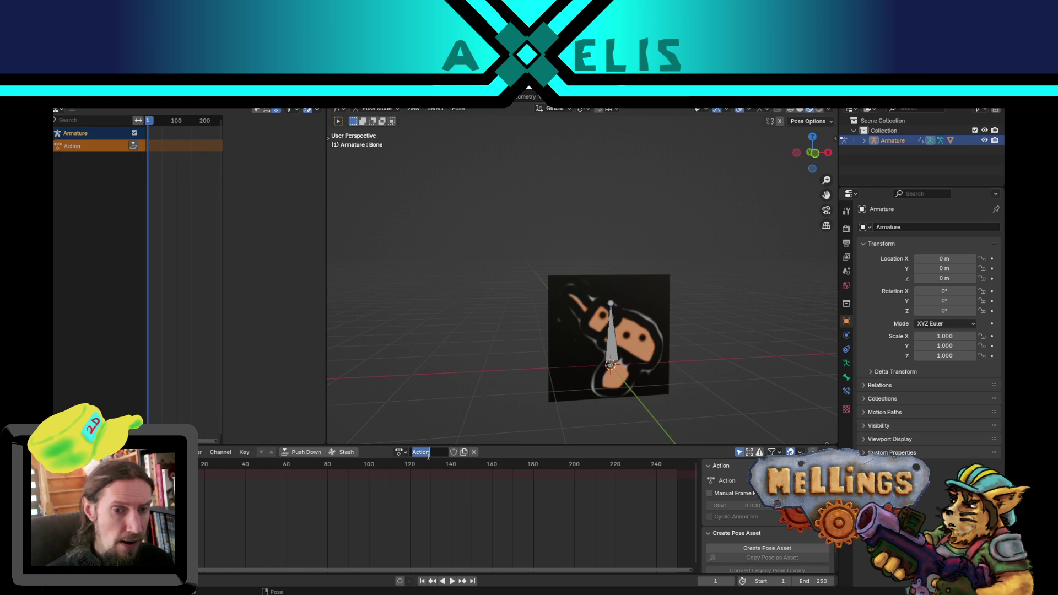
{"action": "type", "text": "attente"}
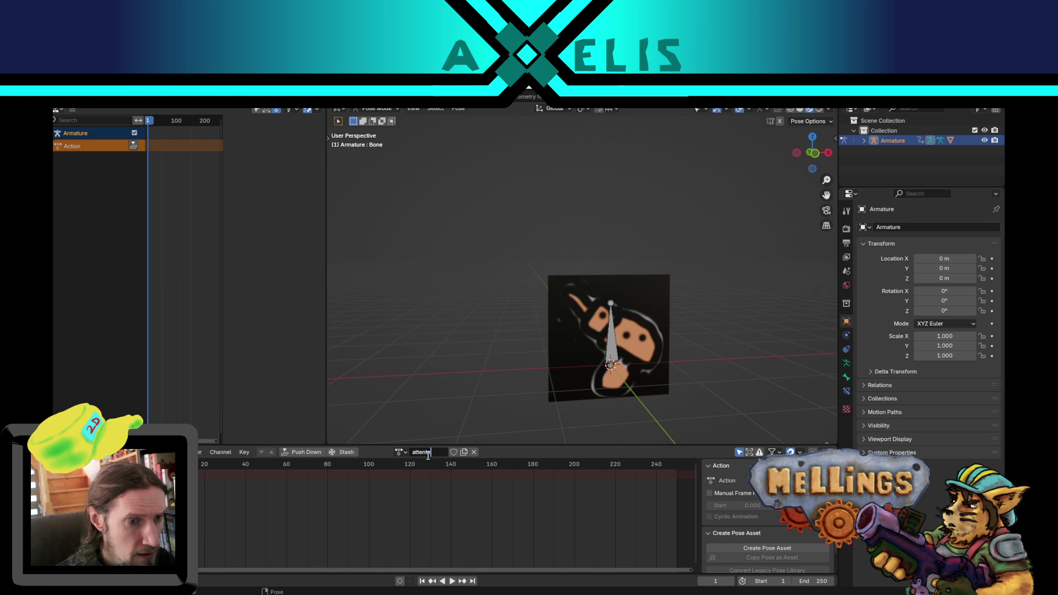
{"action": "mouse_move", "coordinate": [558, 385]}
{"action": "left_mouse_down"}
{"action": "mouse_move", "coordinate": [539, 386]}
{"action": "mouse_move", "coordinate": [555, 378]}
{"action": "mouse_move", "coordinate": [549, 398]}
{"action": "mouse_move", "coordinate": [570, 383]}
{"action": "mouse_move", "coordinate": [560, 388]}
{"action": "left_mouse_up"}
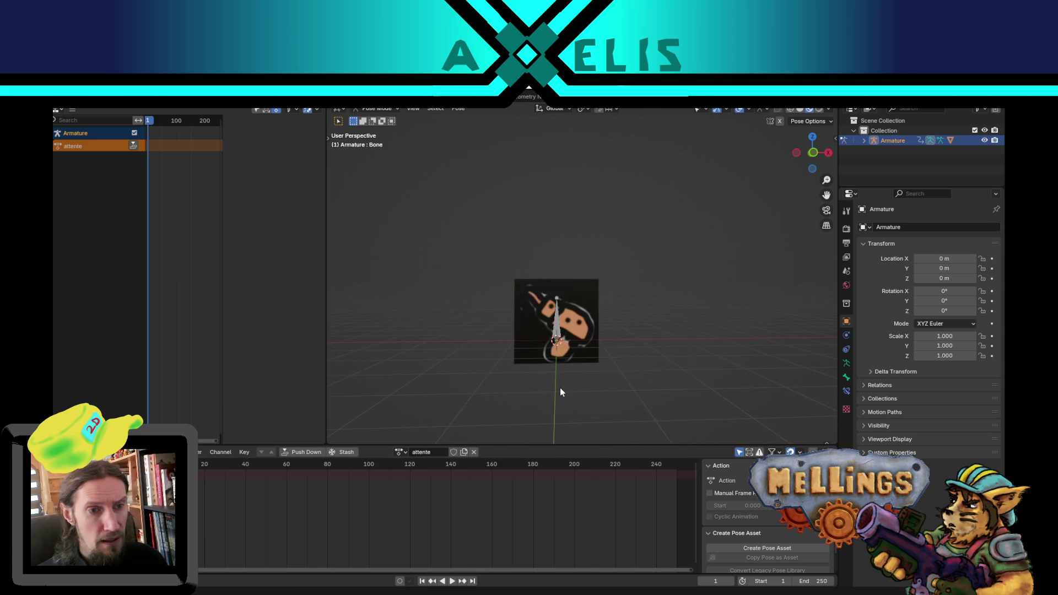
Step: Select the bone, test a move with the Move tool, then undo it
{"action": "key", "text": "a"}
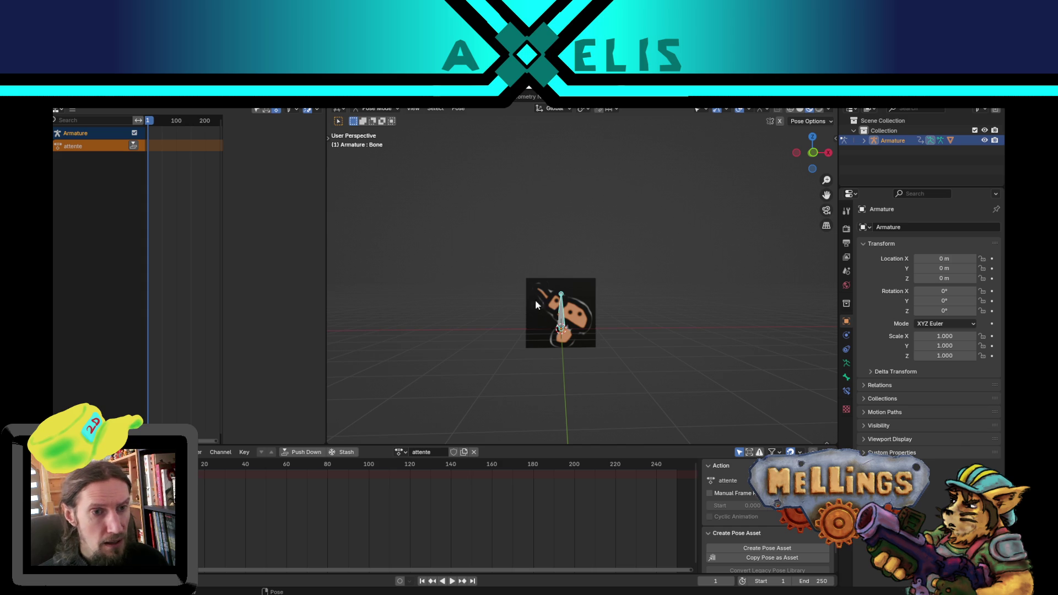
{"action": "key", "text": "n"}
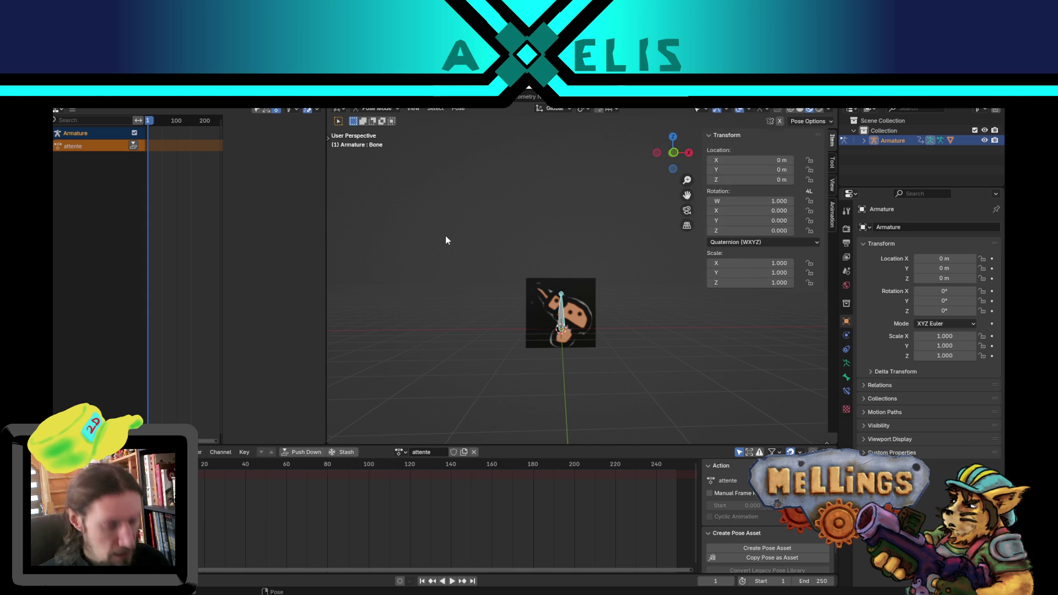
{"action": "key", "text": "n"}
{"action": "key", "text": "t"}
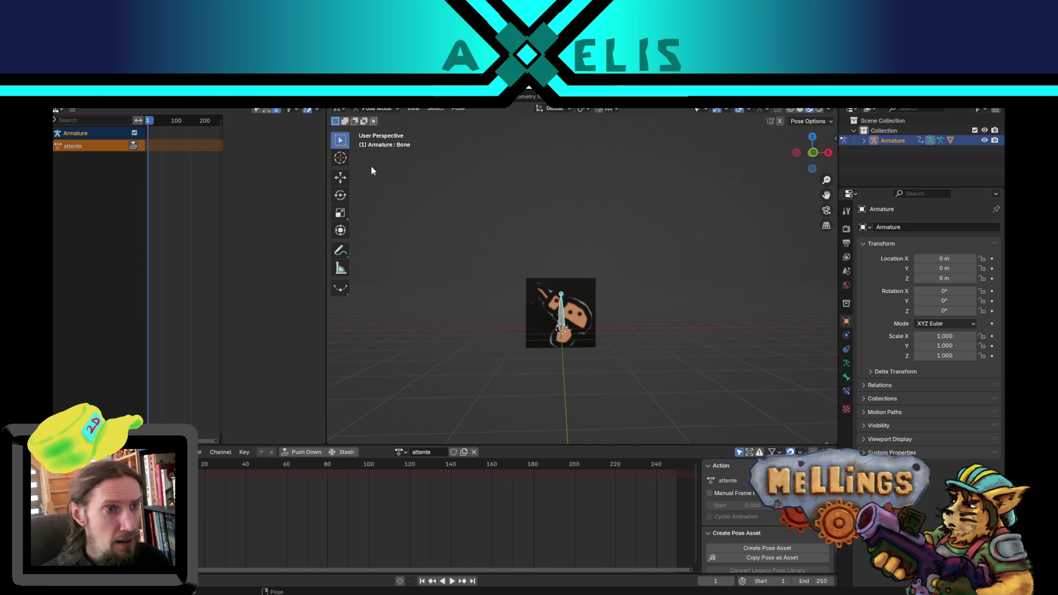
{"action": "left_click", "coordinate": [339, 179]}
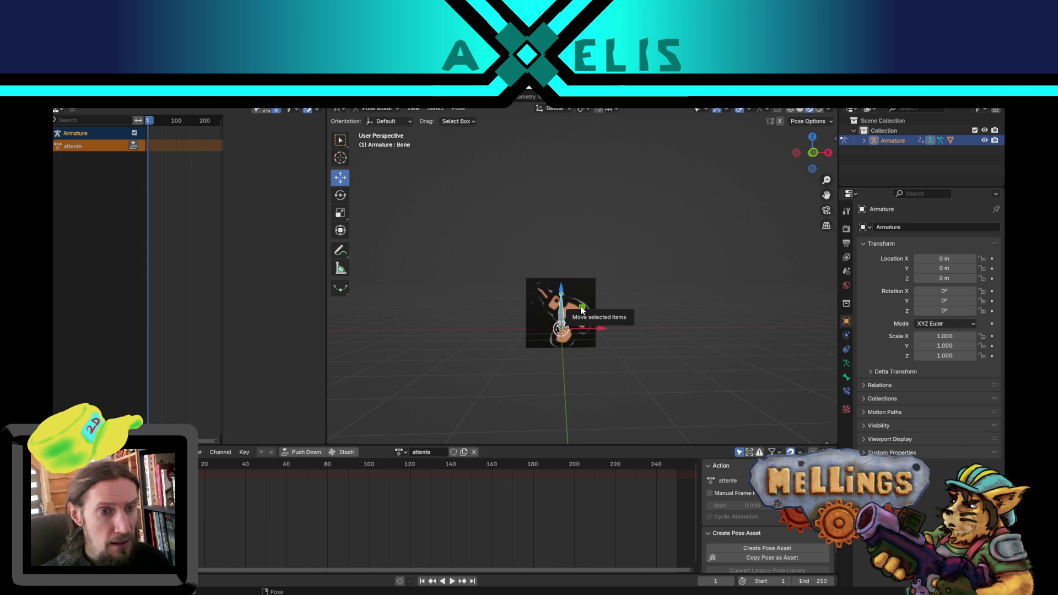
{"action": "mouse_move", "coordinate": [580, 306]}
{"action": "left_mouse_down"}
{"action": "mouse_move", "coordinate": [752, 373]}
{"action": "mouse_move", "coordinate": [334, 420]}
{"action": "left_mouse_up"}
{"action": "mouse_move", "coordinate": [622, 355]}
{"action": "left_mouse_down"}
{"action": "mouse_move", "coordinate": [588, 343]}
{"action": "mouse_move", "coordinate": [382, 415]}
{"action": "left_mouse_up"}
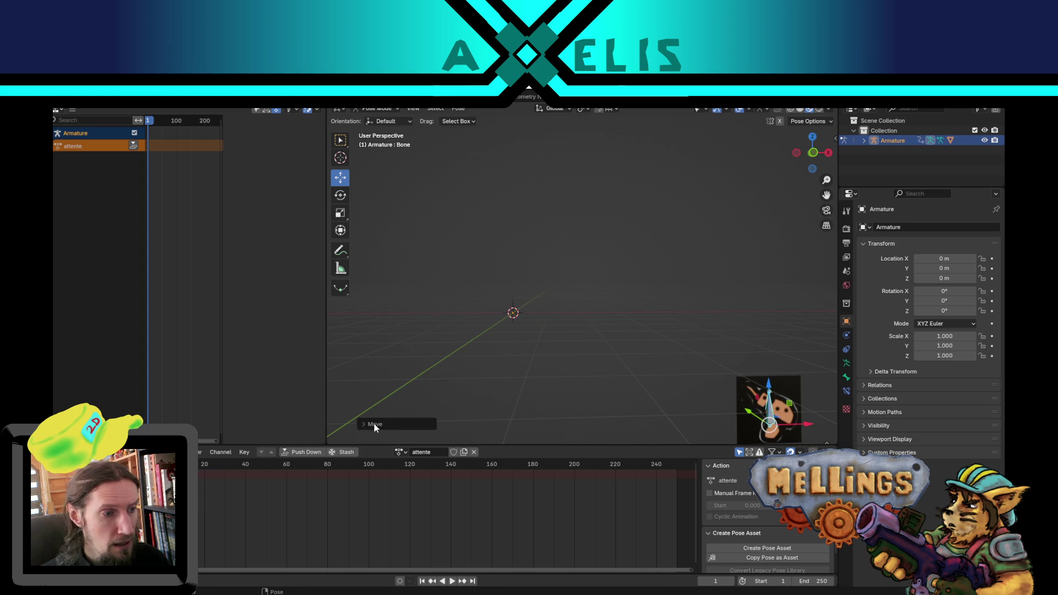
{"action": "key", "text": "ctrl+z"}
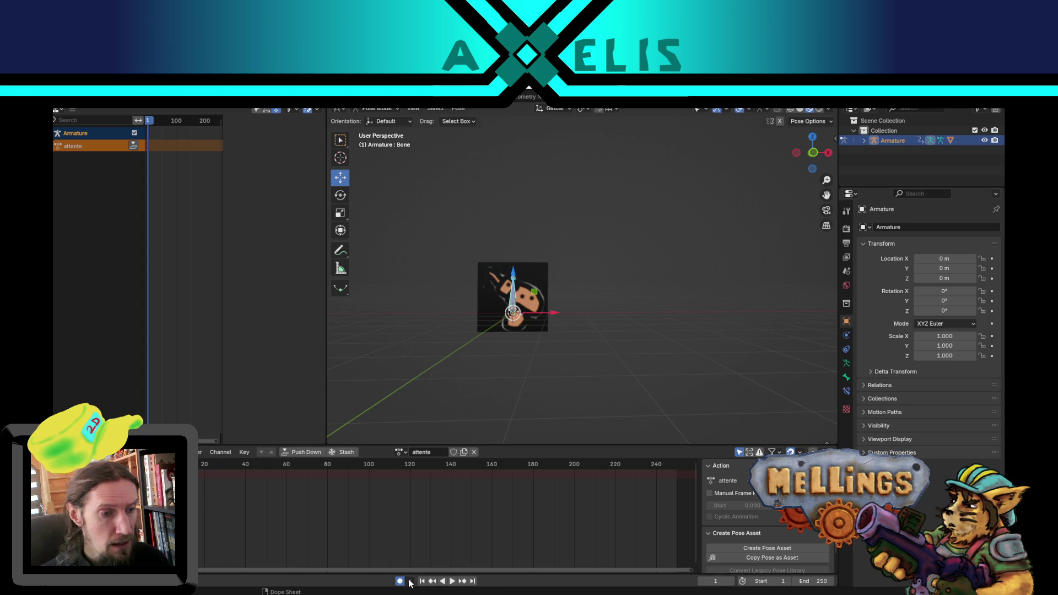
{"action": "mouse_move", "coordinate": [498, 325]}
{"action": "left_mouse_down"}
{"action": "mouse_move", "coordinate": [557, 325]}
{"action": "mouse_move", "coordinate": [761, 419]}
{"action": "left_mouse_up"}
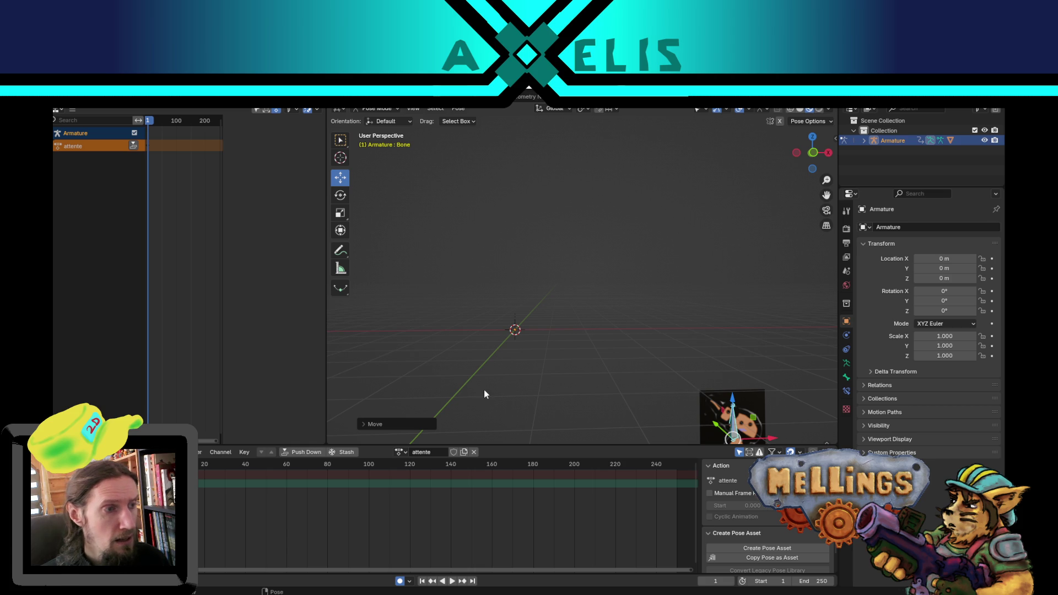
Step: Play the attente animation and push it down into an NLA strip
{"action": "key", "text": "space"}
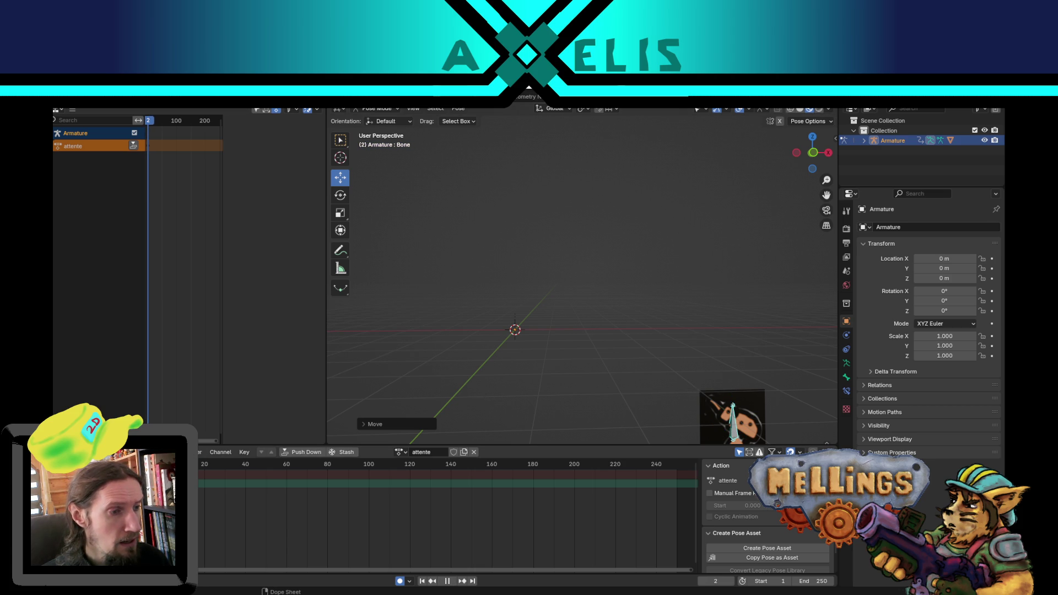
{"action": "key", "text": "space"}
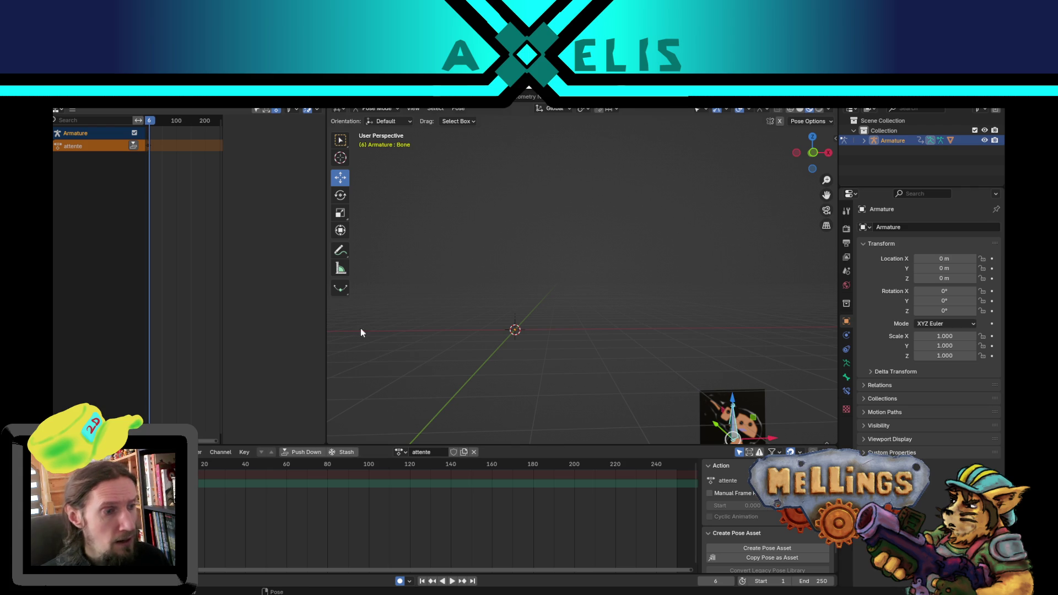
{"action": "left_click", "coordinate": [133, 145]}
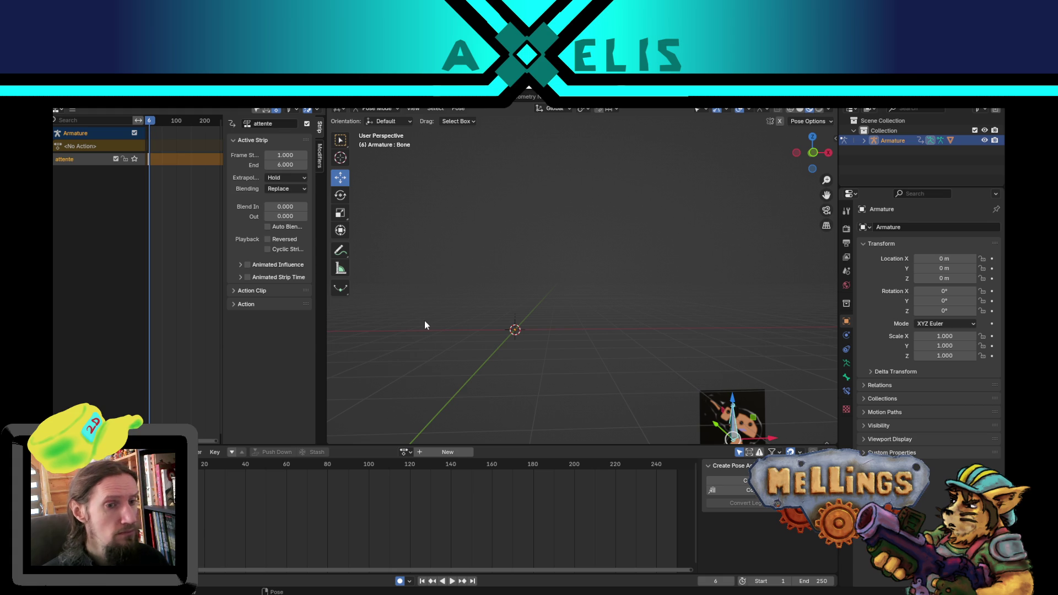
Step: Re-enter tweak mode on attente at frame 1 and adjust the bone's position
{"action": "key", "text": "Tab"}
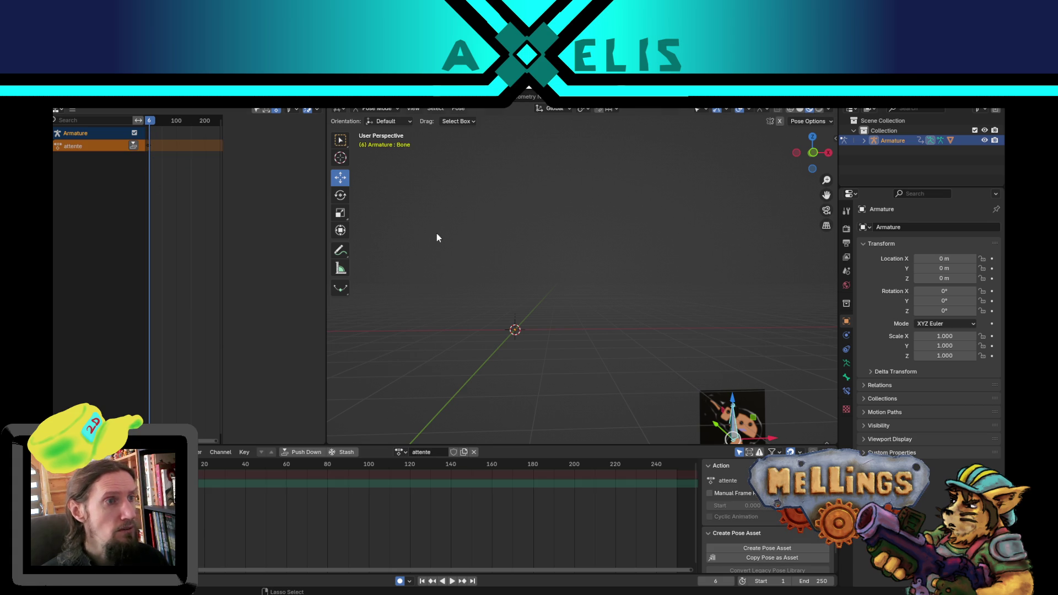
{"action": "left_click", "coordinate": [422, 582]}
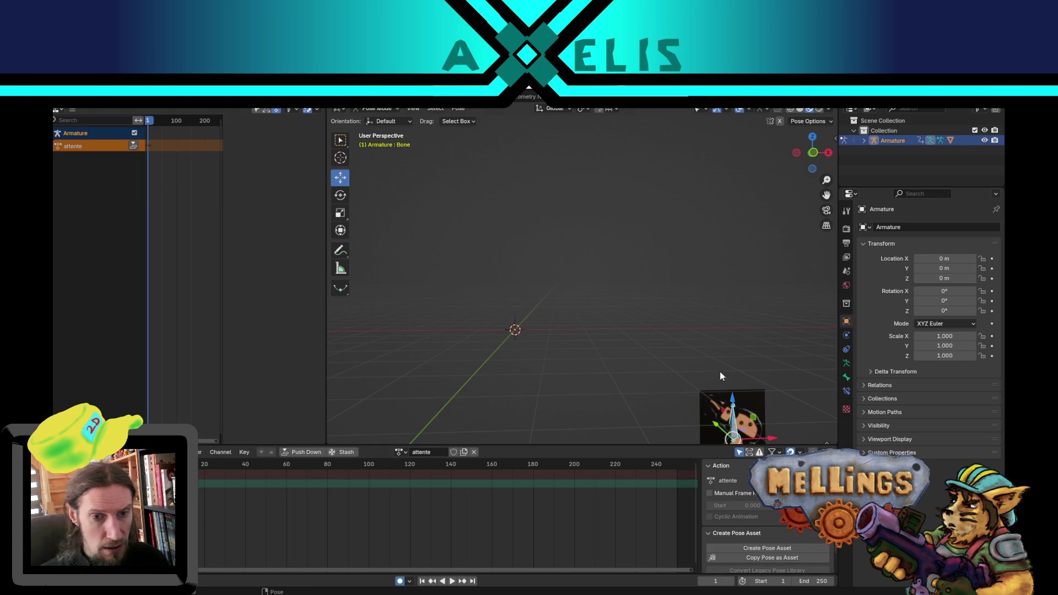
{"action": "mouse_move", "coordinate": [572, 304]}
{"action": "left_mouse_down"}
{"action": "mouse_move", "coordinate": [555, 301]}
{"action": "mouse_move", "coordinate": [566, 307]}
{"action": "left_mouse_up"}
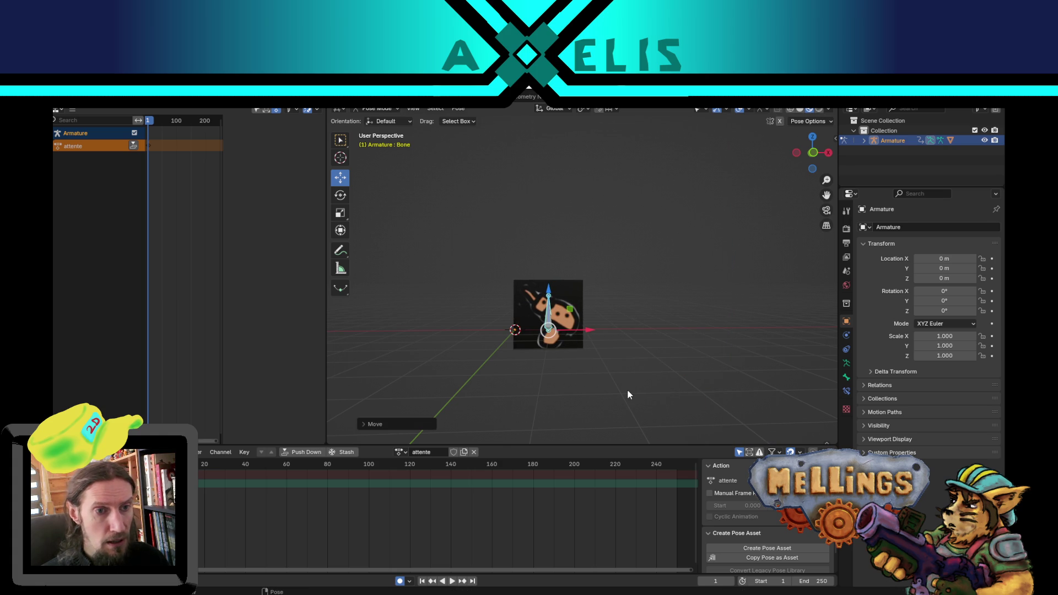
{"action": "key", "text": "ctrl+z"}
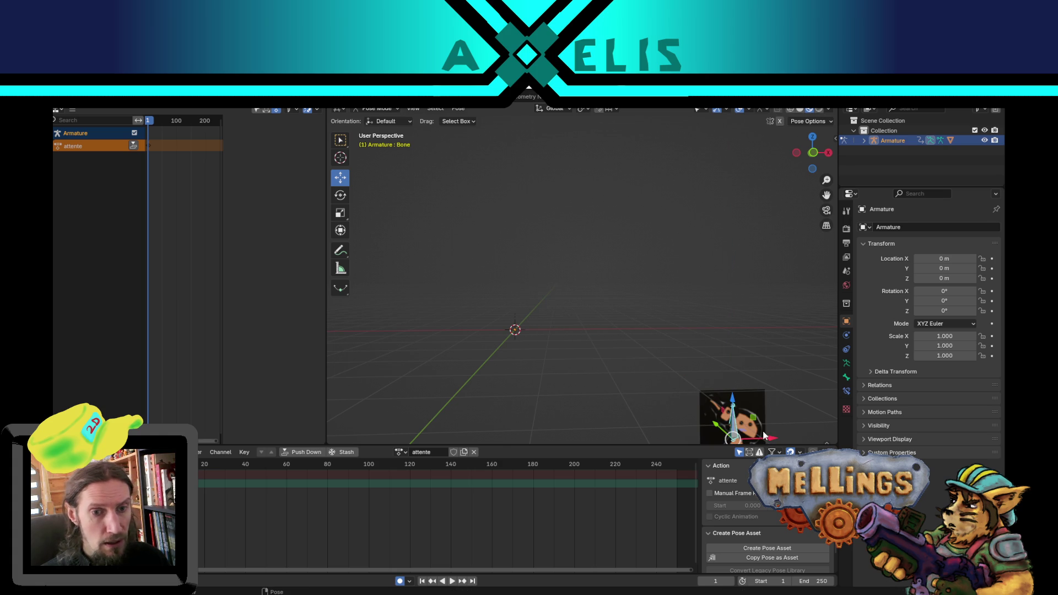
{"action": "mouse_move", "coordinate": [755, 424]}
{"action": "left_mouse_down"}
{"action": "mouse_move", "coordinate": [618, 344]}
{"action": "mouse_move", "coordinate": [550, 320]}
{"action": "left_mouse_up"}
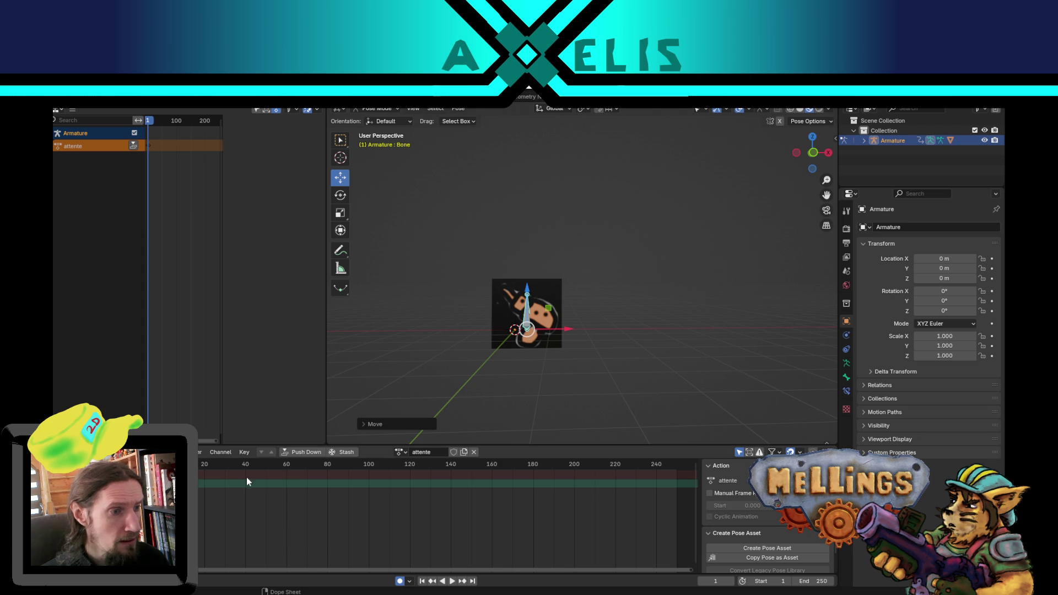
Step: Push attente back into its NLA strip and create a fresh action named Action
{"action": "left_click", "coordinate": [133, 145]}
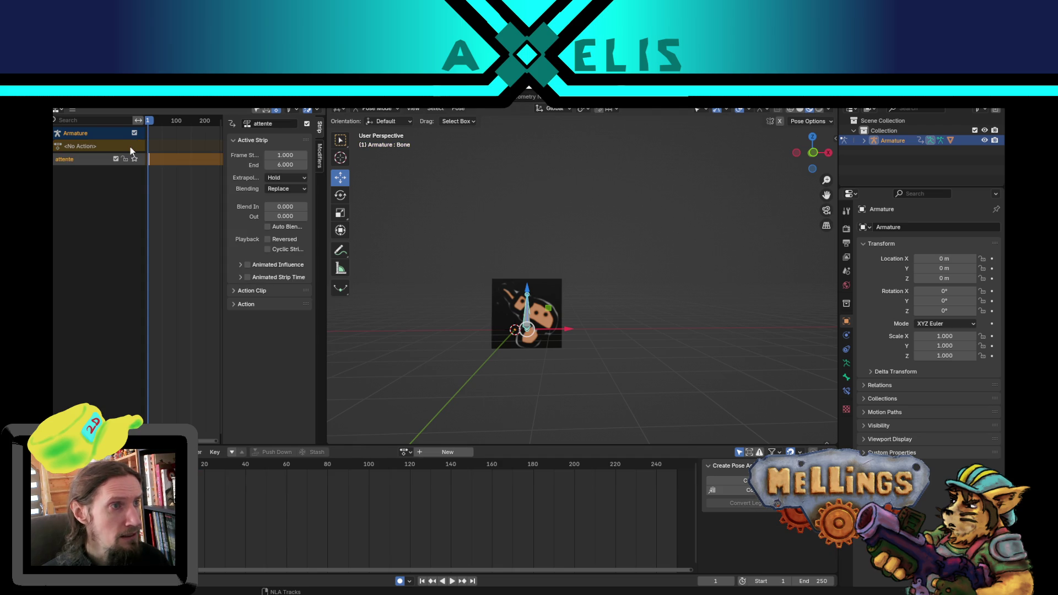
{"action": "left_click", "coordinate": [453, 453]}
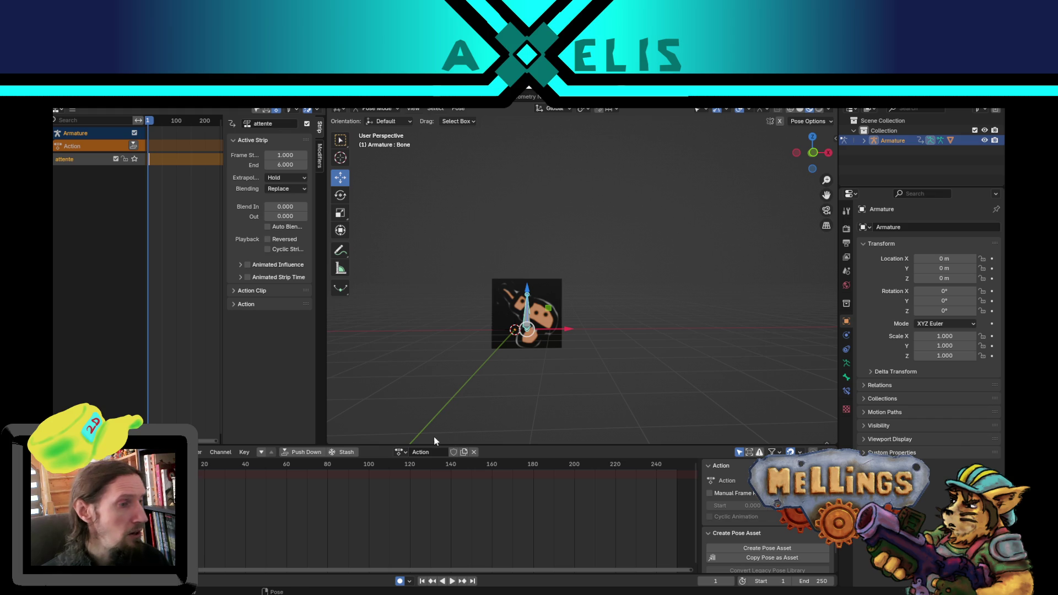
{"action": "left_click", "coordinate": [414, 454]}
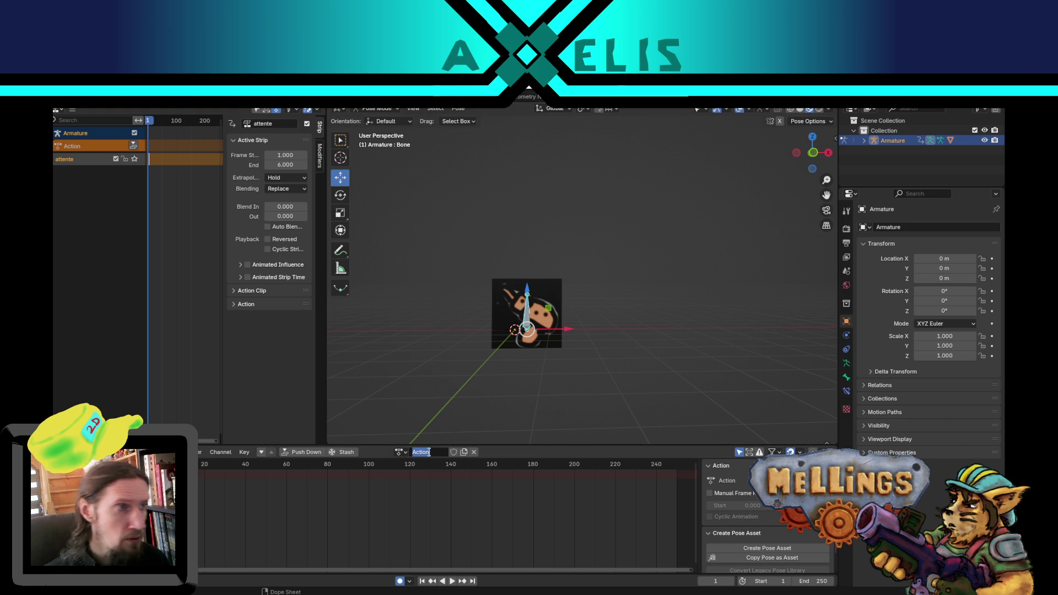
Step: Name the new action 'arrivee' and keyframe the bone's pose, previewing playback
{"action": "type", "text": "arrivee"}
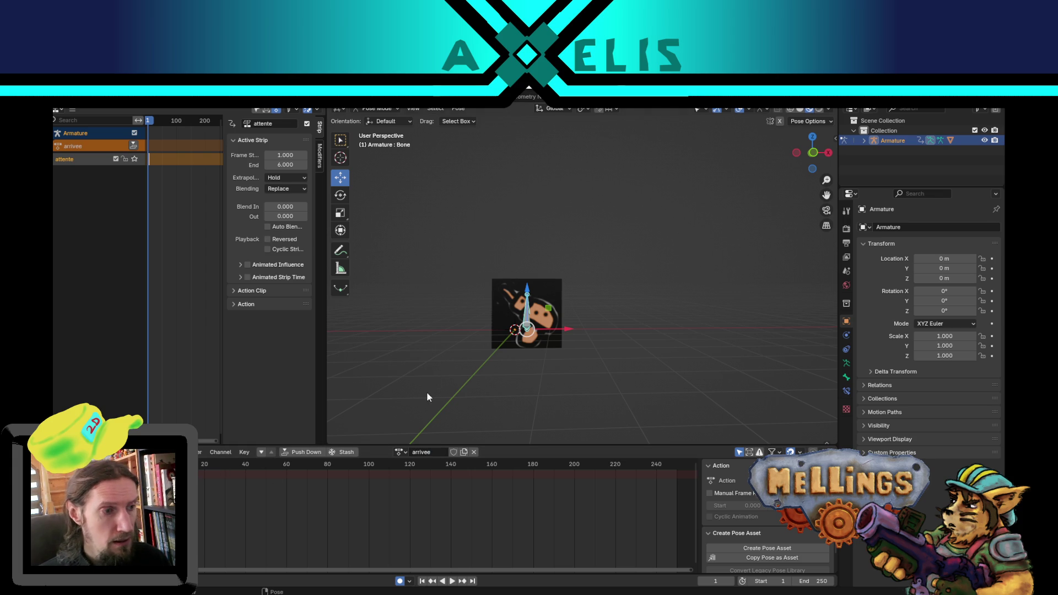
{"action": "right_click", "coordinate": [399, 520]}
{"action": "key", "text": "i"}
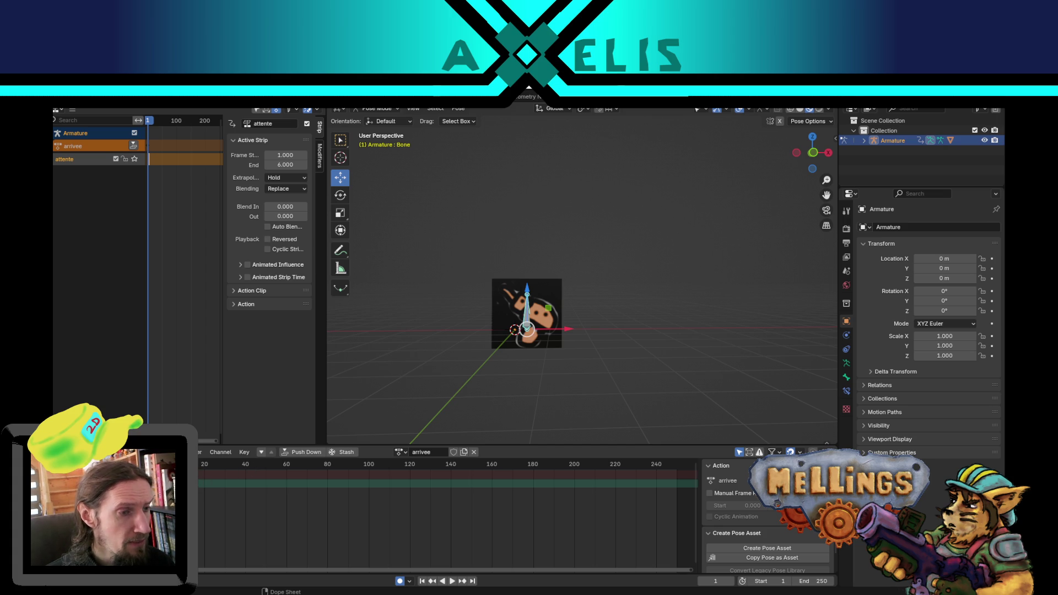
{"action": "key", "text": "space"}
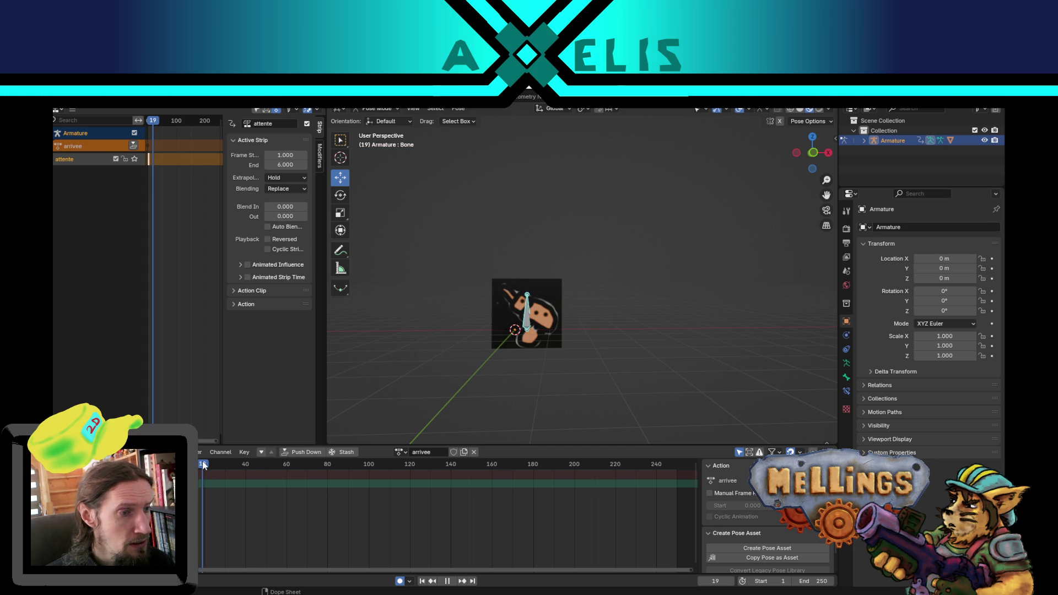
{"action": "key", "text": "space"}
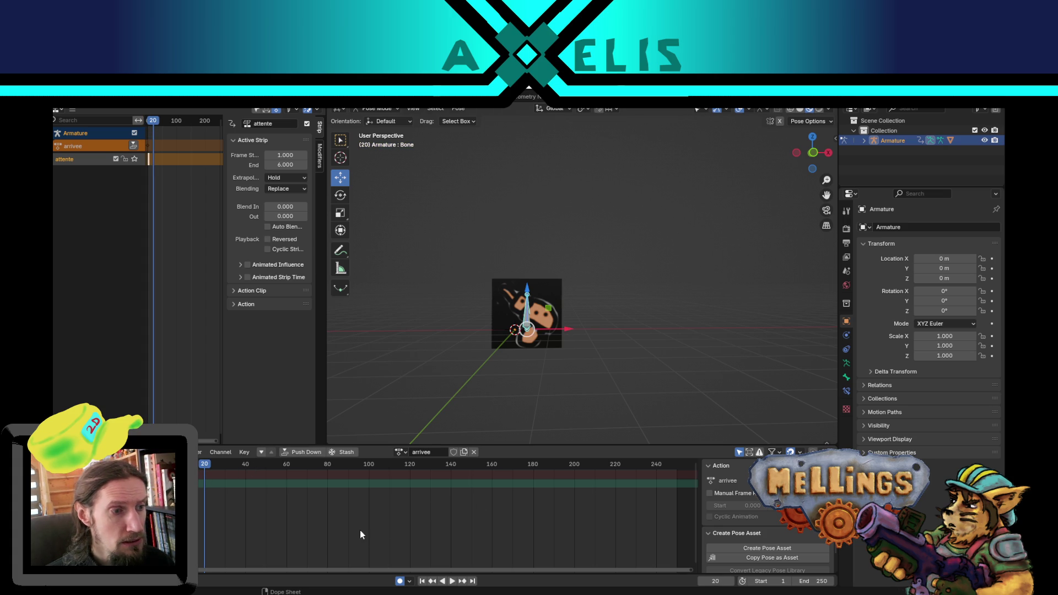
{"action": "key", "text": "i"}
{"action": "key", "text": "i"}
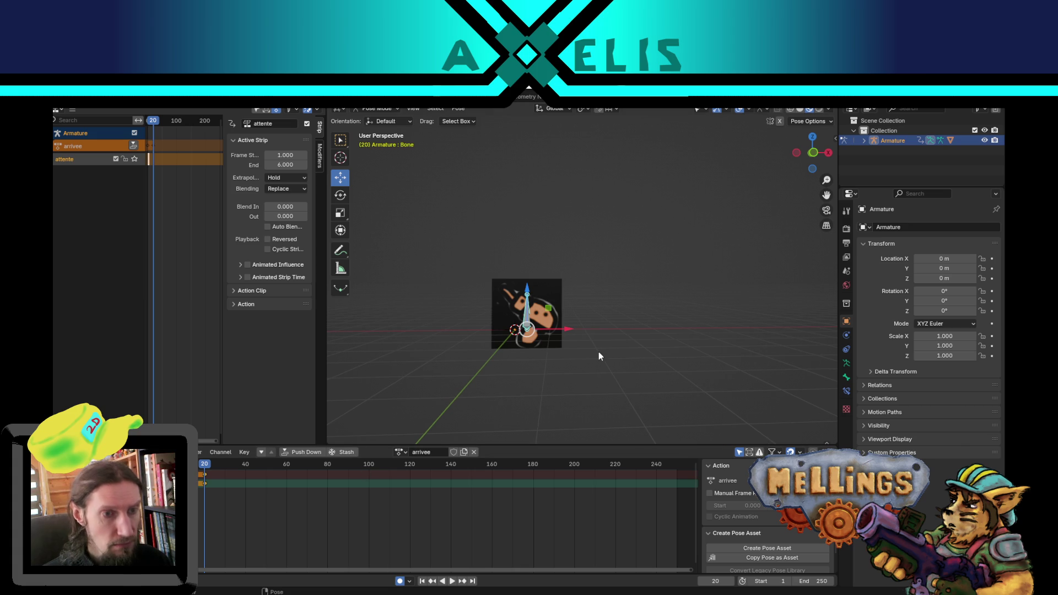
Step: At frame 1, move the bone off toward the bottom right
{"action": "left_click", "coordinate": [423, 581]}
{"action": "key", "text": "g"}
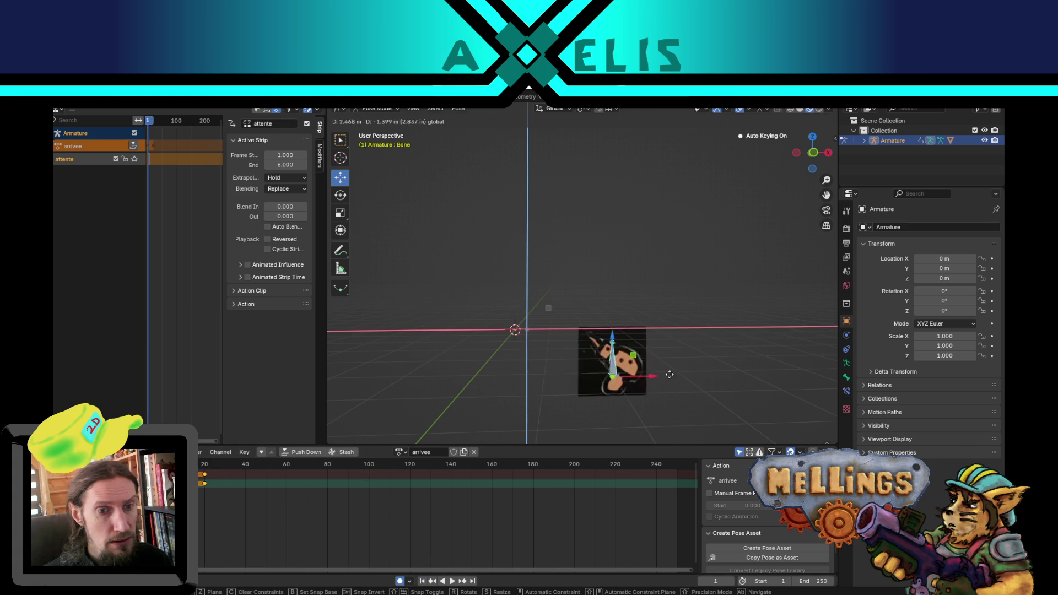
{"action": "left_click", "coordinate": [779, 439]}
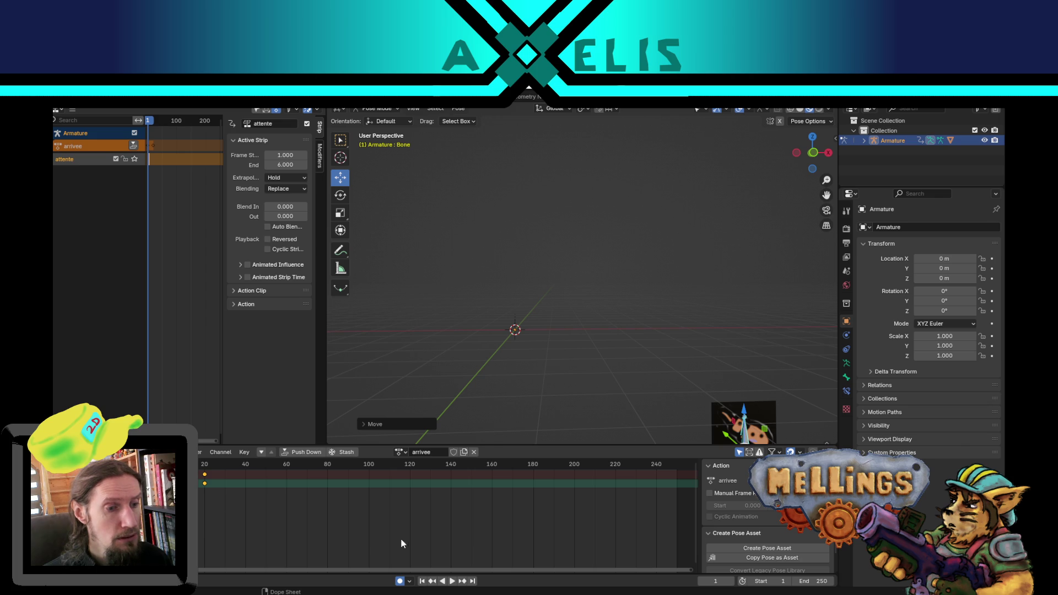
Step: Set the scene end frame to 20 and push arrivee down as an NLA strip
{"action": "left_click", "coordinate": [471, 581]}
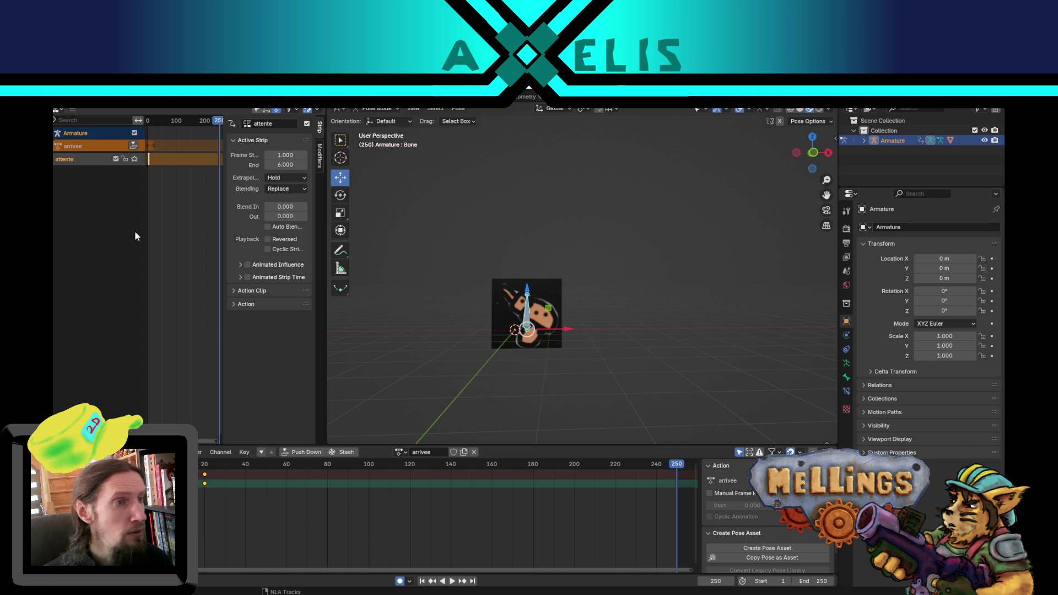
{"action": "left_click", "coordinate": [816, 581]}
{"action": "type", "text": "0"}
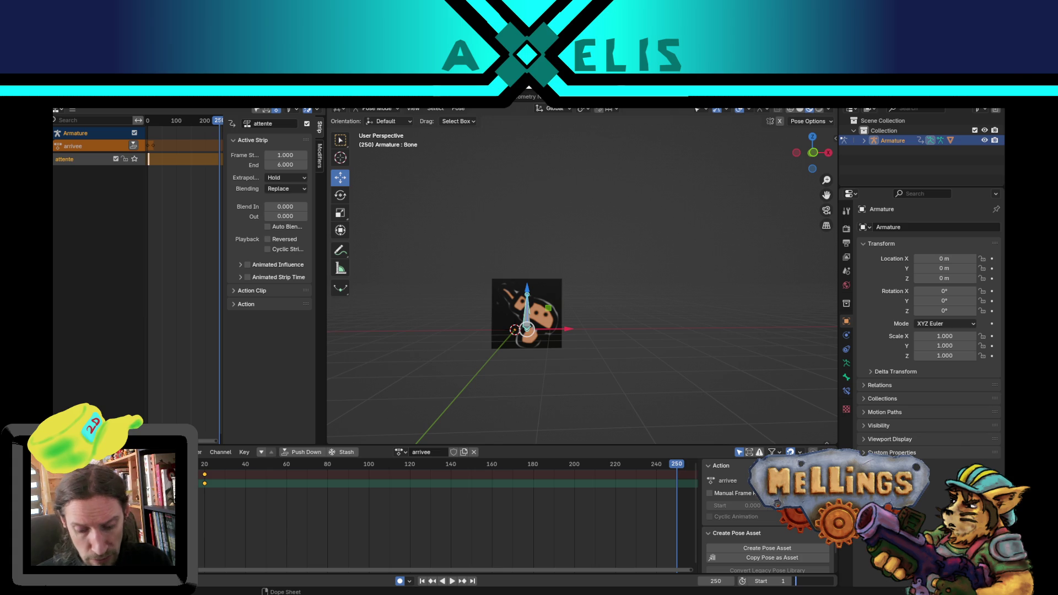
{"action": "type", "text": "20"}
{"action": "key", "text": "Return"}
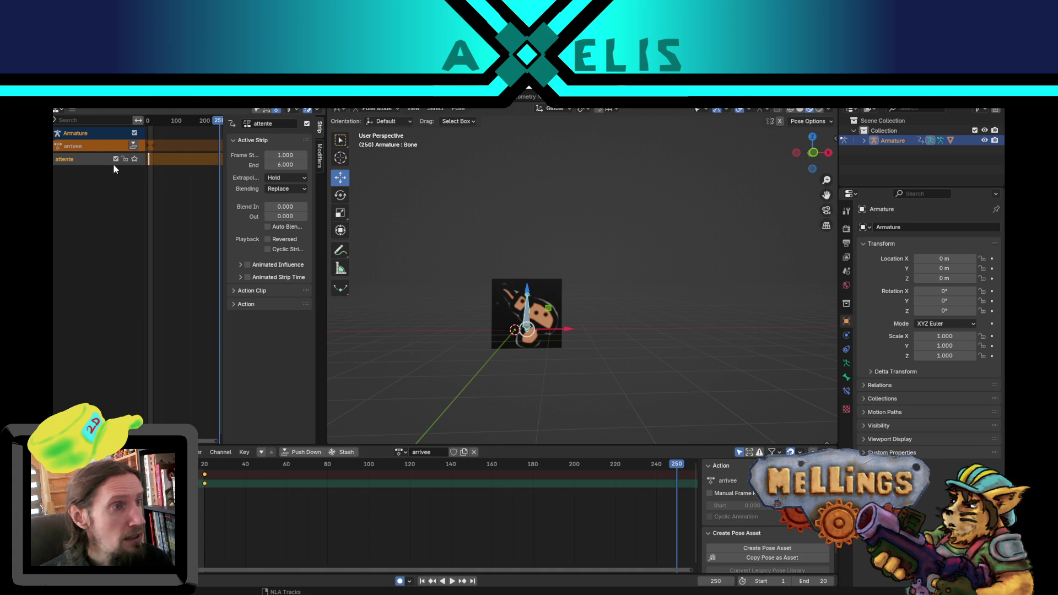
{"action": "left_click", "coordinate": [472, 582]}
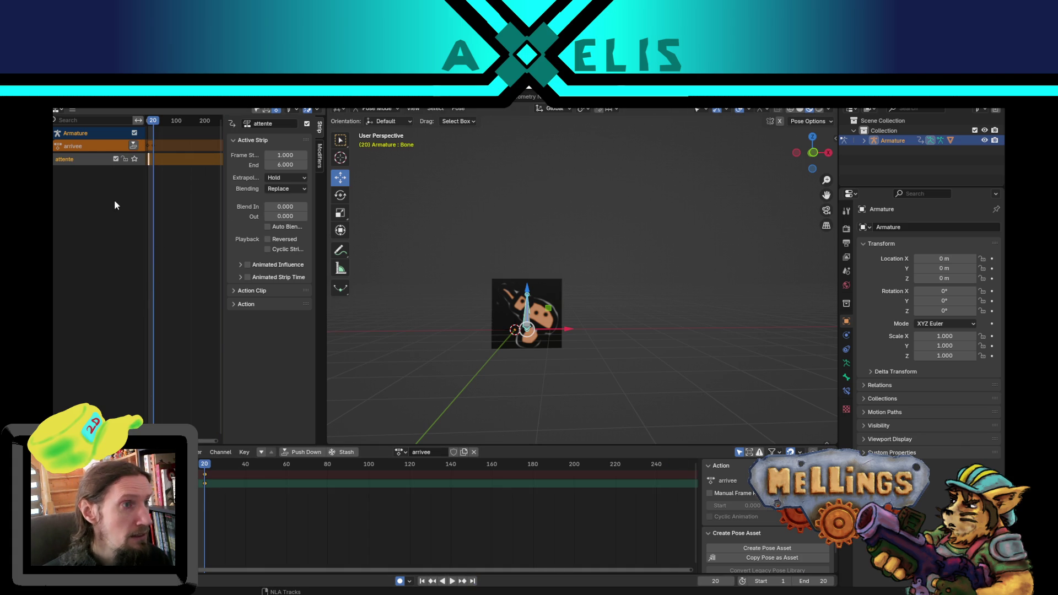
{"action": "left_click", "coordinate": [132, 146]}
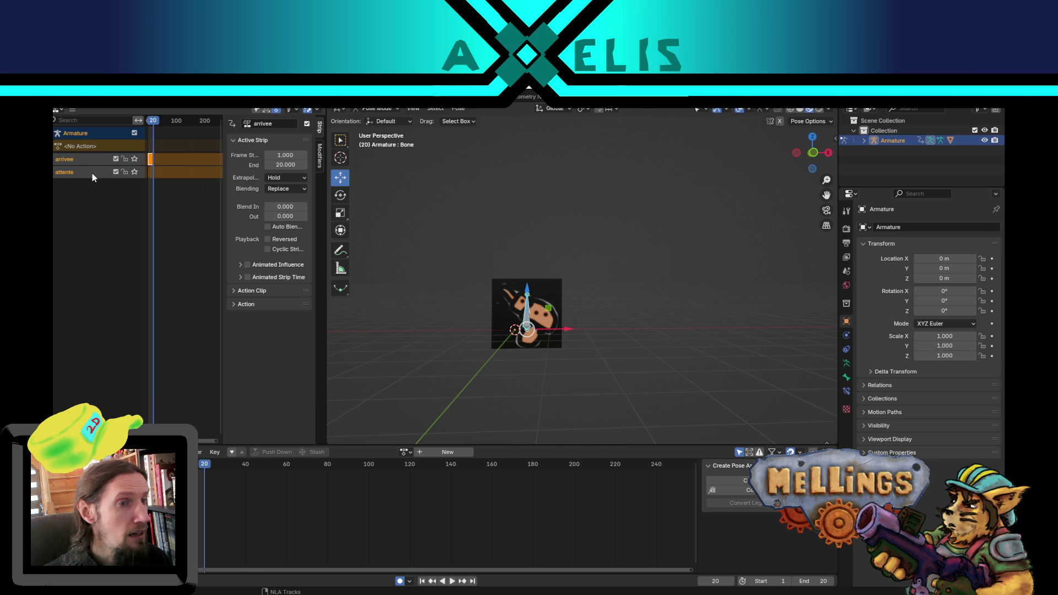
Step: Create a new action named 'inter' and key the bone's pose at frame 20
{"action": "left_click", "coordinate": [447, 452]}
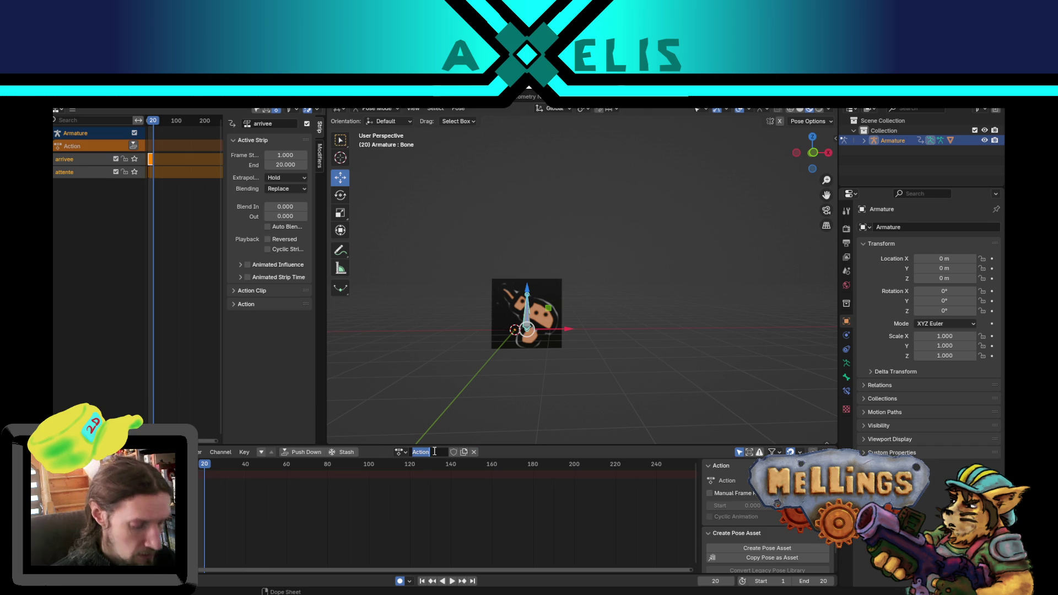
{"action": "key", "text": "BackSpace"}
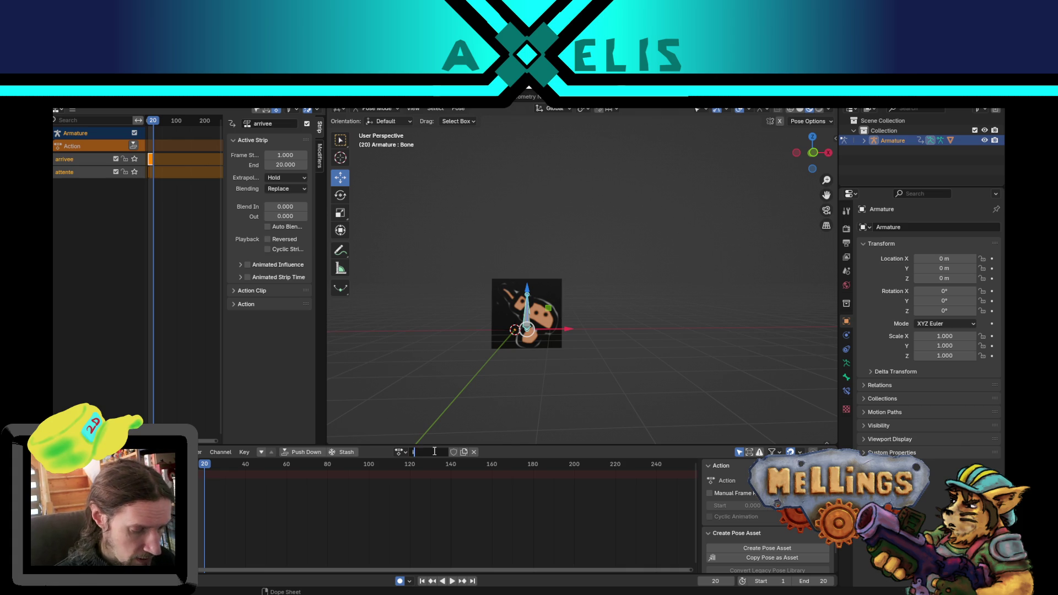
{"action": "type", "text": "inter"}
{"action": "key", "text": "Return"}
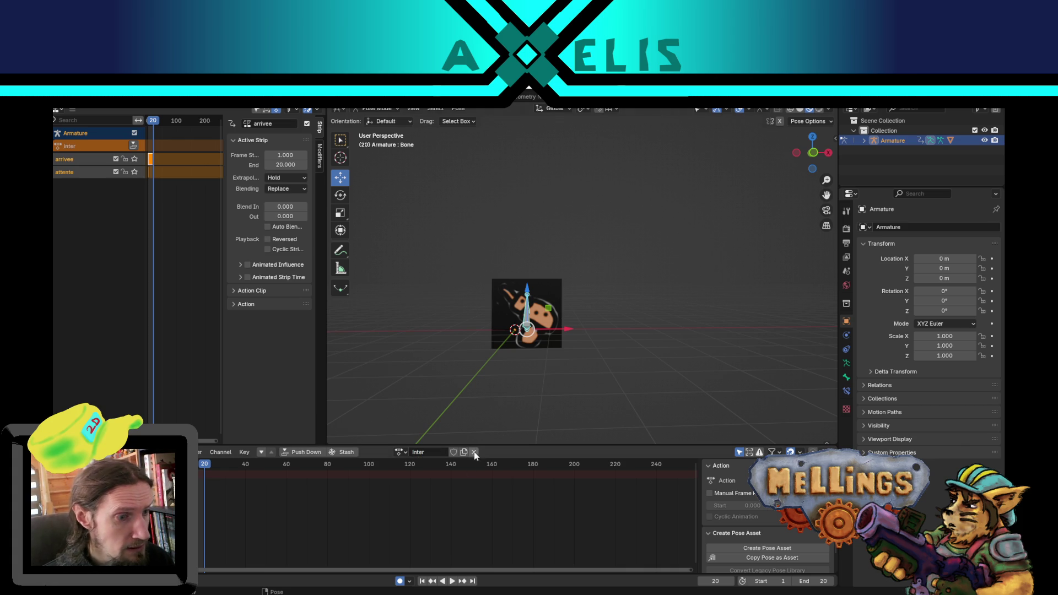
{"action": "key", "text": "i"}
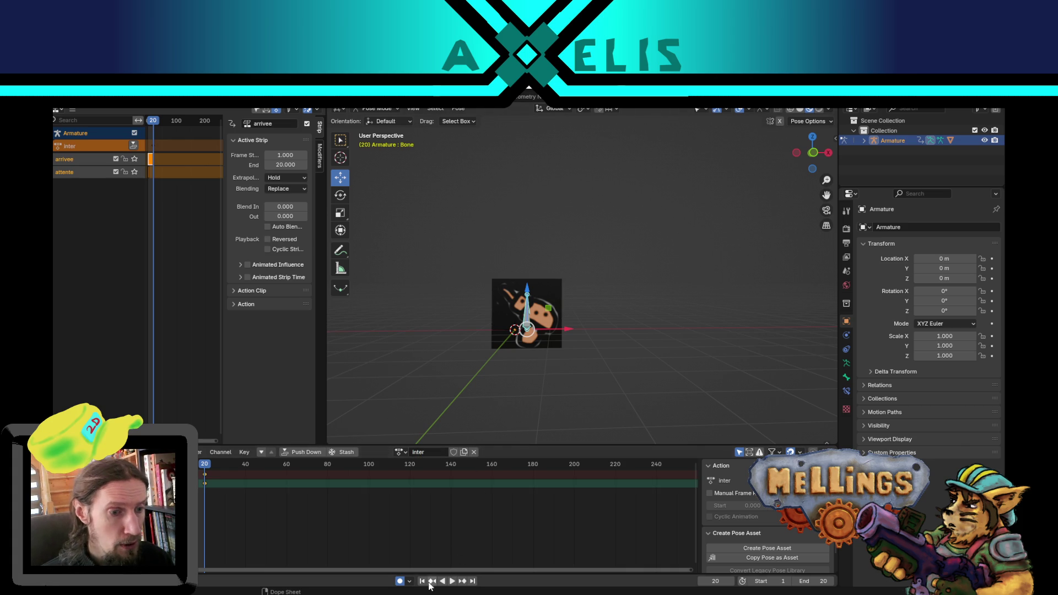
Step: Tilt the bone at frame 7, preview the animation, and push inter down as its own NLA track
{"action": "left_click", "coordinate": [422, 581]}
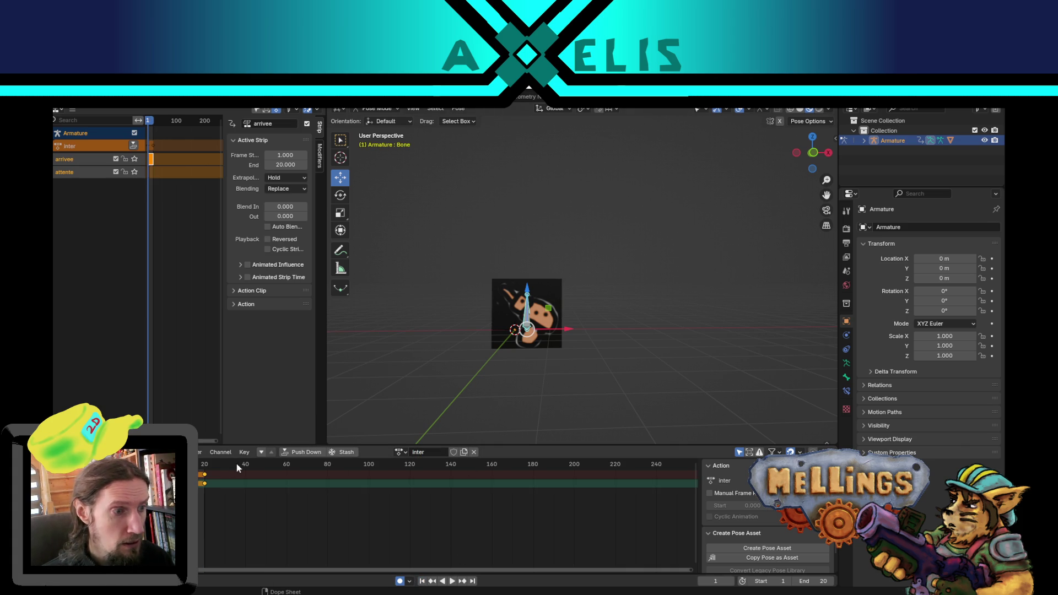
{"action": "left_click", "coordinate": [178, 464]}
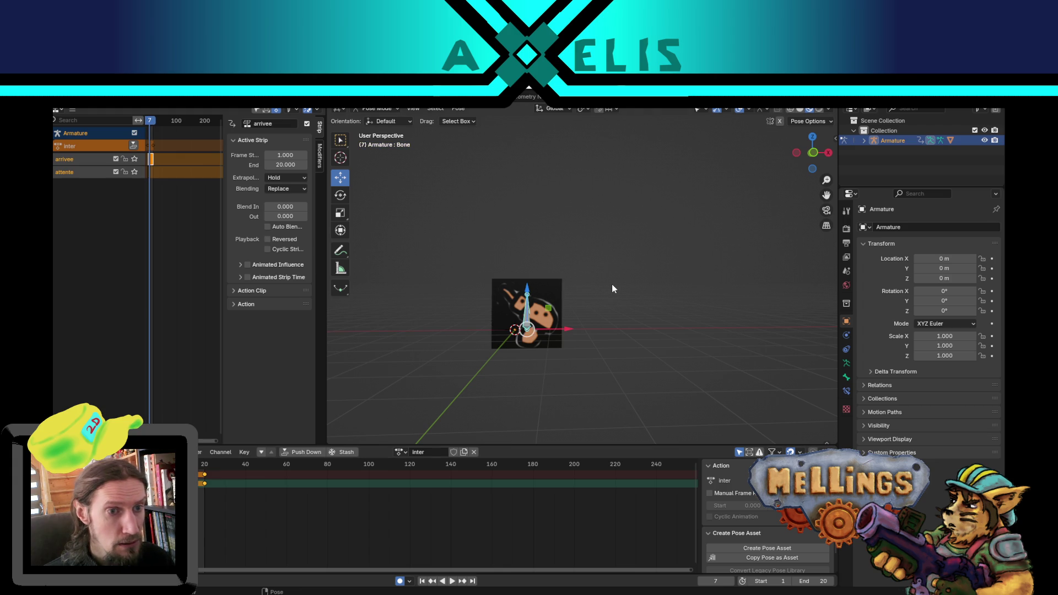
{"action": "key", "text": "r"}
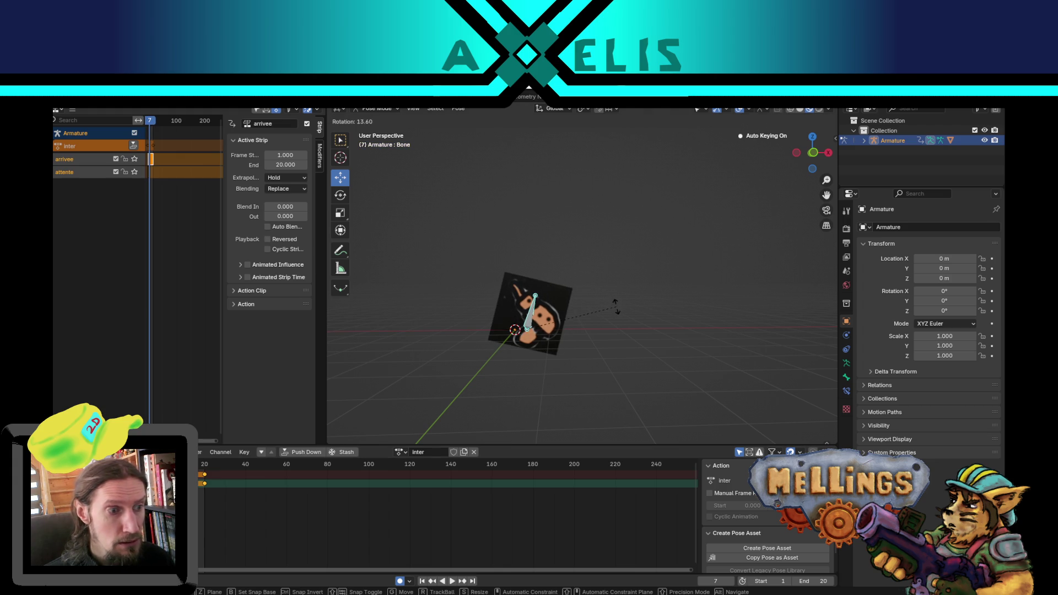
{"action": "left_click", "coordinate": [618, 302]}
{"action": "key", "text": "space"}
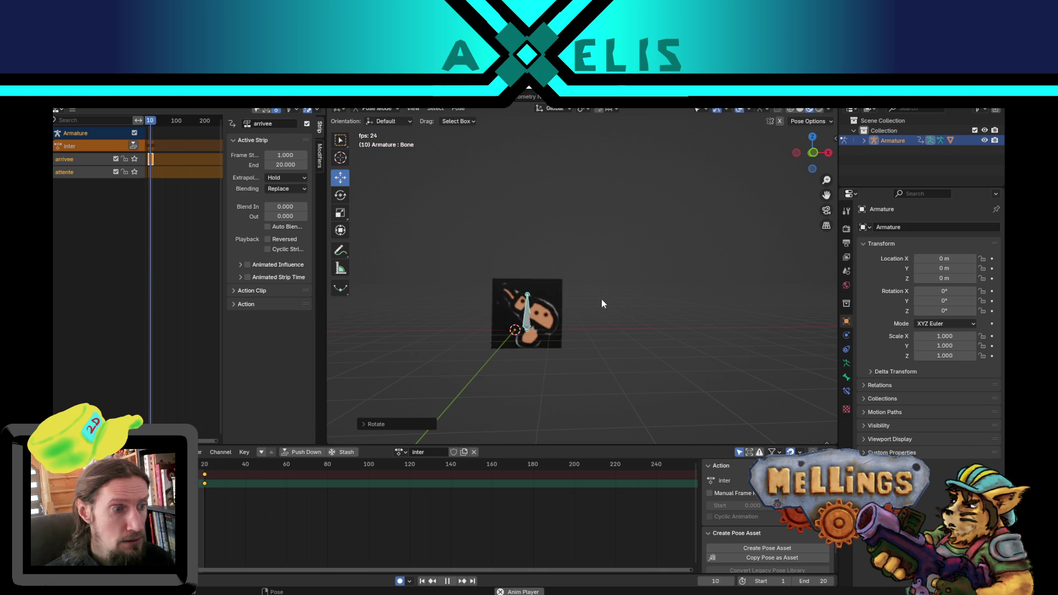
{"action": "key", "text": "space"}
{"action": "key", "text": "space"}
{"action": "key", "text": "space"}
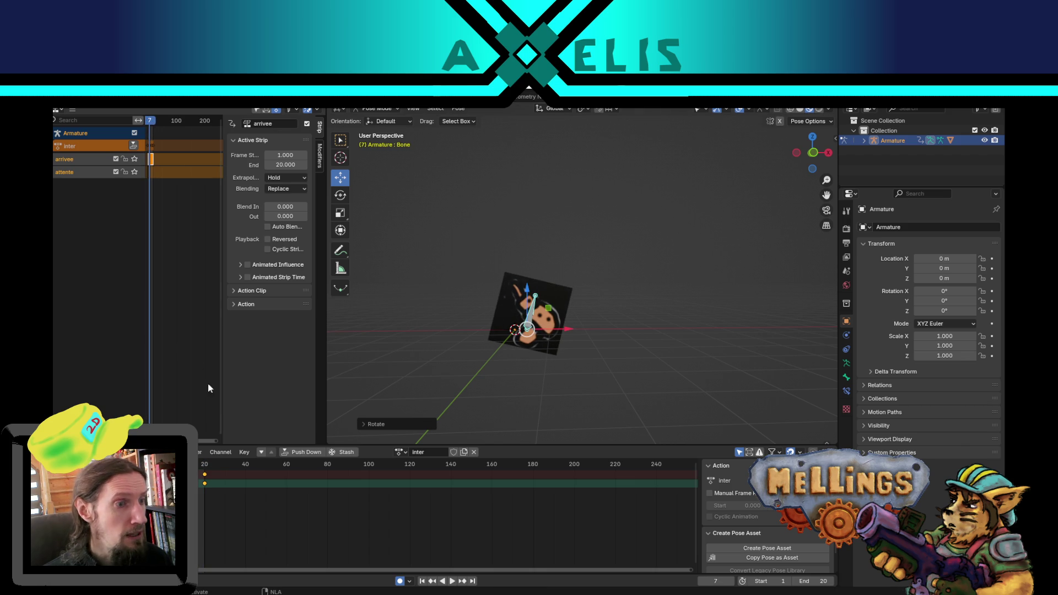
{"action": "left_click", "coordinate": [422, 580]}
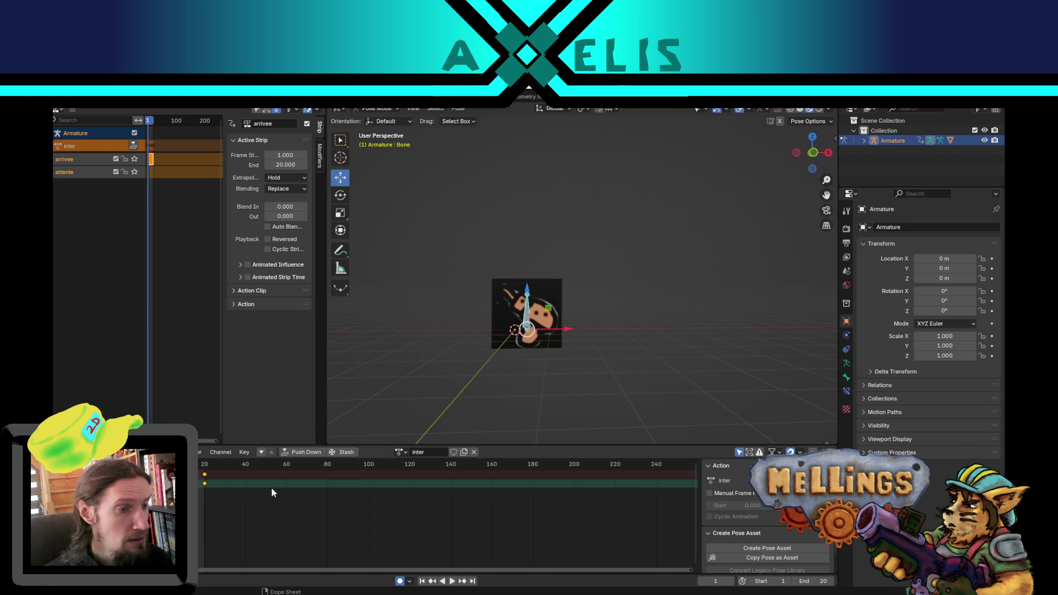
{"action": "left_click", "coordinate": [131, 146]}
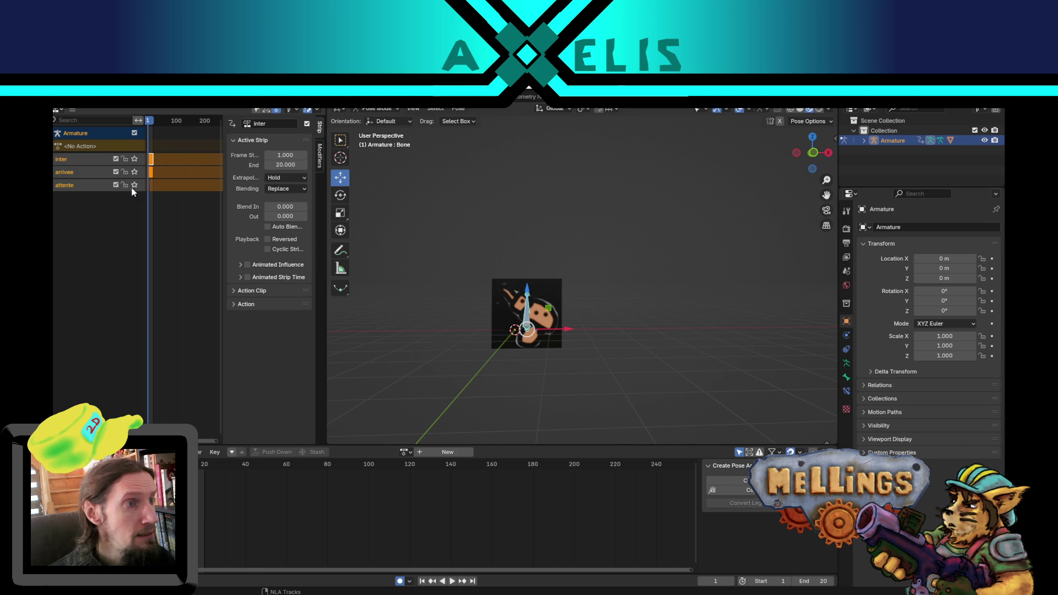
Step: Enter and then exit tweak mode on the attente NLA strip
{"action": "left_click", "coordinate": [151, 186]}
{"action": "right_click", "coordinate": [151, 188]}
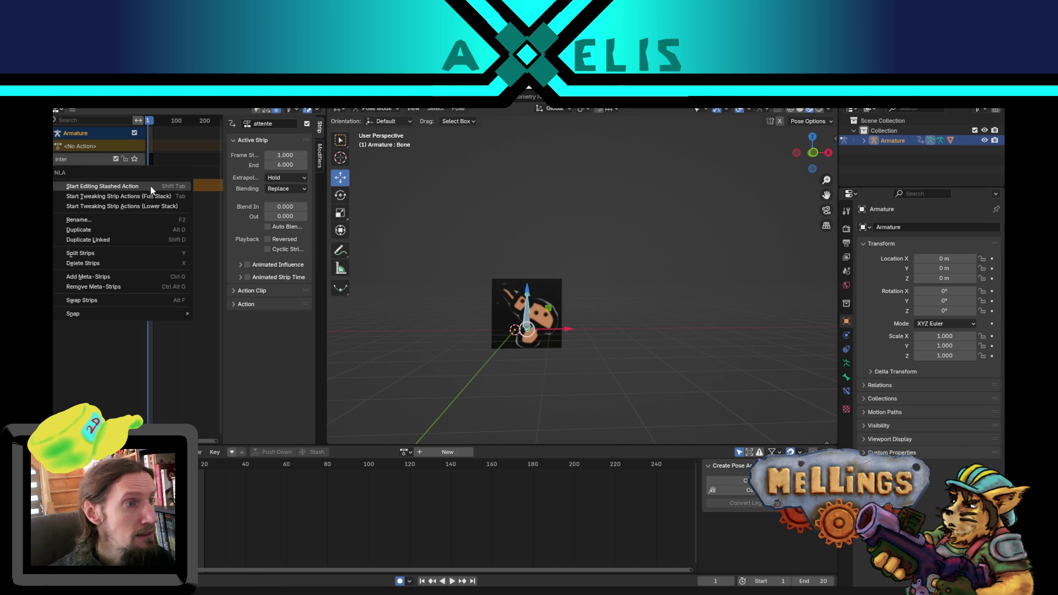
{"action": "left_click", "coordinate": [151, 187]}
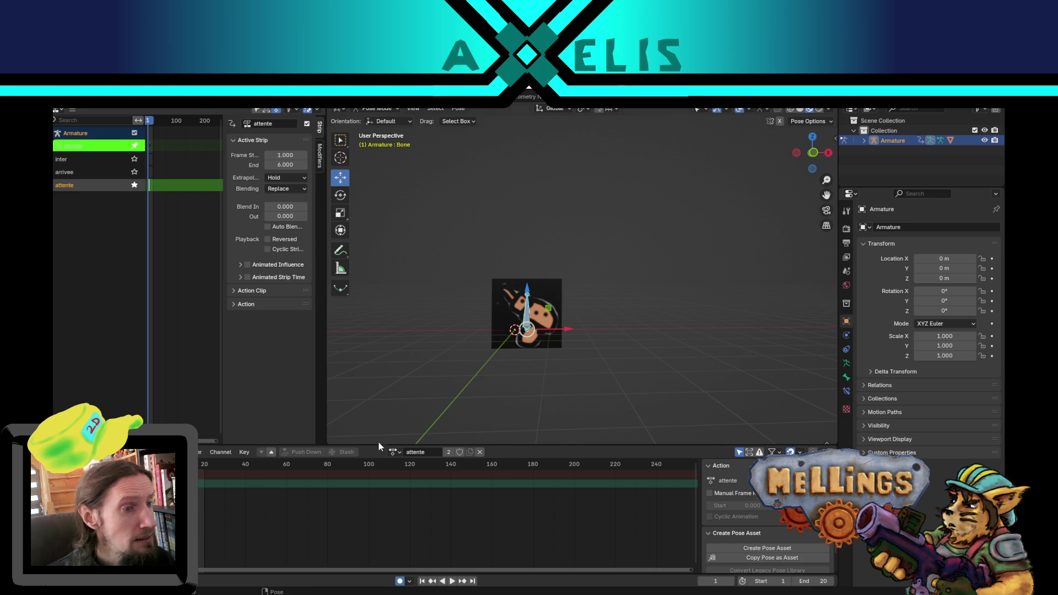
{"action": "right_click", "coordinate": [151, 190]}
{"action": "left_click", "coordinate": [146, 190]}
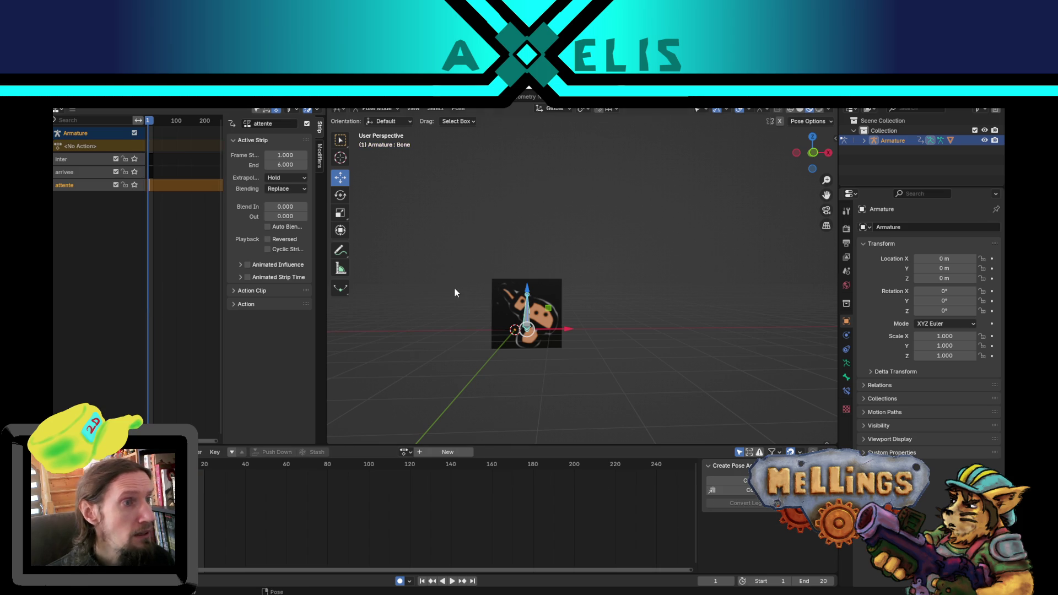
{"action": "right_click", "coordinate": [147, 190]}
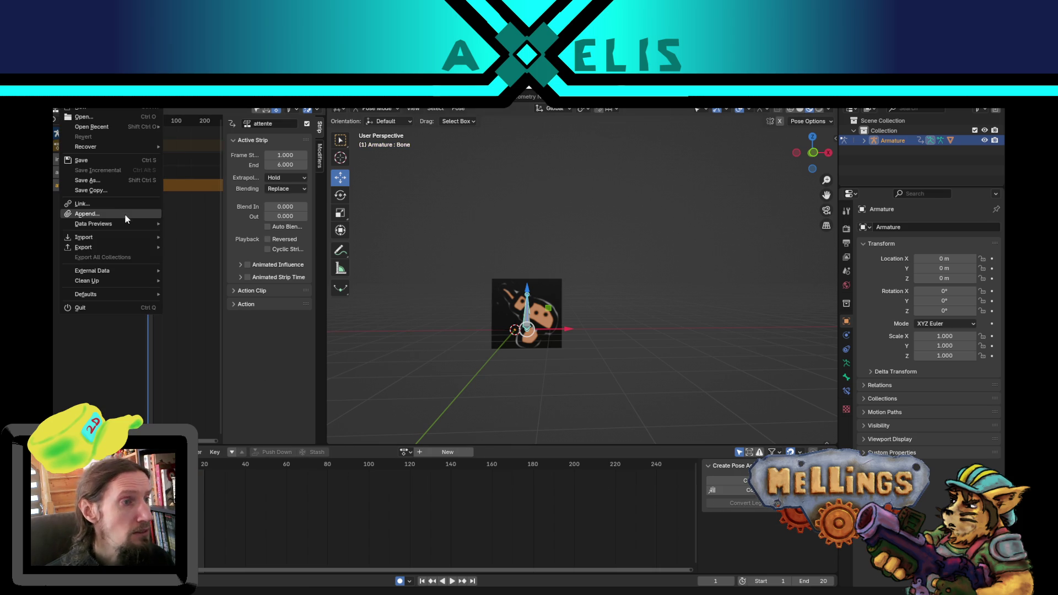
{"action": "key", "text": "shift+e"}
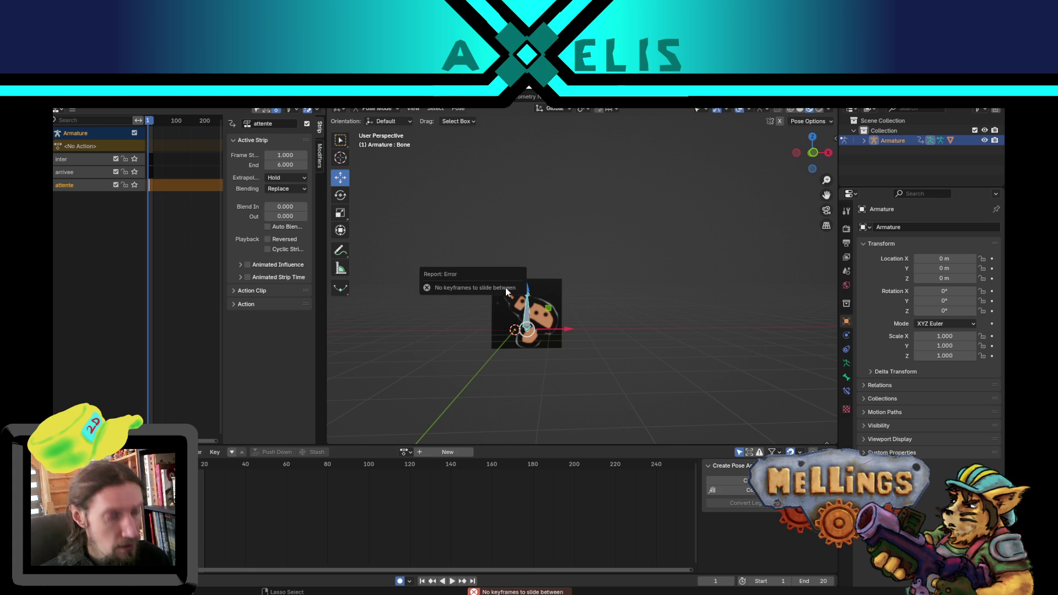
Step: Switch to Object Mode, box-select the character's image plane, and open the FBX exporter
{"action": "key", "text": "Tab"}
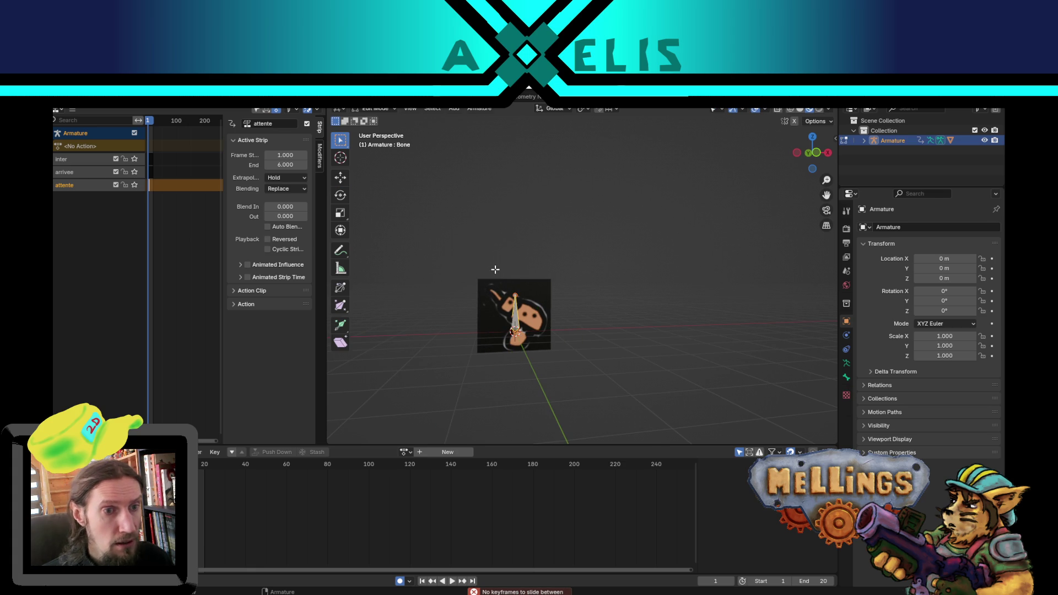
{"action": "key", "text": "ctrl+space"}
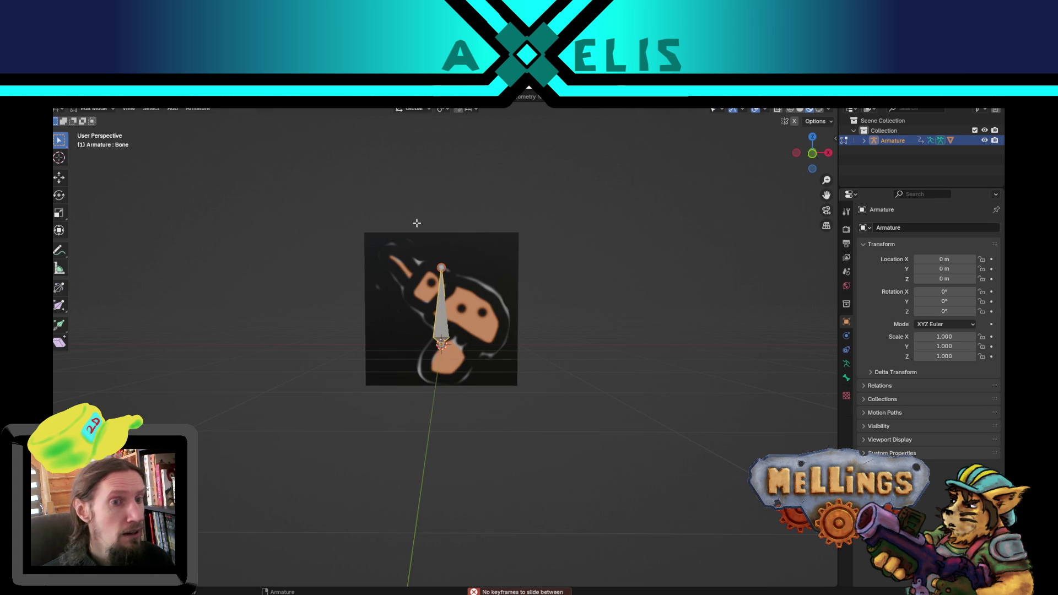
{"action": "key", "text": "ctrl+Tab"}
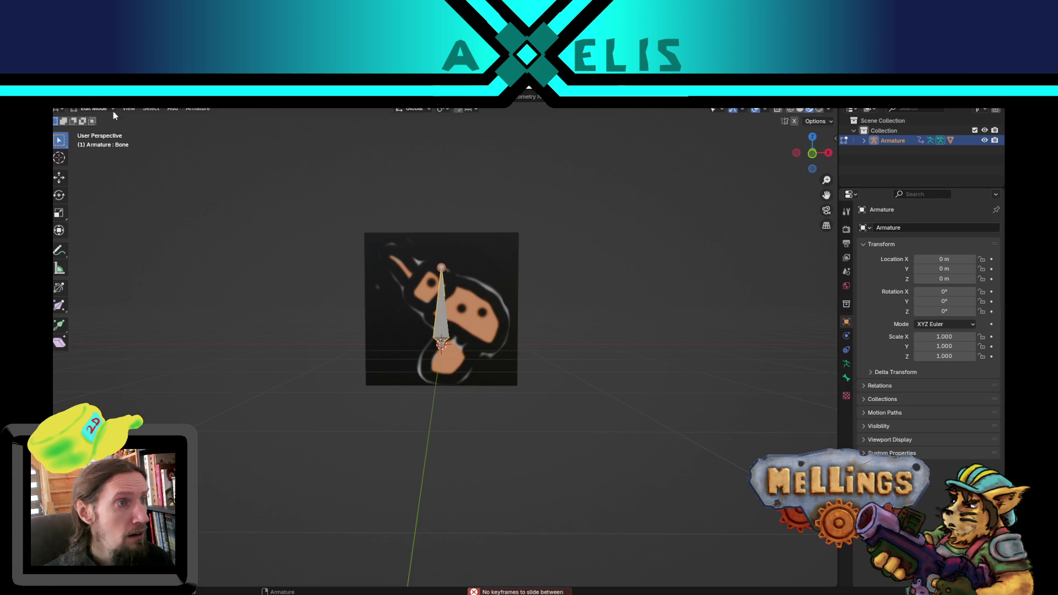
{"action": "left_click", "coordinate": [96, 108]}
{"action": "left_click", "coordinate": [94, 118]}
{"action": "mouse_move", "coordinate": [256, 178]}
{"action": "left_mouse_down"}
{"action": "mouse_move", "coordinate": [610, 420]}
{"action": "mouse_move", "coordinate": [656, 425]}
{"action": "left_mouse_up"}
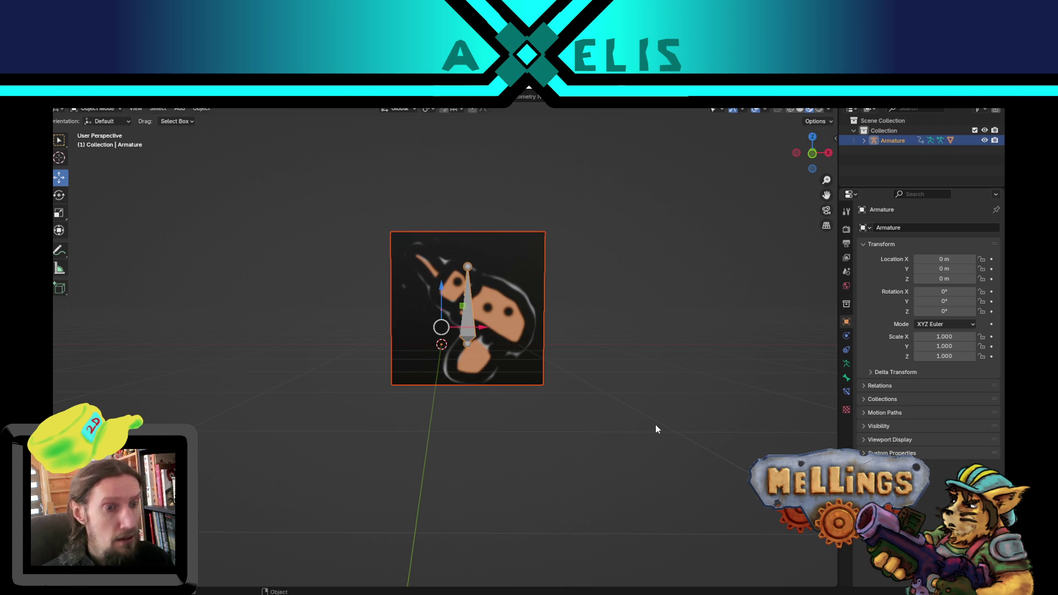
{"action": "key", "text": "shift+r"}
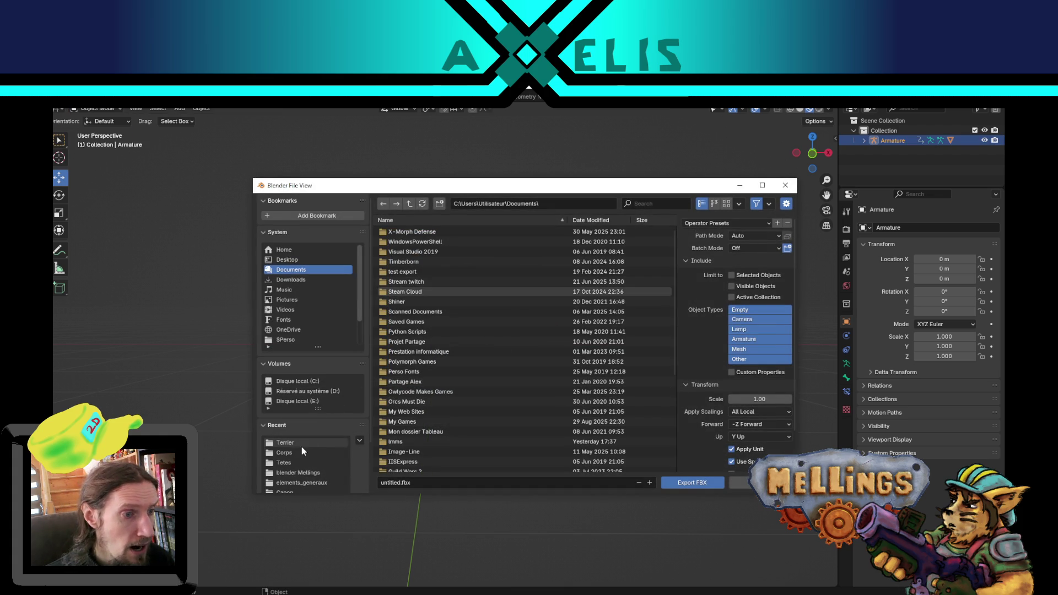
Step: Export the rig as layout_construction.fbx into the Terrier folder and switch back to Unity
{"action": "left_click", "coordinate": [300, 463]}
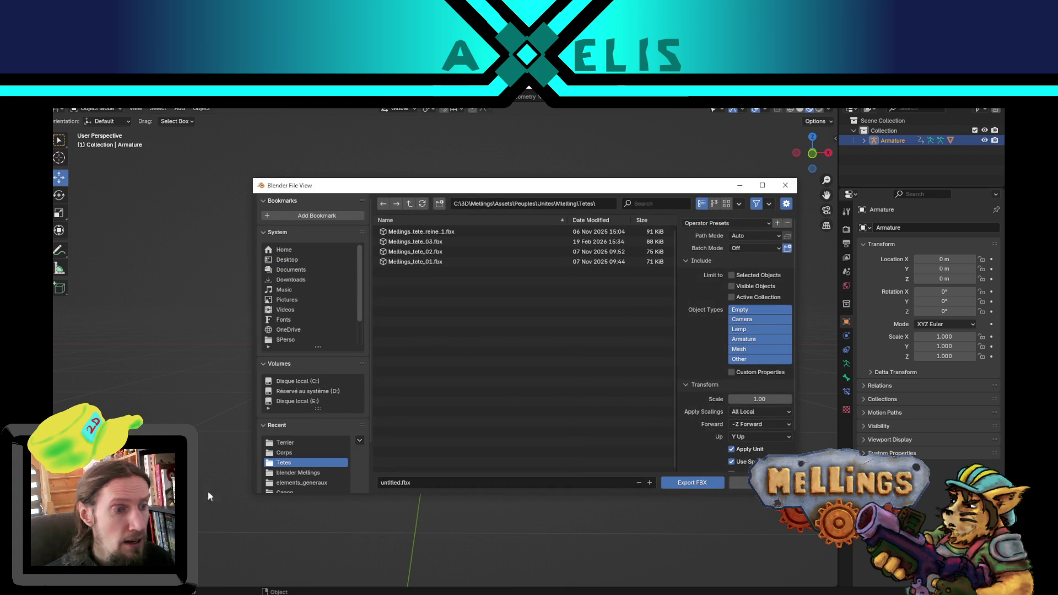
{"action": "left_click", "coordinate": [292, 443]}
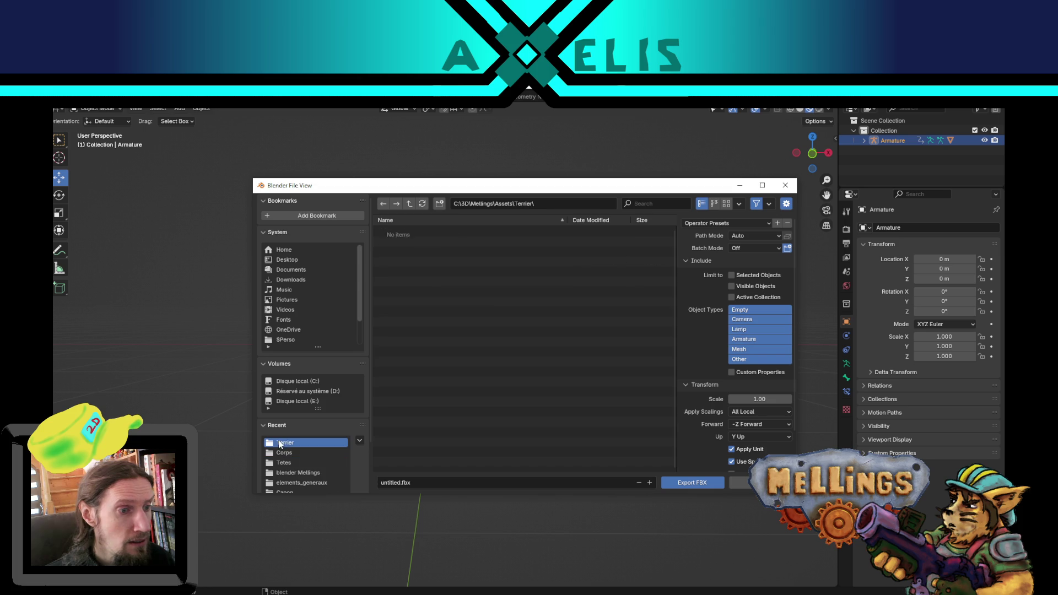
{"action": "left_click", "coordinate": [421, 482]}
{"action": "left_click", "coordinate": [400, 483]}
{"action": "key", "text": "BackSpace"}
{"action": "key", "text": "BackSpace"}
{"action": "key", "text": "BackSpace"}
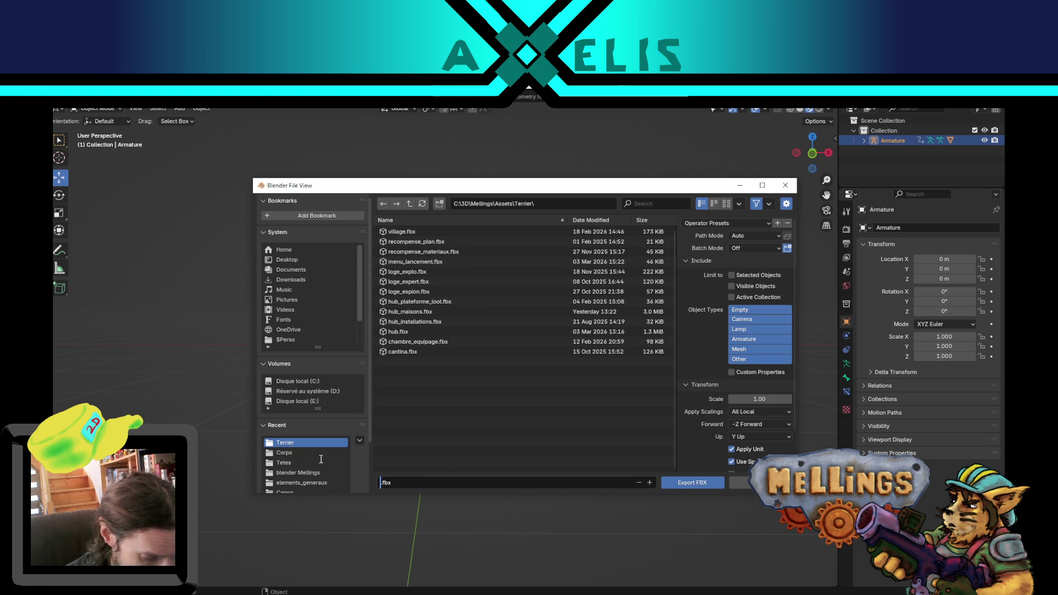
{"action": "type", "text": "layout"}
{"action": "type", "text": "_cons"}
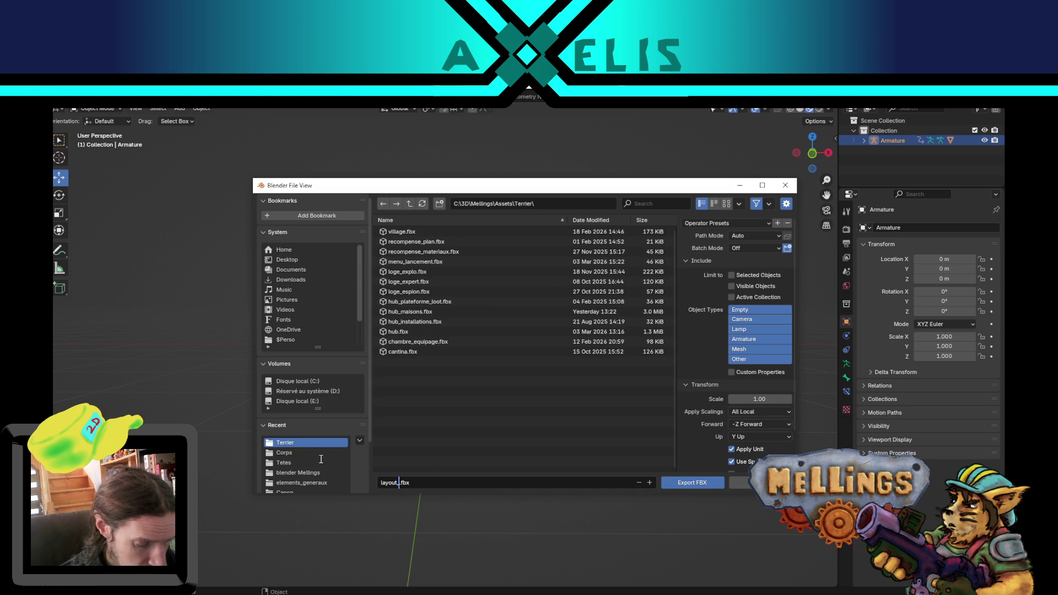
{"action": "type", "text": "truction"}
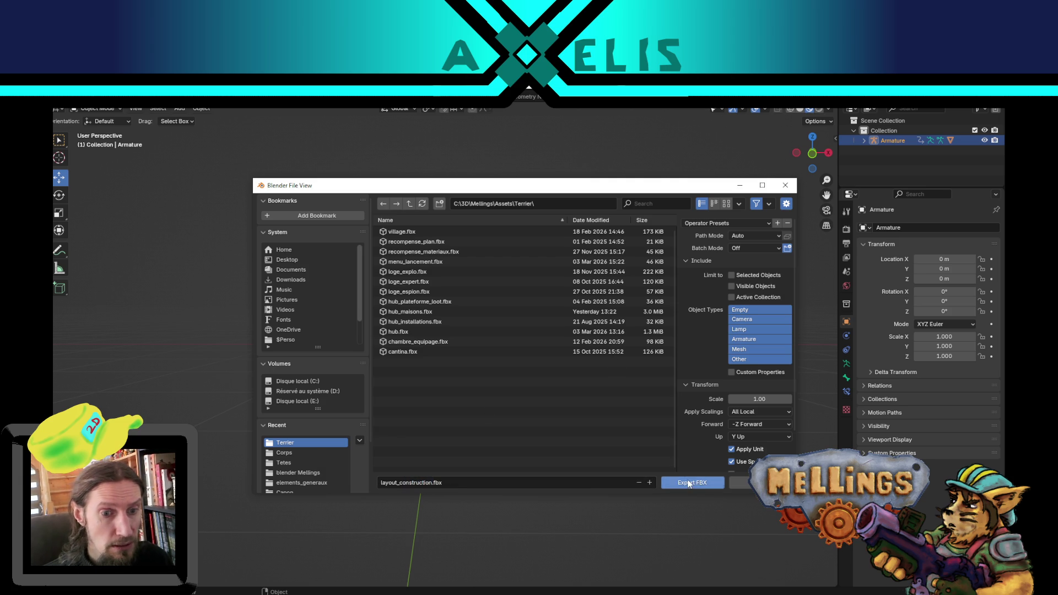
{"action": "left_click", "coordinate": [699, 484]}
{"action": "key", "text": "alt+Tab"}
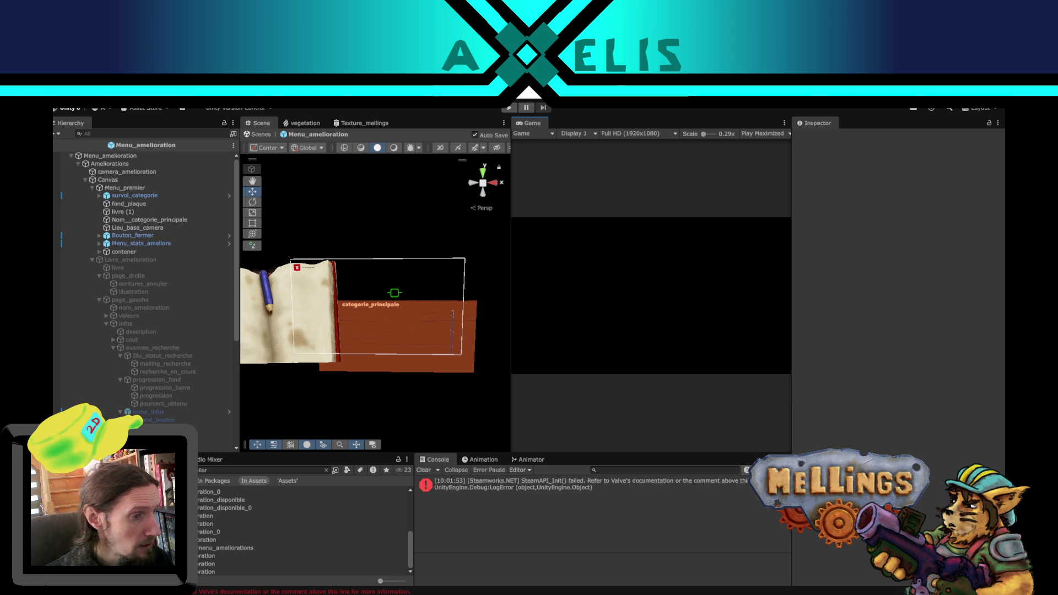
Step: Clear the Project search filter and exit the Menu_amelioration prefab back to the Intro scene
{"action": "key", "text": "Escape"}
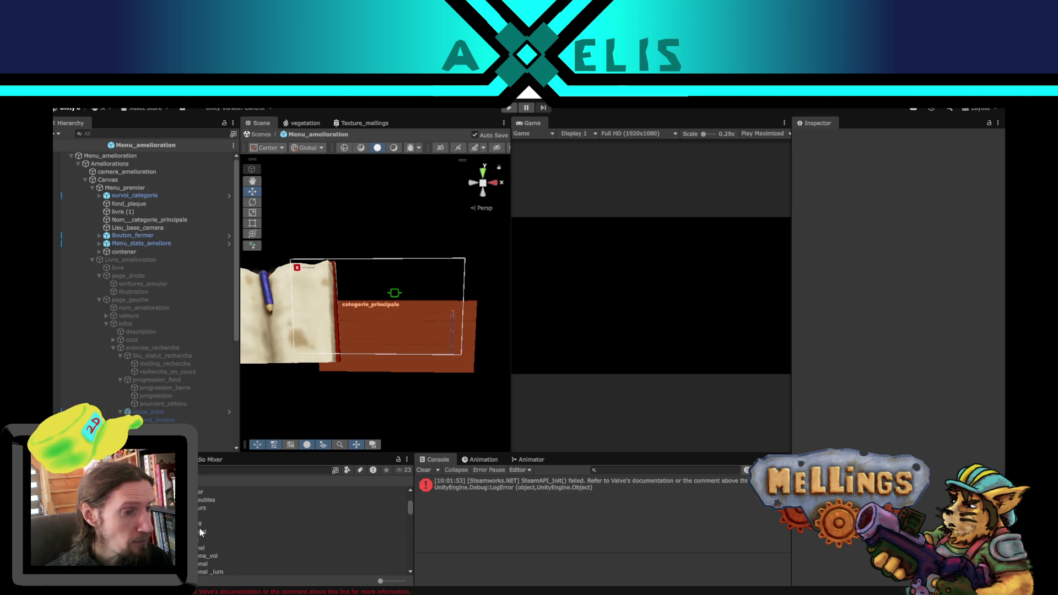
{"action": "scroll", "coordinate": [198, 544], "scroll_direction": "down", "scroll_amount": 3}
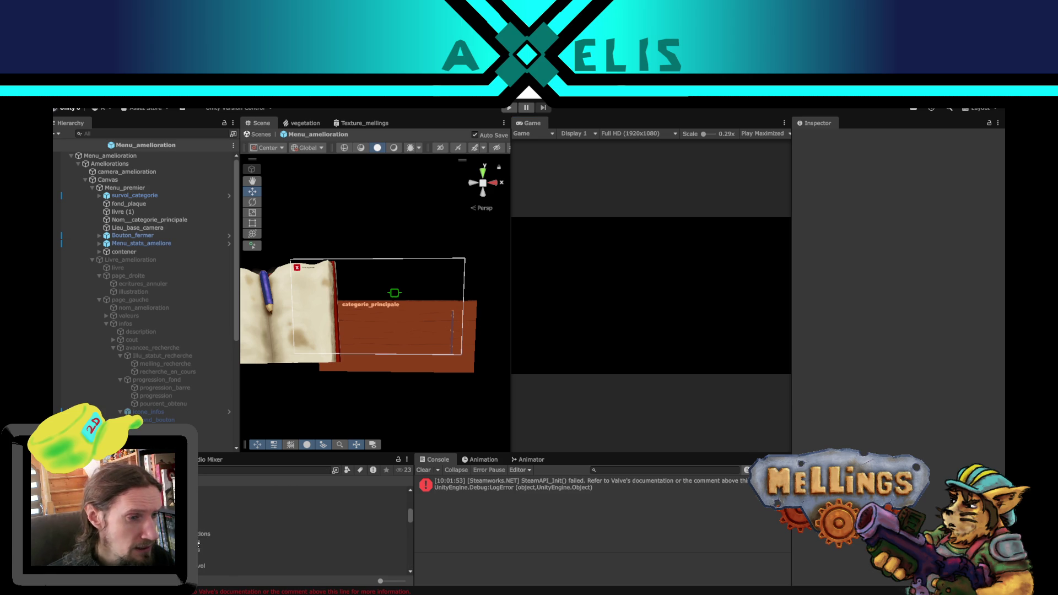
{"action": "scroll", "coordinate": [199, 544], "scroll_direction": "down", "scroll_amount": 6}
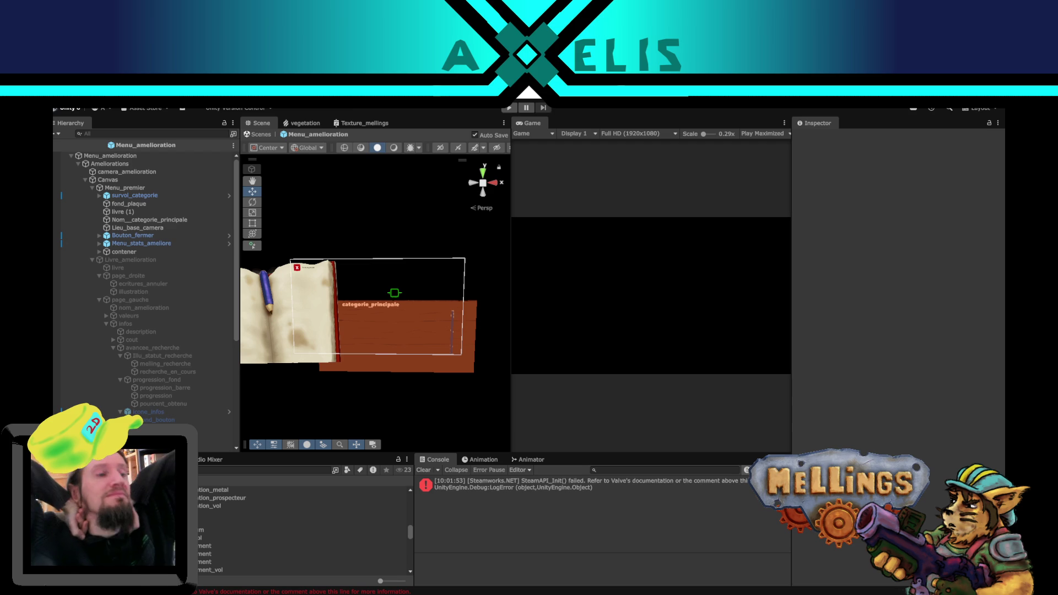
{"action": "left_click", "coordinate": [61, 145]}
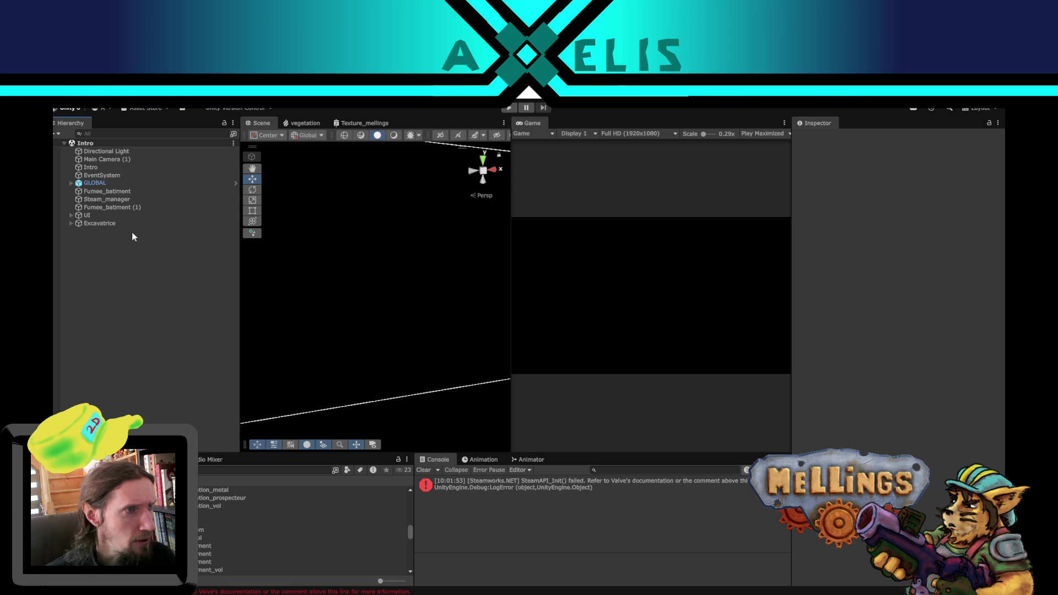
{"action": "left_click", "coordinate": [72, 216]}
{"action": "left_click", "coordinate": [73, 215]}
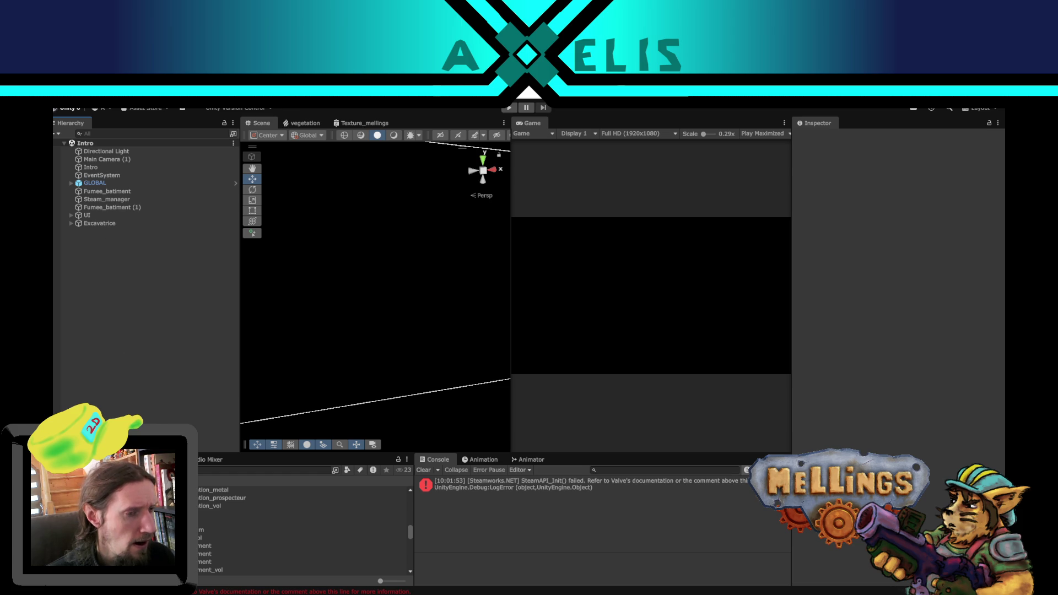
Step: Create an empty GameObject named Layout_construction and reset its Transform to the origin
{"action": "right_click", "coordinate": [106, 260]}
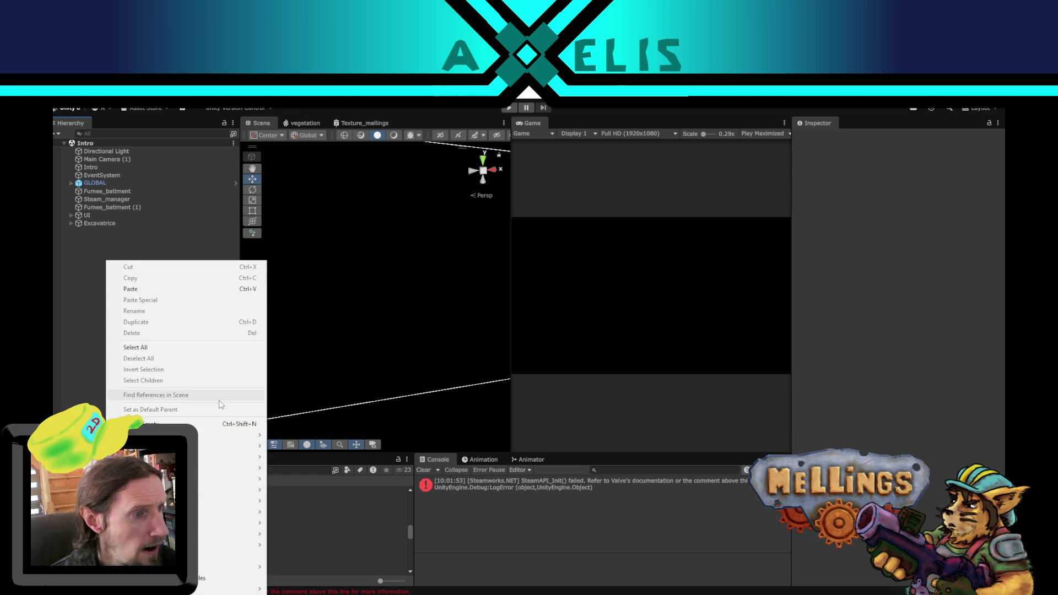
{"action": "left_click", "coordinate": [221, 418]}
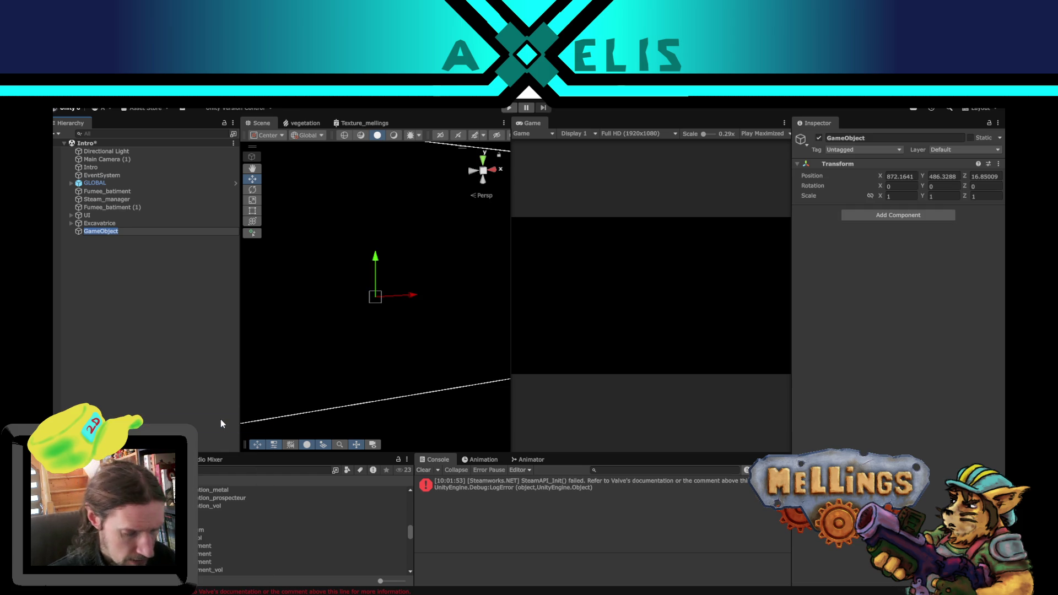
{"action": "type", "text": "Layout_"}
{"action": "type", "text": "construction"}
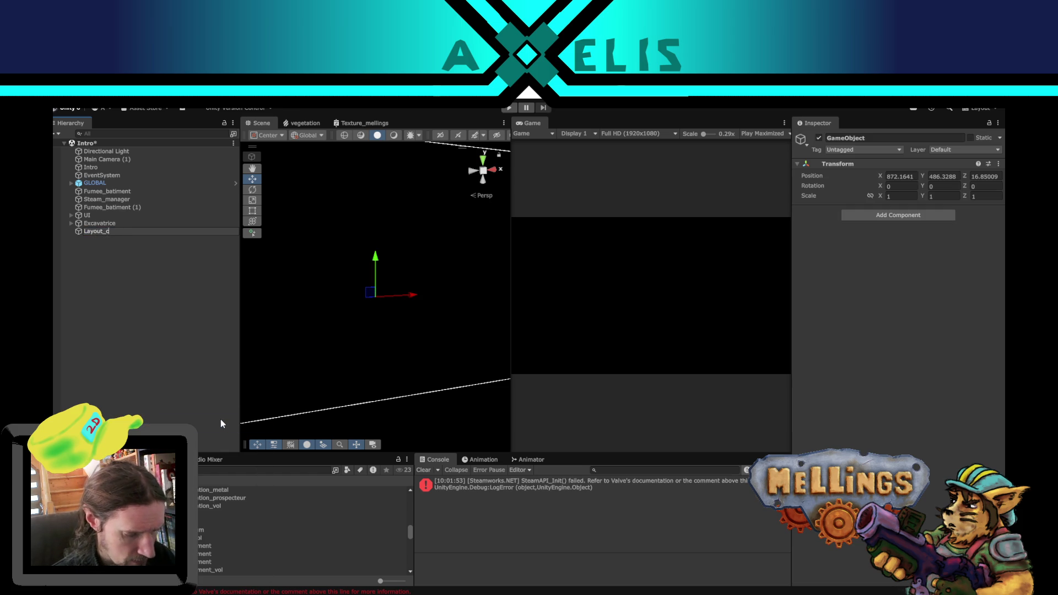
{"action": "key", "text": "Return"}
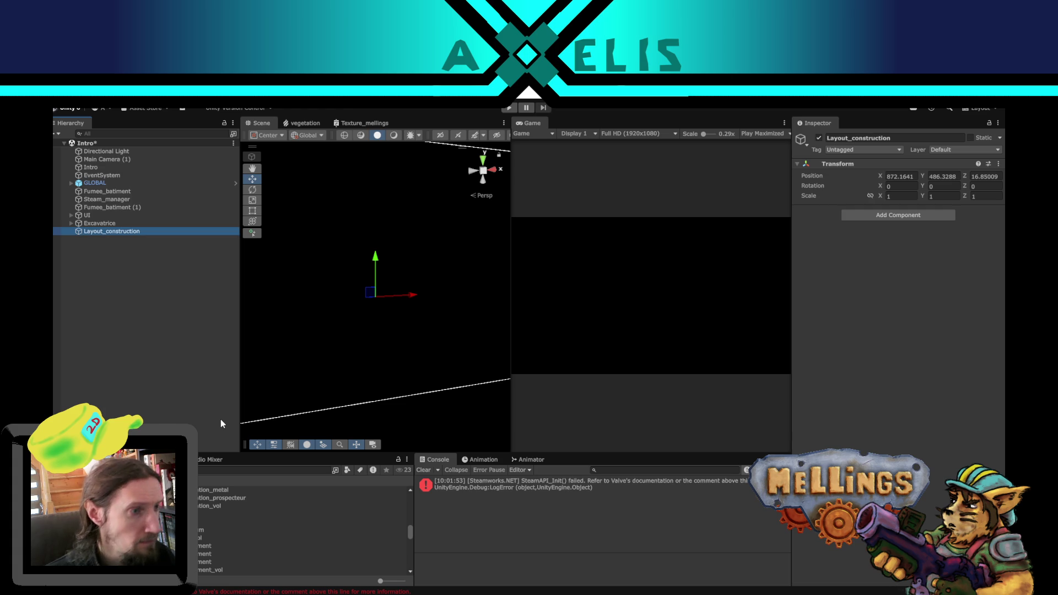
{"action": "right_click", "coordinate": [896, 164]}
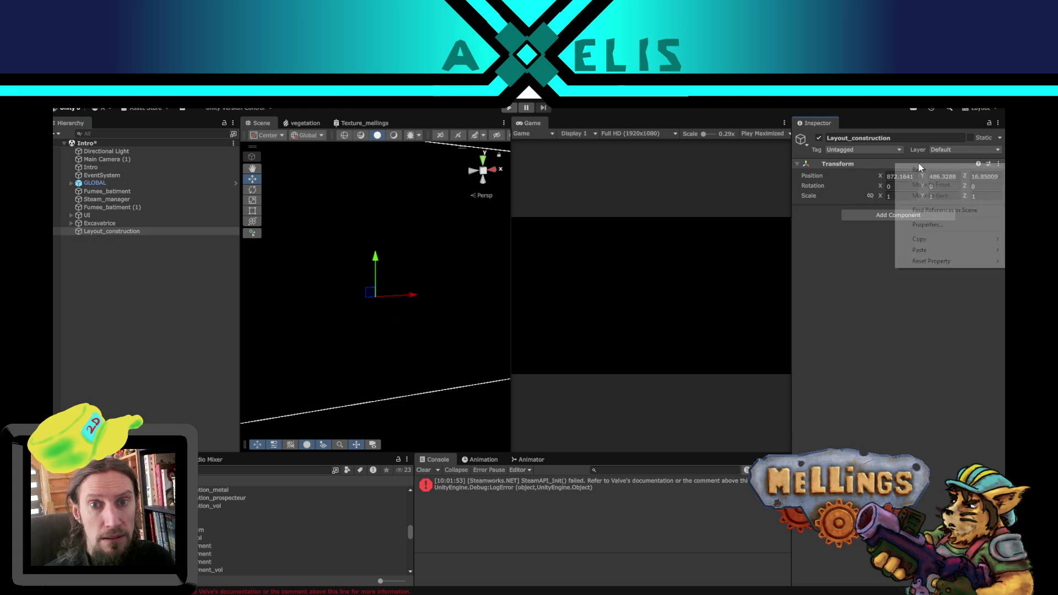
{"action": "left_click", "coordinate": [919, 170]}
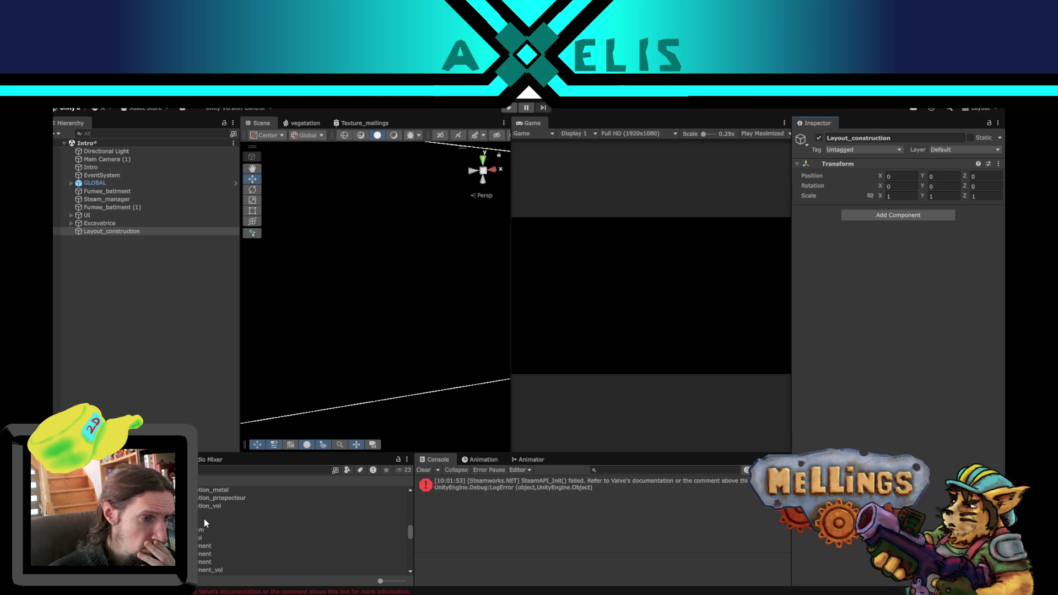
{"action": "scroll", "coordinate": [205, 520], "scroll_direction": "down", "scroll_amount": 3}
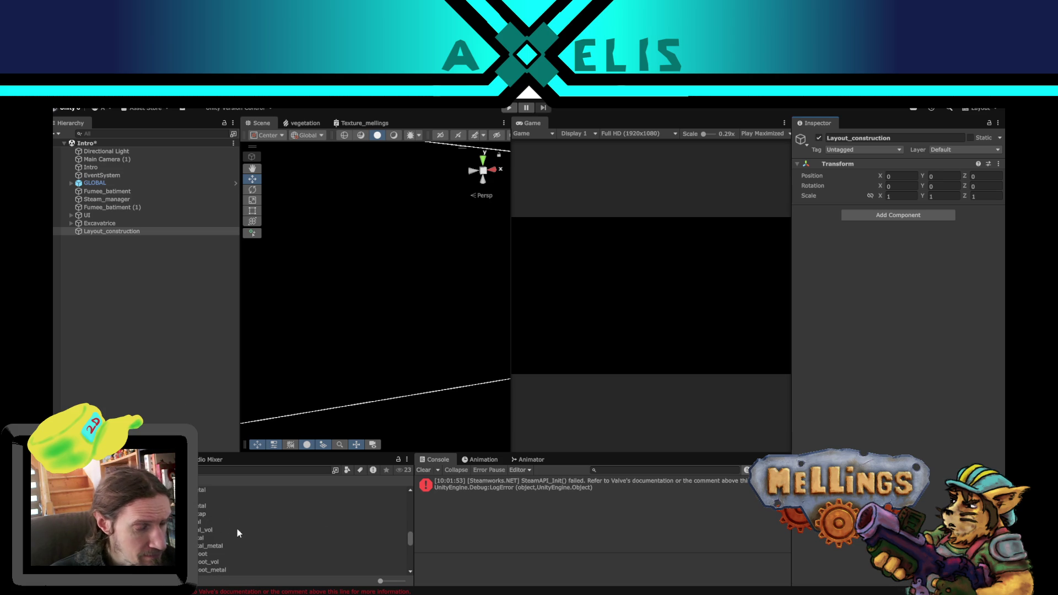
{"action": "scroll", "coordinate": [218, 540], "scroll_direction": "down", "scroll_amount": 5}
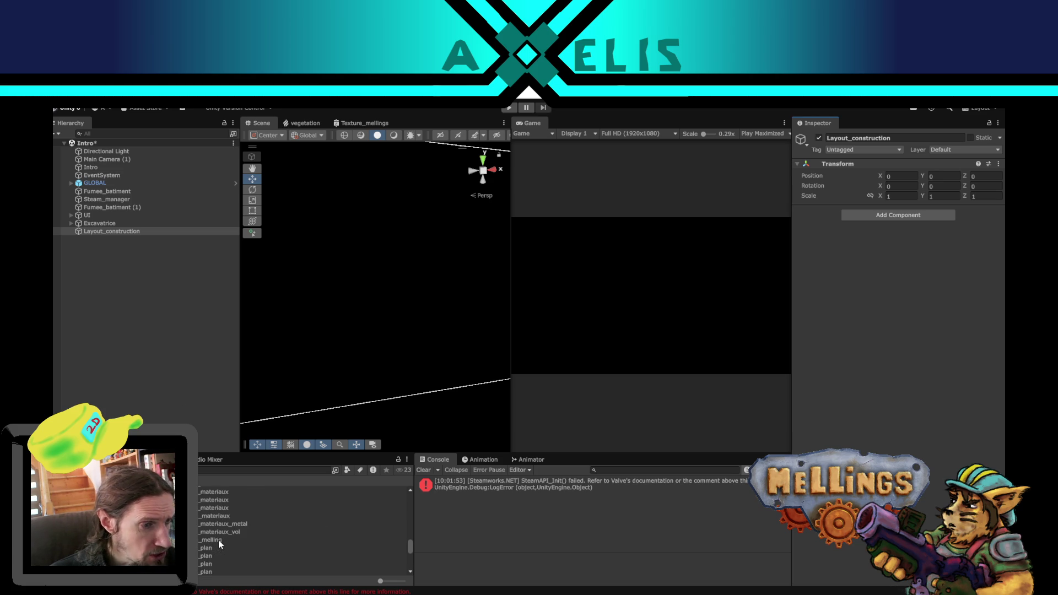
{"action": "scroll", "coordinate": [218, 540], "scroll_direction": "down", "scroll_amount": 2}
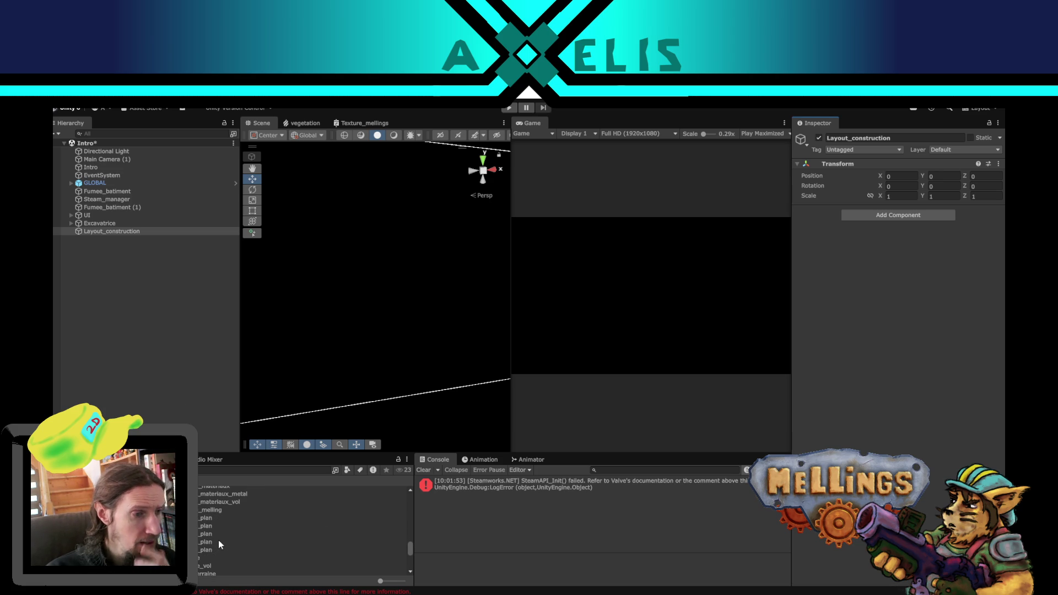
{"action": "scroll", "coordinate": [219, 540], "scroll_direction": "up", "scroll_amount": 3}
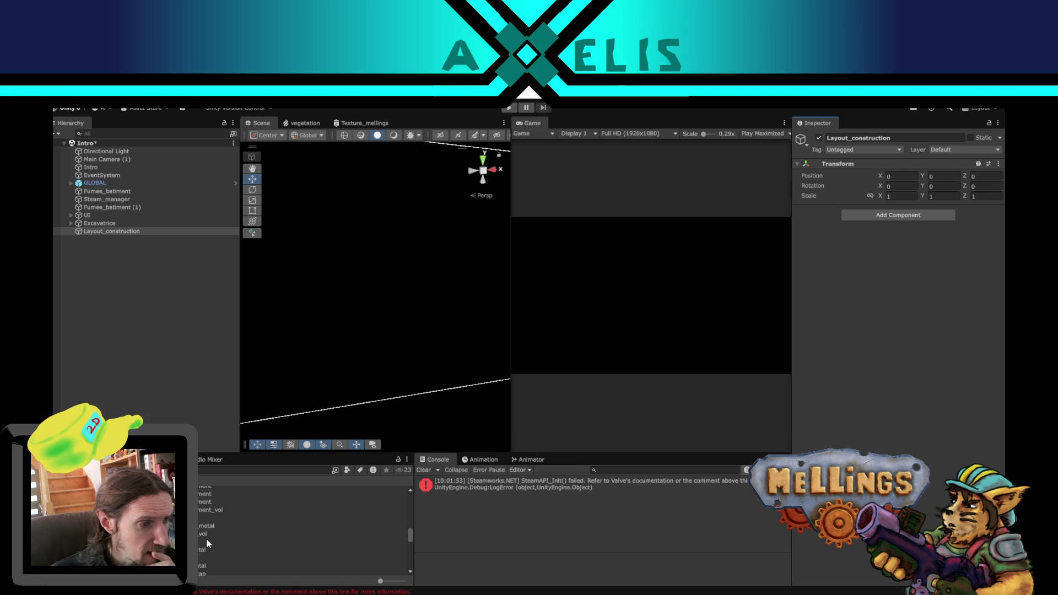
{"action": "scroll", "coordinate": [207, 543], "scroll_direction": "up", "scroll_amount": 3}
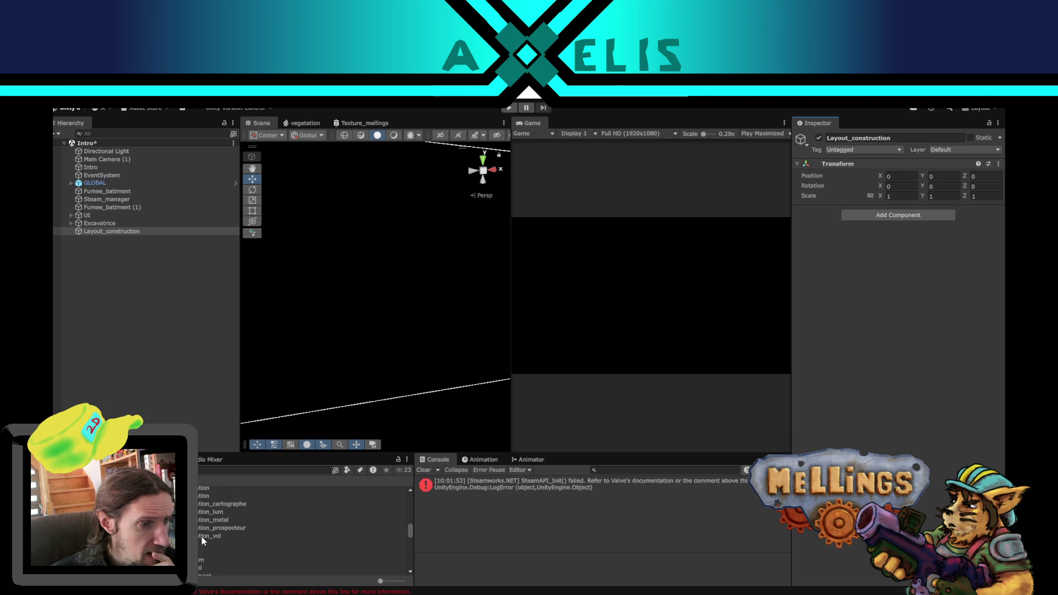
{"action": "scroll", "coordinate": [199, 529], "scroll_direction": "up", "scroll_amount": 3}
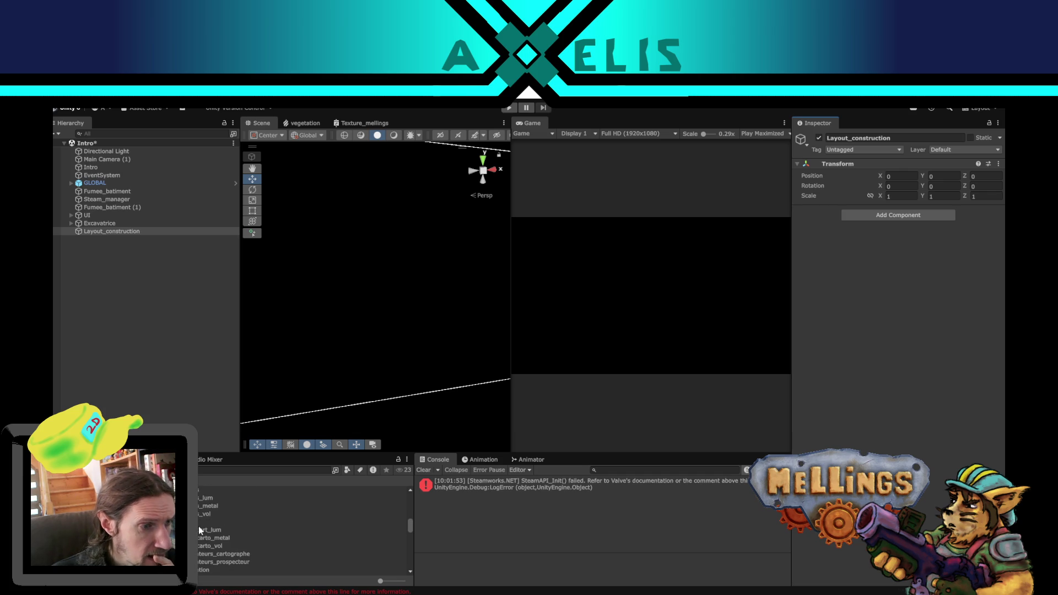
{"action": "scroll", "coordinate": [198, 527], "scroll_direction": "up", "scroll_amount": 2}
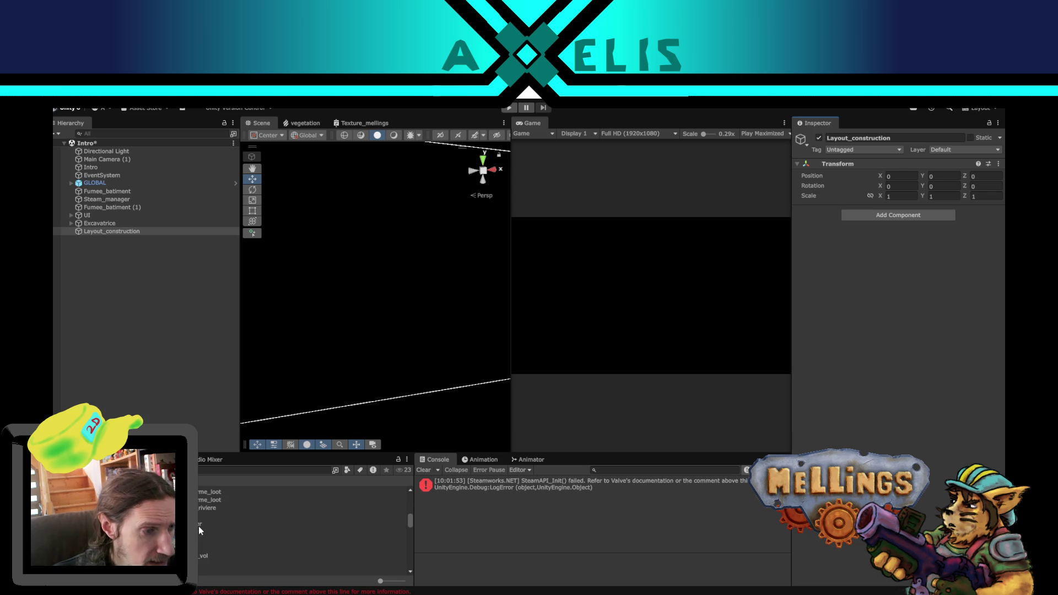
{"action": "scroll", "coordinate": [199, 527], "scroll_direction": "up", "scroll_amount": 2}
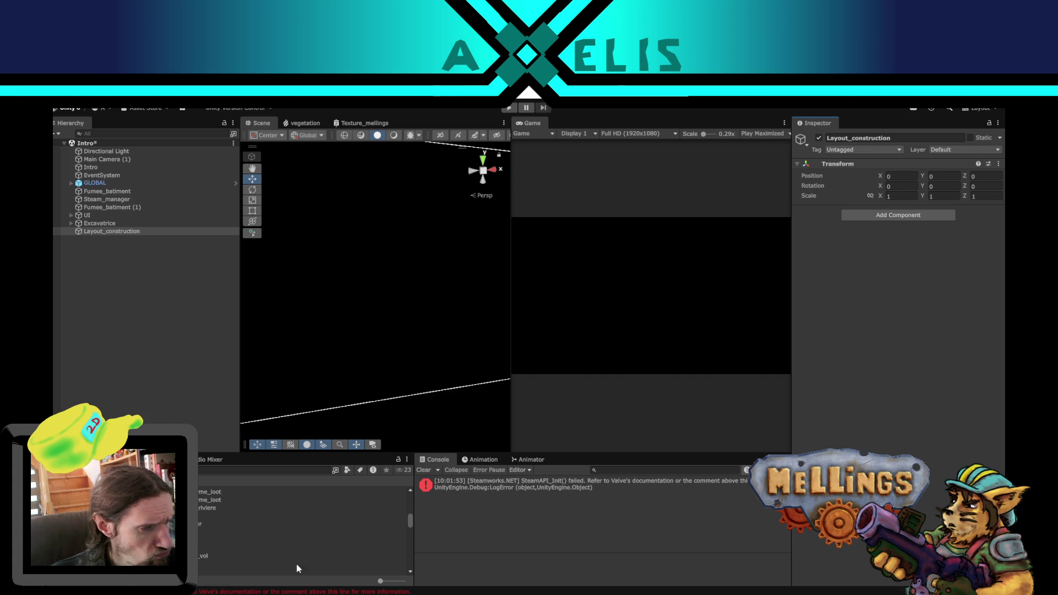
{"action": "key", "text": "alt+Tab"}
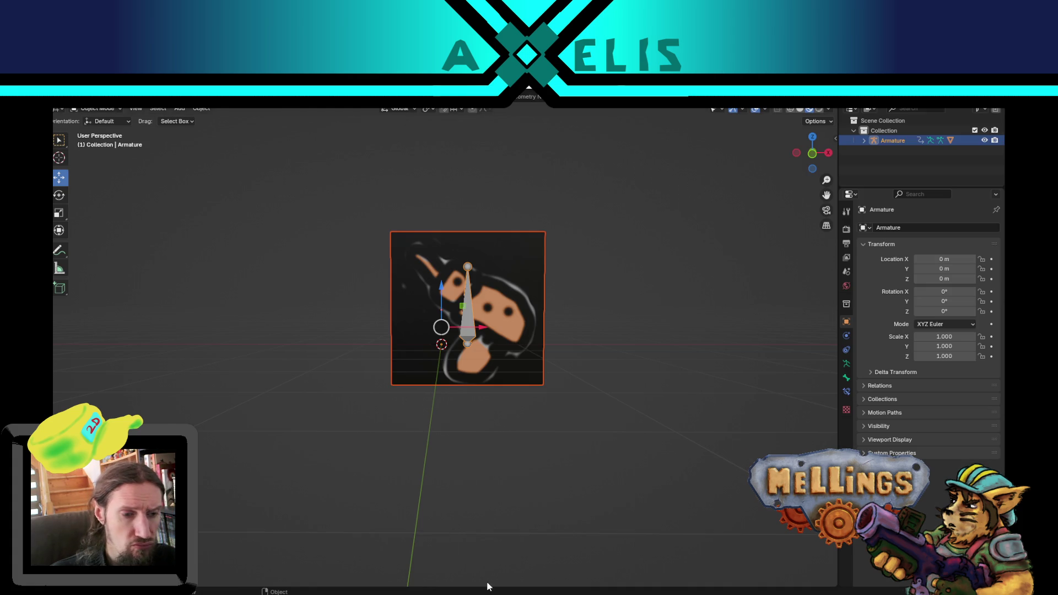
{"action": "key", "text": "alt+Tab"}
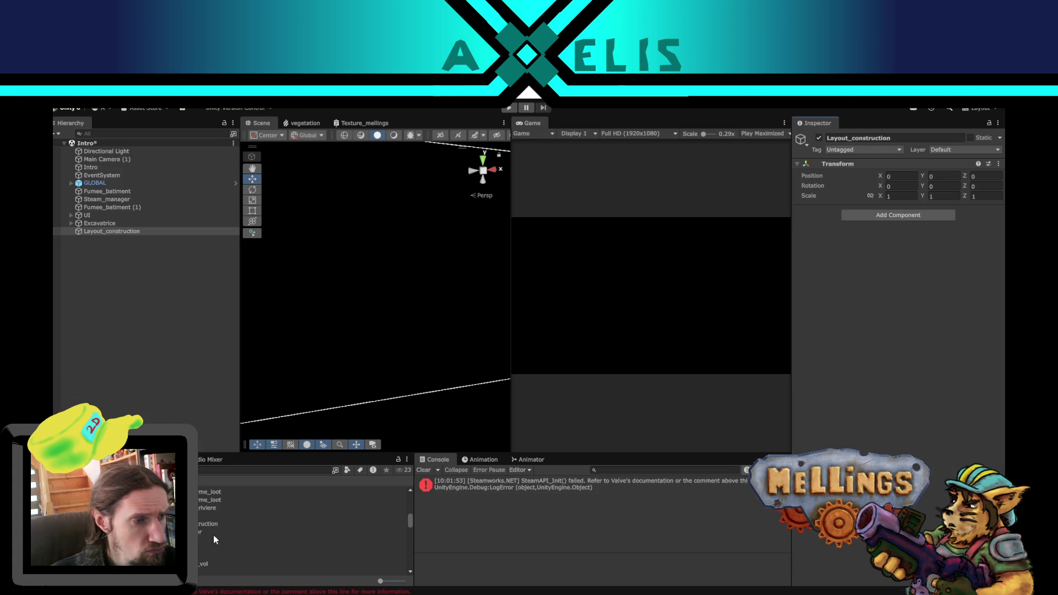
Step: Parent the layout_construction.fbx model under Layout_construction at the origin and frame it in the Scene view
{"action": "left_click", "coordinate": [199, 524]}
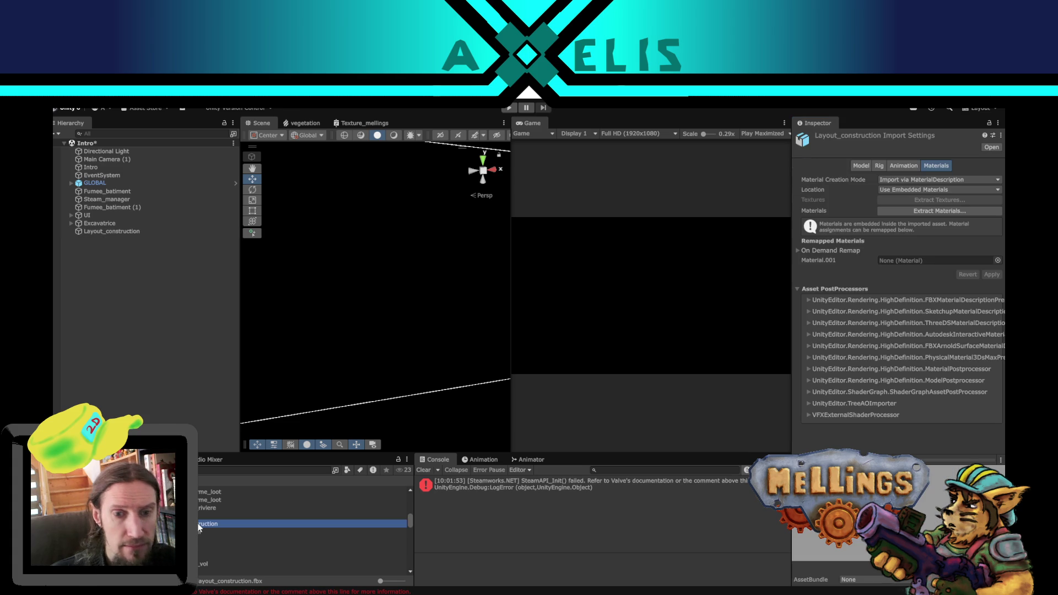
{"action": "left_click_drag", "start_coordinate": [197, 524], "coordinate": [109, 230]}
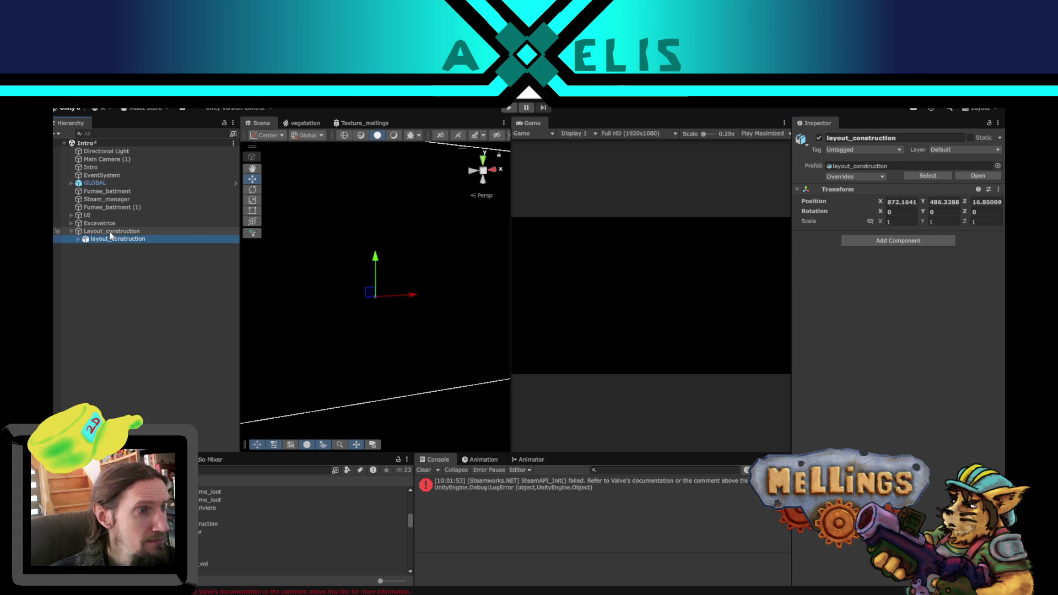
{"action": "right_click", "coordinate": [910, 187]}
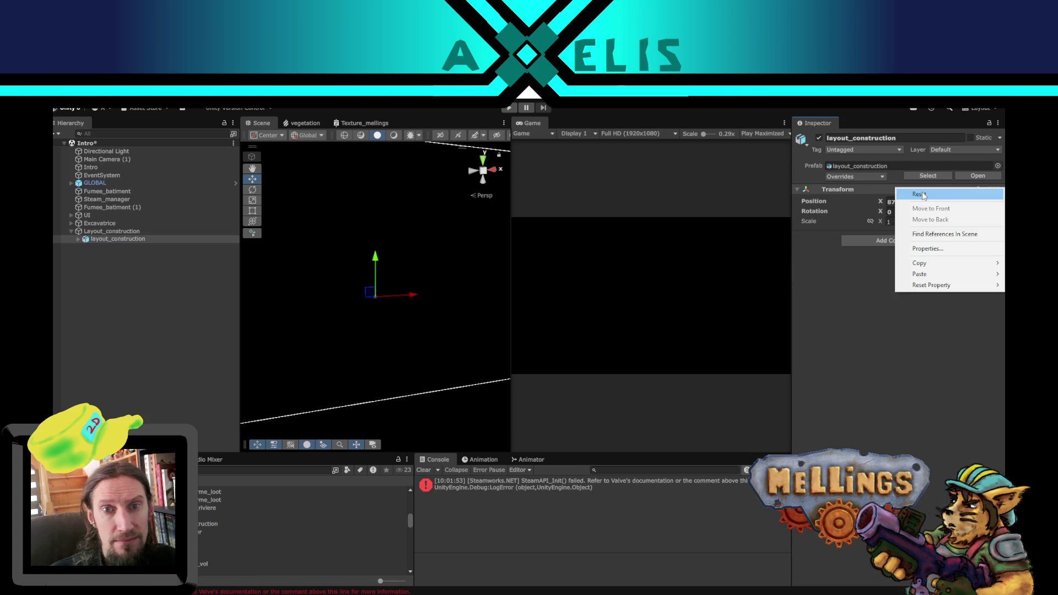
{"action": "left_click", "coordinate": [921, 192]}
{"action": "left_click", "coordinate": [99, 232]}
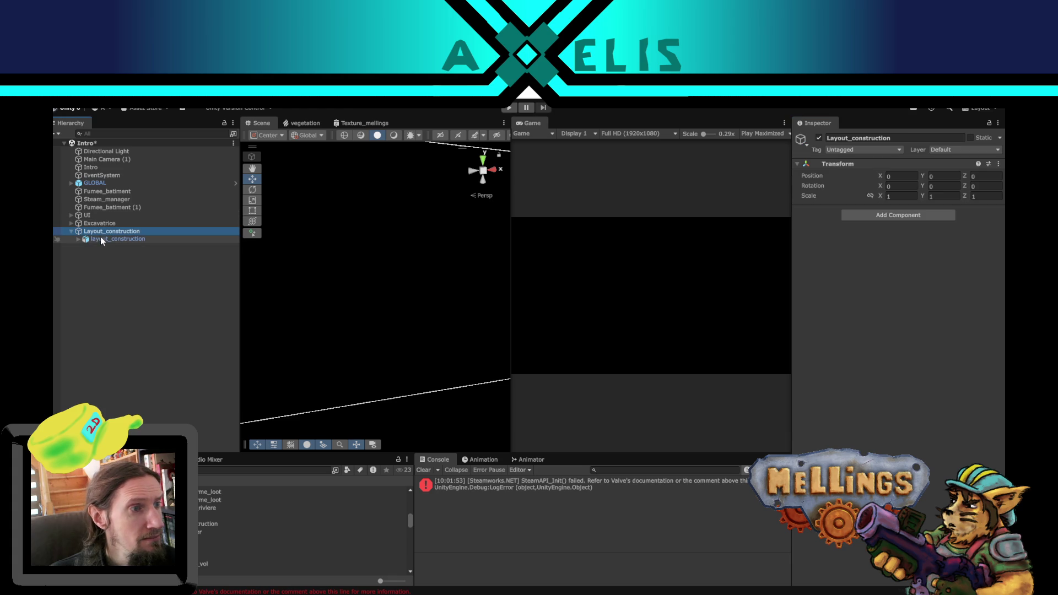
{"action": "double_click", "coordinate": [103, 233]}
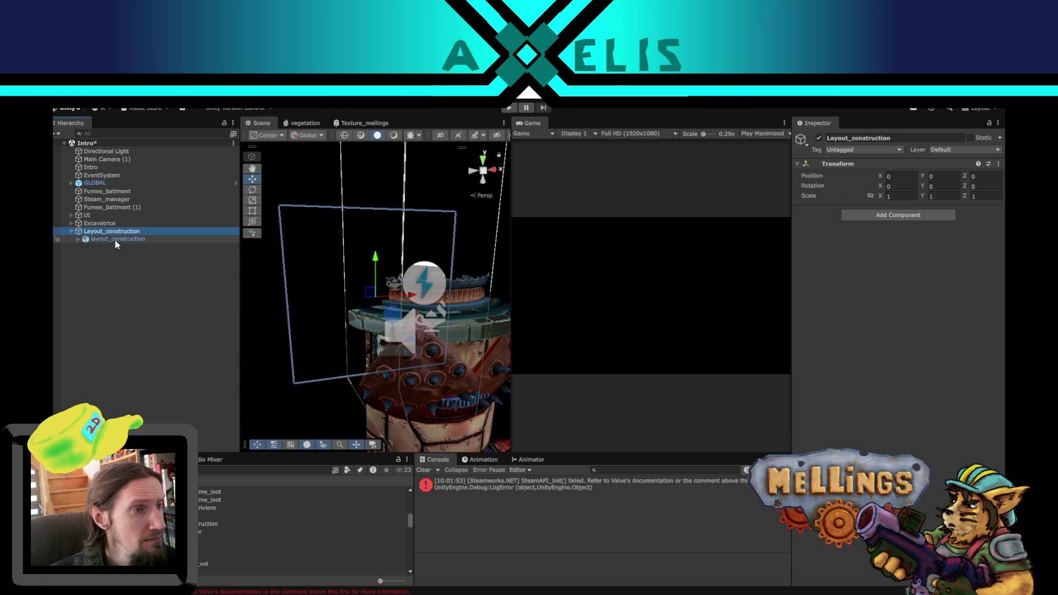
{"action": "left_click", "coordinate": [117, 241]}
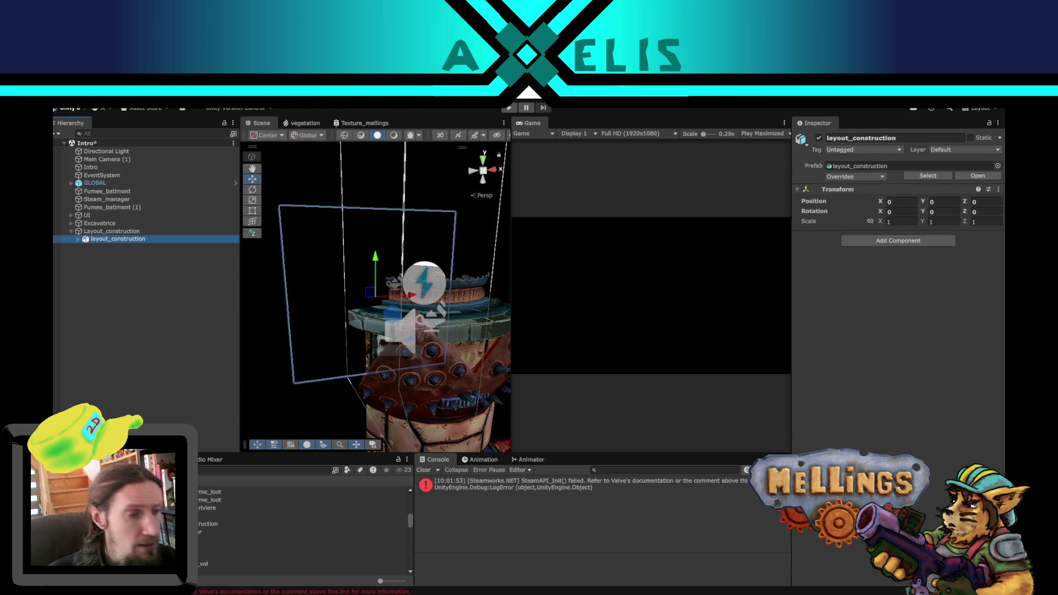
{"action": "left_click", "coordinate": [202, 524]}
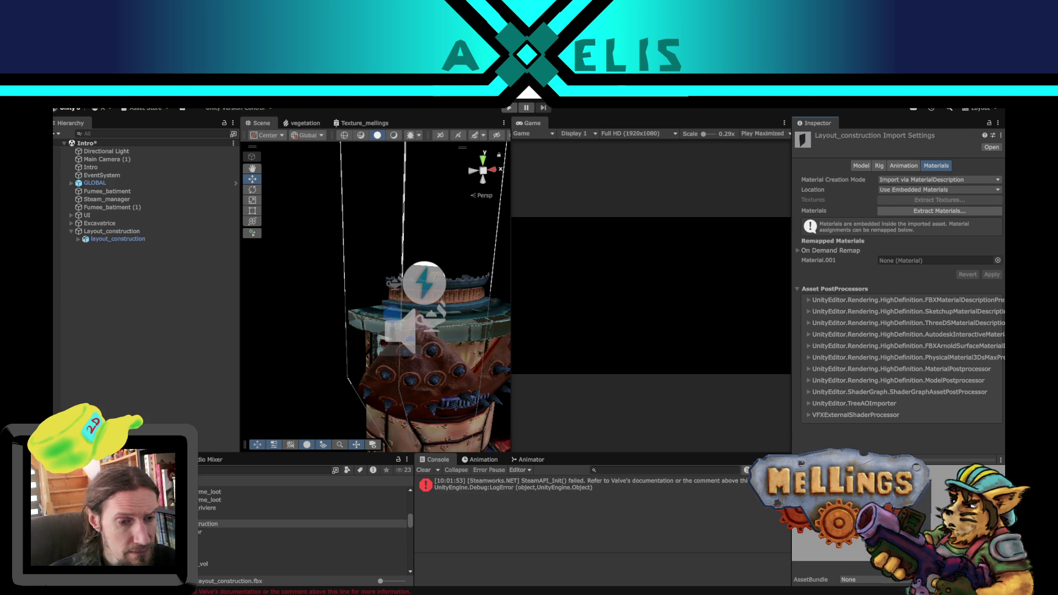
{"action": "key", "text": "alt+Tab"}
{"action": "mouse_move", "coordinate": [531, 433]}
{"action": "left_mouse_down"}
{"action": "mouse_move", "coordinate": [511, 385]}
{"action": "mouse_move", "coordinate": [487, 371]}
{"action": "left_mouse_up"}
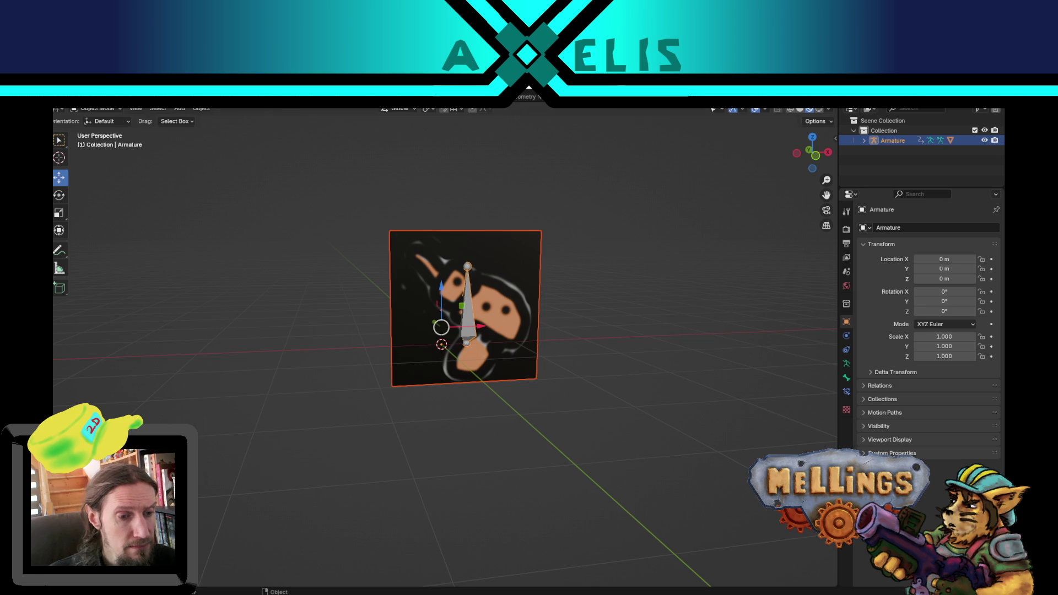
{"action": "key", "text": "alt+Tab"}
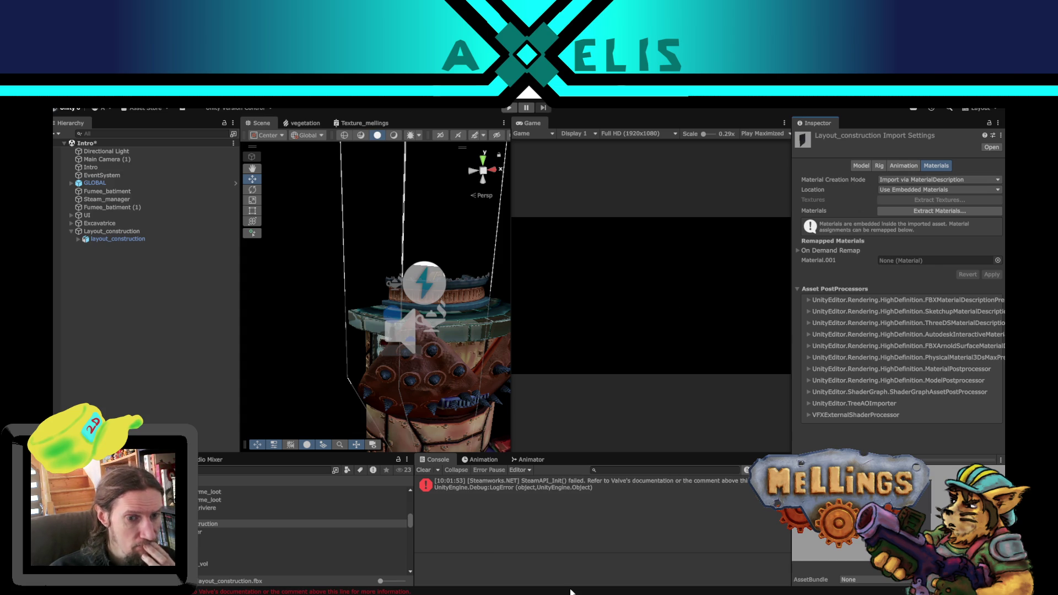
Step: Delete the Armature|arrivee, Armature|attente and Armature|inter clips, and enable Loop Time on inter
{"action": "left_click", "coordinate": [906, 168]}
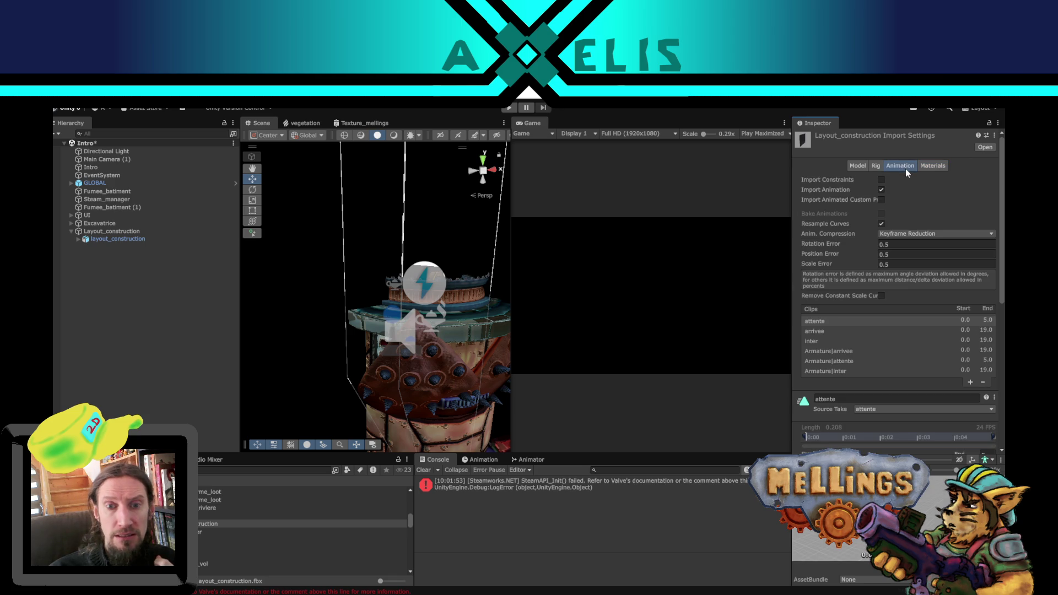
{"action": "left_click", "coordinate": [869, 351]}
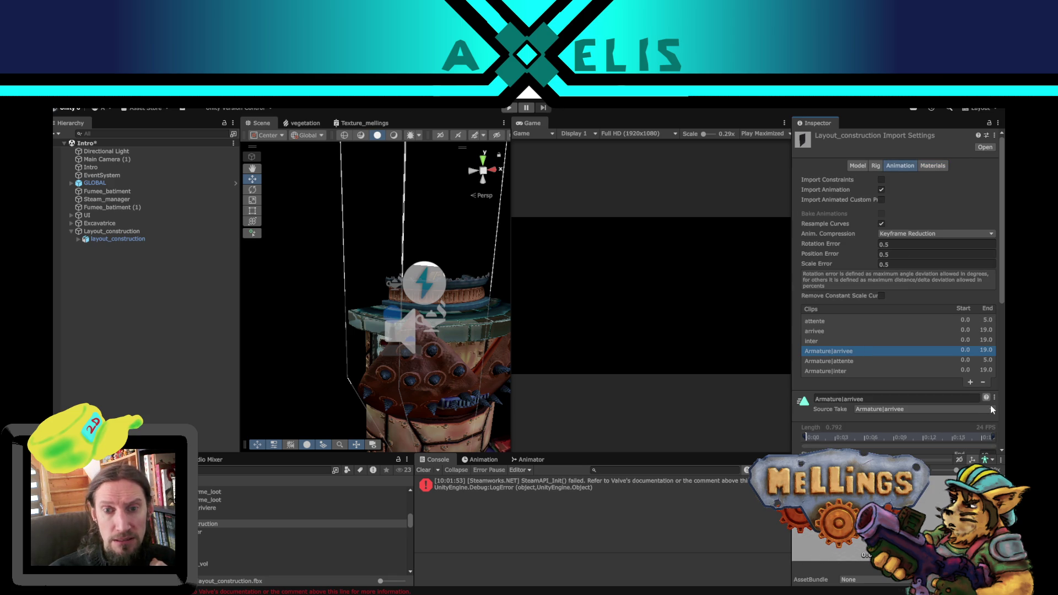
{"action": "left_click", "coordinate": [984, 379]}
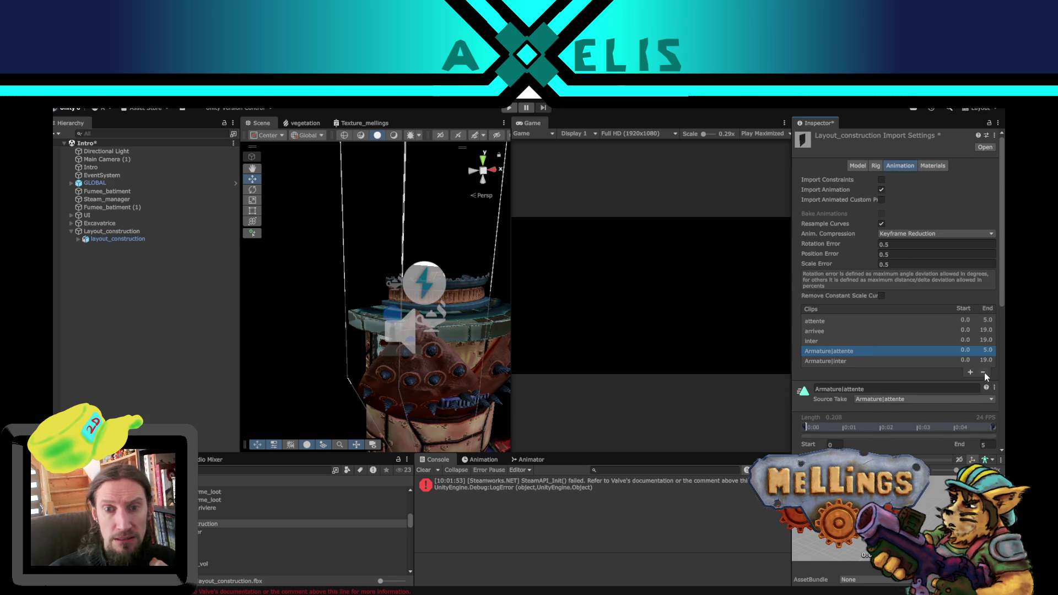
{"action": "left_click", "coordinate": [984, 373]}
{"action": "left_click", "coordinate": [984, 363]}
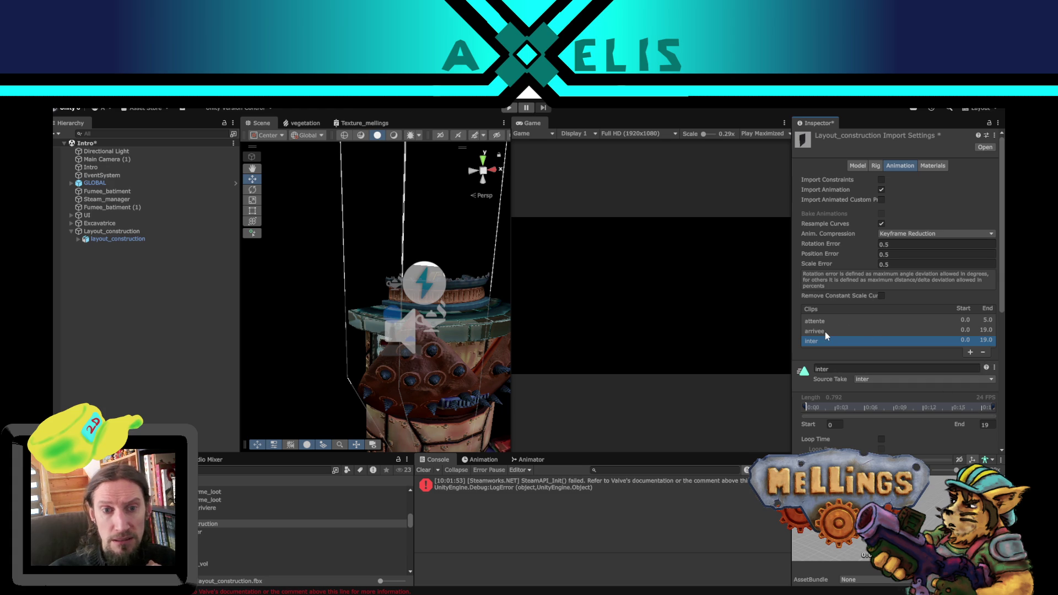
{"action": "left_click", "coordinate": [881, 439]}
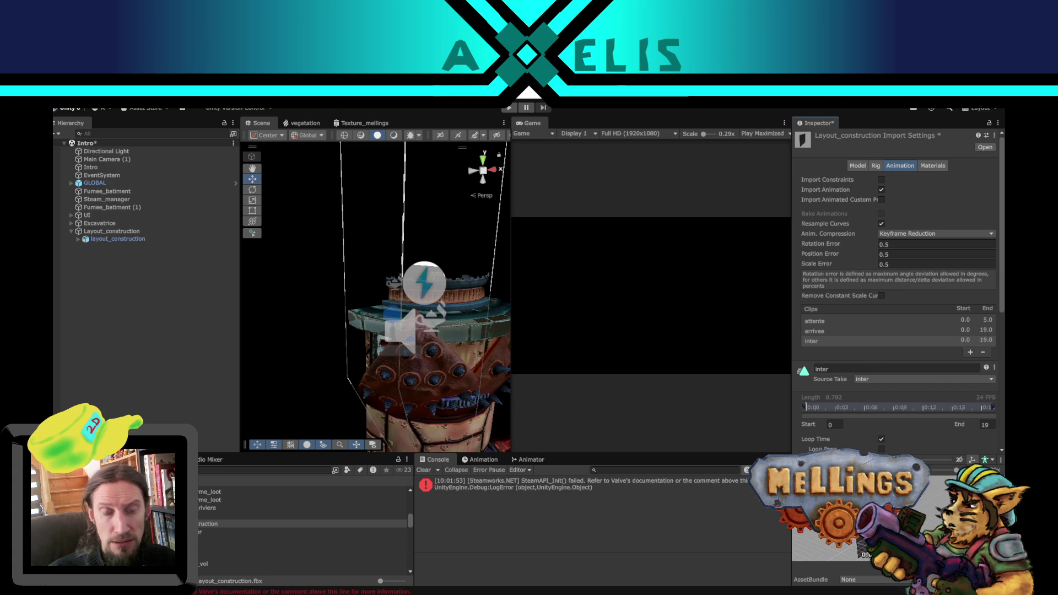
{"action": "key", "text": "alt+Tab"}
{"action": "left_click_drag", "start_coordinate": [457, 357], "coordinate": [460, 357]}
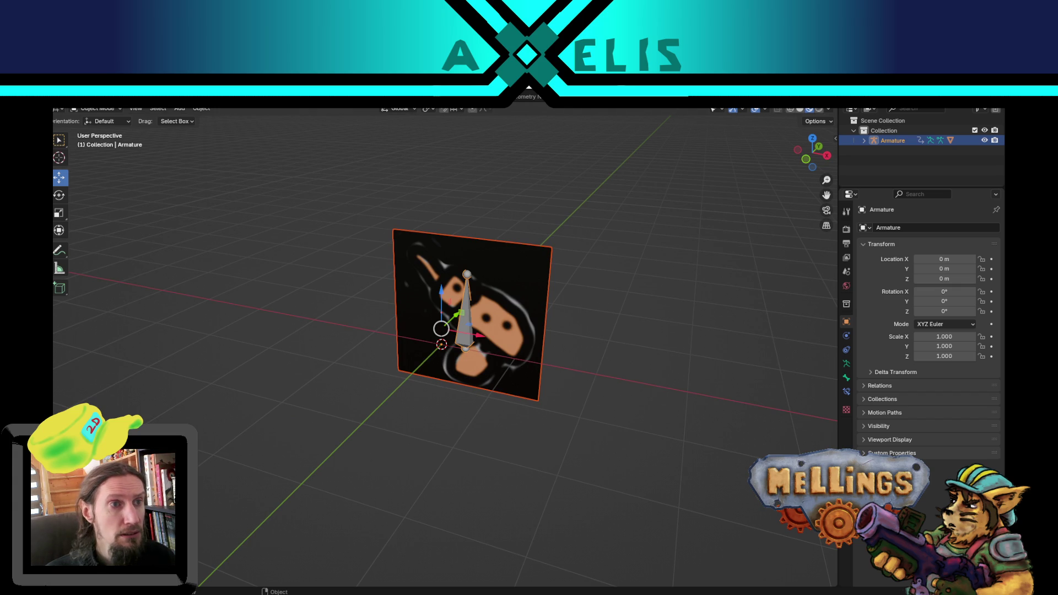
Step: Save the painted overlay_construct.png image into the Terrier assets folder
{"action": "key", "text": "ctrl+space"}
{"action": "key", "text": "shift+alt+s"}
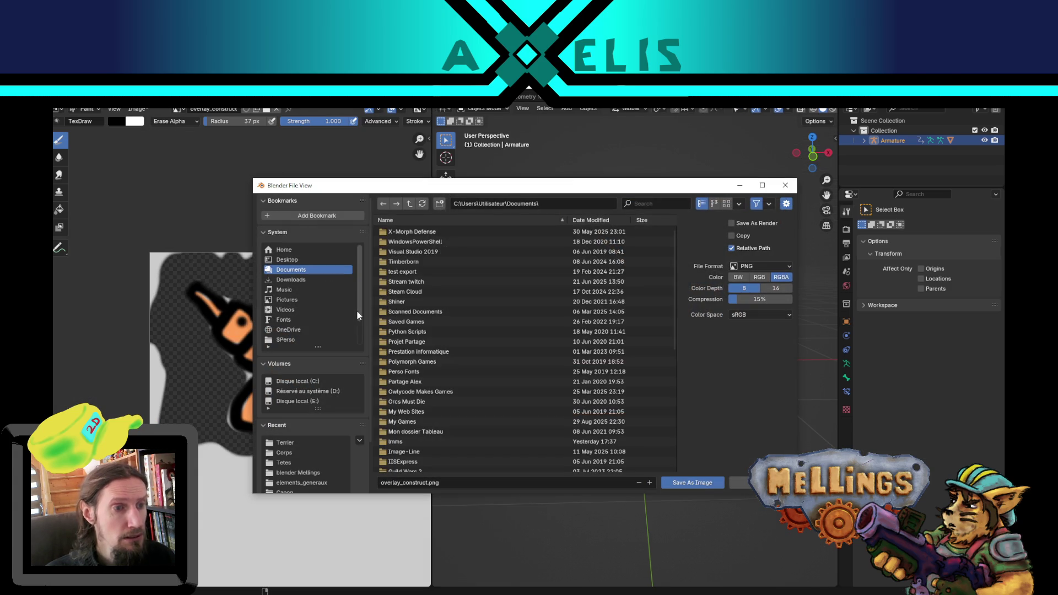
{"action": "left_click", "coordinate": [302, 443]}
{"action": "left_click", "coordinate": [686, 482]}
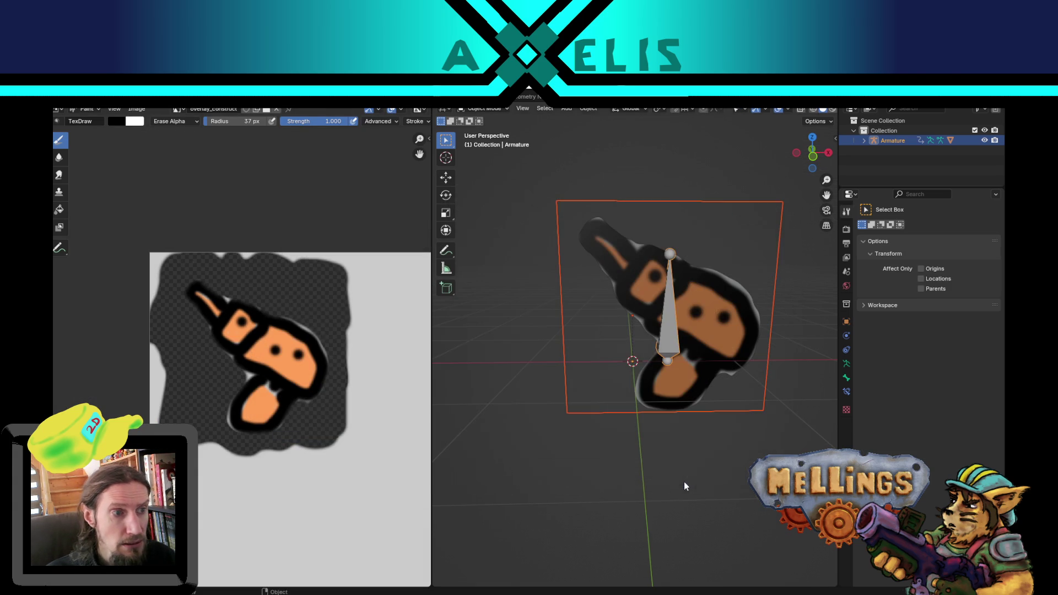
Step: Apply the changed animation import settings on the rig in Unity
{"action": "left_click", "coordinate": [480, 592]}
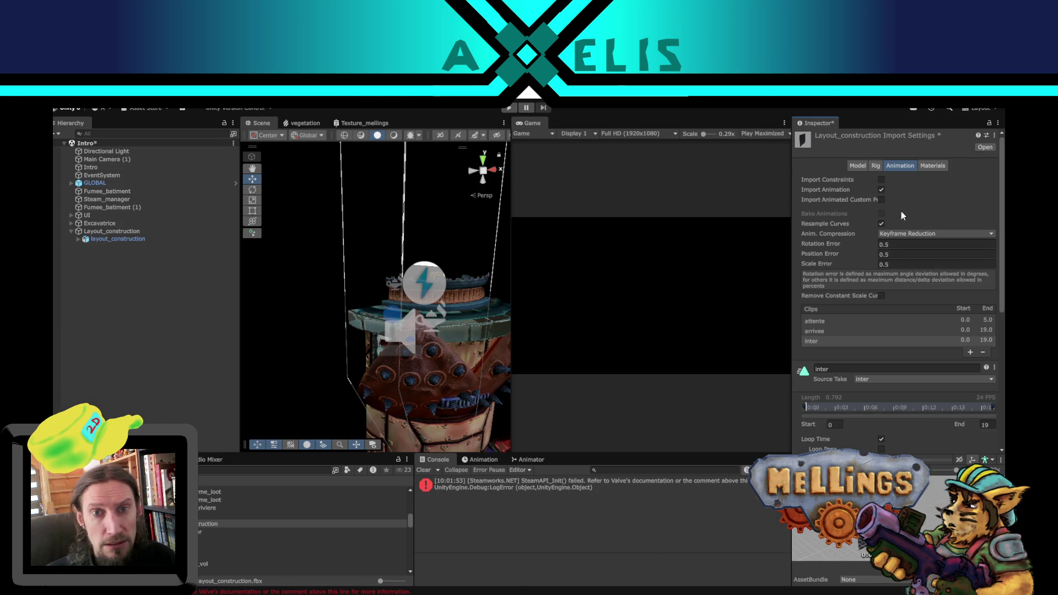
{"action": "left_click", "coordinate": [935, 171]}
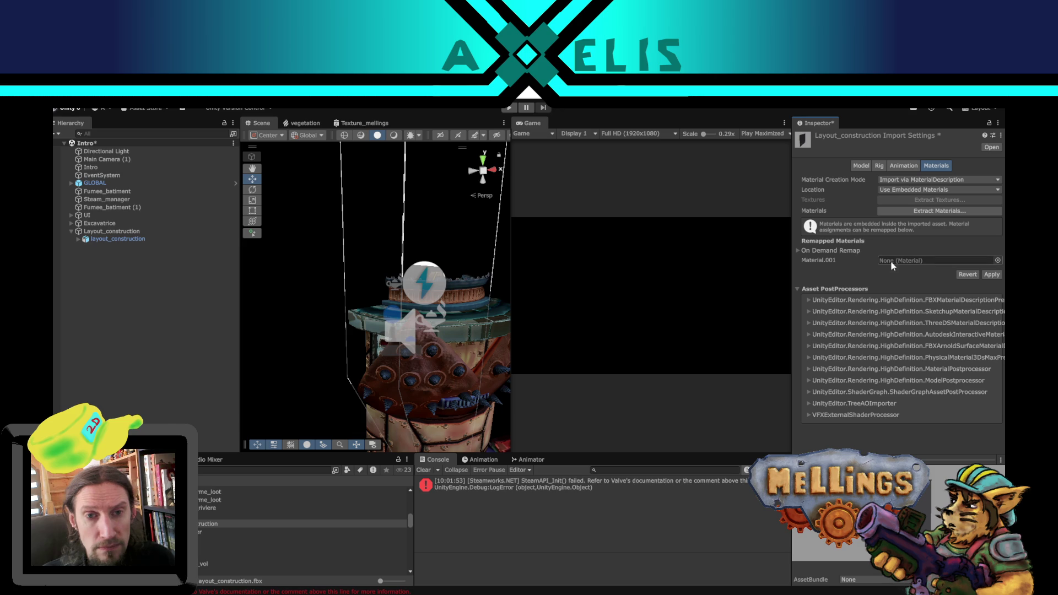
{"action": "left_click", "coordinate": [906, 166]}
{"action": "left_click", "coordinate": [989, 440]}
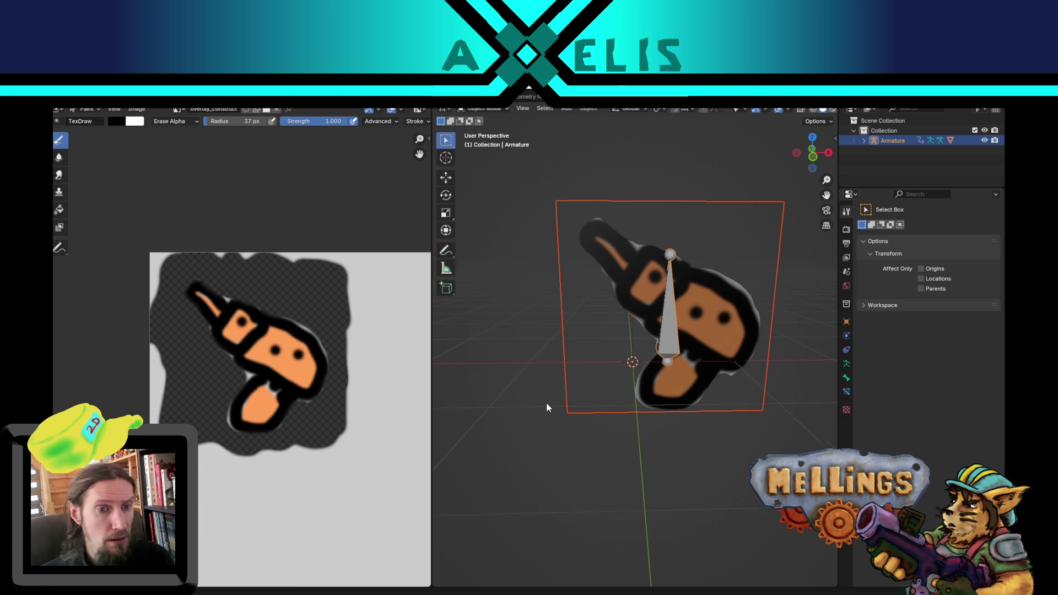
Step: Save the Blender scene as layout_construction.blend
{"action": "key", "text": "ctrl+s"}
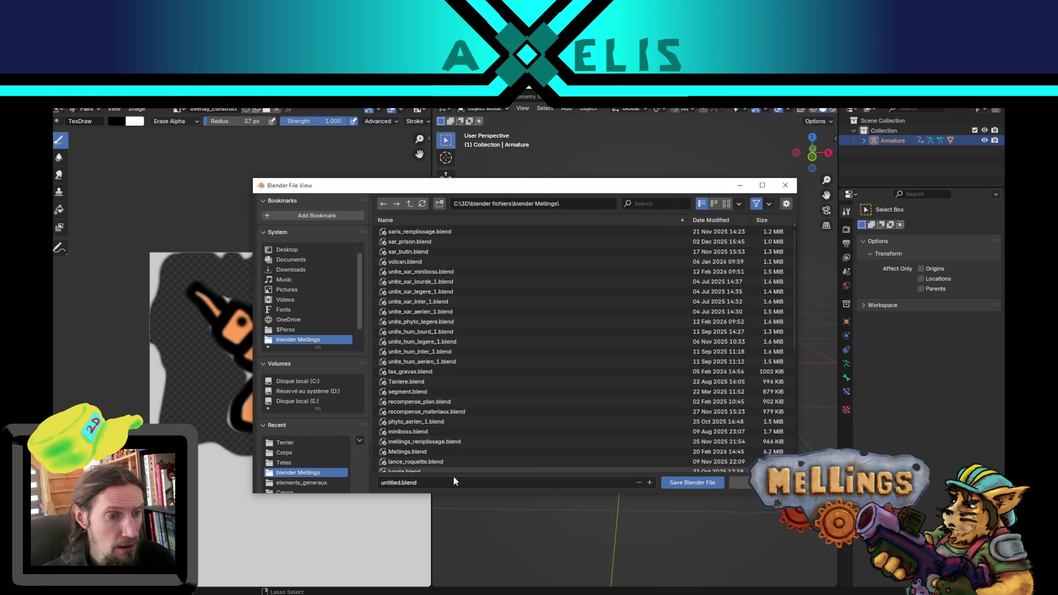
{"action": "left_click", "coordinate": [400, 483]}
{"action": "left_click_drag", "start_coordinate": [400, 483], "coordinate": [341, 483]}
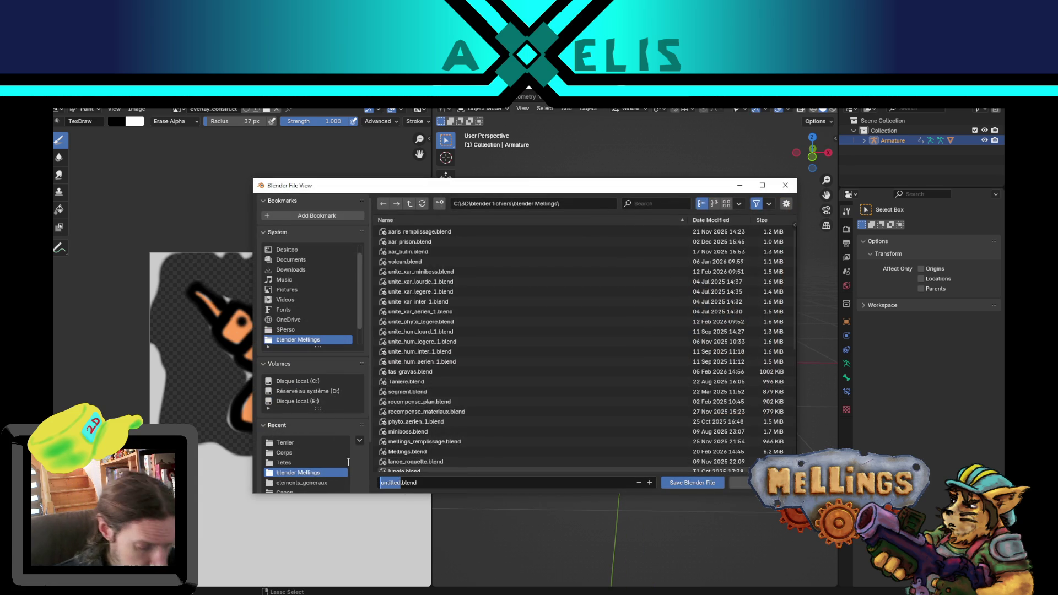
{"action": "type", "text": "layout"}
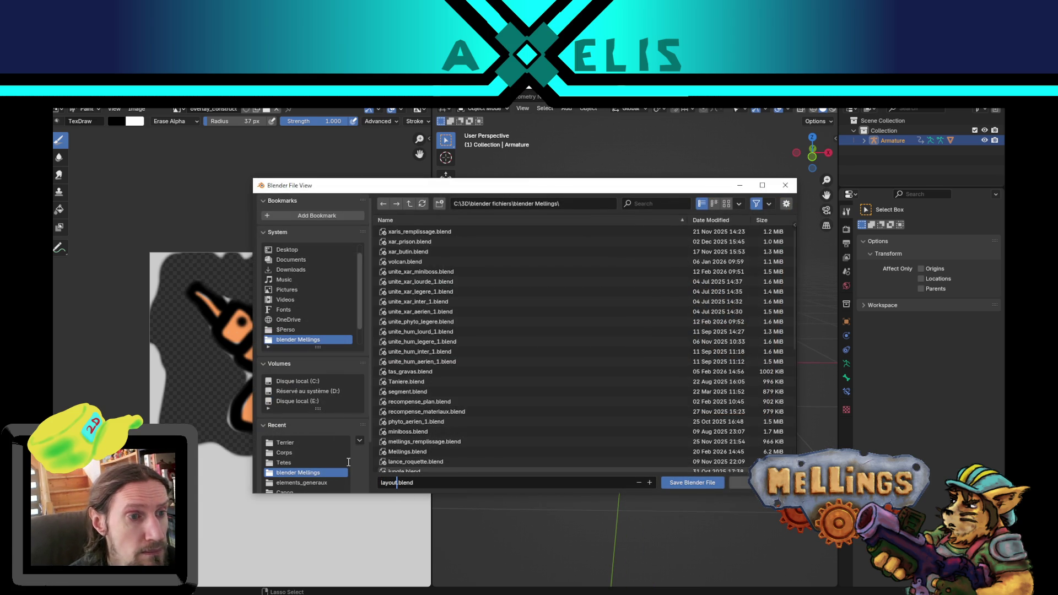
{"action": "type", "text": "_construct"}
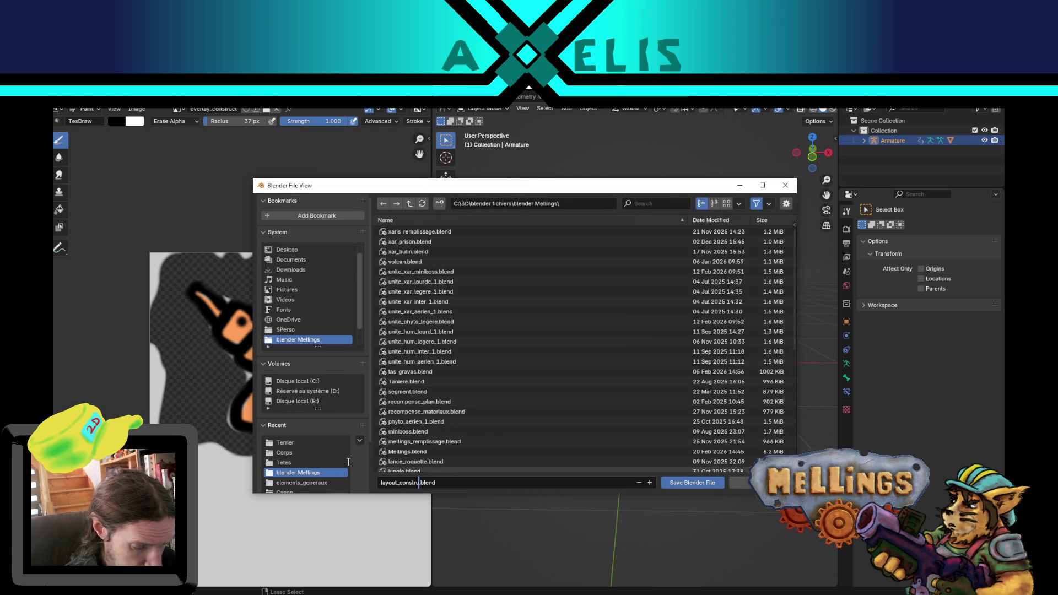
{"action": "type", "text": "ion"}
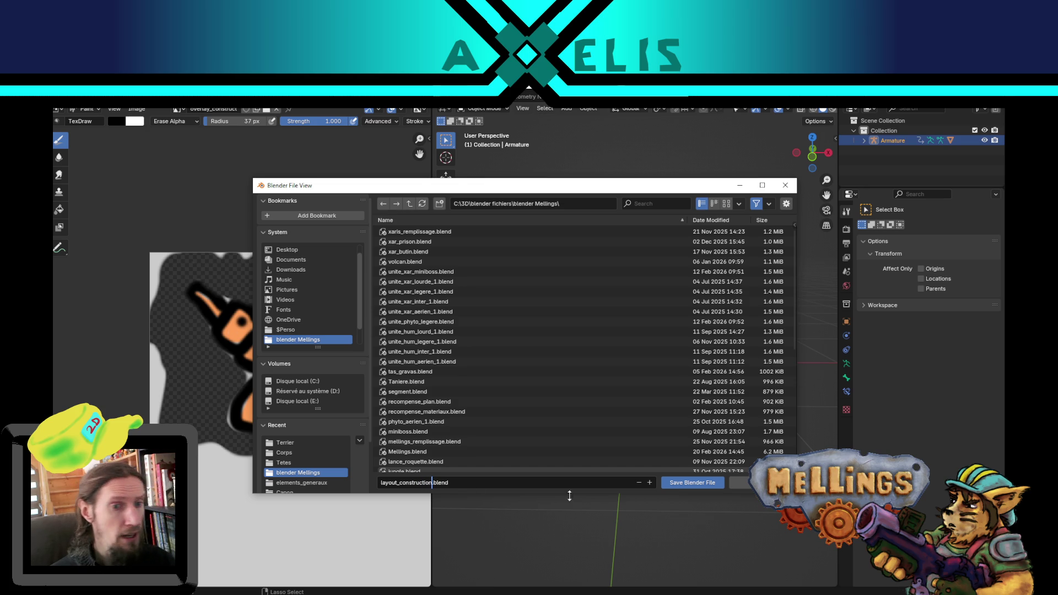
{"action": "left_click", "coordinate": [695, 484]}
{"action": "key", "text": "alt+Tab"}
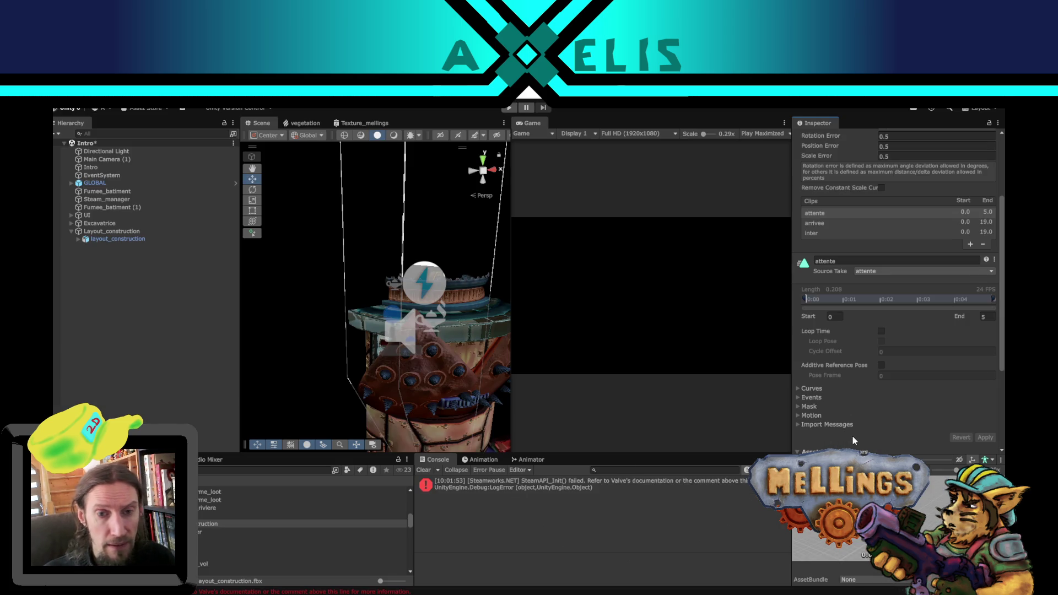
Step: Review the arrivee, inter and attente clips' settings in the Project panel
{"action": "scroll", "coordinate": [897, 350], "scroll_direction": "up", "scroll_amount": 4}
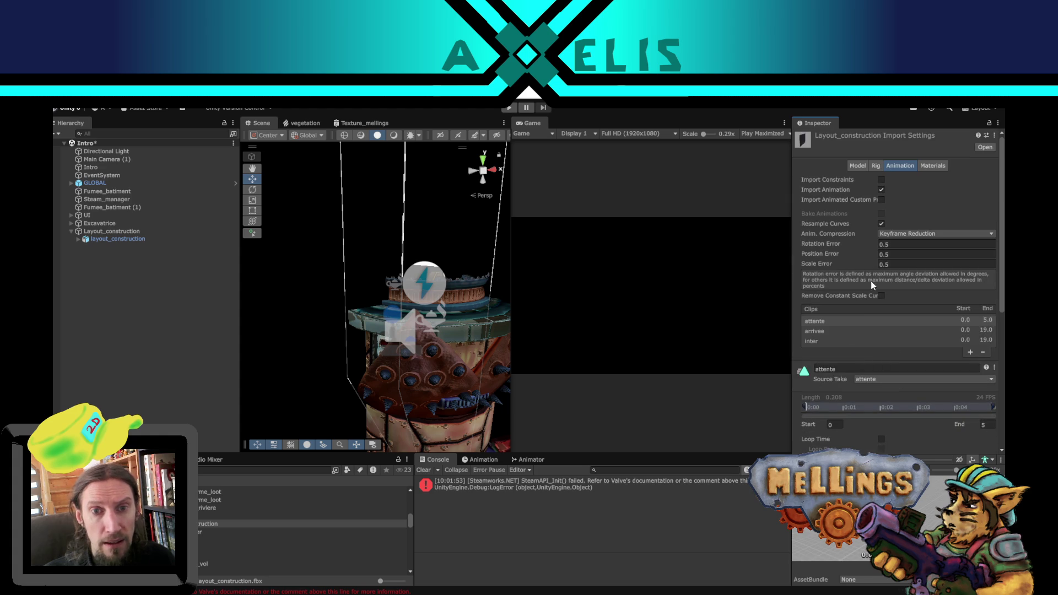
{"action": "left_click", "coordinate": [835, 333]}
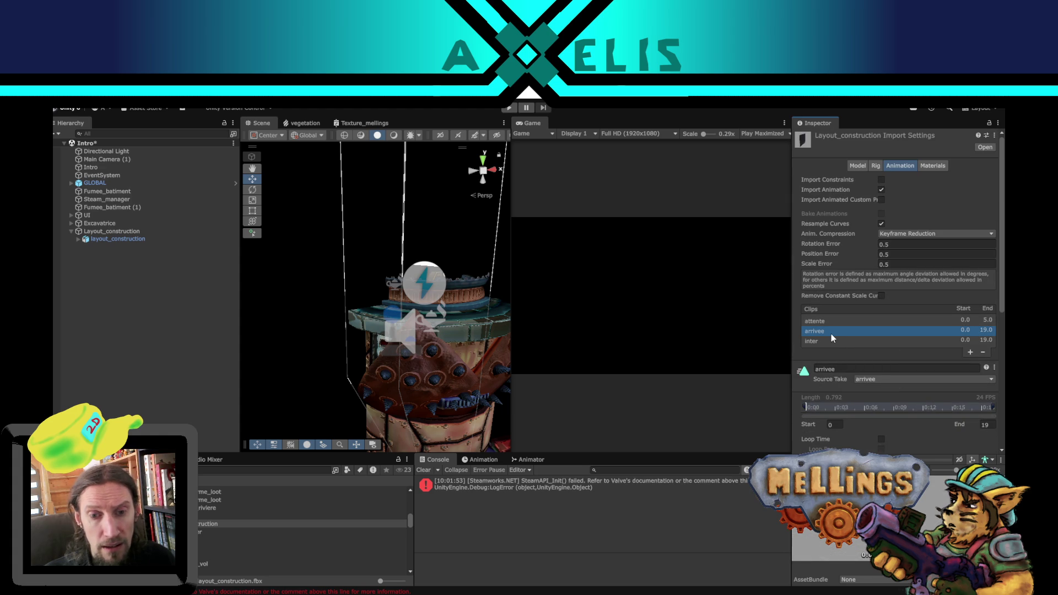
{"action": "left_click", "coordinate": [823, 341]}
{"action": "left_click", "coordinate": [822, 323]}
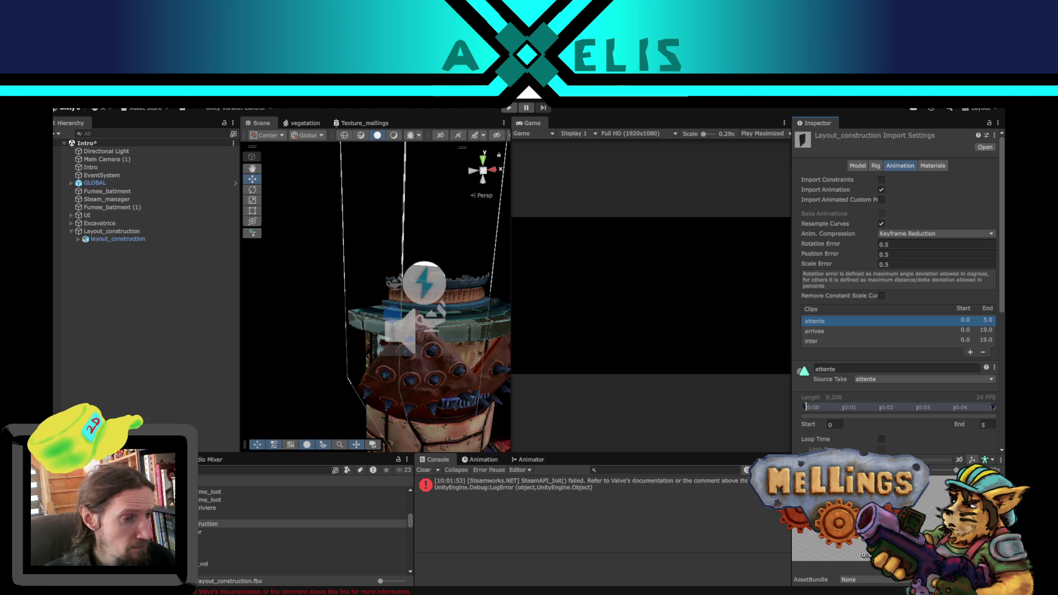
Step: Create an Animator Controller asset named Layout_construction
{"action": "right_click", "coordinate": [96, 524]}
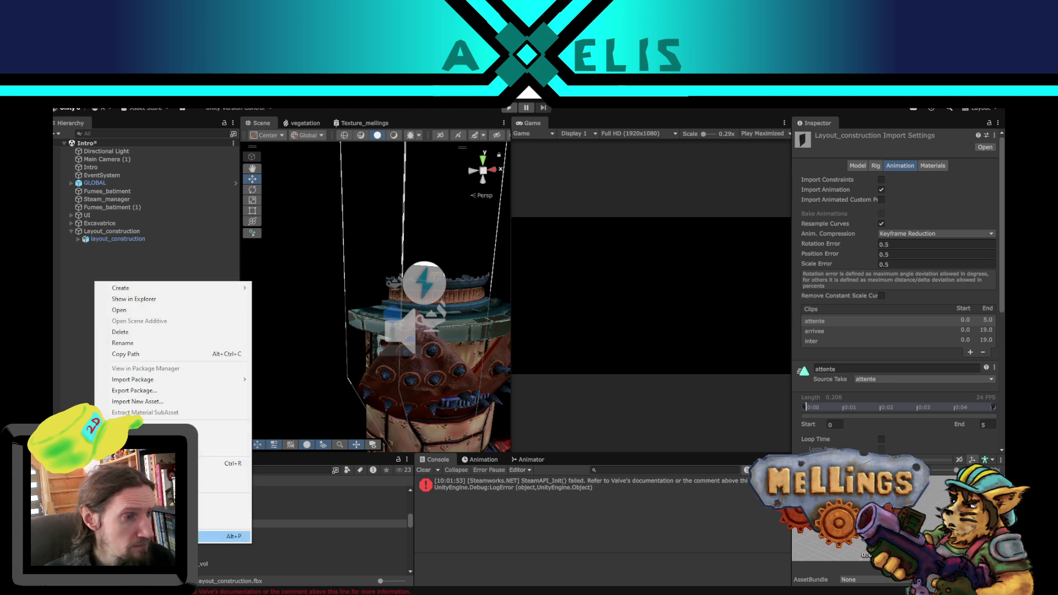
{"action": "mouse_move", "coordinate": [166, 288]}
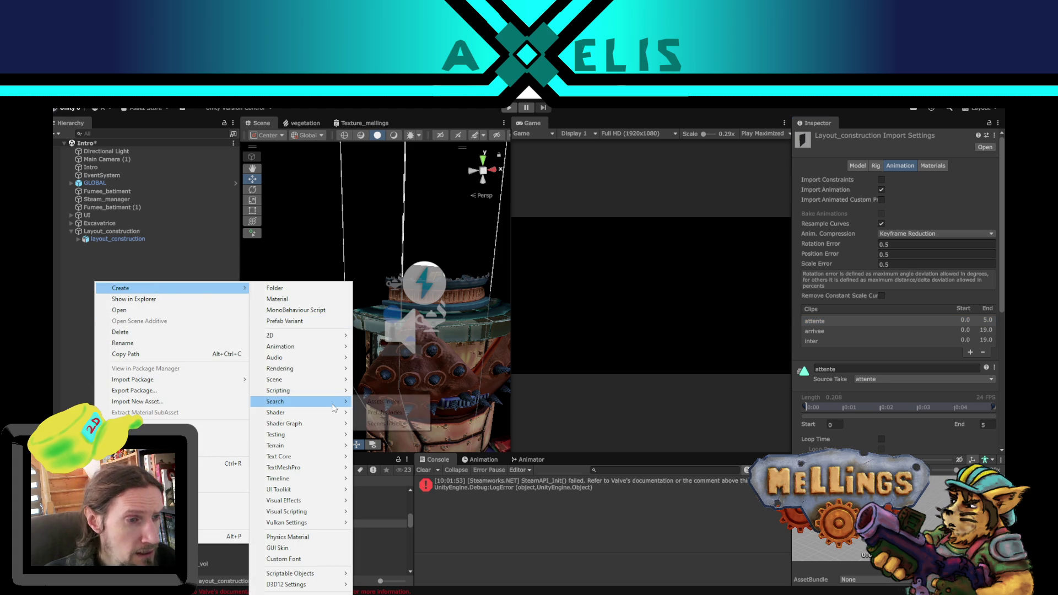
{"action": "mouse_move", "coordinate": [326, 368]}
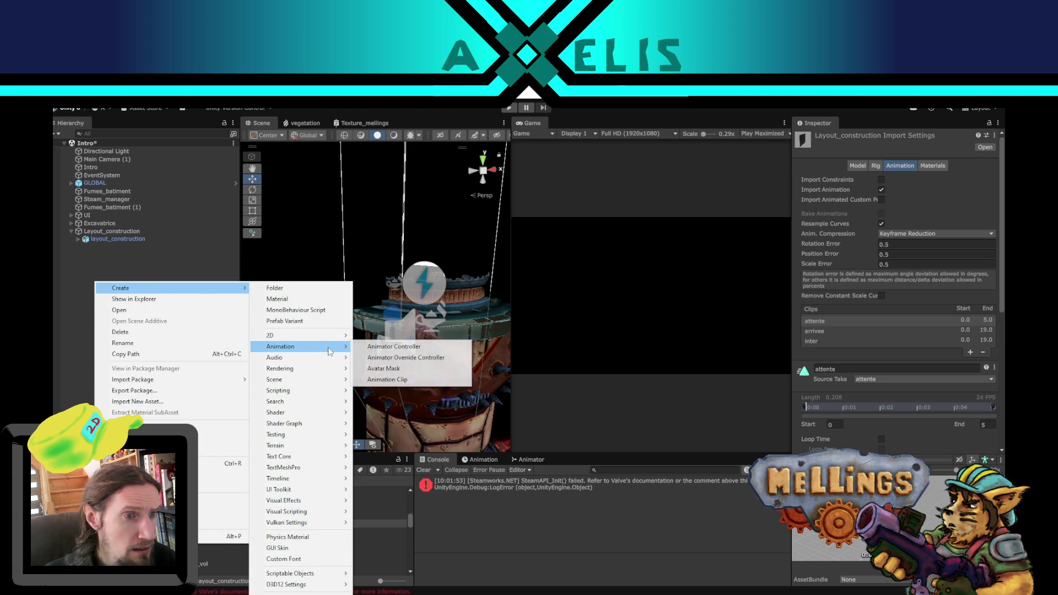
{"action": "left_click", "coordinate": [433, 349]}
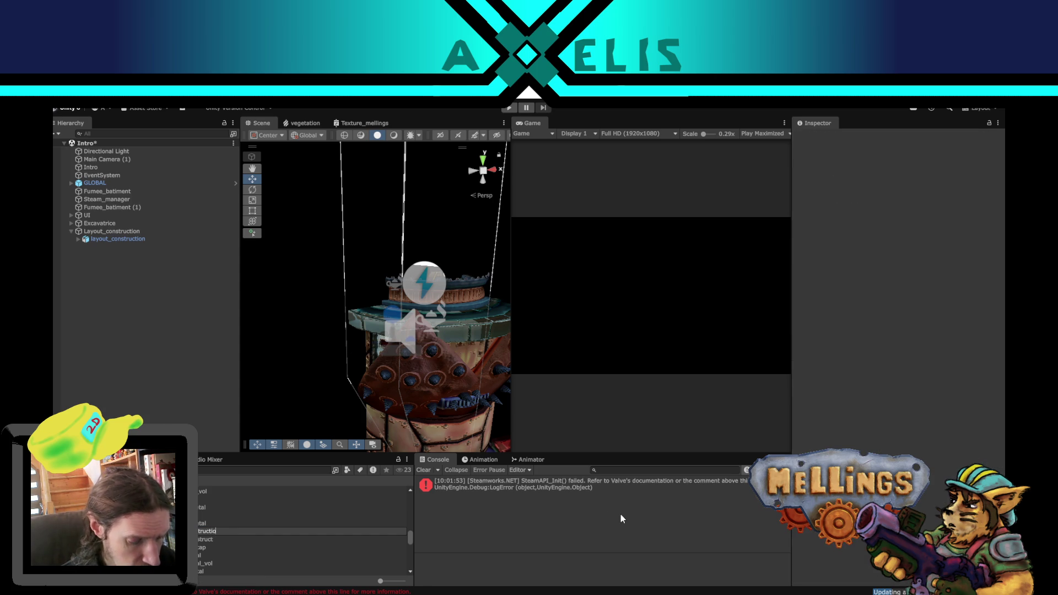
{"action": "key", "text": "Return"}
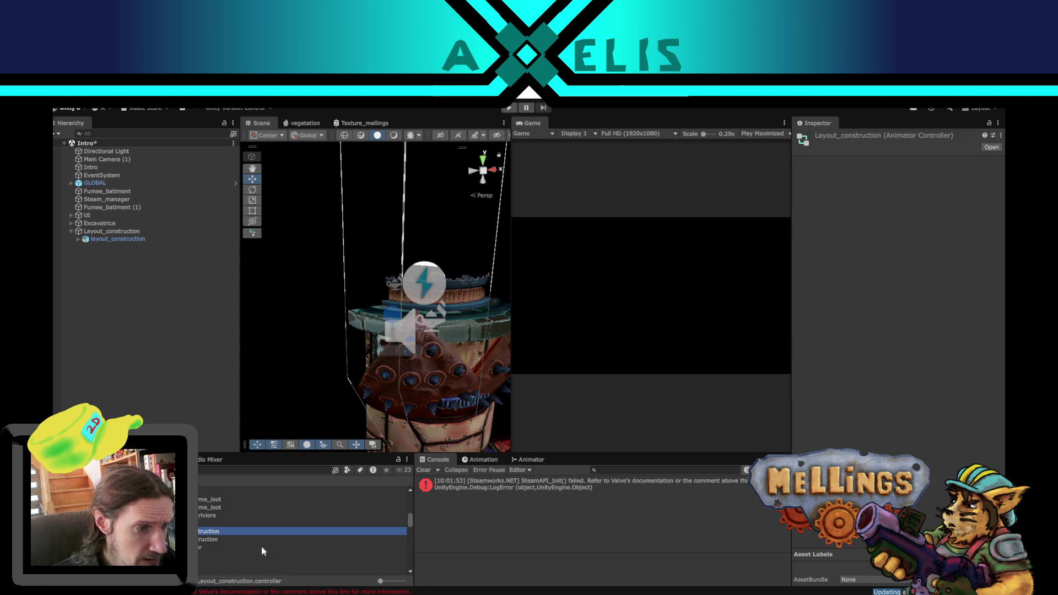
Step: Open the Layout_construction state graph and move the Exit node further left
{"action": "left_click", "coordinate": [528, 459]}
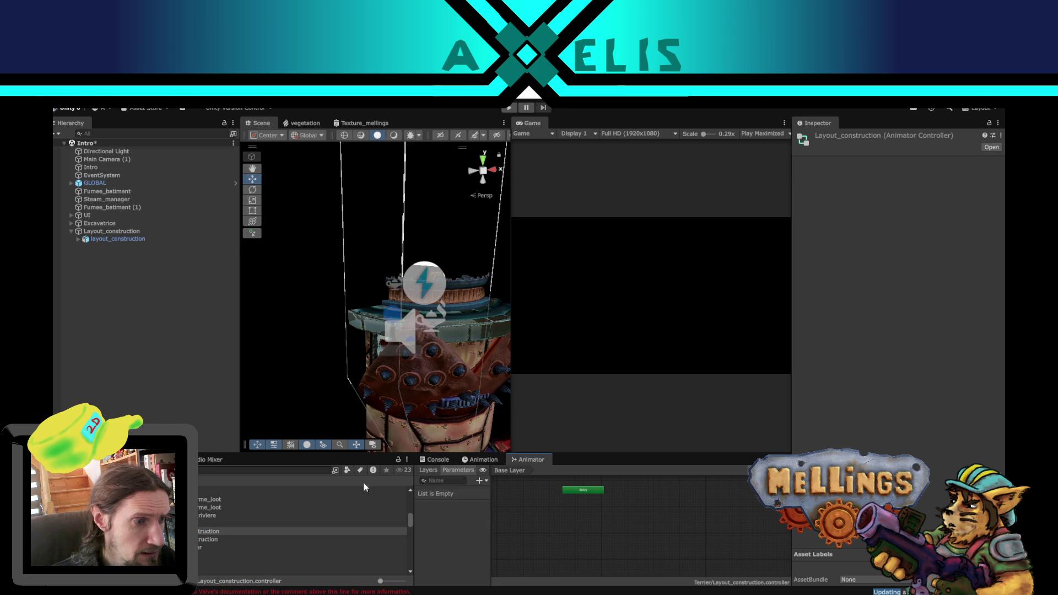
{"action": "mouse_move", "coordinate": [690, 499]}
{"action": "left_mouse_down"}
{"action": "mouse_move", "coordinate": [643, 530]}
{"action": "mouse_move", "coordinate": [651, 514]}
{"action": "mouse_move", "coordinate": [630, 527]}
{"action": "mouse_move", "coordinate": [629, 544]}
{"action": "left_mouse_up"}
{"action": "mouse_move", "coordinate": [751, 512]}
{"action": "left_mouse_down"}
{"action": "mouse_move", "coordinate": [708, 527]}
{"action": "mouse_move", "coordinate": [660, 514]}
{"action": "left_mouse_up"}
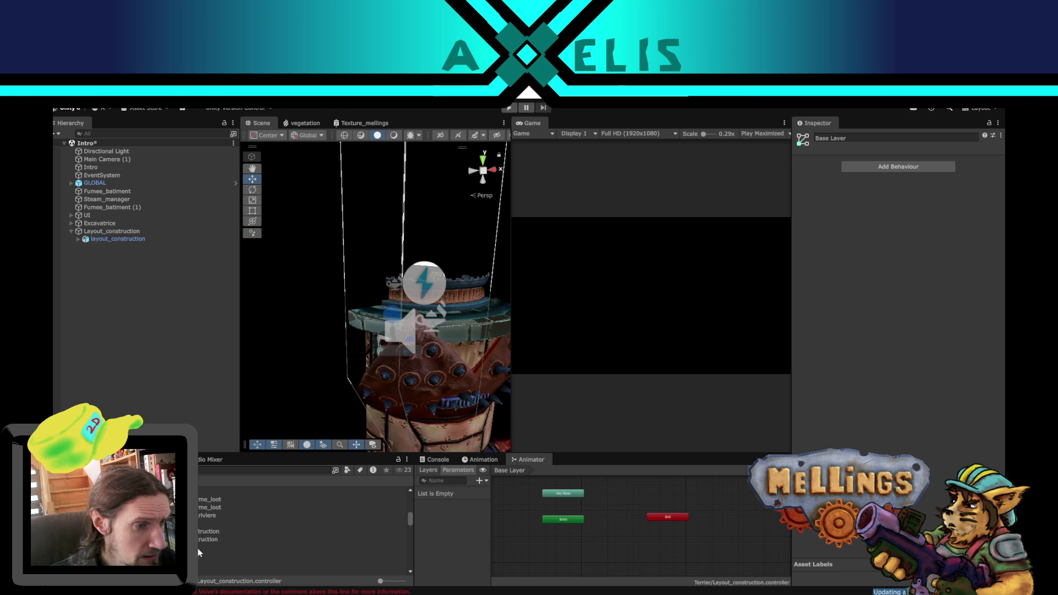
Step: Drag the inter clip into the graph as a new state and shift attente right
{"action": "left_click_drag", "start_coordinate": [302, 556], "coordinate": [573, 543]}
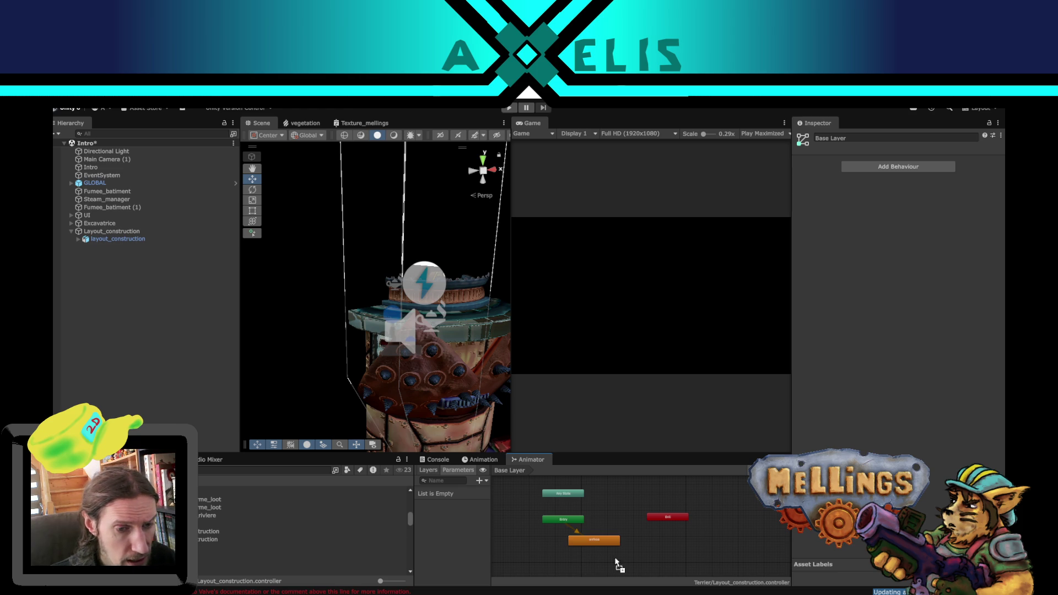
{"action": "mouse_move", "coordinate": [616, 530]}
{"action": "left_mouse_down"}
{"action": "mouse_move", "coordinate": [560, 528]}
{"action": "mouse_move", "coordinate": [634, 527]}
{"action": "left_mouse_up"}
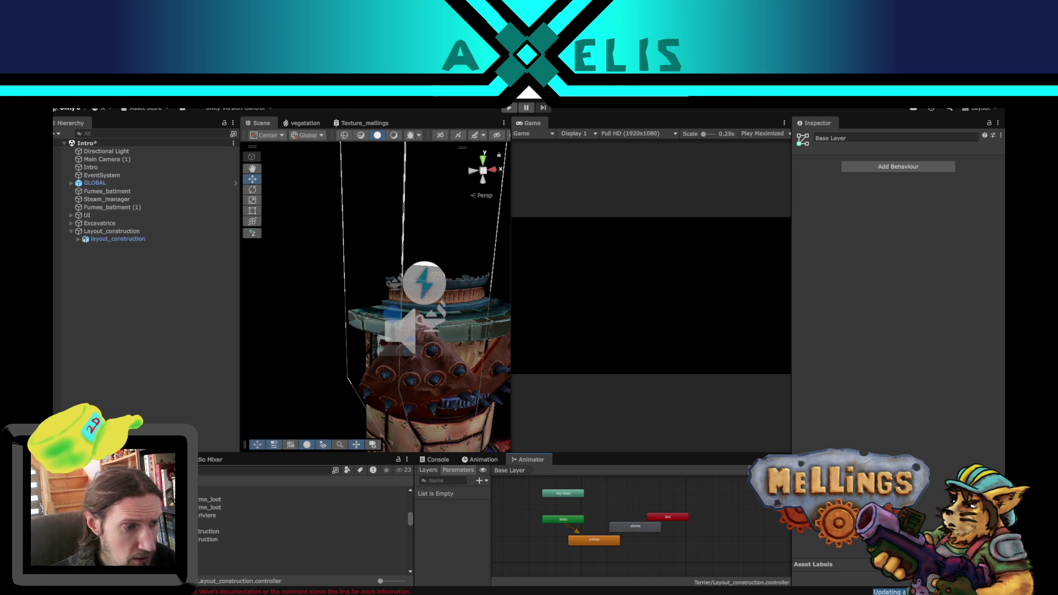
{"action": "mouse_move", "coordinate": [303, 541]}
{"action": "left_mouse_down"}
{"action": "mouse_move", "coordinate": [627, 504]}
{"action": "mouse_move", "coordinate": [617, 512]}
{"action": "mouse_move", "coordinate": [737, 510]}
{"action": "left_mouse_up"}
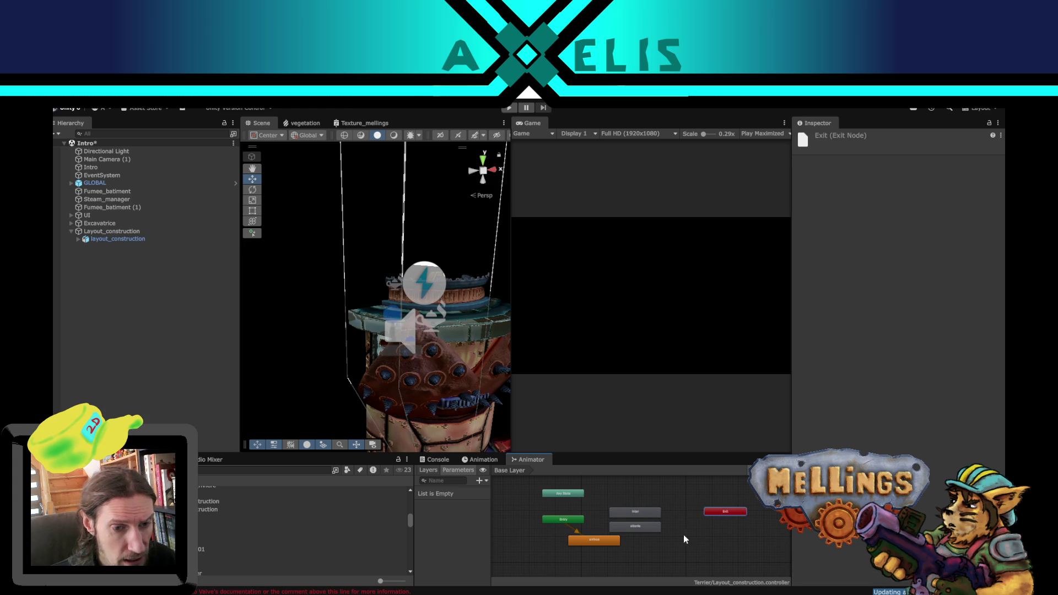
{"action": "left_click_drag", "start_coordinate": [642, 528], "coordinate": [668, 535]}
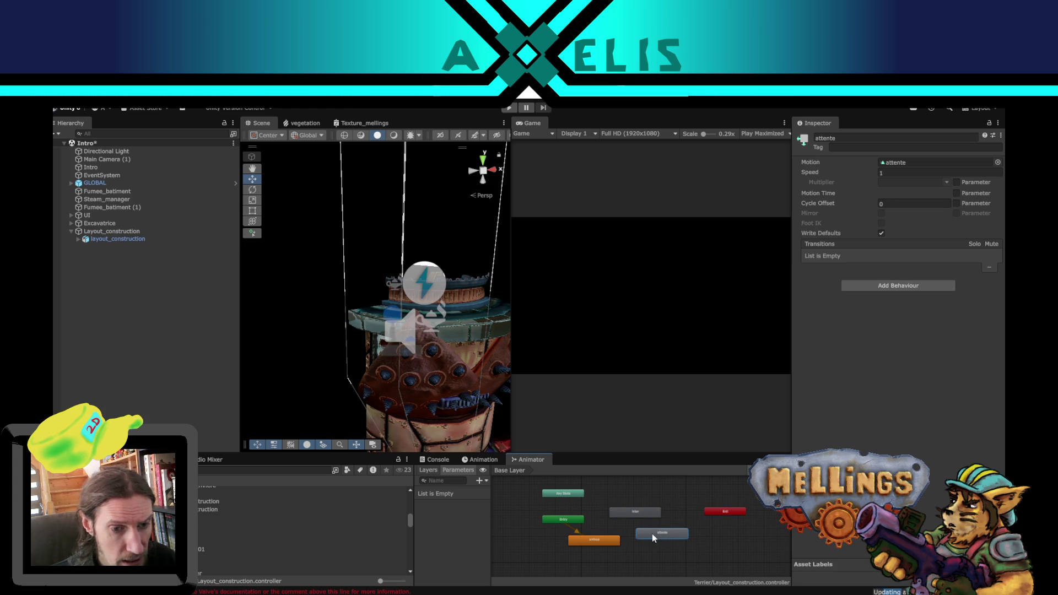
Step: Add a Trigger parameter by mistake, then delete it
{"action": "left_click", "coordinate": [478, 480]}
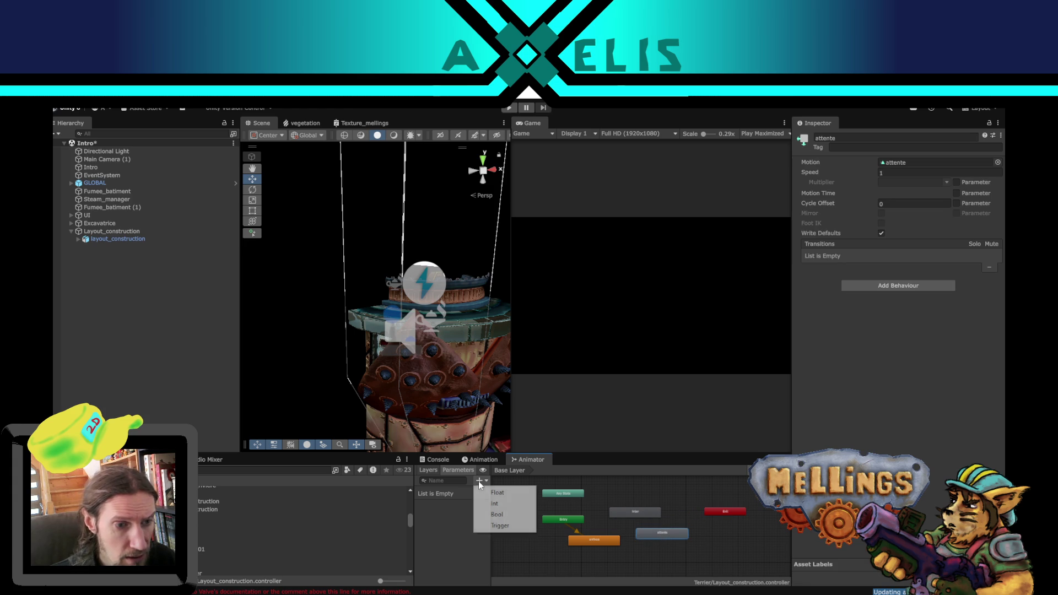
{"action": "left_click", "coordinate": [510, 526]}
{"action": "type", "text": "Constr"}
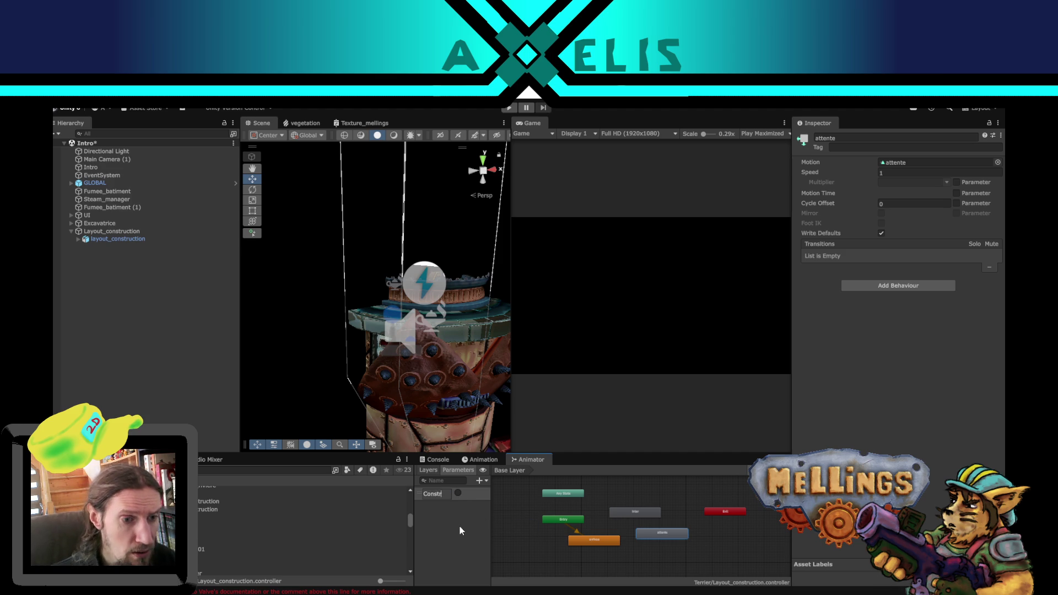
{"action": "key", "text": "Escape"}
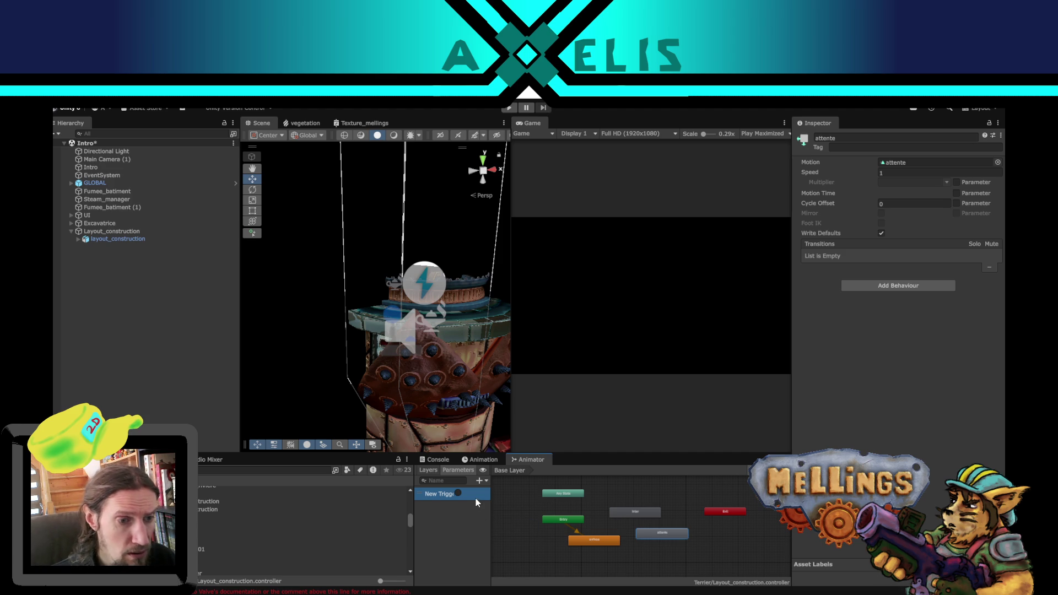
{"action": "right_click", "coordinate": [476, 500]}
{"action": "left_click", "coordinate": [499, 504]}
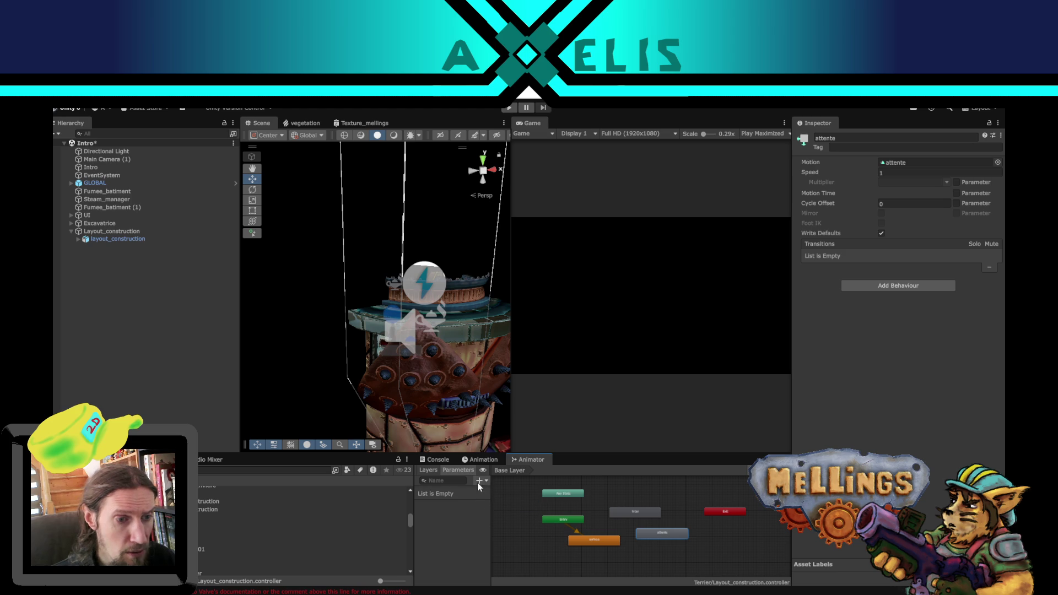
Step: Add a Bool parameter named Construit
{"action": "left_click", "coordinate": [479, 480]}
{"action": "left_click", "coordinate": [506, 514]}
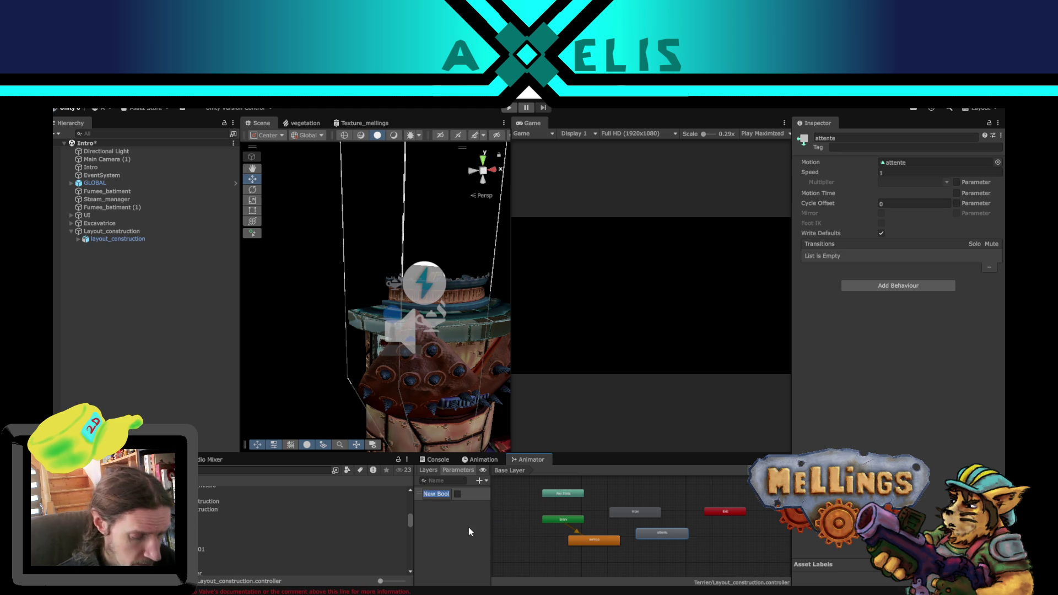
{"action": "type", "text": "Construit"}
{"action": "key", "text": "Return"}
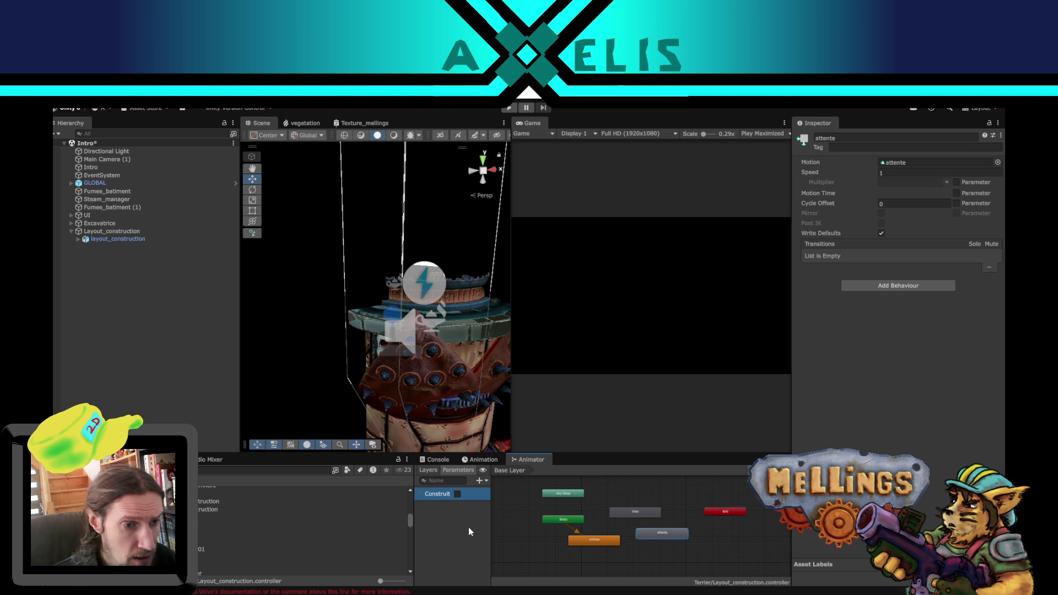
Step: Add an arrivee→attente transition without exit time, conditioned on Construit true
{"action": "right_click", "coordinate": [599, 541]}
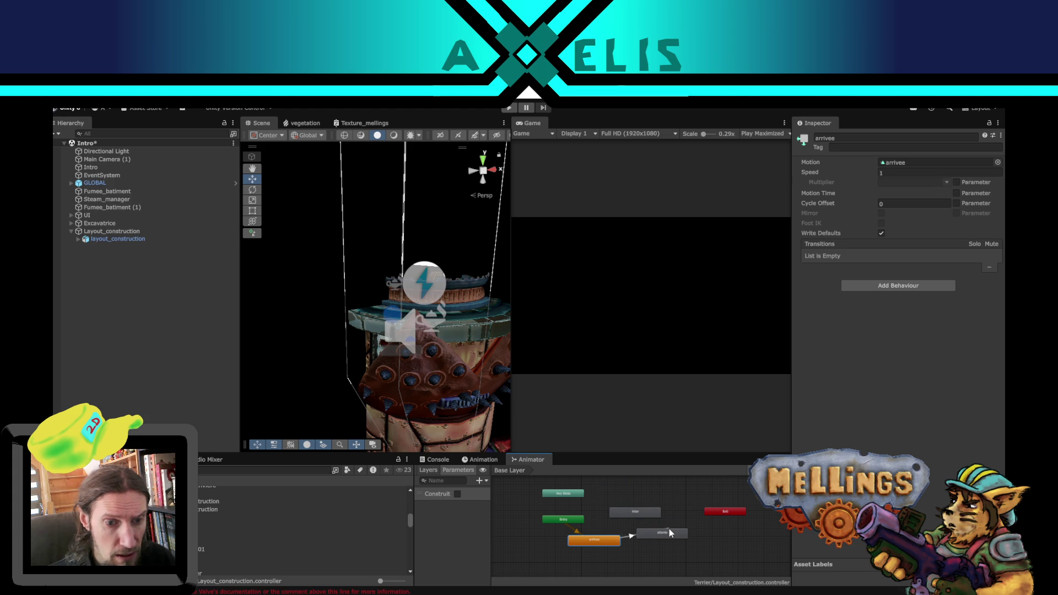
{"action": "left_click", "coordinate": [657, 536]}
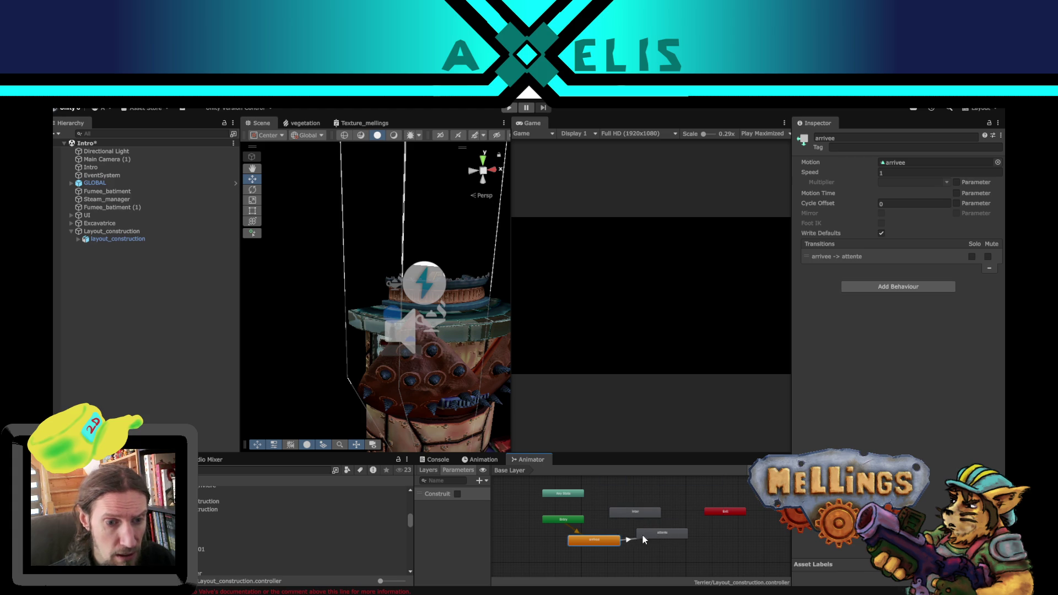
{"action": "left_click", "coordinate": [626, 540]}
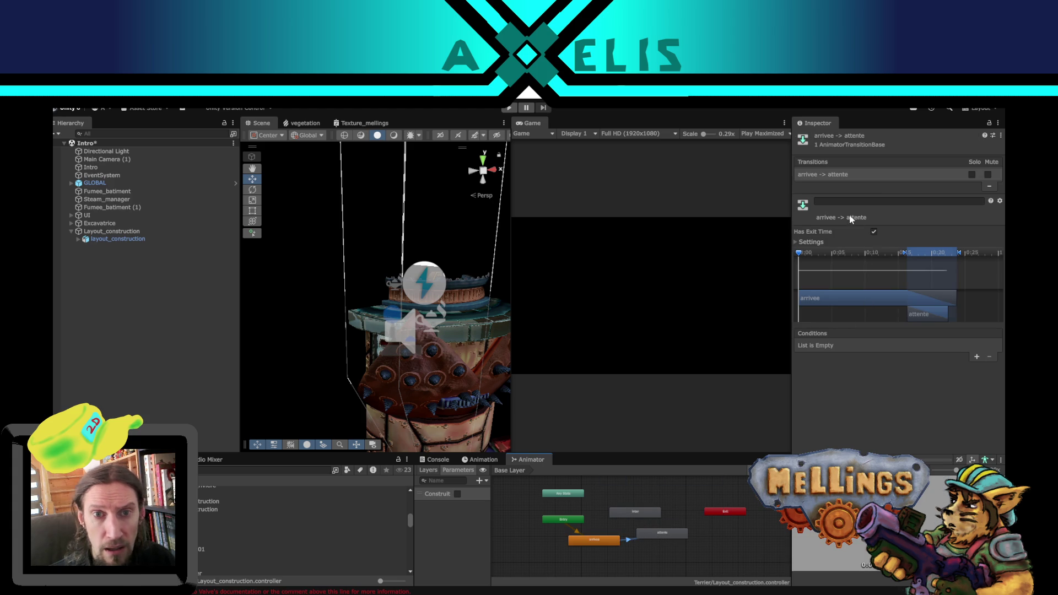
{"action": "left_click", "coordinate": [875, 233]}
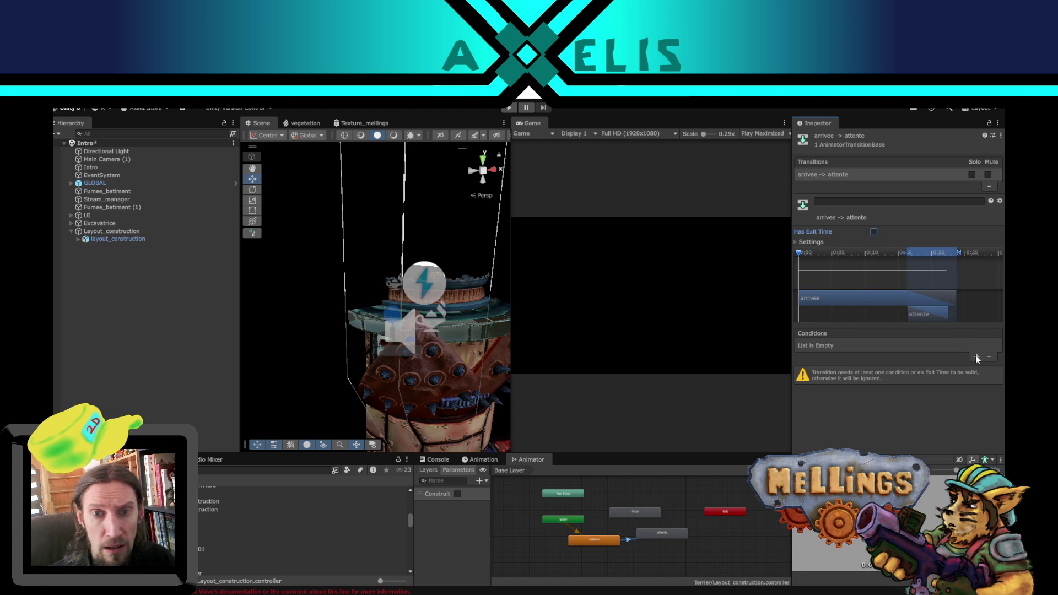
{"action": "left_click", "coordinate": [976, 357]}
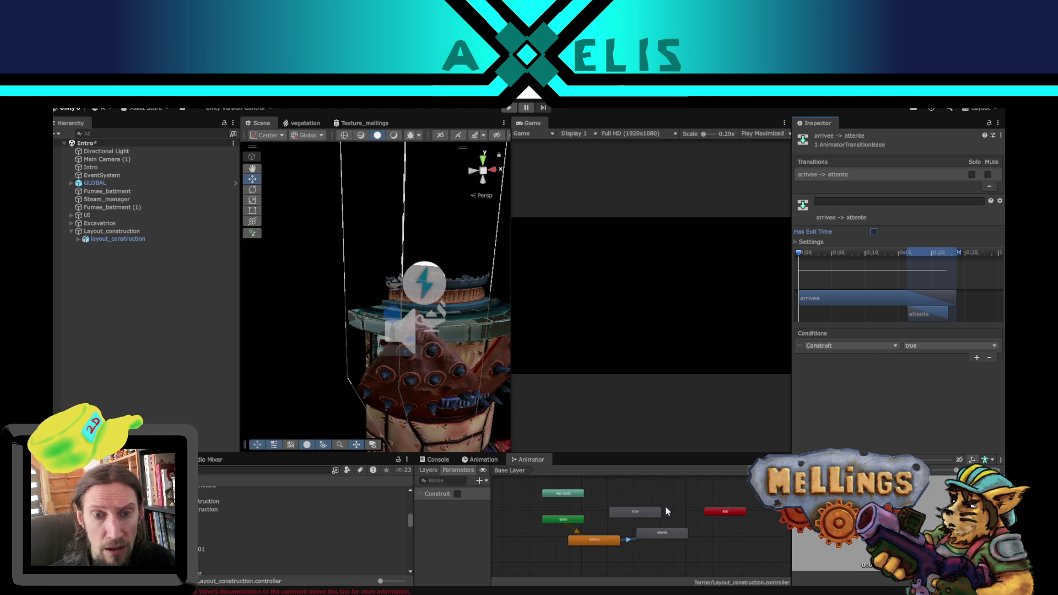
{"action": "left_click", "coordinate": [663, 527]}
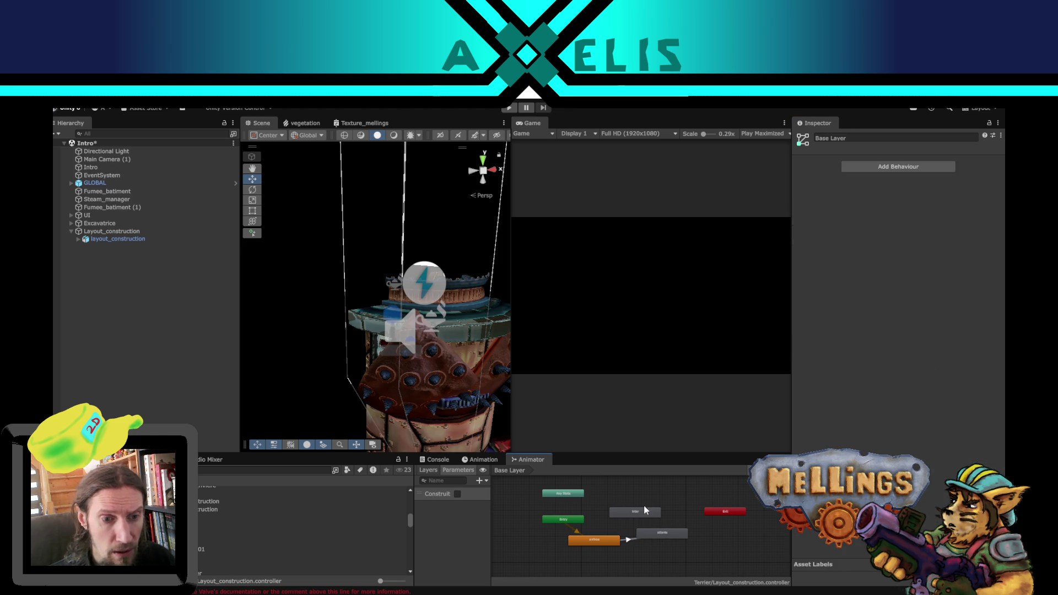
Step: Add a transition from attente to inter
{"action": "left_click", "coordinate": [643, 509]}
{"action": "left_click", "coordinate": [664, 534]}
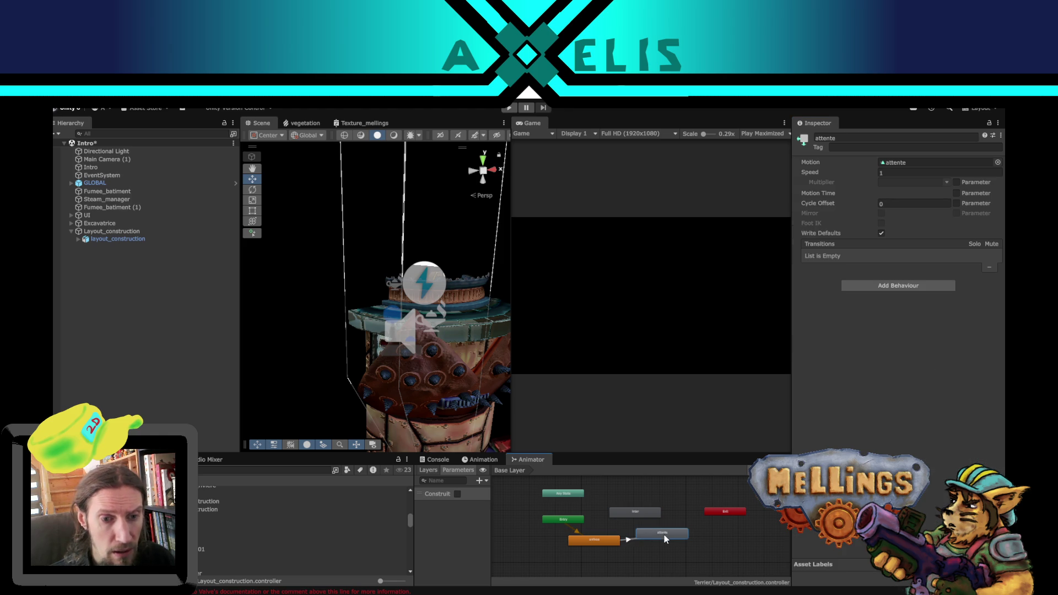
{"action": "right_click", "coordinate": [664, 535]}
{"action": "left_click", "coordinate": [694, 470]}
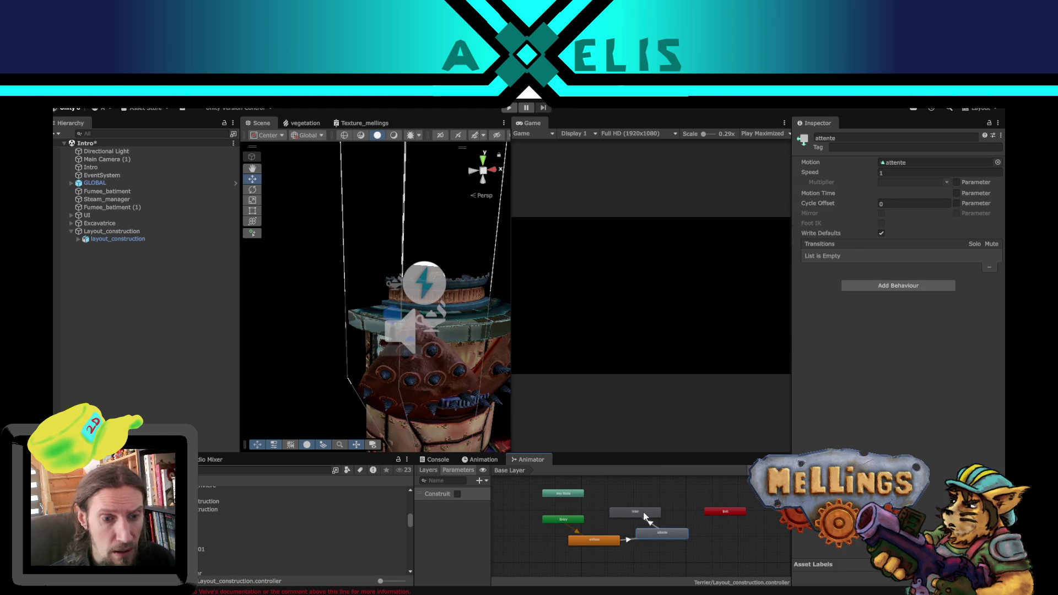
{"action": "left_click", "coordinate": [637, 513]}
{"action": "double_click", "coordinate": [637, 513]}
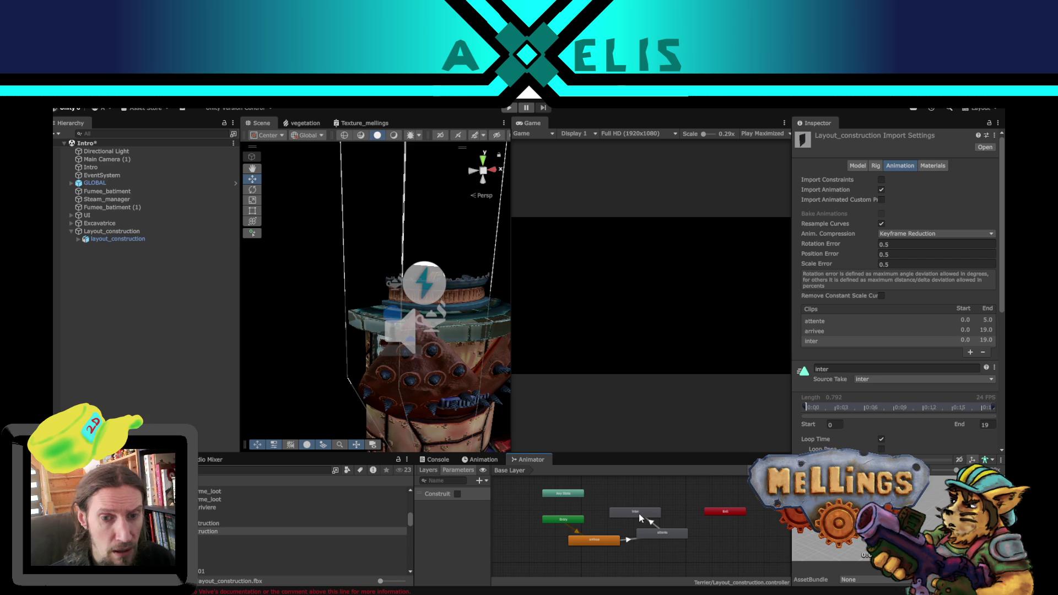
{"action": "left_click", "coordinate": [657, 525]}
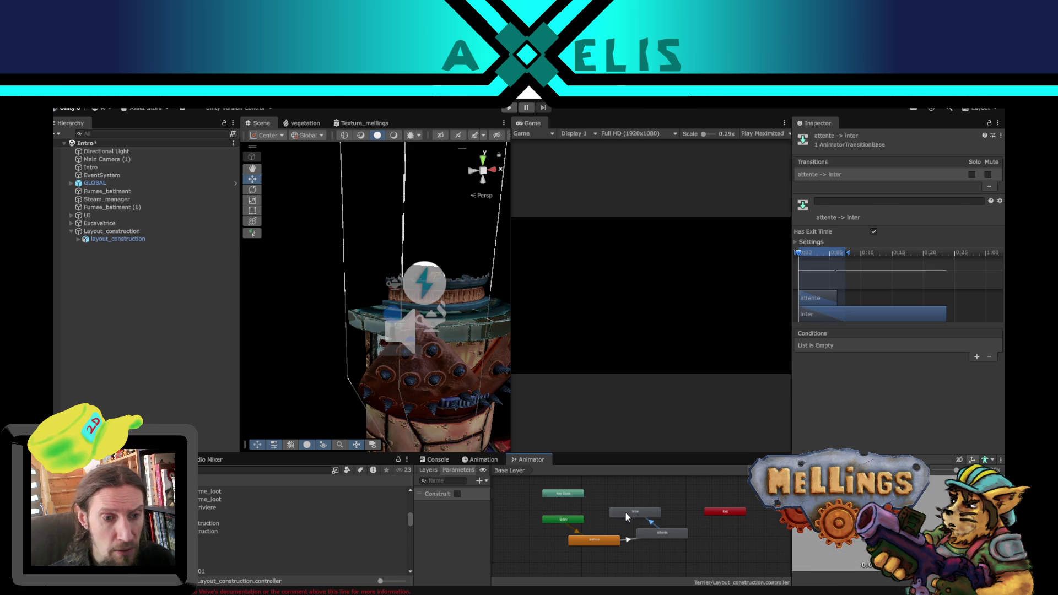
Step: Add an inter→arrivee transition without exit time, conditioned on Construit false
{"action": "right_click", "coordinate": [626, 512]}
{"action": "left_click", "coordinate": [645, 518]}
{"action": "left_click", "coordinate": [605, 533]}
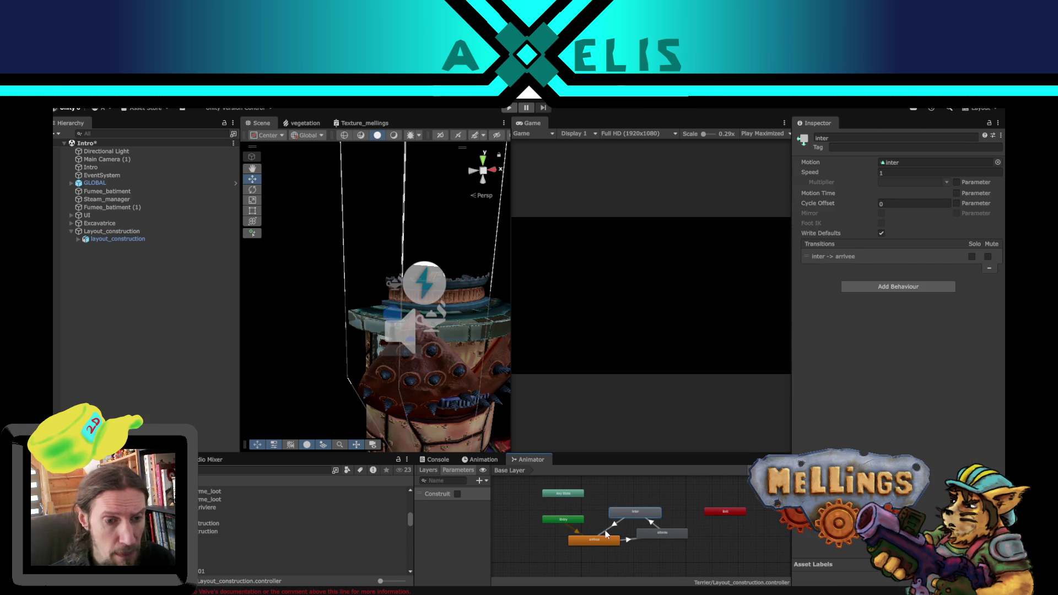
{"action": "left_click", "coordinate": [614, 528]}
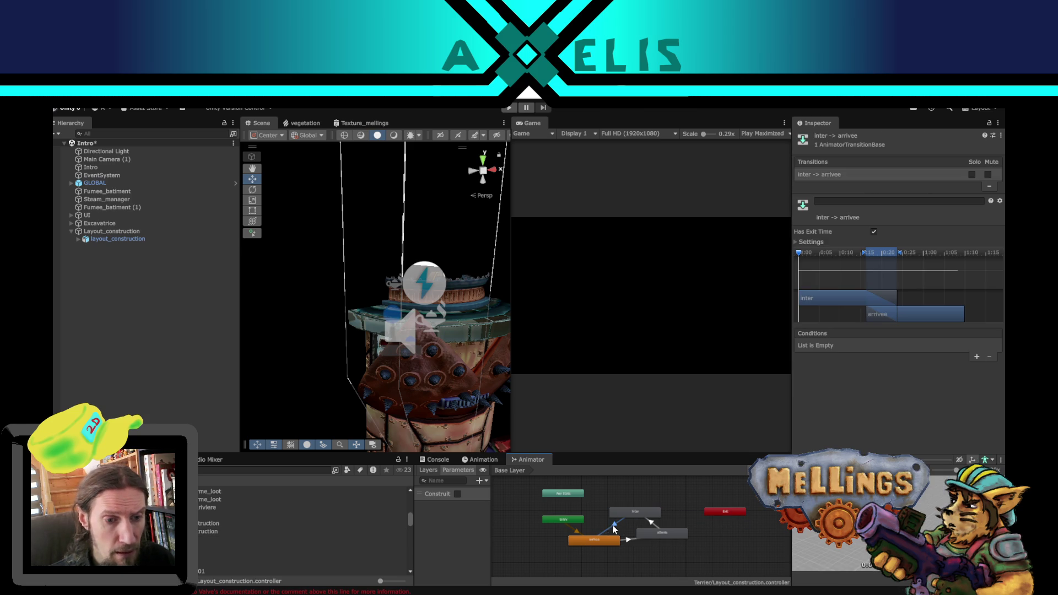
{"action": "left_click", "coordinate": [874, 232]}
{"action": "left_click", "coordinate": [976, 356]}
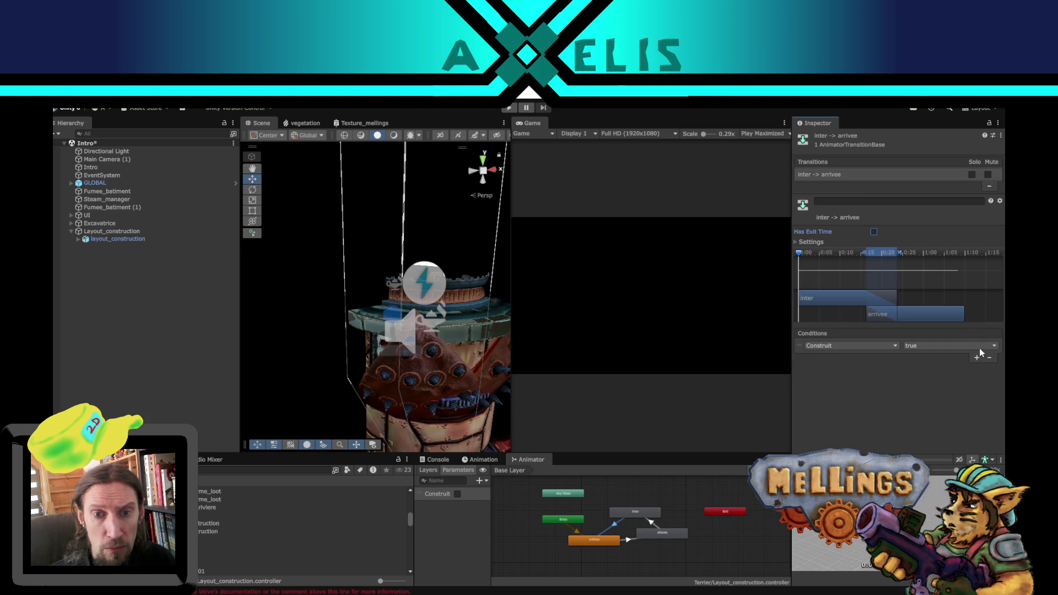
{"action": "left_click", "coordinate": [980, 346]}
{"action": "left_click", "coordinate": [955, 371]}
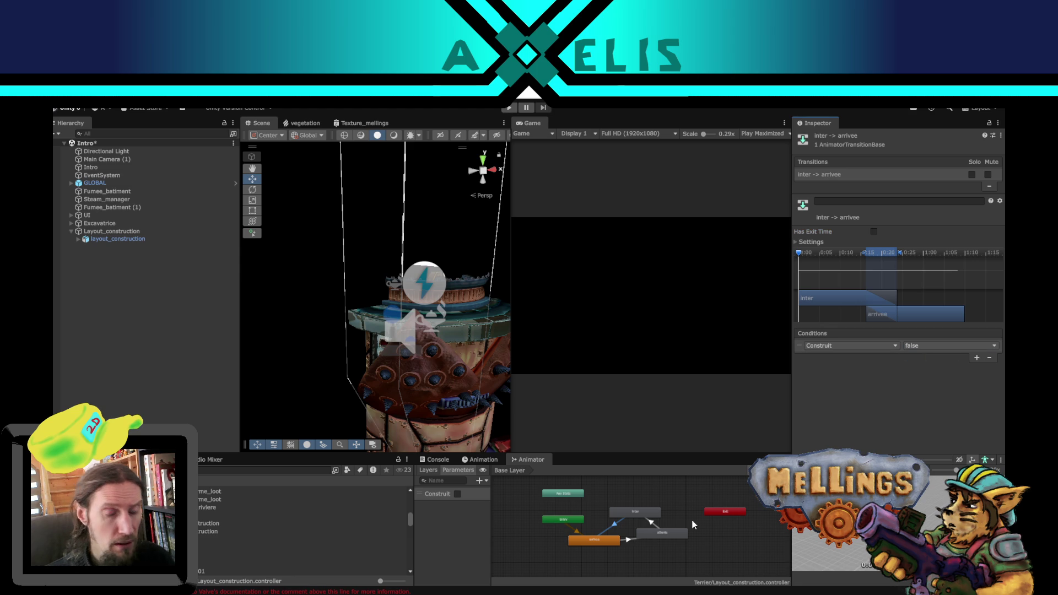
{"action": "left_click_drag", "start_coordinate": [646, 511], "coordinate": [641, 503]}
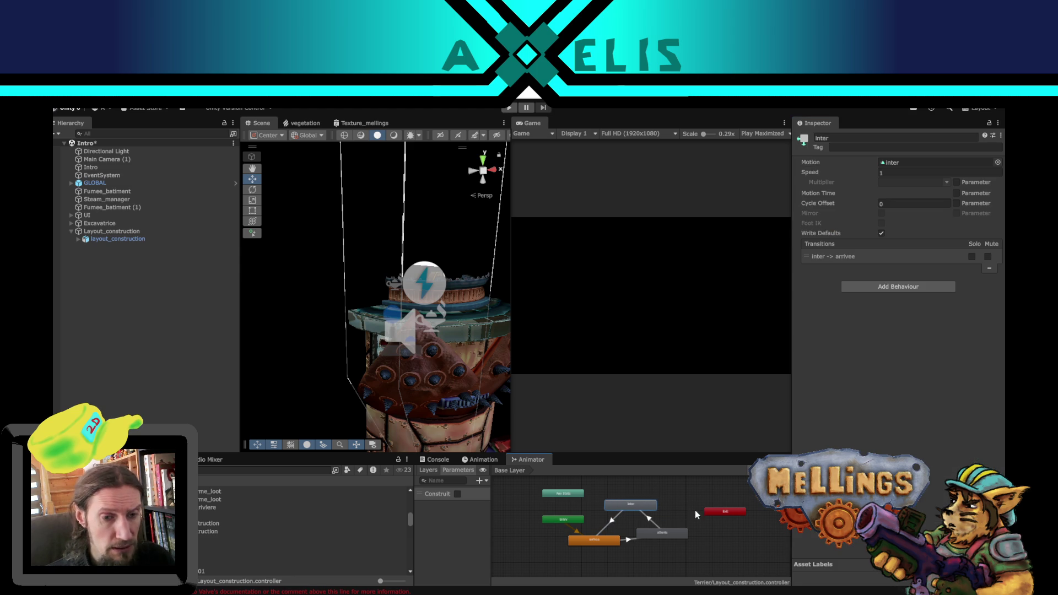
{"action": "left_click", "coordinate": [107, 323]}
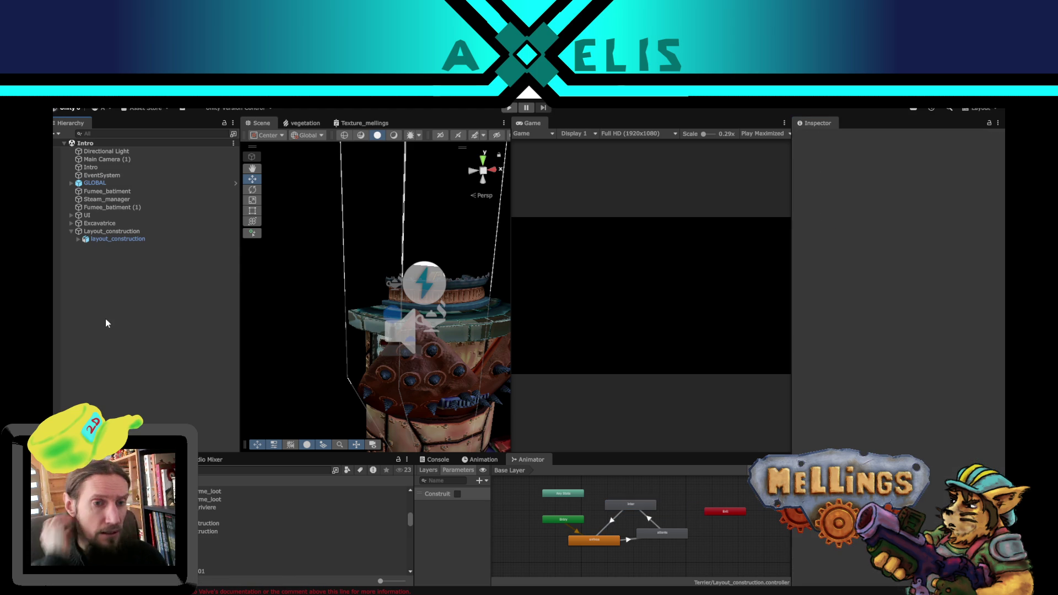
Step: Select the Layout_construction object and orbit the Scene view around the construction tower
{"action": "left_click", "coordinate": [108, 232]}
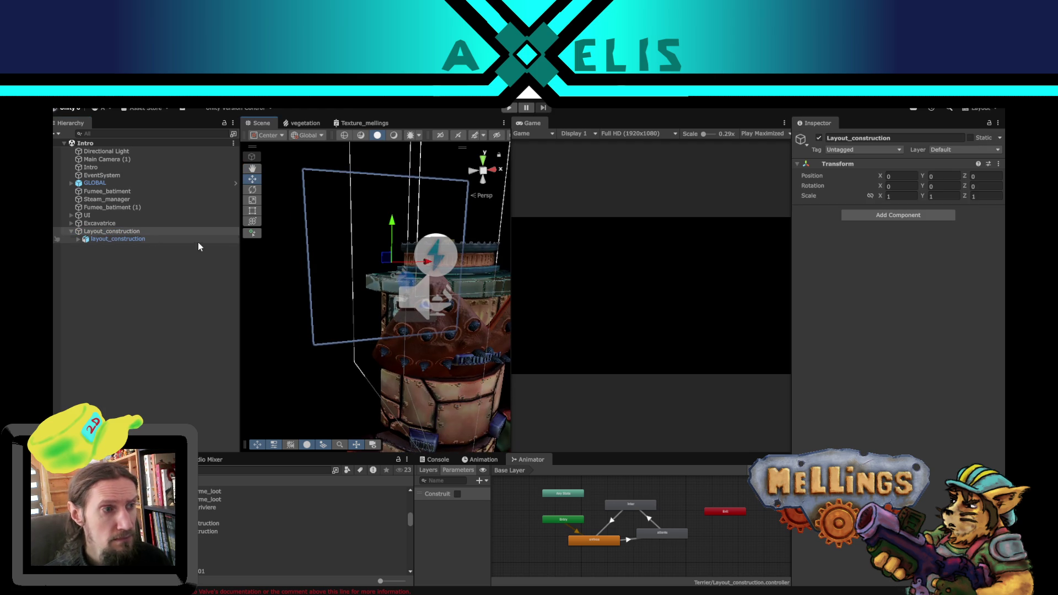
{"action": "left_click", "coordinate": [147, 238]}
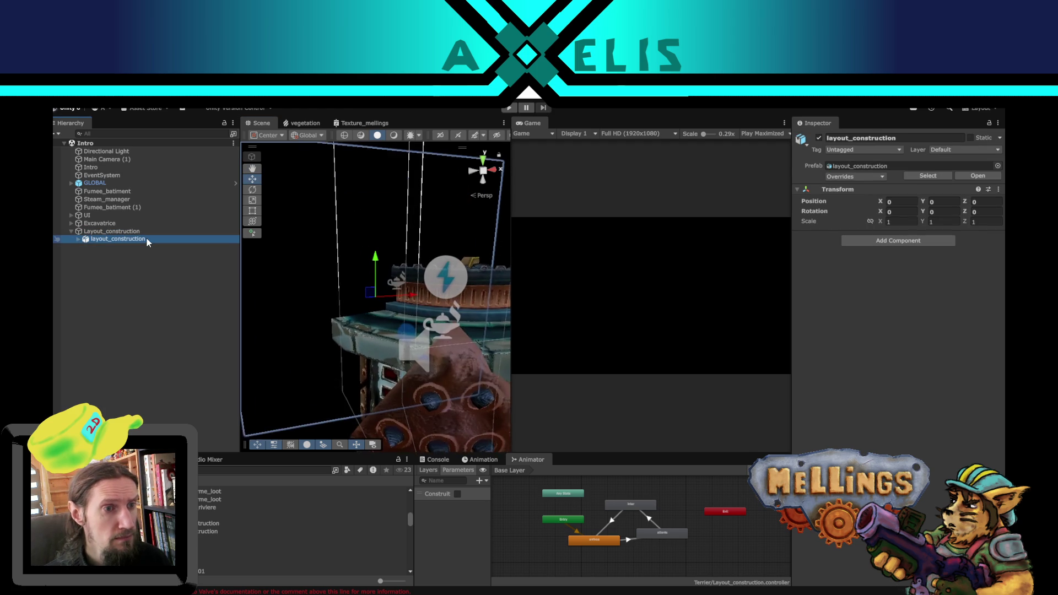
{"action": "mouse_move", "coordinate": [309, 342]}
{"action": "left_mouse_down"}
{"action": "mouse_move", "coordinate": [613, 338]}
{"action": "mouse_move", "coordinate": [633, 359]}
{"action": "mouse_move", "coordinate": [701, 368]}
{"action": "mouse_move", "coordinate": [734, 356]}
{"action": "left_mouse_up"}
{"action": "mouse_move", "coordinate": [461, 340]}
{"action": "left_mouse_down"}
{"action": "mouse_move", "coordinate": [472, 337]}
{"action": "mouse_move", "coordinate": [293, 338]}
{"action": "mouse_move", "coordinate": [142, 267]}
{"action": "left_mouse_up"}
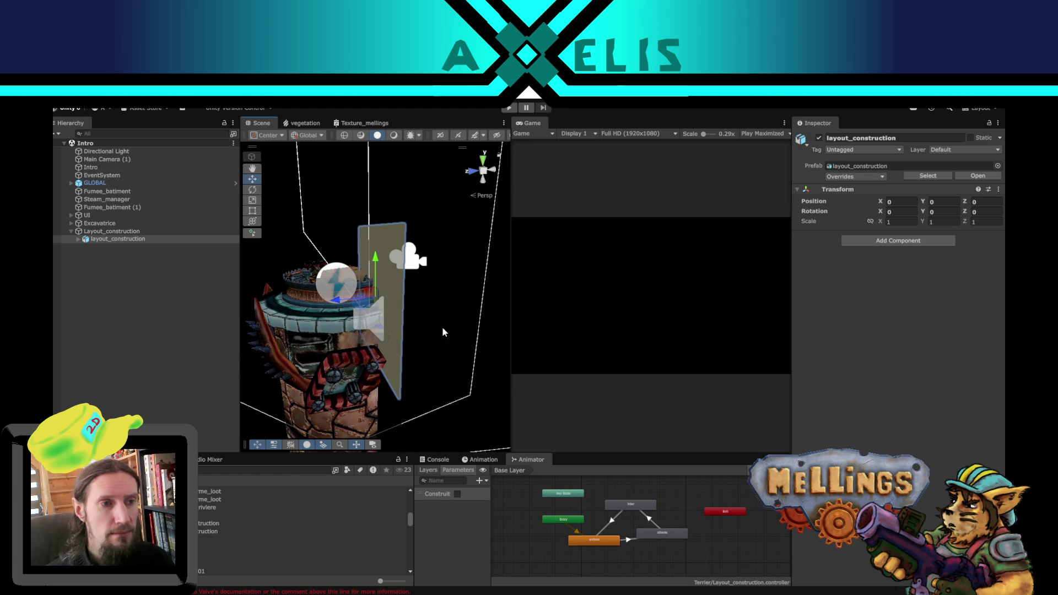
{"action": "mouse_move", "coordinate": [316, 329]}
{"action": "left_mouse_down"}
{"action": "mouse_move", "coordinate": [447, 355]}
{"action": "mouse_move", "coordinate": [392, 297]}
{"action": "mouse_move", "coordinate": [251, 274]}
{"action": "left_mouse_up"}
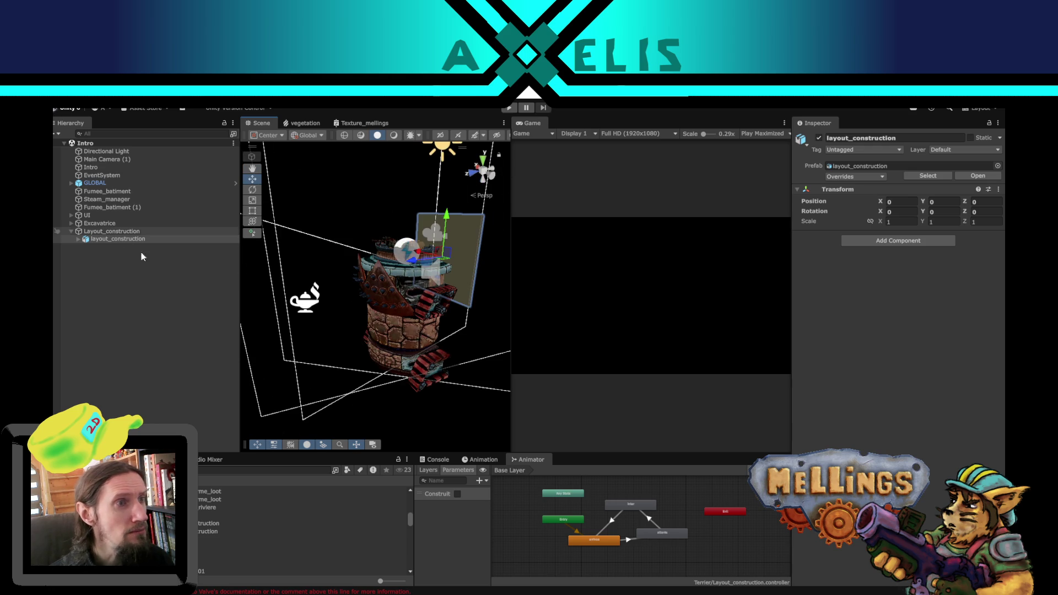
{"action": "mouse_move", "coordinate": [361, 275]}
{"action": "left_mouse_down"}
{"action": "mouse_move", "coordinate": [366, 307]}
{"action": "mouse_move", "coordinate": [342, 298]}
{"action": "left_mouse_up"}
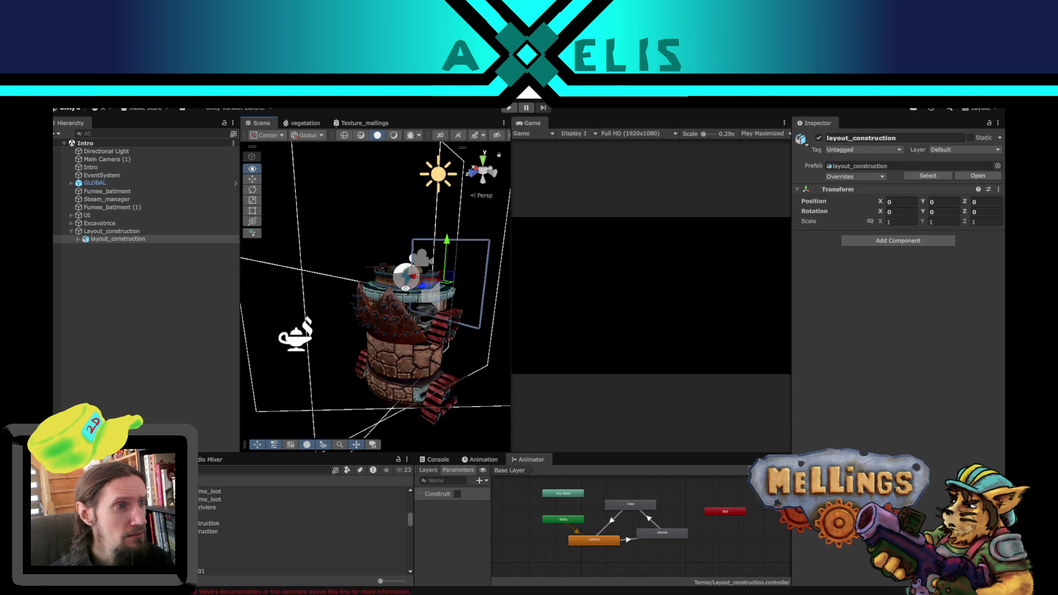
{"action": "left_click", "coordinate": [110, 231]}
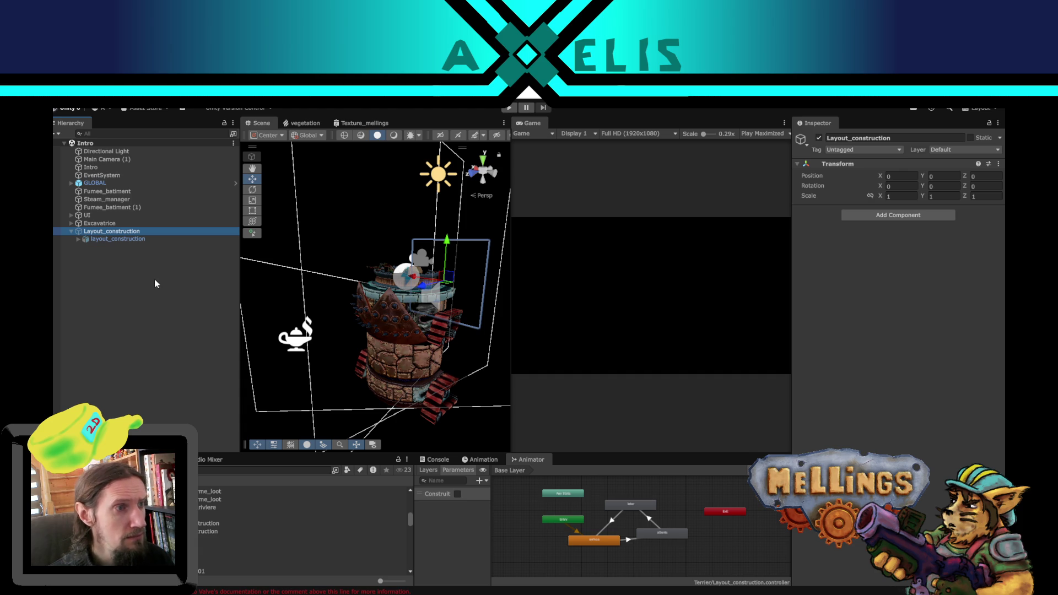
{"action": "left_click", "coordinate": [141, 341]}
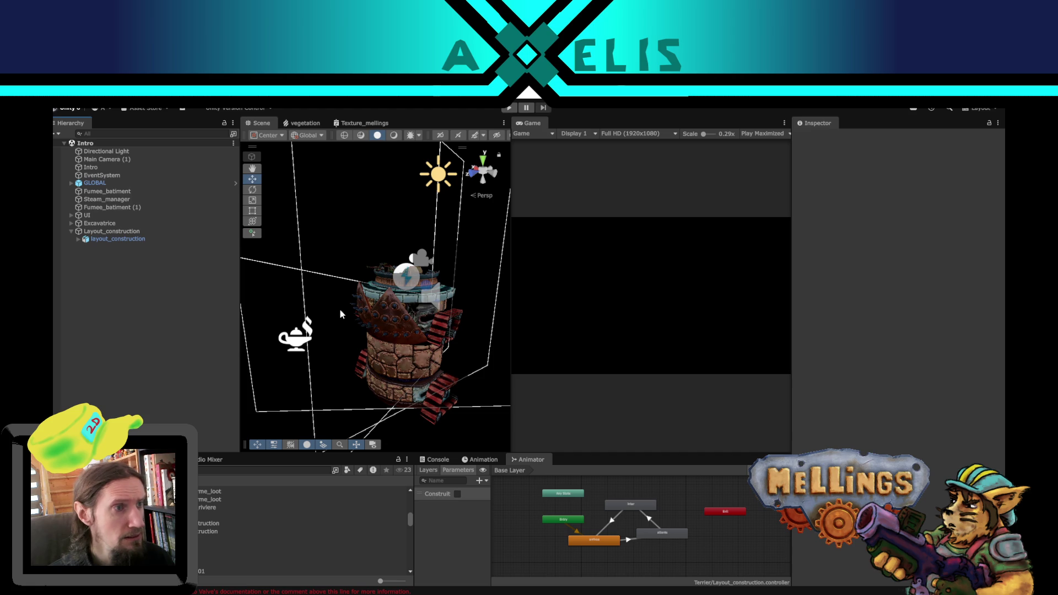
{"action": "left_click_drag", "start_coordinate": [340, 314], "coordinate": [607, 350]}
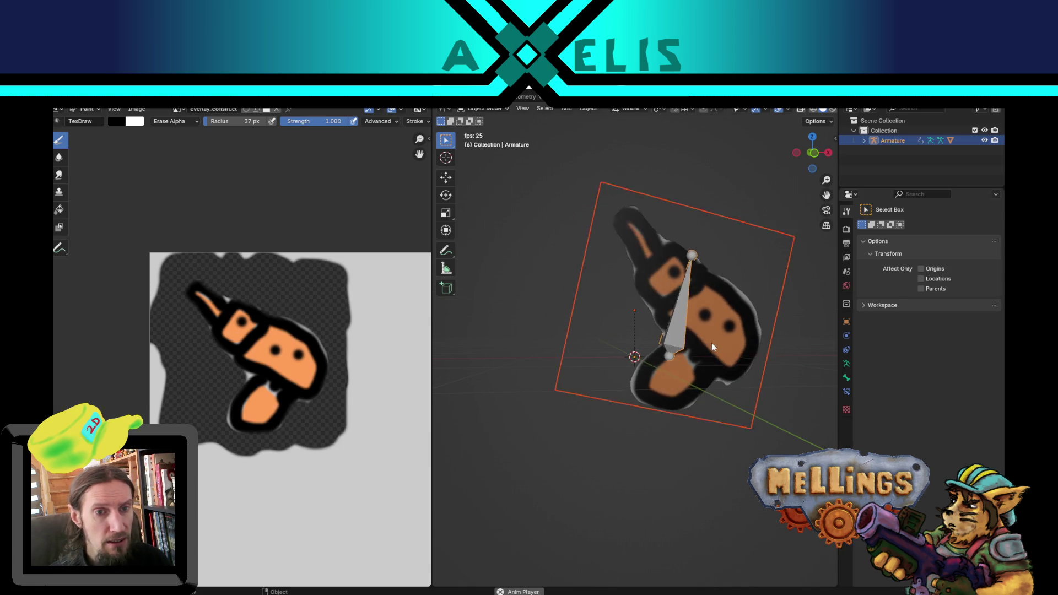
Step: Stop the armature playback and orbit the viewport around the painted plane
{"action": "key", "text": "space"}
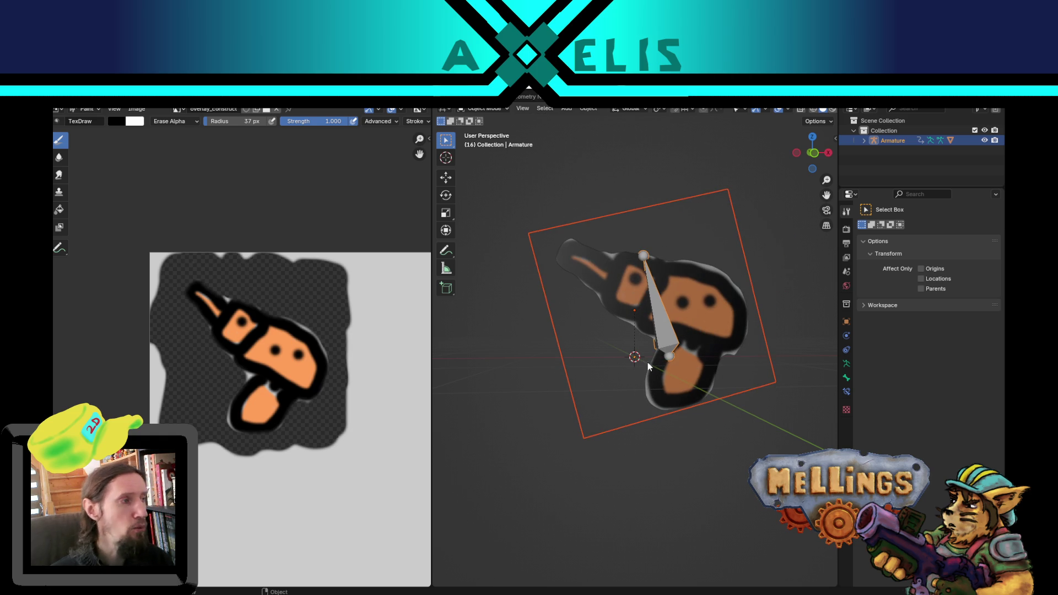
{"action": "mouse_move", "coordinate": [647, 361]}
{"action": "left_mouse_down"}
{"action": "mouse_move", "coordinate": [610, 386]}
{"action": "mouse_move", "coordinate": [639, 372]}
{"action": "left_mouse_up"}
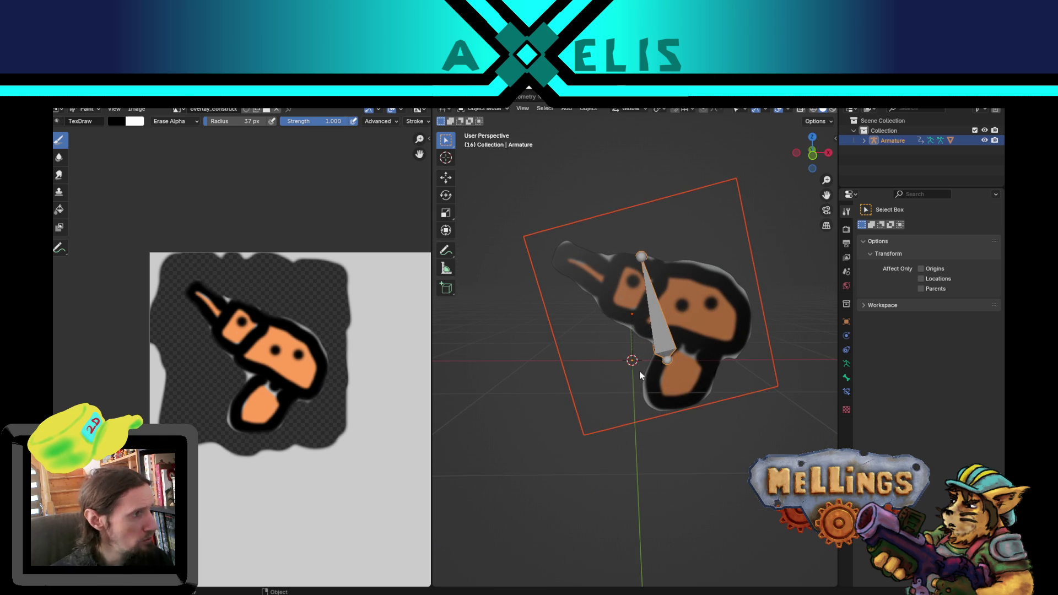
{"action": "left_click_drag", "start_coordinate": [682, 406], "coordinate": [484, 437]}
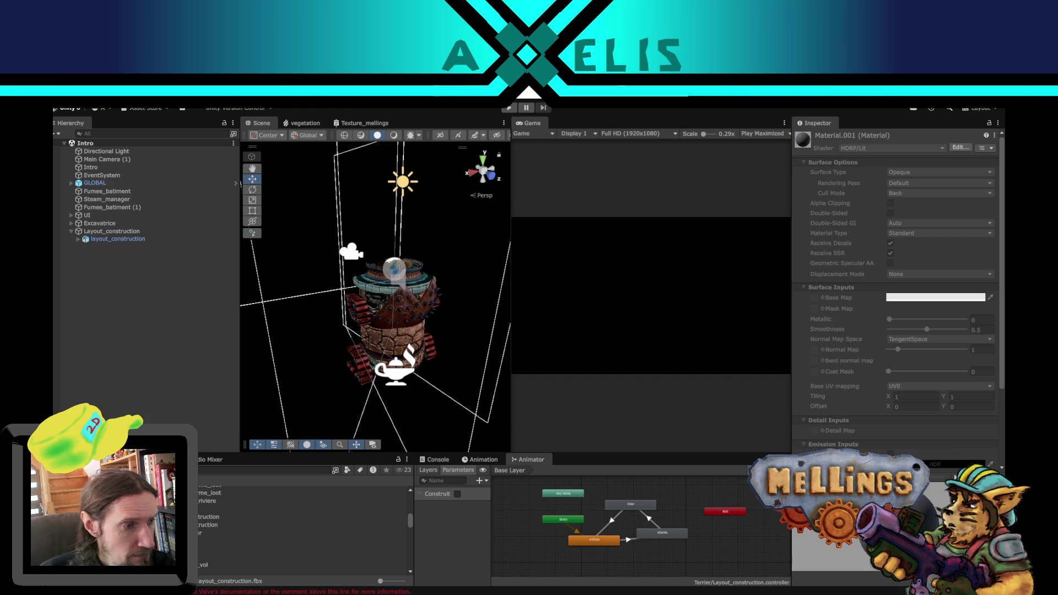
Step: Create a Layout_construction material in the project assets, then return to Blender
{"action": "right_click", "coordinate": [81, 579]}
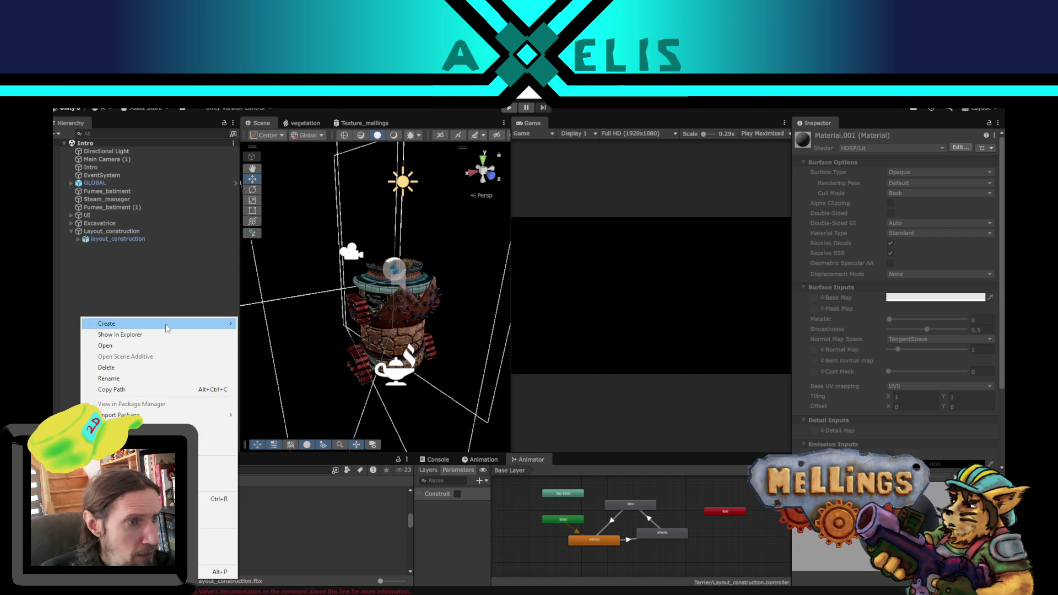
{"action": "mouse_move", "coordinate": [165, 324]}
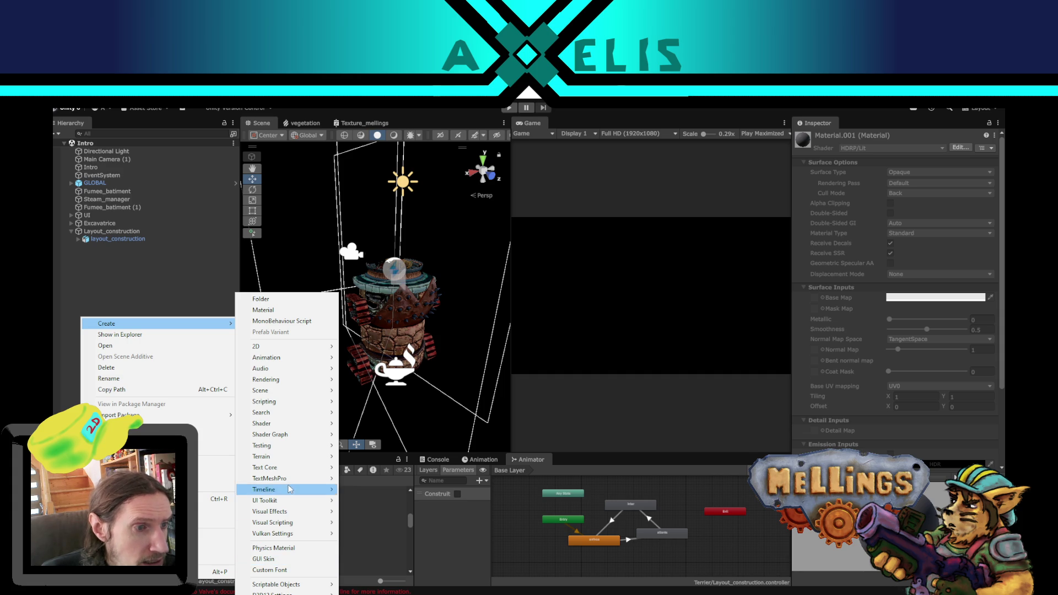
{"action": "mouse_move", "coordinate": [301, 414]}
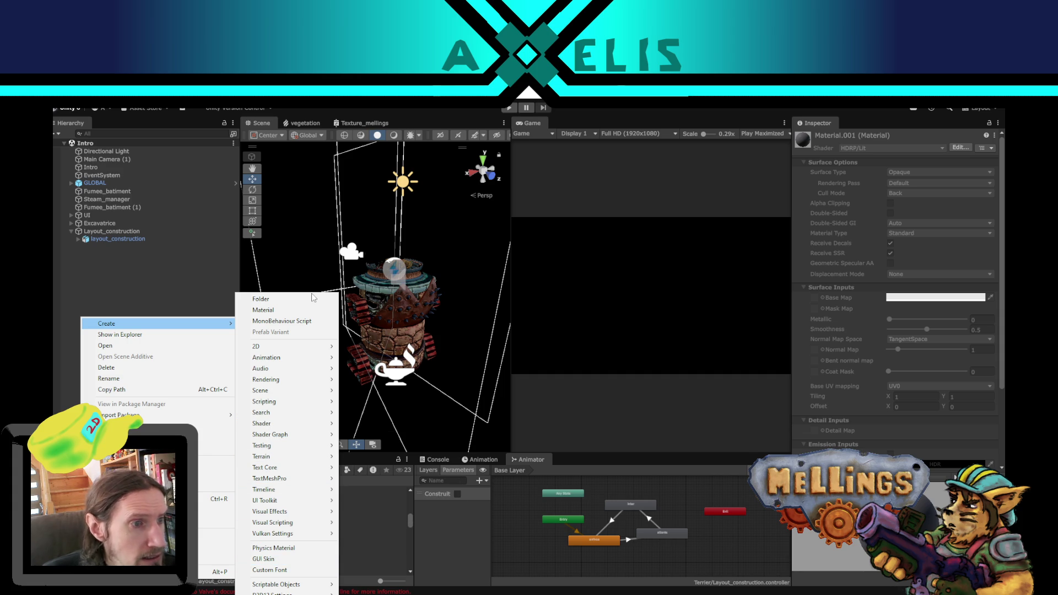
{"action": "left_click", "coordinate": [300, 309]}
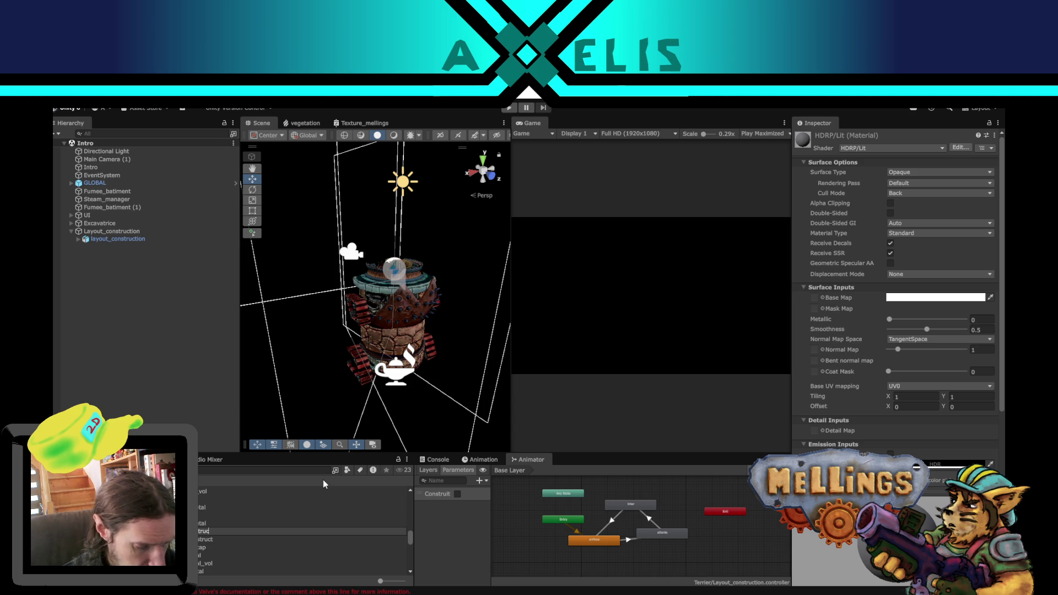
{"action": "type", "text": "tion"}
{"action": "key", "text": "Return"}
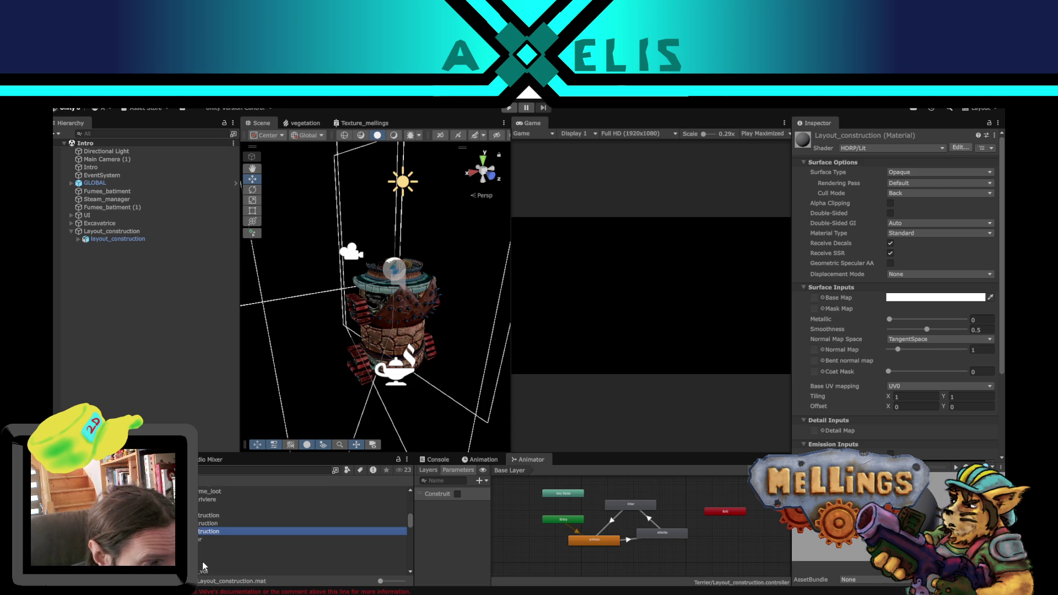
{"action": "key", "text": "alt+Tab"}
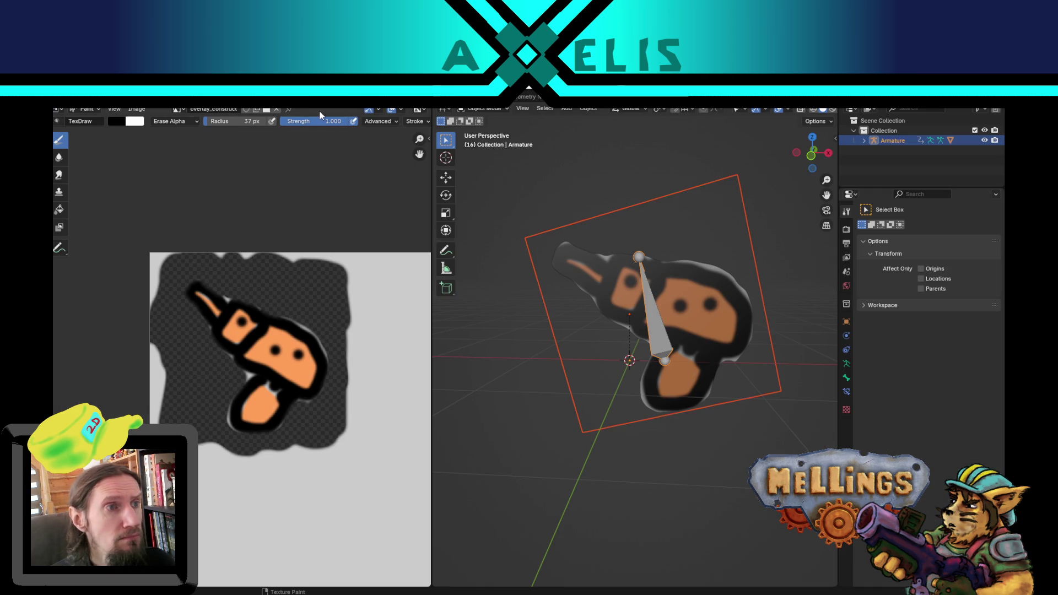
Step: Re-save the painted overlay_construct.png image from Blender, then return to Unity
{"action": "scroll", "coordinate": [365, 381], "scroll_direction": "down", "scroll_amount": 3}
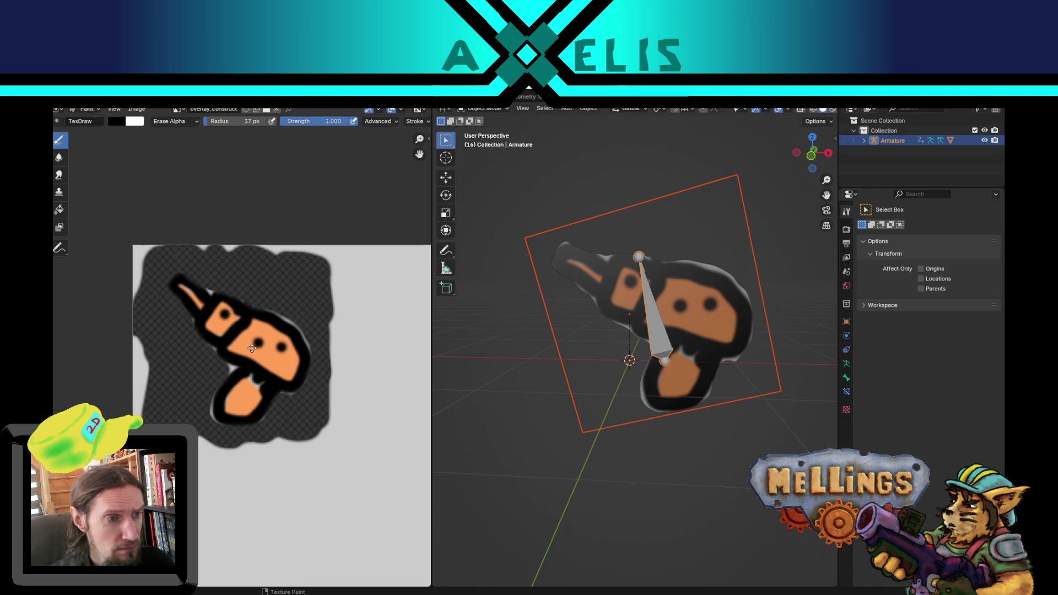
{"action": "key", "text": "alt+s"}
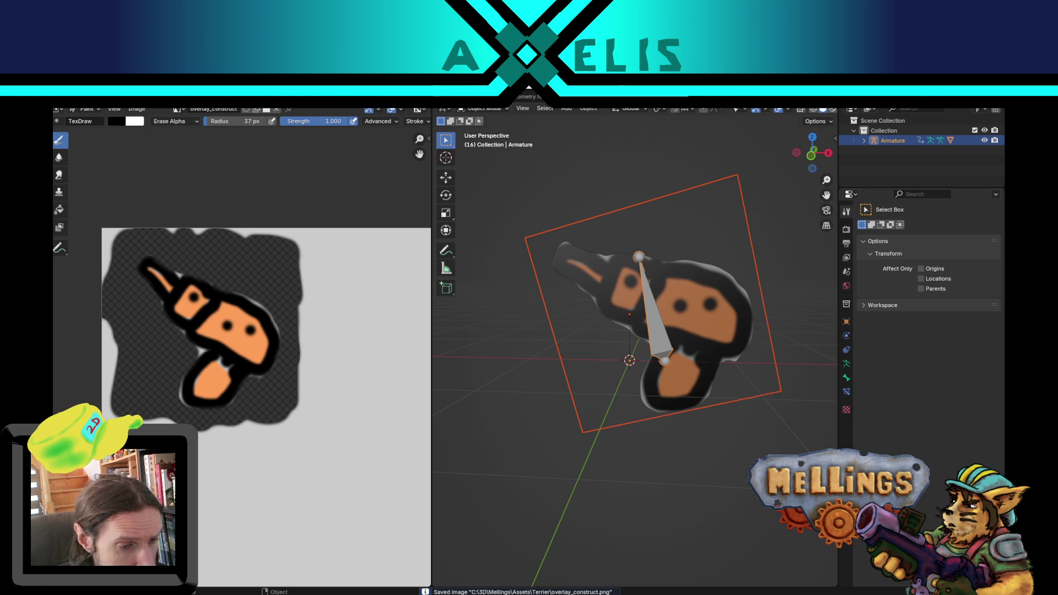
{"action": "key", "text": "alt+Tab"}
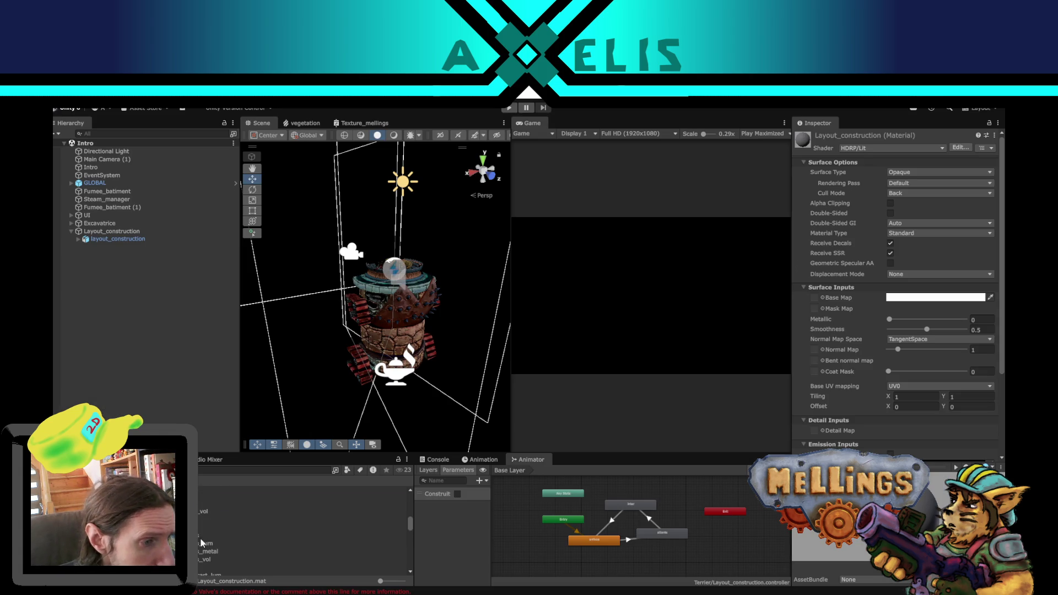
Step: Drag the overlay texture from the Project panel onto the Layout_construction material's Base Map slot
{"action": "scroll", "coordinate": [210, 535], "scroll_direction": "down", "scroll_amount": 3}
{"action": "scroll", "coordinate": [201, 548], "scroll_direction": "down", "scroll_amount": 3}
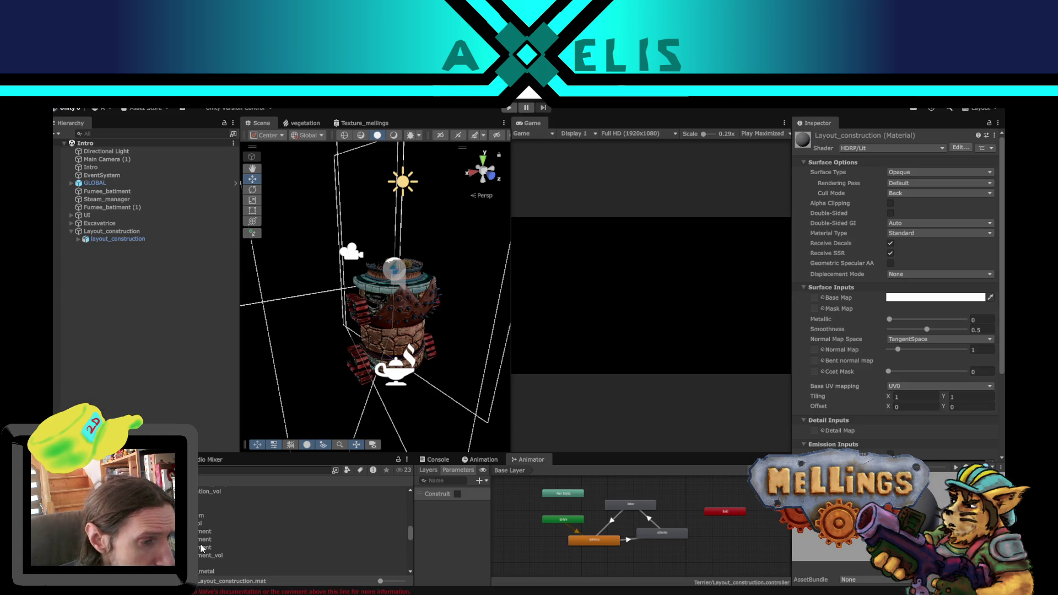
{"action": "scroll", "coordinate": [201, 548], "scroll_direction": "down", "scroll_amount": 5}
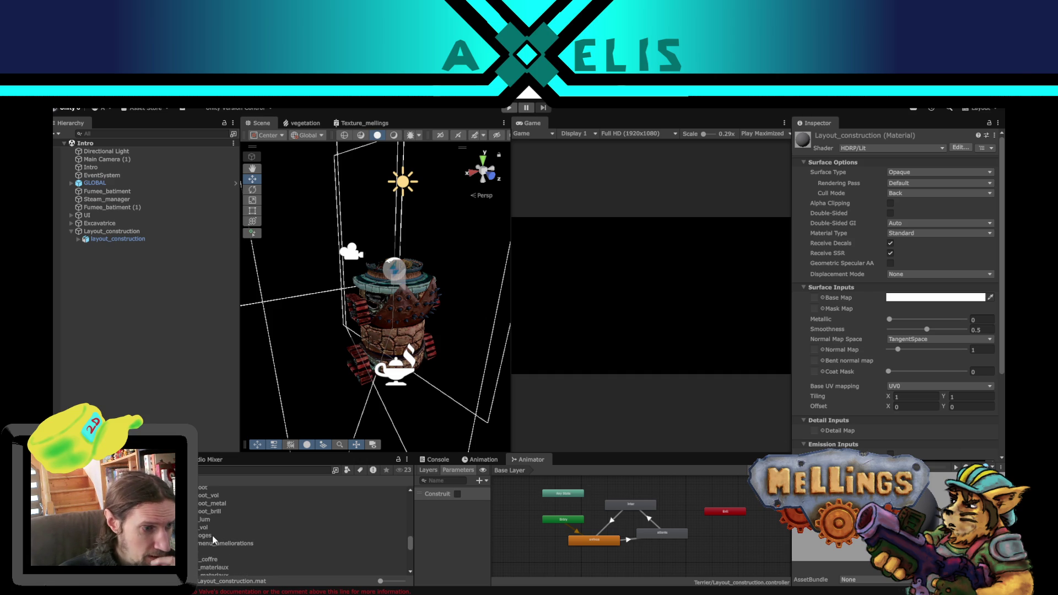
{"action": "scroll", "coordinate": [202, 539], "scroll_direction": "up", "scroll_amount": 5}
{"action": "scroll", "coordinate": [200, 541], "scroll_direction": "up", "scroll_amount": 3}
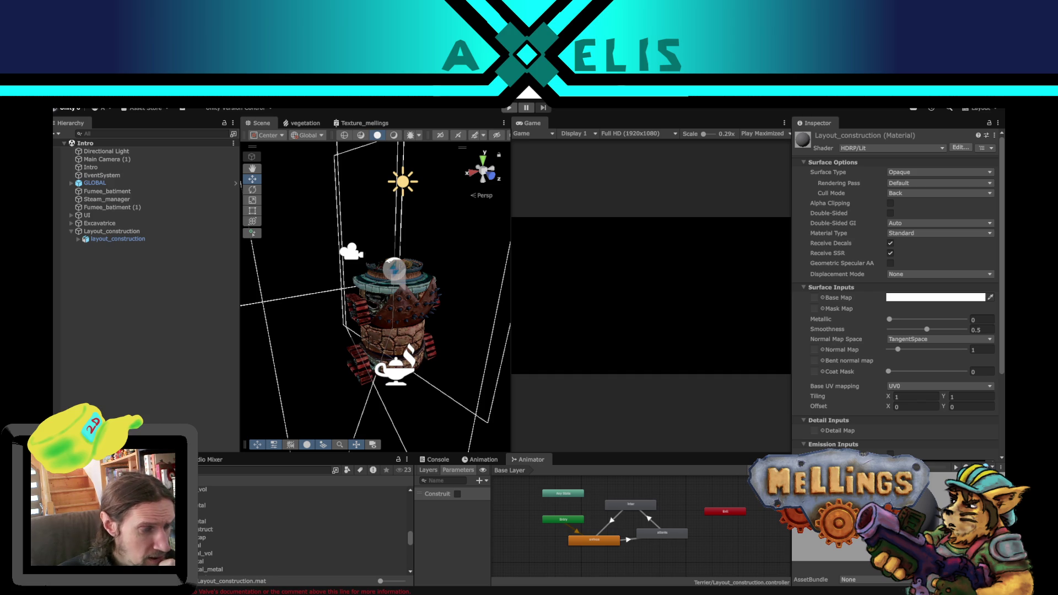
{"action": "mouse_move", "coordinate": [241, 184]}
{"action": "left_mouse_down"}
{"action": "mouse_move", "coordinate": [661, 248]}
{"action": "mouse_move", "coordinate": [889, 303]}
{"action": "mouse_move", "coordinate": [912, 243]}
{"action": "mouse_move", "coordinate": [825, 238]}
{"action": "left_mouse_up"}
{"action": "scroll", "coordinate": [888, 303], "scroll_direction": "down", "scroll_amount": 2}
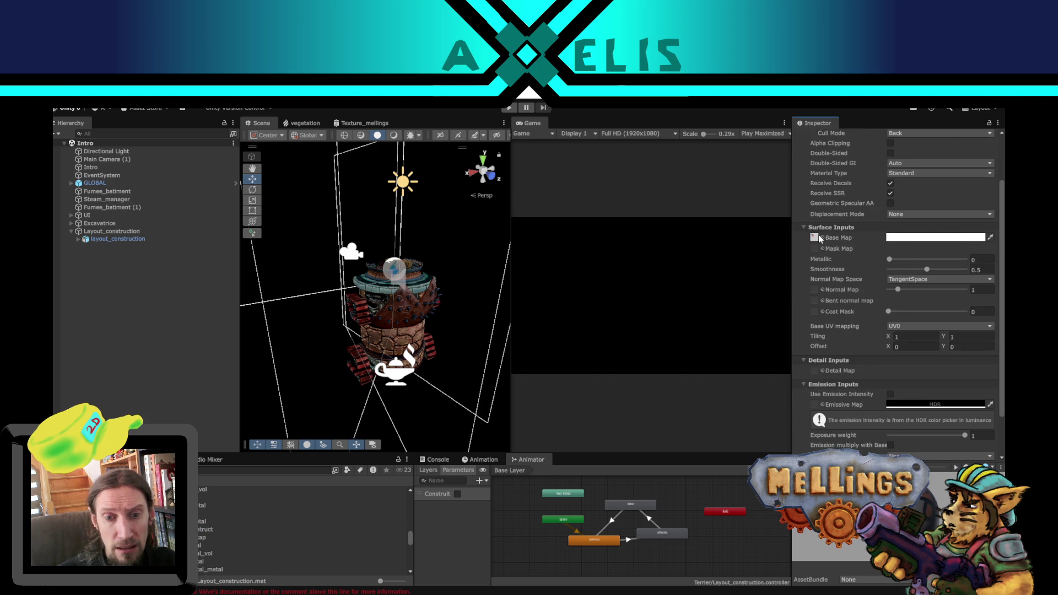
Step: Set the material's Surface Type to Transparent
{"action": "scroll", "coordinate": [903, 189], "scroll_direction": "up", "scroll_amount": 2}
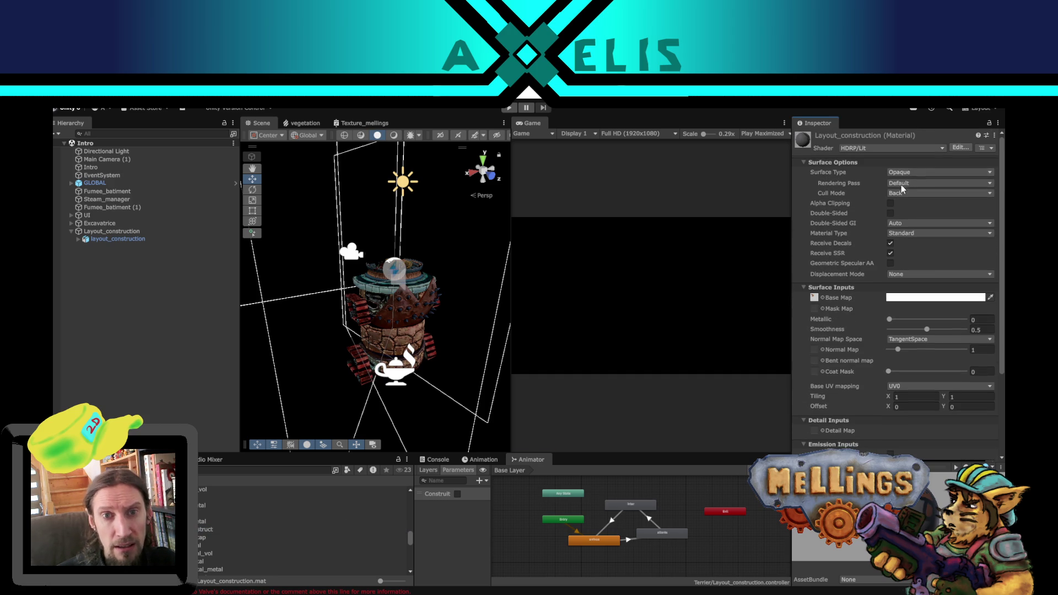
{"action": "left_click", "coordinate": [924, 172]}
{"action": "left_click", "coordinate": [909, 182]}
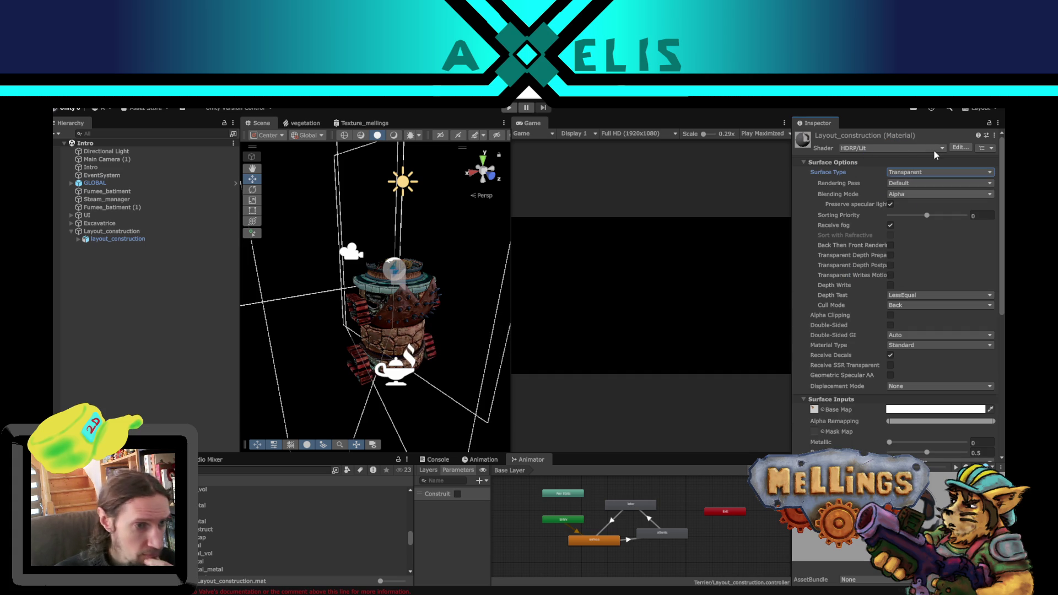
Step: Switch the material's shader to HDRP > Unlit
{"action": "left_click", "coordinate": [924, 150]}
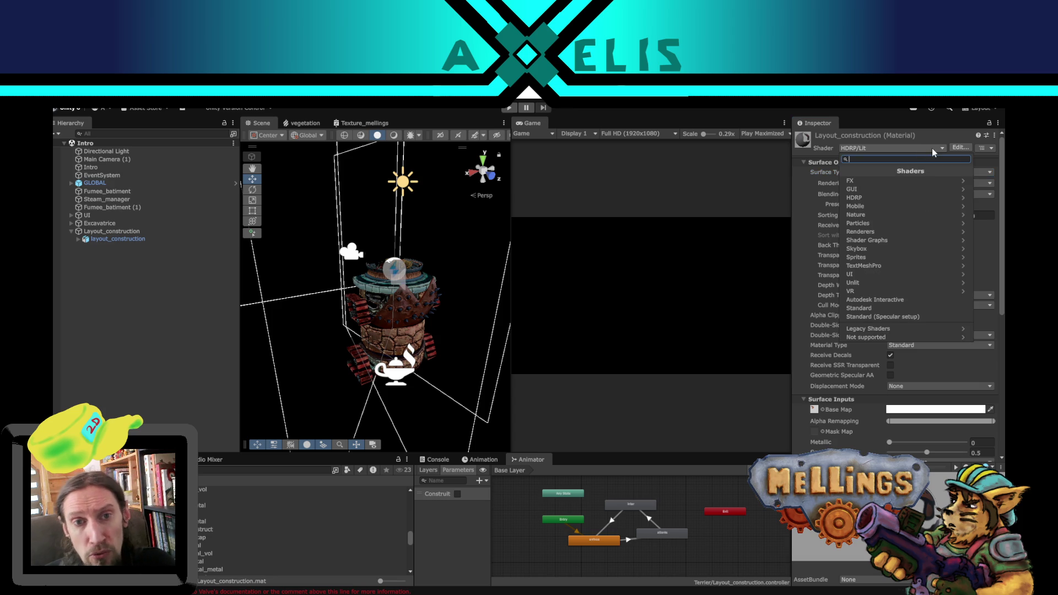
{"action": "left_click", "coordinate": [863, 198]}
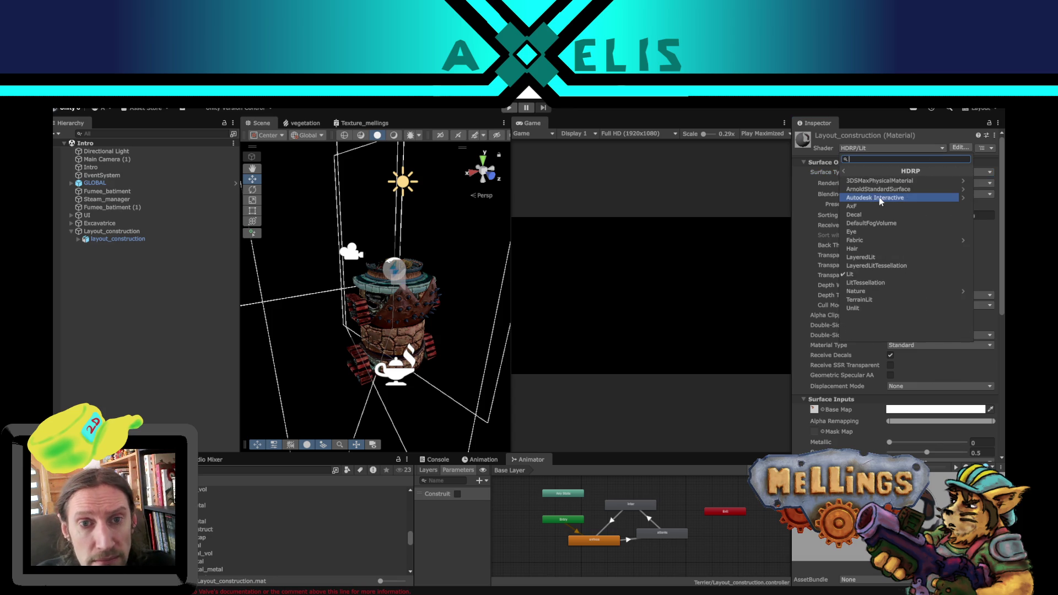
{"action": "left_click", "coordinate": [878, 310]}
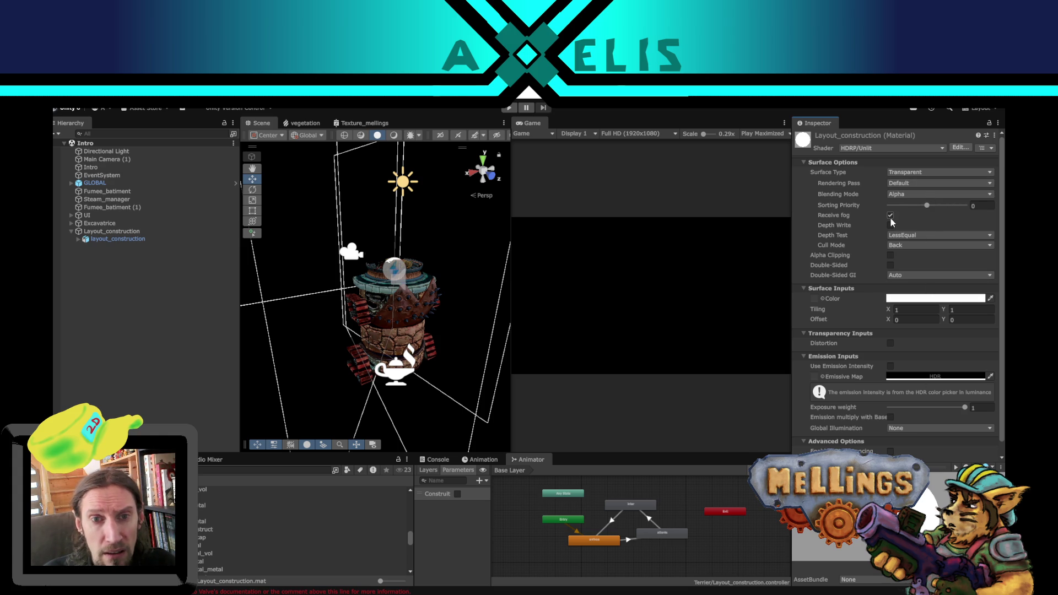
Step: Turn on alpha clipping and choose a texture for the emissive map from the picker
{"action": "left_click", "coordinate": [890, 255]}
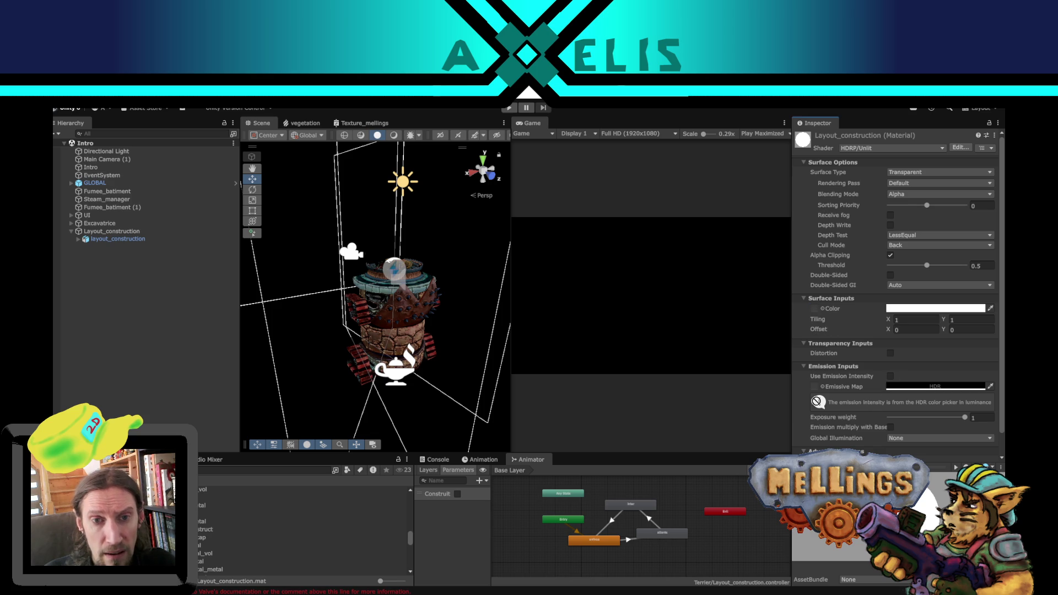
{"action": "scroll", "coordinate": [836, 422], "scroll_direction": "down", "scroll_amount": 1}
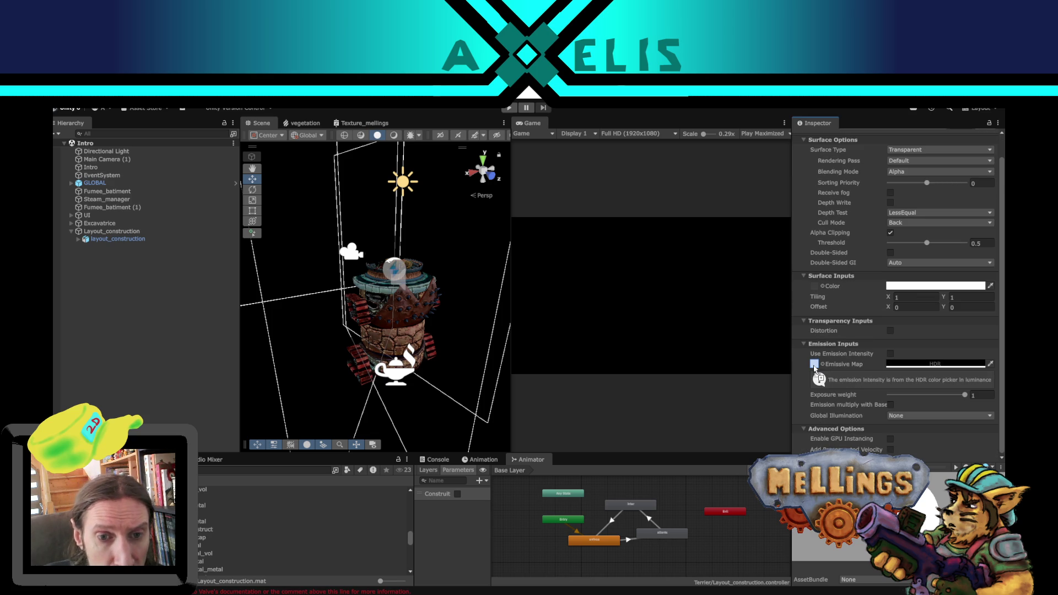
{"action": "left_click_drag", "start_coordinate": [814, 367], "coordinate": [814, 367]}
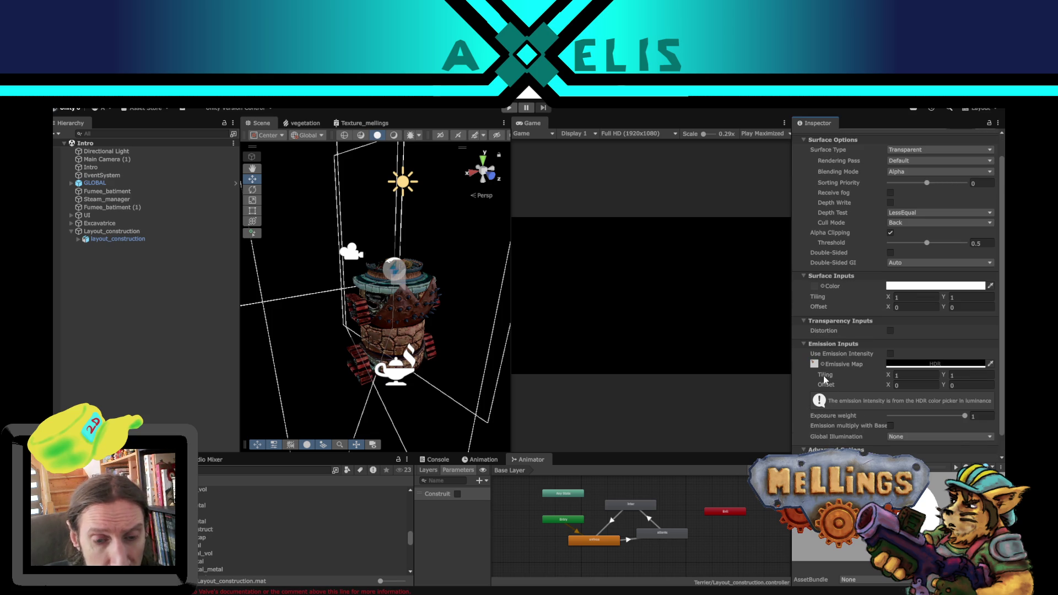
{"action": "left_click", "coordinate": [822, 365]}
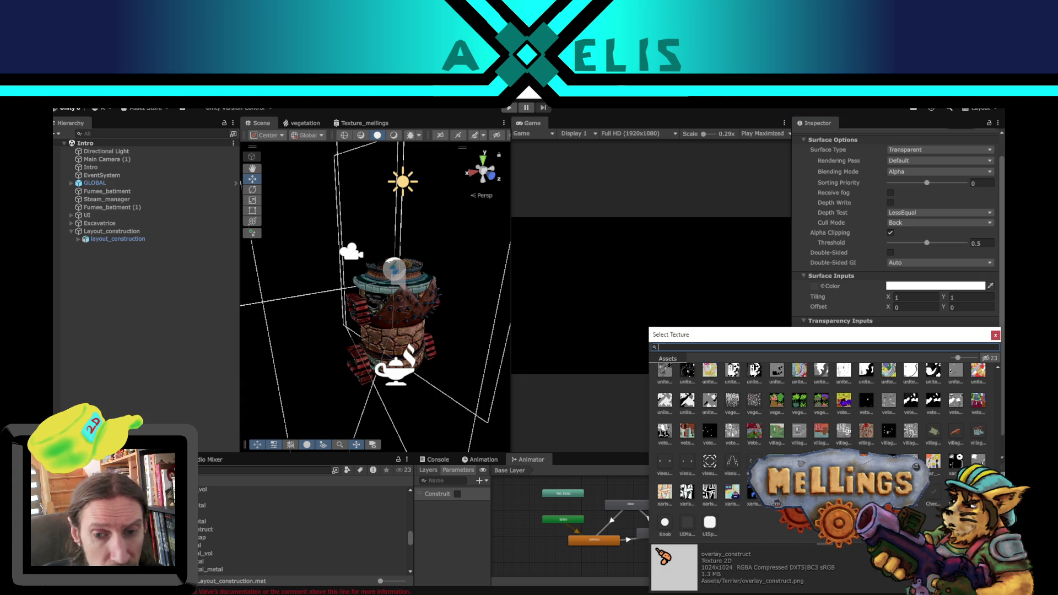
{"action": "scroll", "coordinate": [997, 368], "scroll_direction": "down", "scroll_amount": 5}
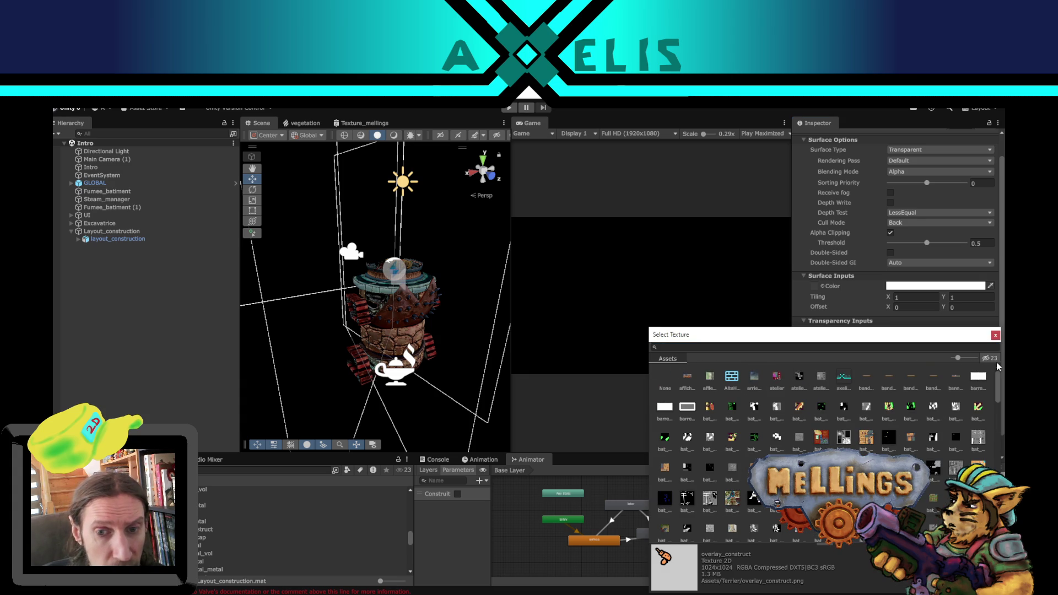
{"action": "double_click", "coordinate": [672, 377]}
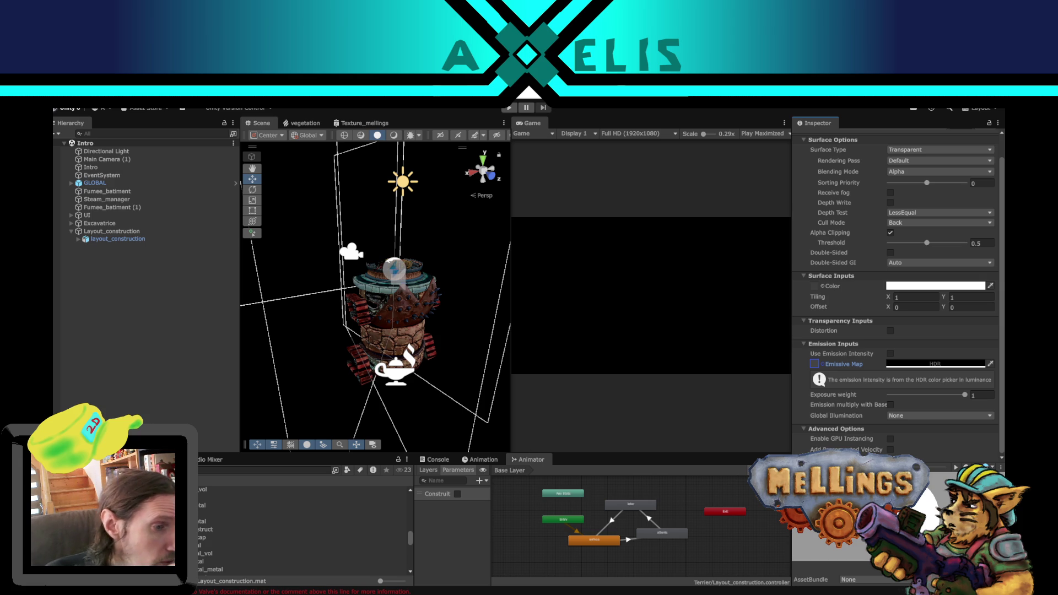
Step: Put the overlay texture into the material's Color map and leave alpha clipping off
{"action": "mouse_move", "coordinate": [221, 529]}
{"action": "left_mouse_down"}
{"action": "mouse_move", "coordinate": [670, 337]}
{"action": "mouse_move", "coordinate": [815, 289]}
{"action": "left_mouse_up"}
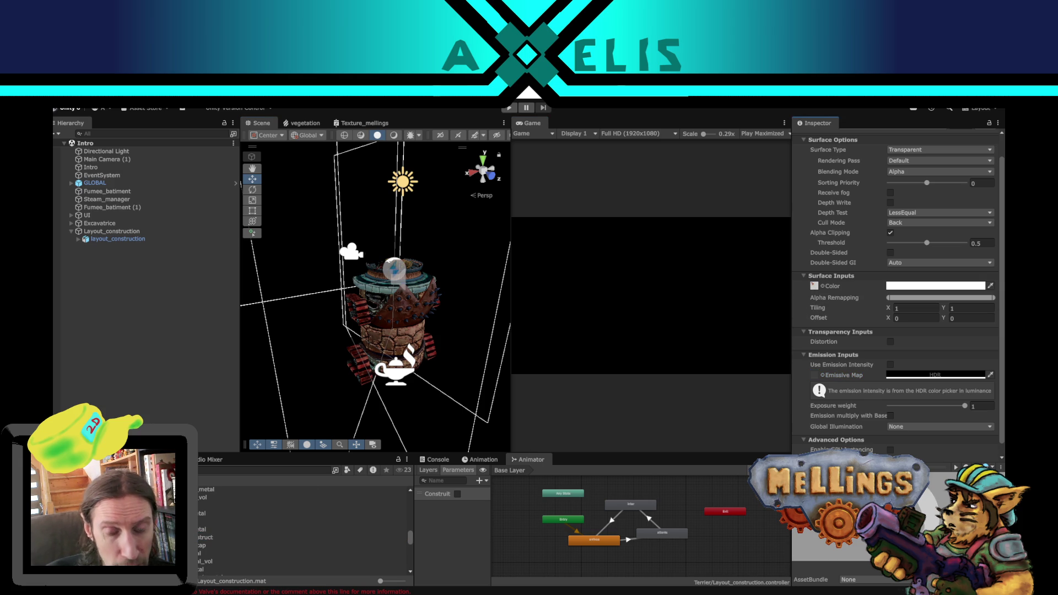
{"action": "left_click", "coordinate": [891, 233]}
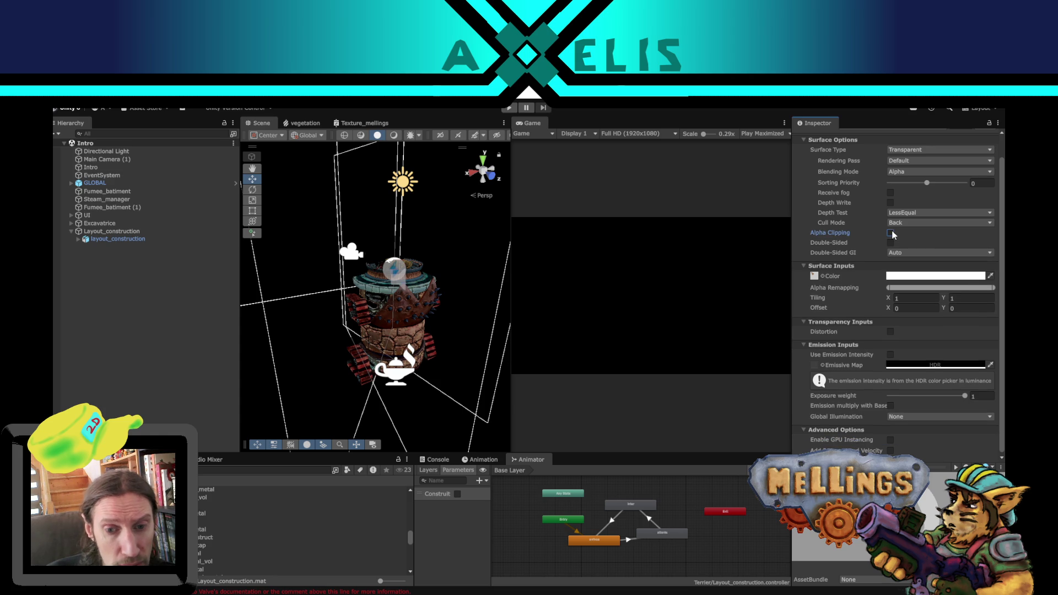
{"action": "left_click", "coordinate": [891, 233]}
{"action": "left_click", "coordinate": [891, 233]}
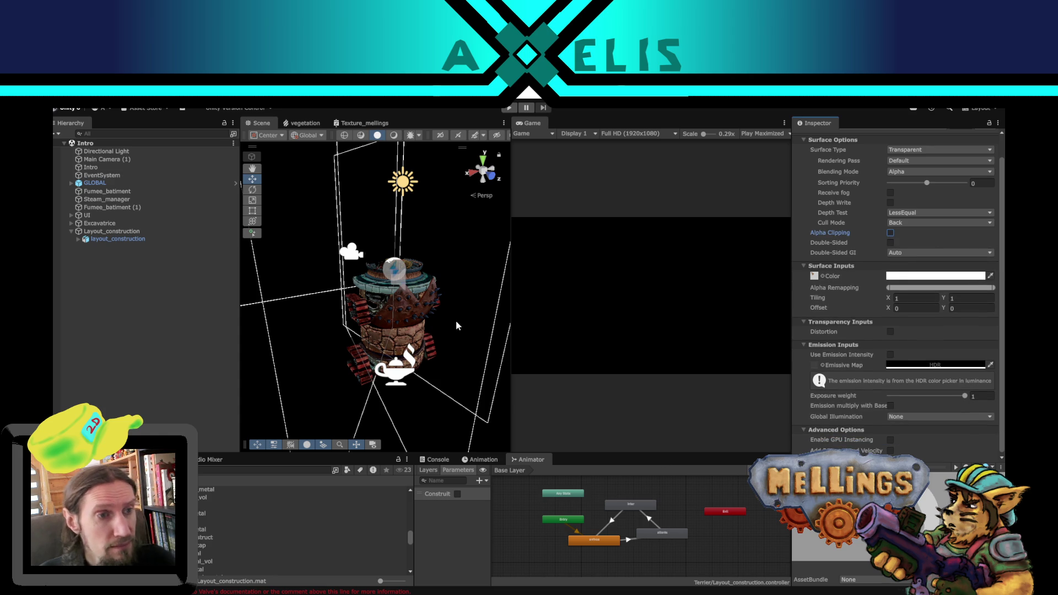
{"action": "mouse_move", "coordinate": [455, 330]}
{"action": "left_mouse_down"}
{"action": "mouse_move", "coordinate": [269, 360]}
{"action": "mouse_move", "coordinate": [94, 337]}
{"action": "mouse_move", "coordinate": [326, 302]}
{"action": "mouse_move", "coordinate": [353, 286]}
{"action": "mouse_move", "coordinate": [386, 298]}
{"action": "left_mouse_up"}
{"action": "mouse_move", "coordinate": [987, 363]}
{"action": "left_mouse_down"}
{"action": "mouse_move", "coordinate": [140, 366]}
{"action": "mouse_move", "coordinate": [330, 331]}
{"action": "mouse_move", "coordinate": [390, 340]}
{"action": "mouse_move", "coordinate": [373, 342]}
{"action": "left_mouse_up"}
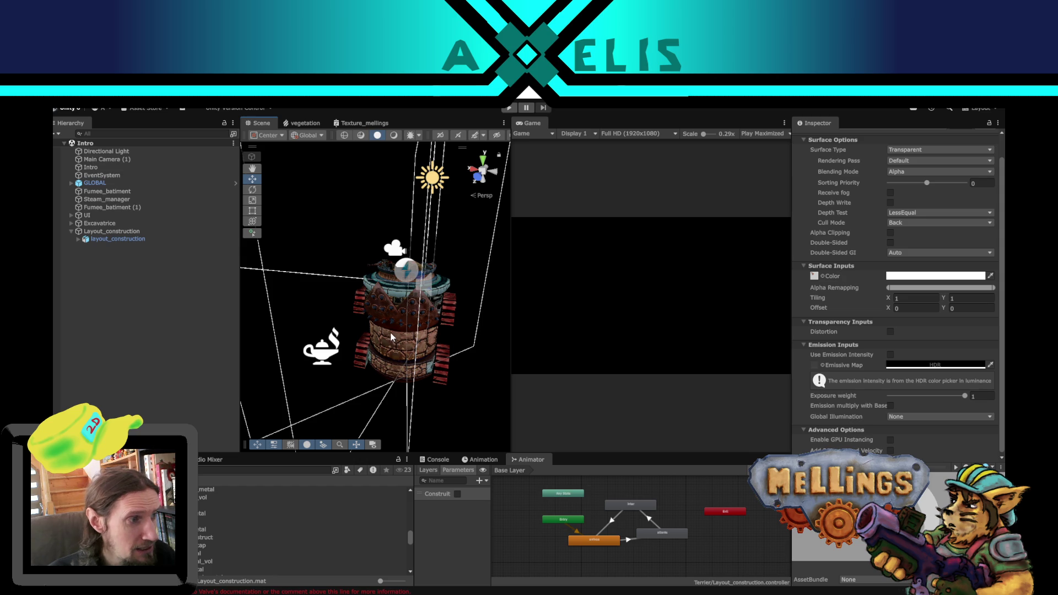
{"action": "mouse_move", "coordinate": [383, 346]}
{"action": "left_mouse_down"}
{"action": "mouse_move", "coordinate": [259, 309]}
{"action": "mouse_move", "coordinate": [141, 242]}
{"action": "left_mouse_up"}
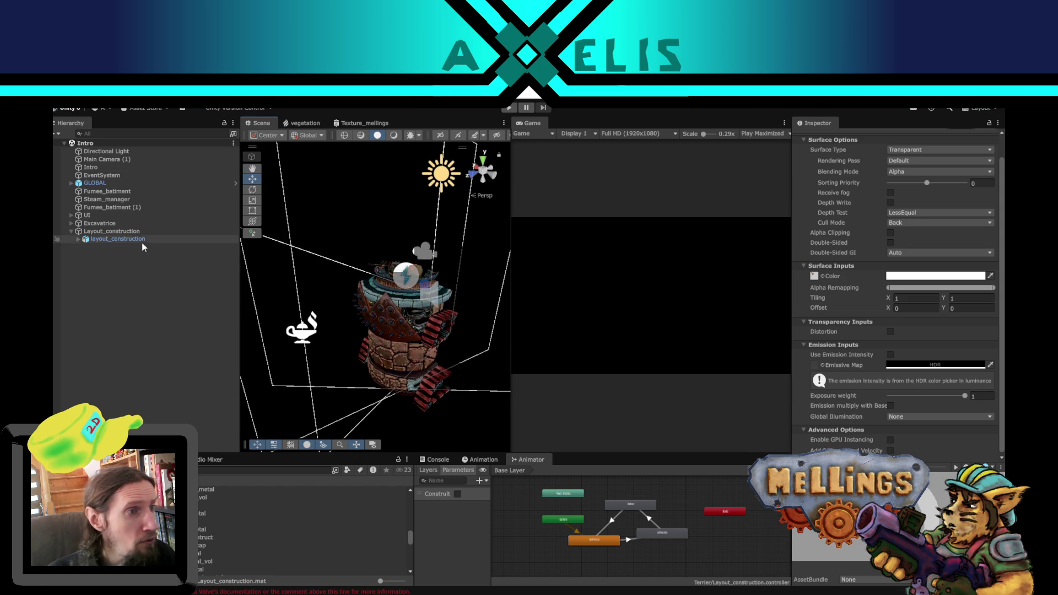
{"action": "left_click", "coordinate": [116, 231]}
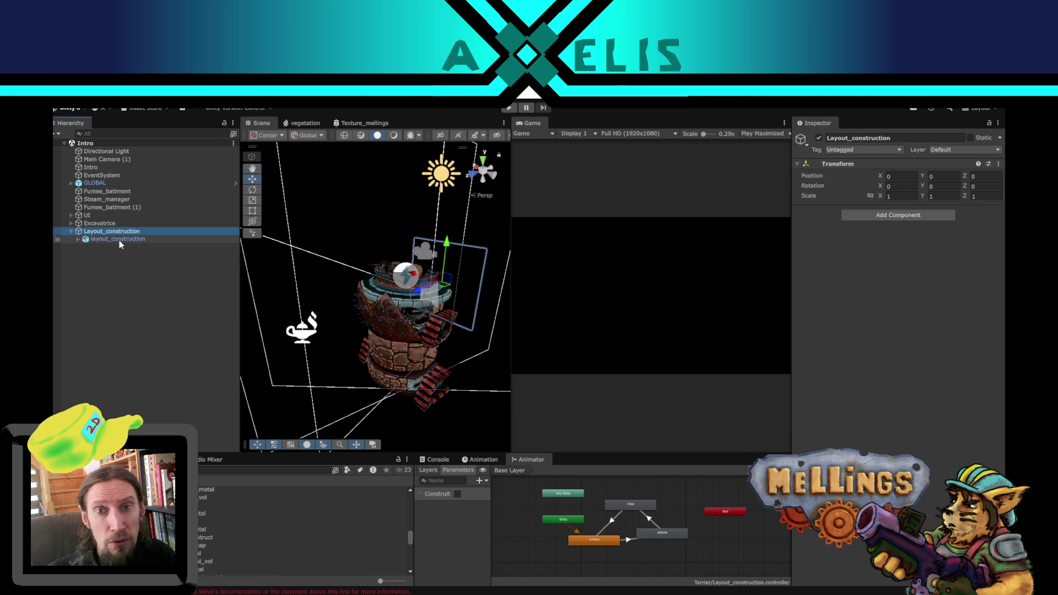
{"action": "left_click", "coordinate": [119, 239]}
{"action": "double_click", "coordinate": [120, 240]}
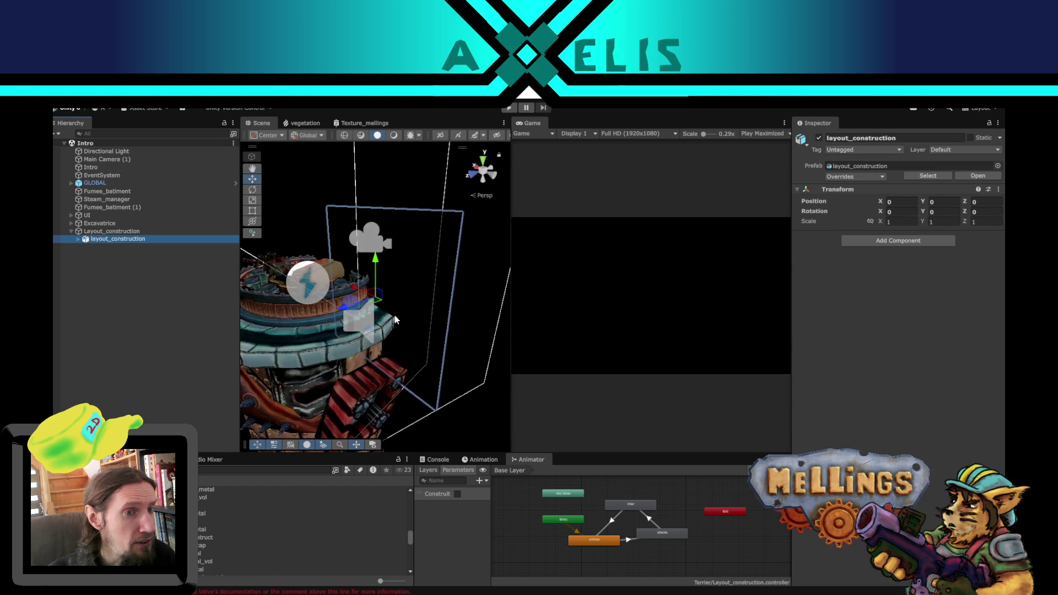
{"action": "left_click_drag", "start_coordinate": [375, 331], "coordinate": [435, 333]}
{"action": "scroll", "coordinate": [363, 321], "scroll_direction": "down", "scroll_amount": 6}
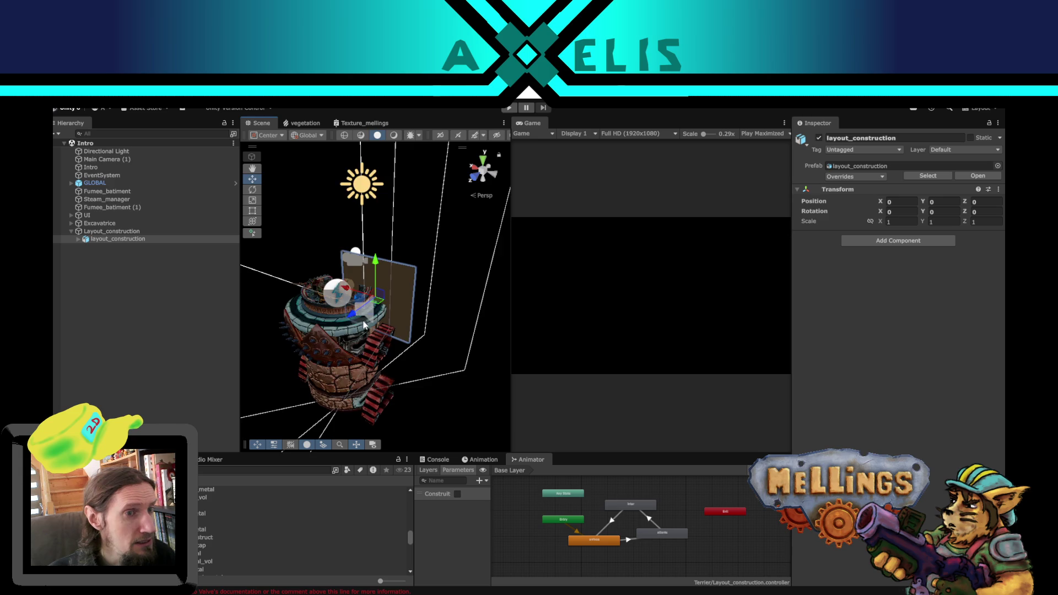
{"action": "left_click", "coordinate": [115, 232]}
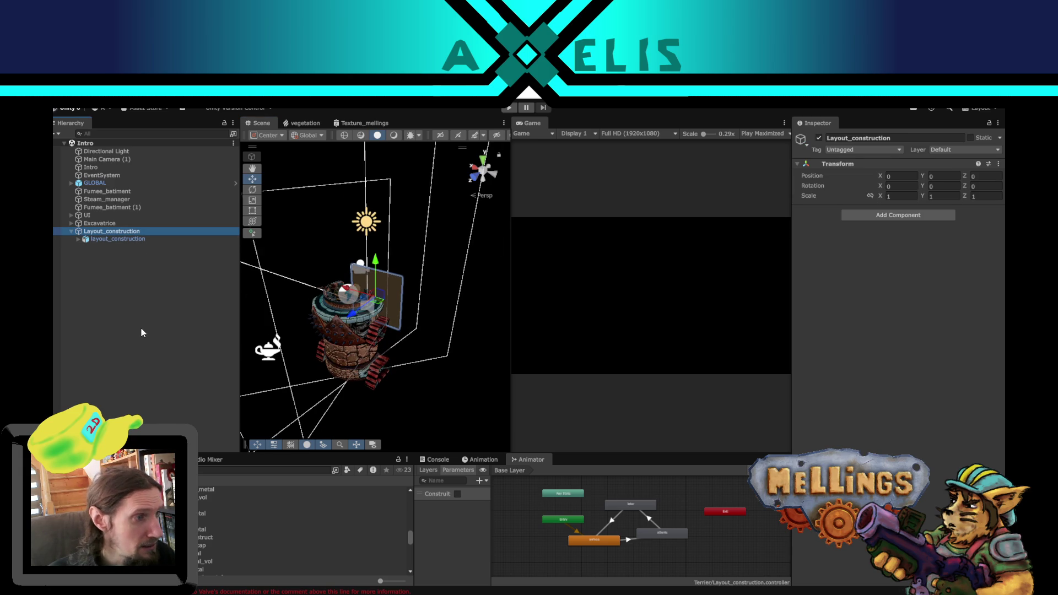
{"action": "mouse_move", "coordinate": [400, 323]}
{"action": "left_mouse_down"}
{"action": "mouse_move", "coordinate": [419, 339]}
{"action": "mouse_move", "coordinate": [391, 321]}
{"action": "mouse_move", "coordinate": [439, 265]}
{"action": "left_mouse_up"}
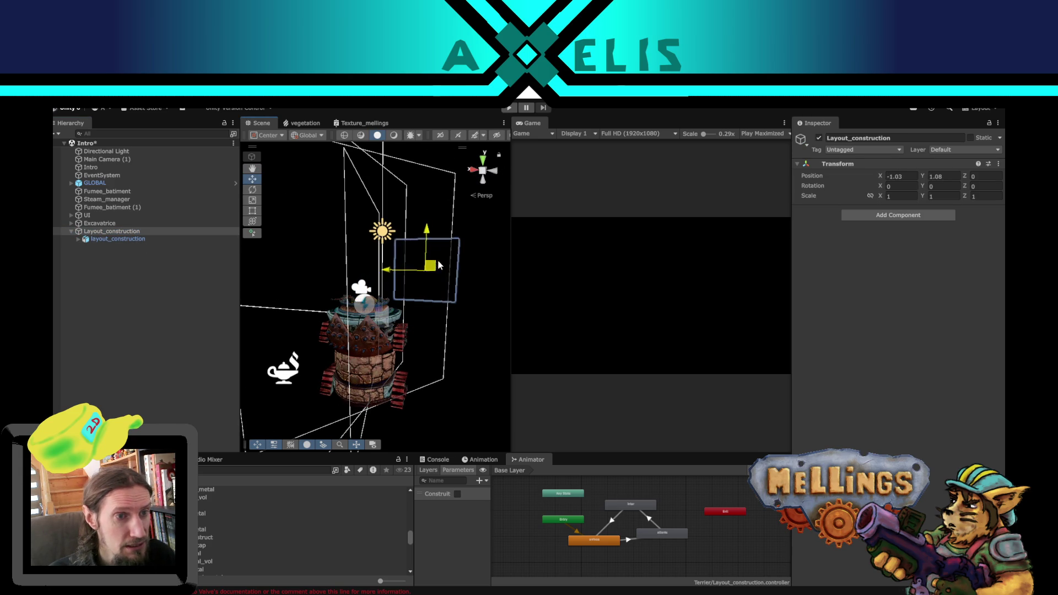
{"action": "key", "text": "ctrl+z"}
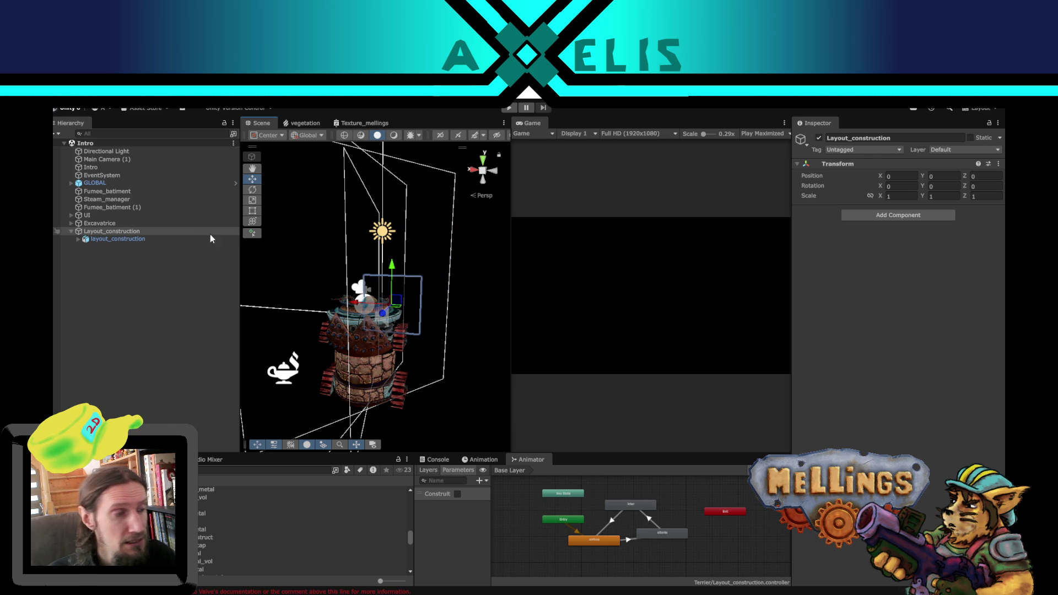
Step: Add an Animator component to the layout_construction prefab instance
{"action": "left_click", "coordinate": [142, 241]}
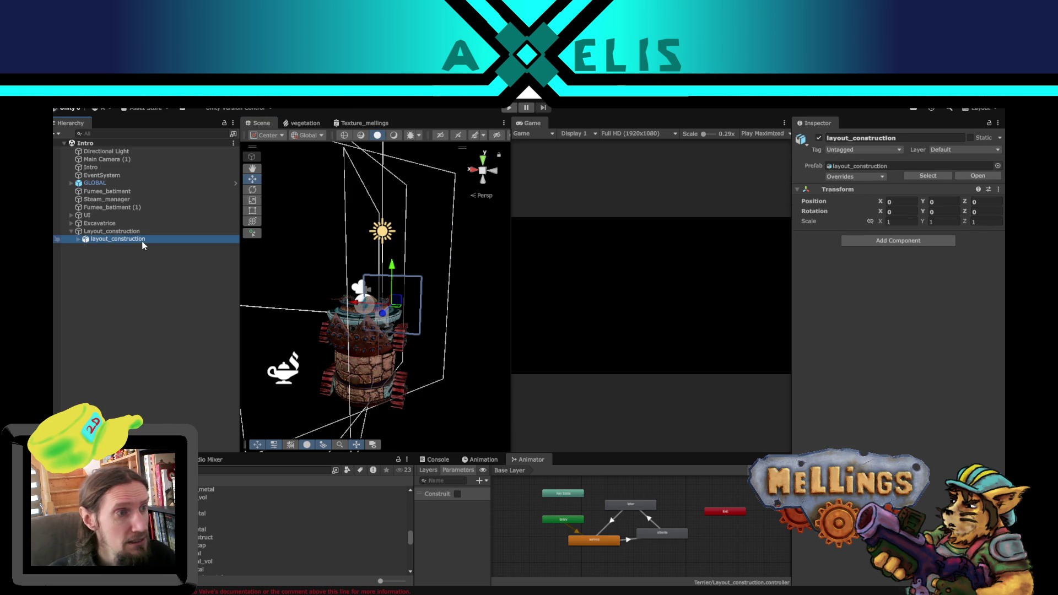
{"action": "left_click", "coordinate": [874, 243]}
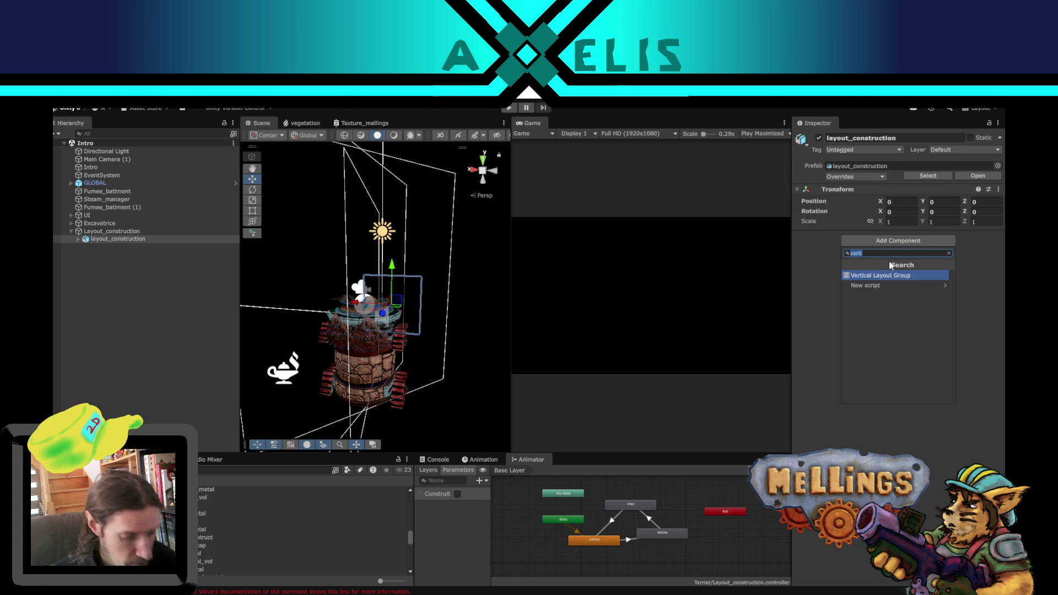
{"action": "type", "text": "anim"}
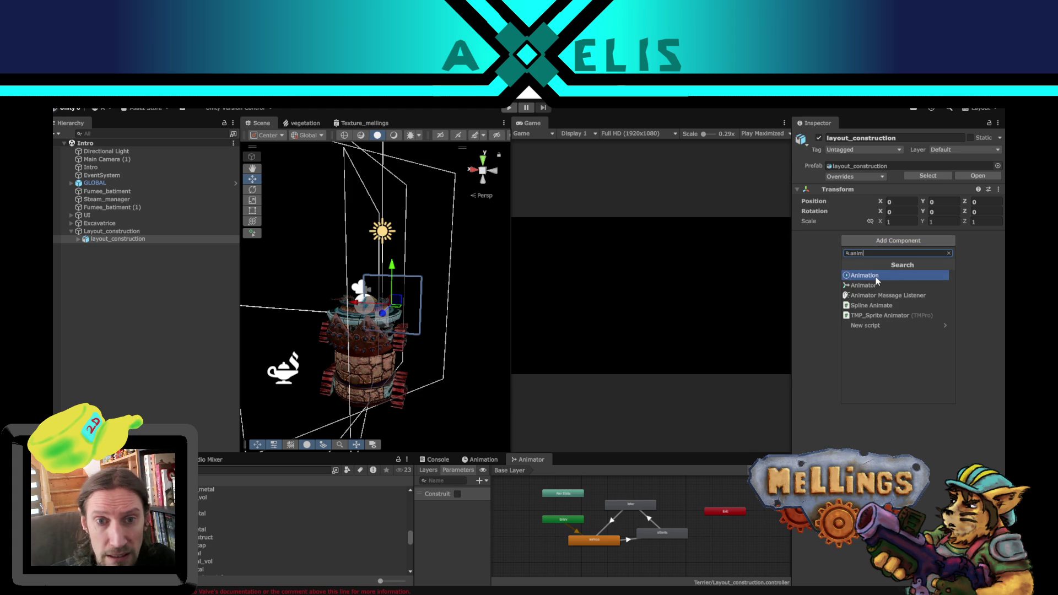
{"action": "left_click", "coordinate": [878, 285]}
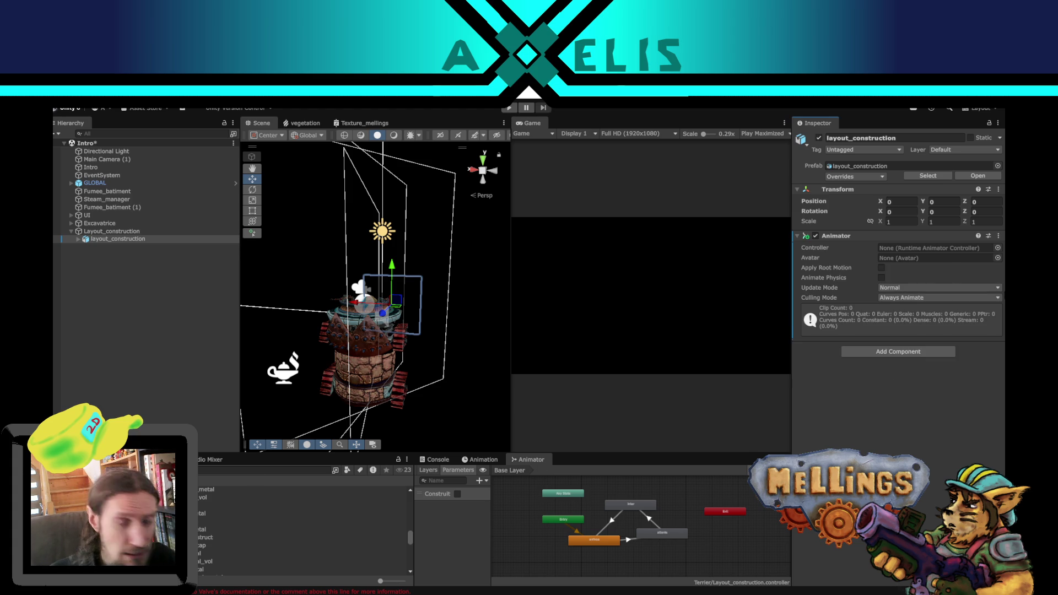
Step: Assign Layout_construction.controller to the Animator's Controller field
{"action": "scroll", "coordinate": [224, 541], "scroll_direction": "up", "scroll_amount": 3}
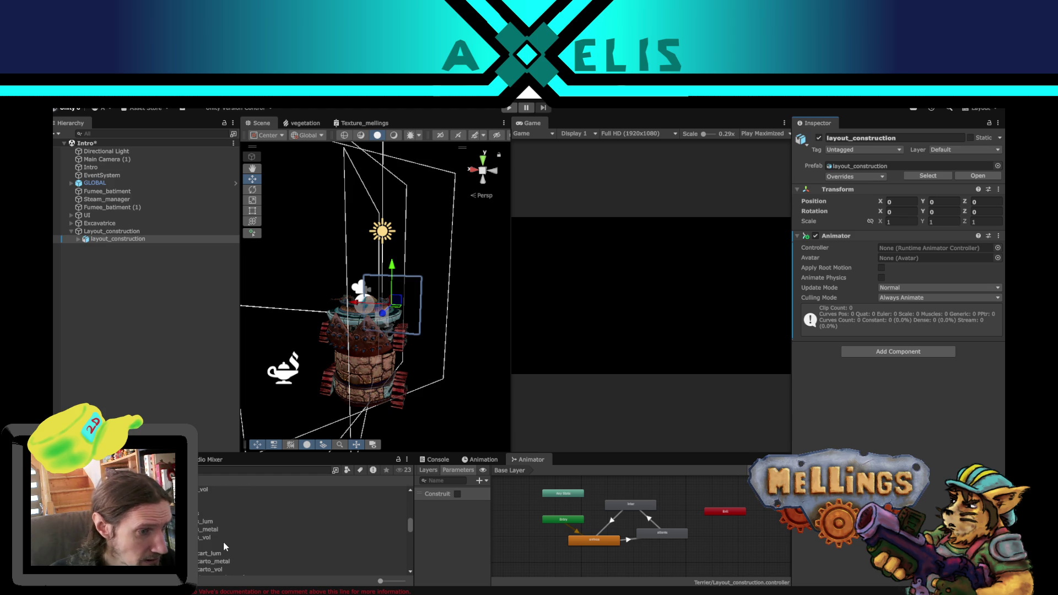
{"action": "scroll", "coordinate": [224, 542], "scroll_direction": "down", "scroll_amount": 3}
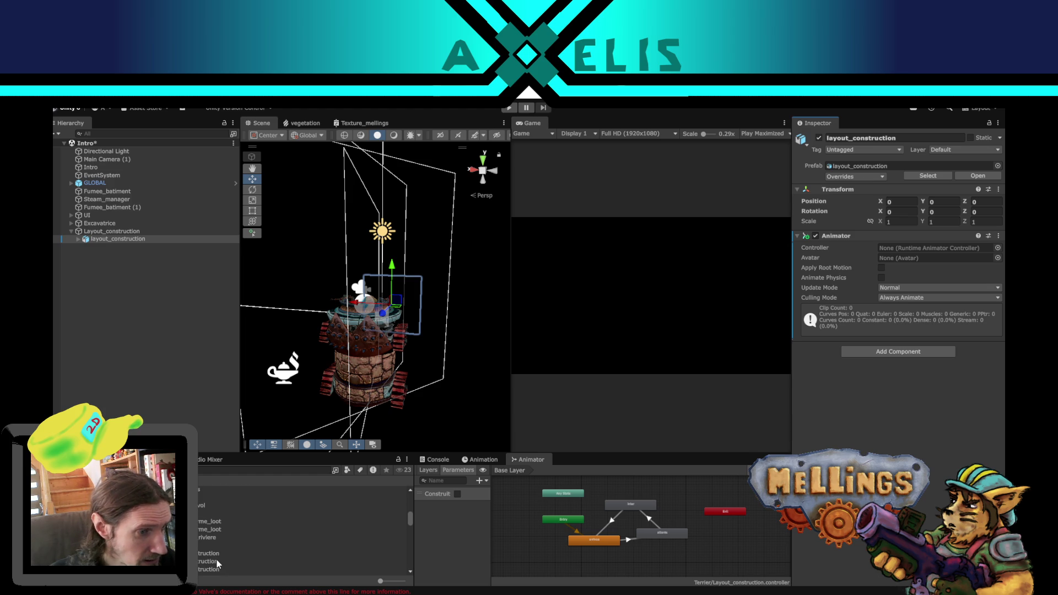
{"action": "mouse_move", "coordinate": [211, 559]}
{"action": "left_mouse_down"}
{"action": "mouse_move", "coordinate": [738, 381]}
{"action": "mouse_move", "coordinate": [935, 255]}
{"action": "left_mouse_up"}
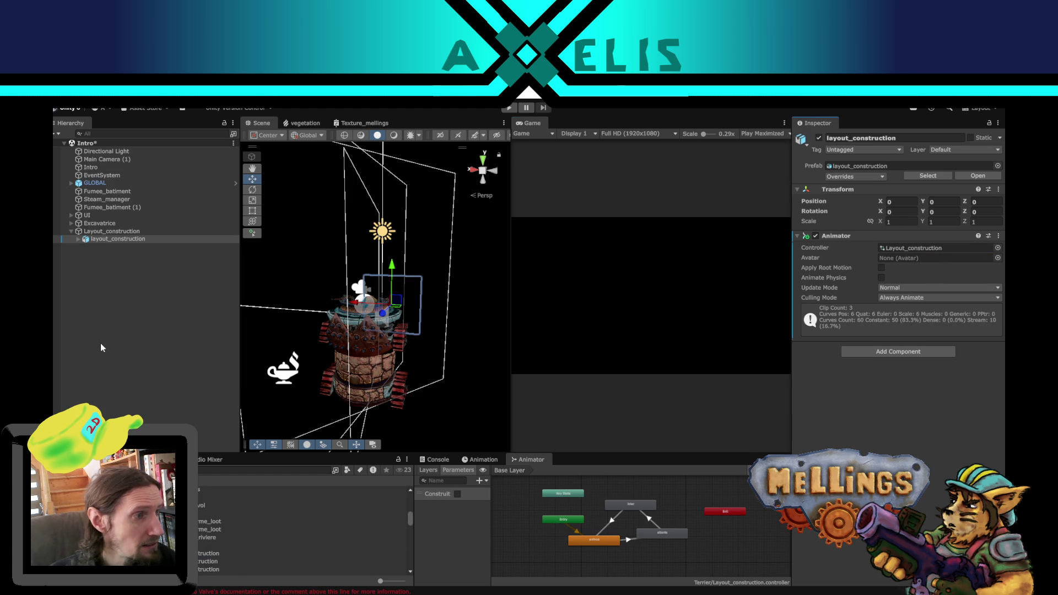
{"action": "left_click", "coordinate": [106, 231]}
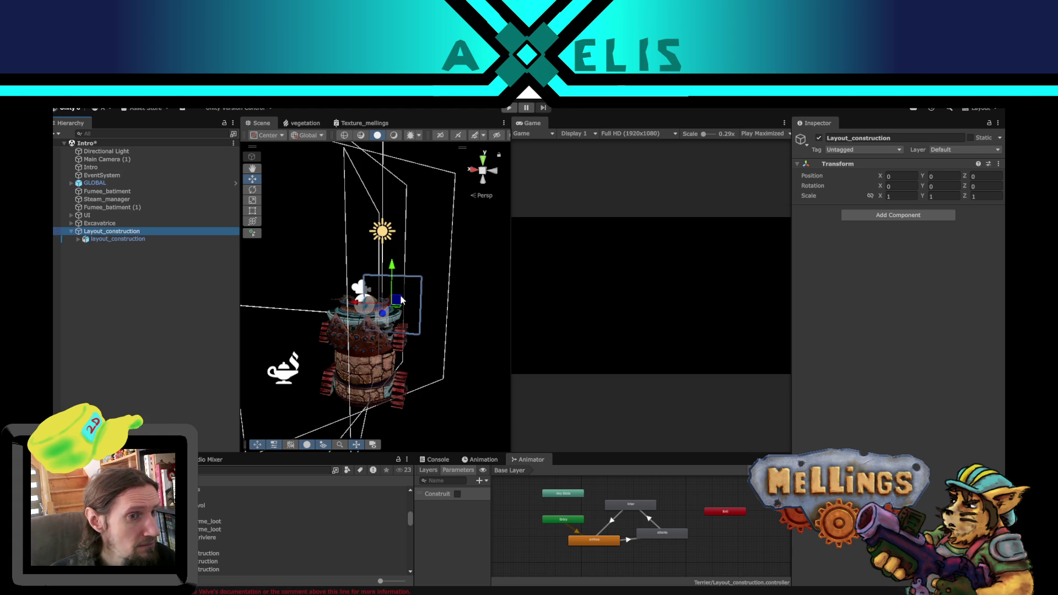
{"action": "left_click_drag", "start_coordinate": [401, 301], "coordinate": [412, 284]}
{"action": "key", "text": "ctrl+z"}
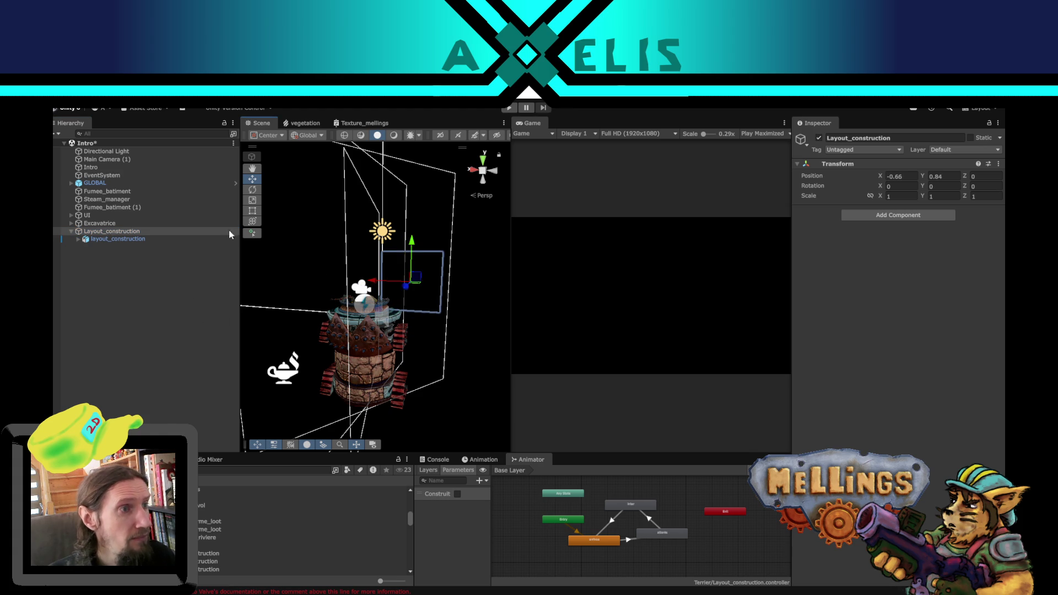
{"action": "double_click", "coordinate": [105, 158]}
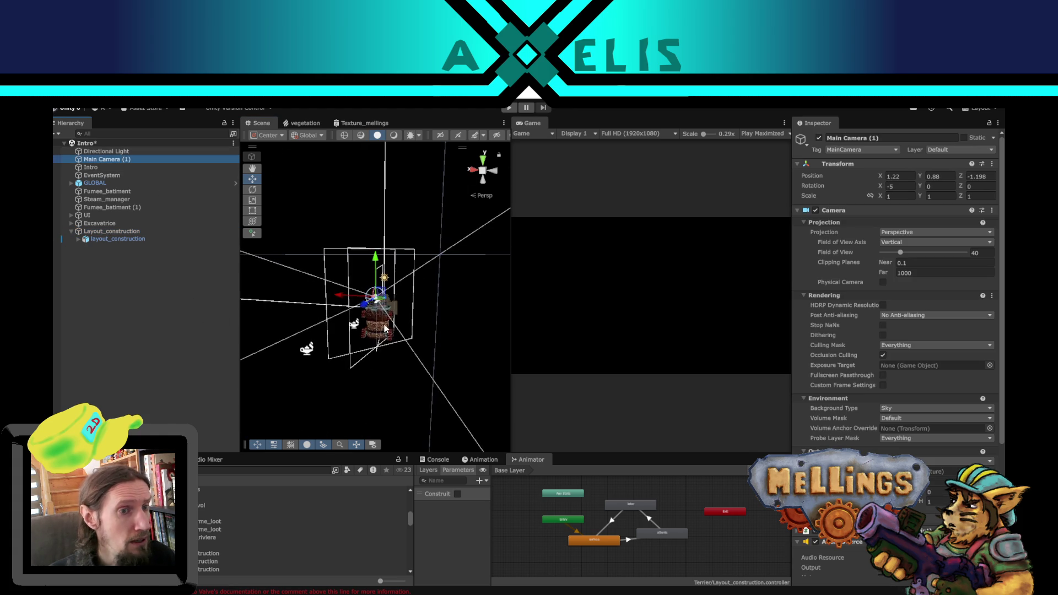
{"action": "mouse_move", "coordinate": [320, 386]}
{"action": "left_mouse_down"}
{"action": "mouse_move", "coordinate": [348, 436]}
{"action": "mouse_move", "coordinate": [333, 324]}
{"action": "mouse_move", "coordinate": [302, 326]}
{"action": "mouse_move", "coordinate": [342, 325]}
{"action": "mouse_move", "coordinate": [361, 298]}
{"action": "mouse_move", "coordinate": [344, 345]}
{"action": "mouse_move", "coordinate": [332, 269]}
{"action": "left_mouse_up"}
{"action": "left_click", "coordinate": [302, 325]}
{"action": "mouse_move", "coordinate": [374, 300]}
{"action": "left_mouse_down"}
{"action": "mouse_move", "coordinate": [457, 323]}
{"action": "mouse_move", "coordinate": [372, 282]}
{"action": "mouse_move", "coordinate": [404, 327]}
{"action": "left_mouse_up"}
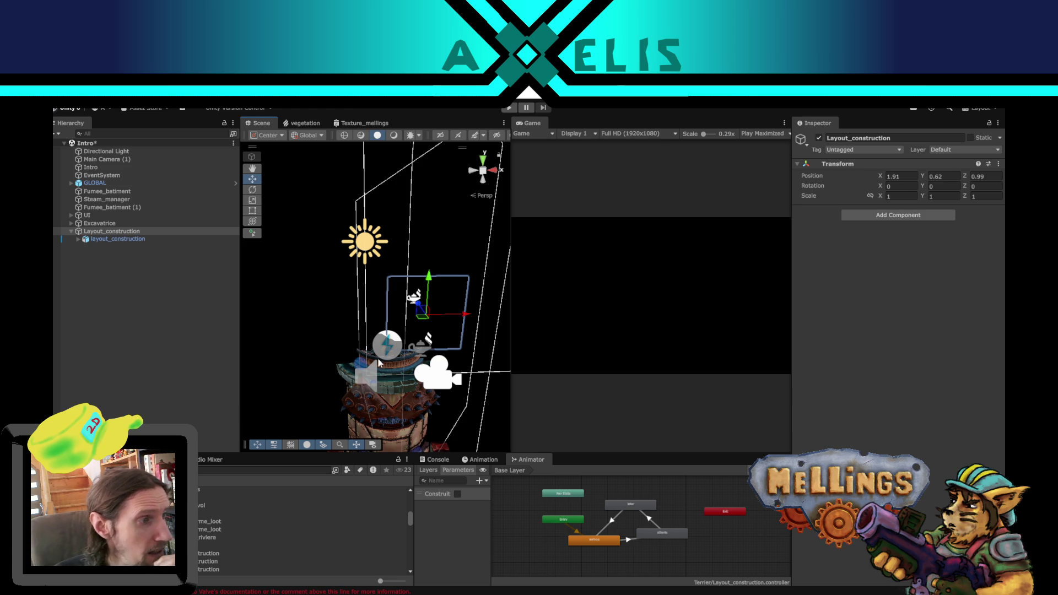
{"action": "left_click_drag", "start_coordinate": [397, 337], "coordinate": [371, 320]}
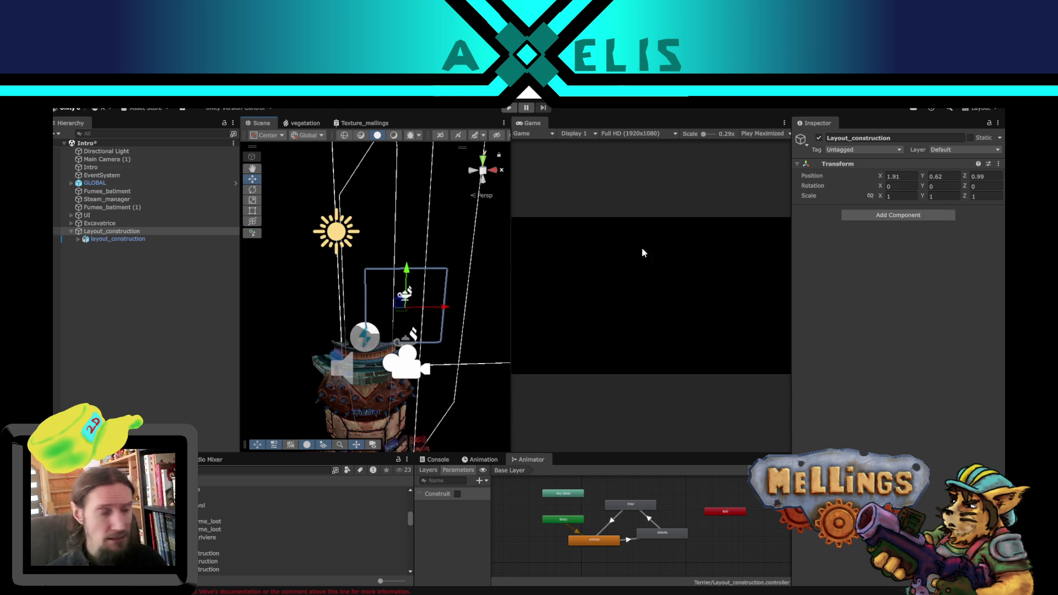
{"action": "right_click", "coordinate": [896, 164]}
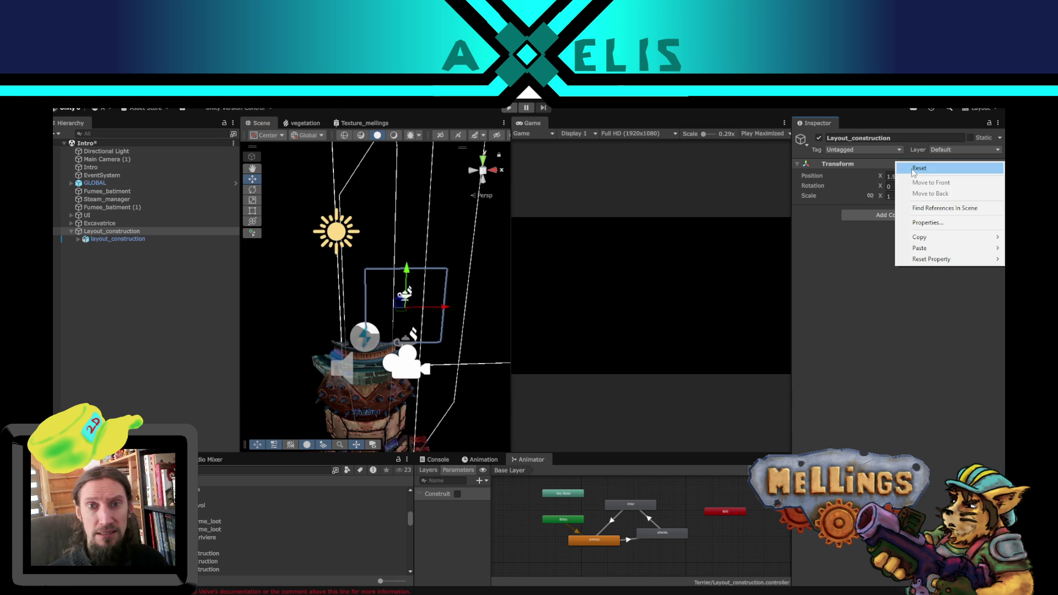
{"action": "left_click", "coordinate": [912, 167]}
{"action": "left_click", "coordinate": [166, 279]}
{"action": "left_click", "coordinate": [131, 232]}
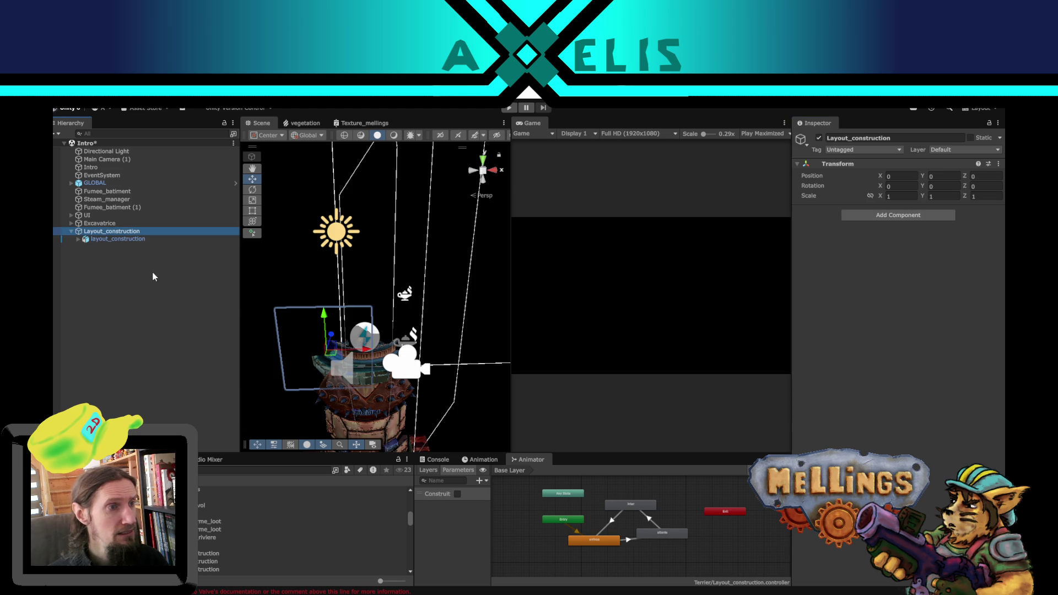
Step: Save the Intro scene and select Layout_construction in the Terrier scene
{"action": "key", "text": "ctrl+s"}
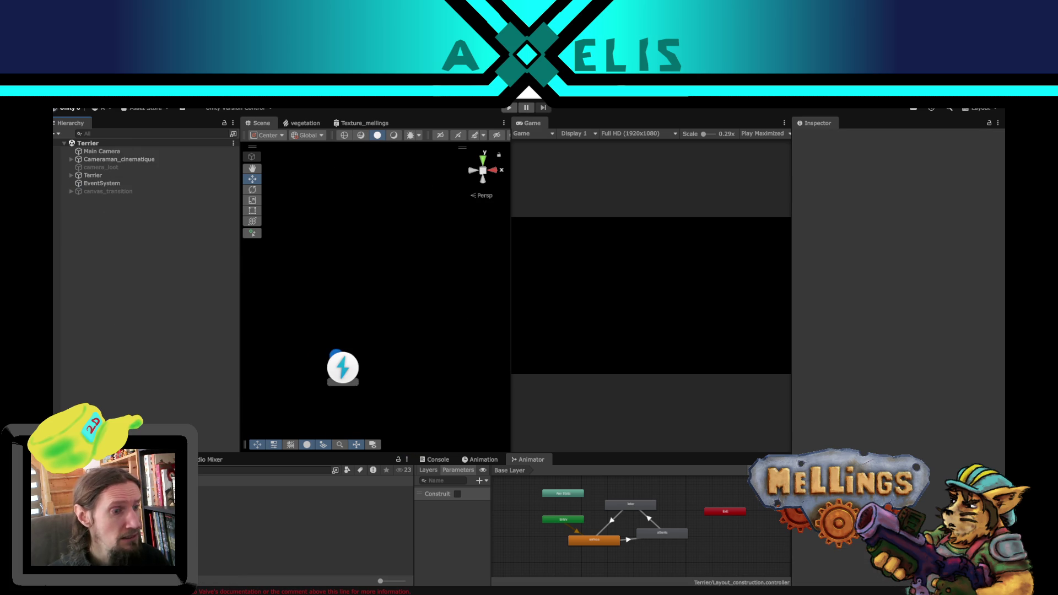
{"action": "left_click", "coordinate": [116, 234]}
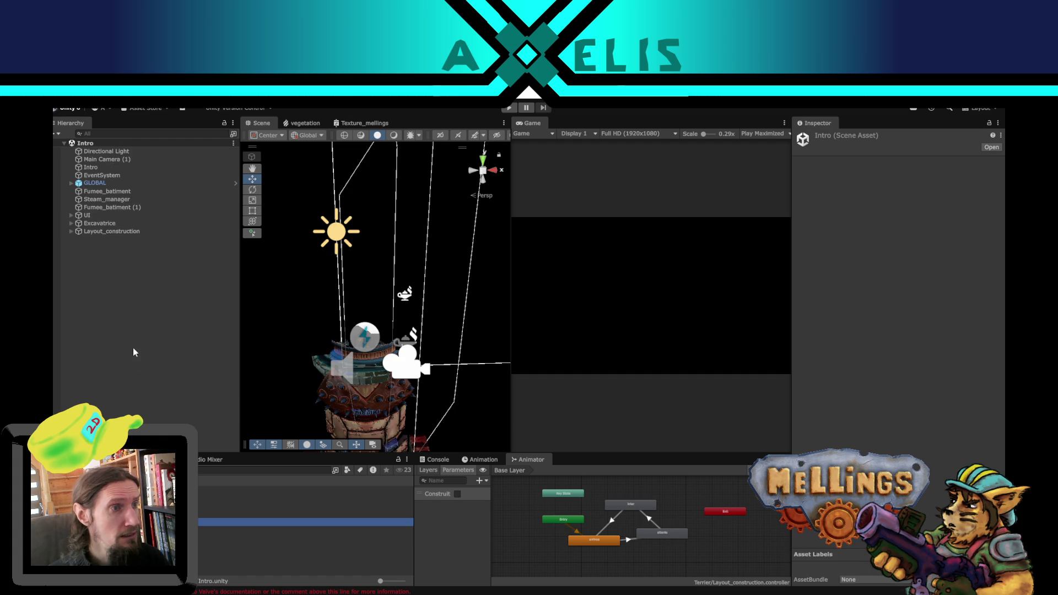
{"action": "left_click", "coordinate": [101, 232]}
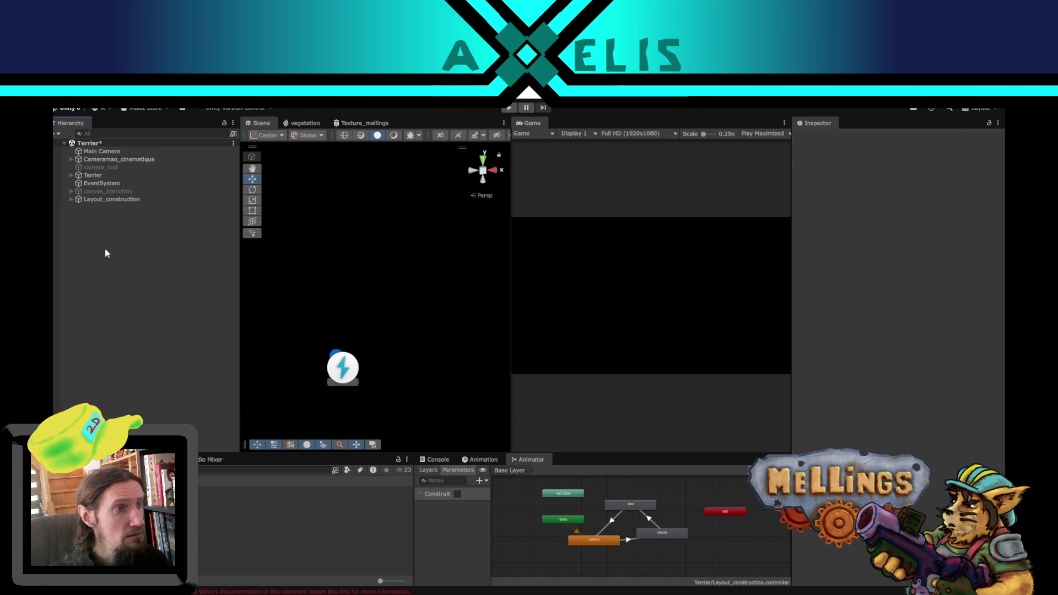
{"action": "left_click", "coordinate": [113, 200]}
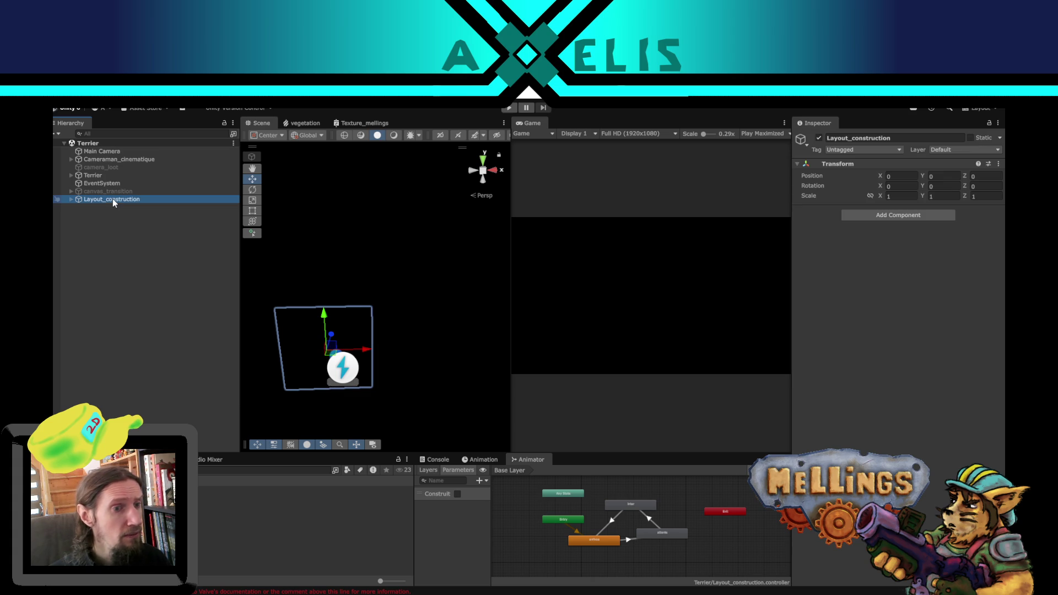
Step: Move Layout_construction in front of the Main Camera, to position 0, -2.4, -12.09
{"action": "double_click", "coordinate": [102, 151]}
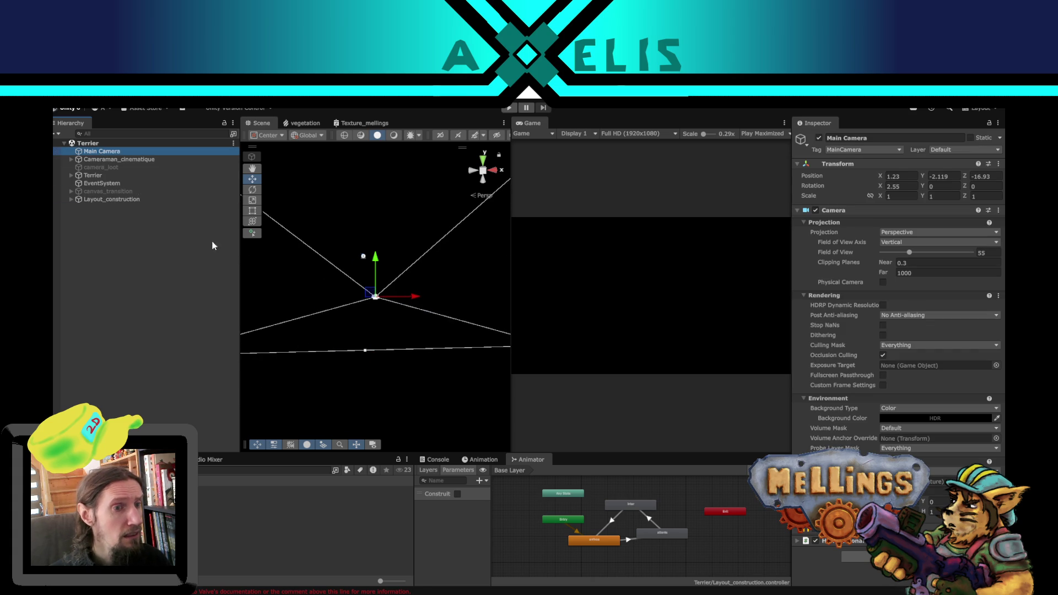
{"action": "mouse_move", "coordinate": [401, 329]}
{"action": "left_mouse_down"}
{"action": "mouse_move", "coordinate": [472, 307]}
{"action": "mouse_move", "coordinate": [456, 302]}
{"action": "left_mouse_up"}
{"action": "mouse_move", "coordinate": [307, 336]}
{"action": "left_mouse_down"}
{"action": "mouse_move", "coordinate": [384, 329]}
{"action": "mouse_move", "coordinate": [460, 281]}
{"action": "left_mouse_up"}
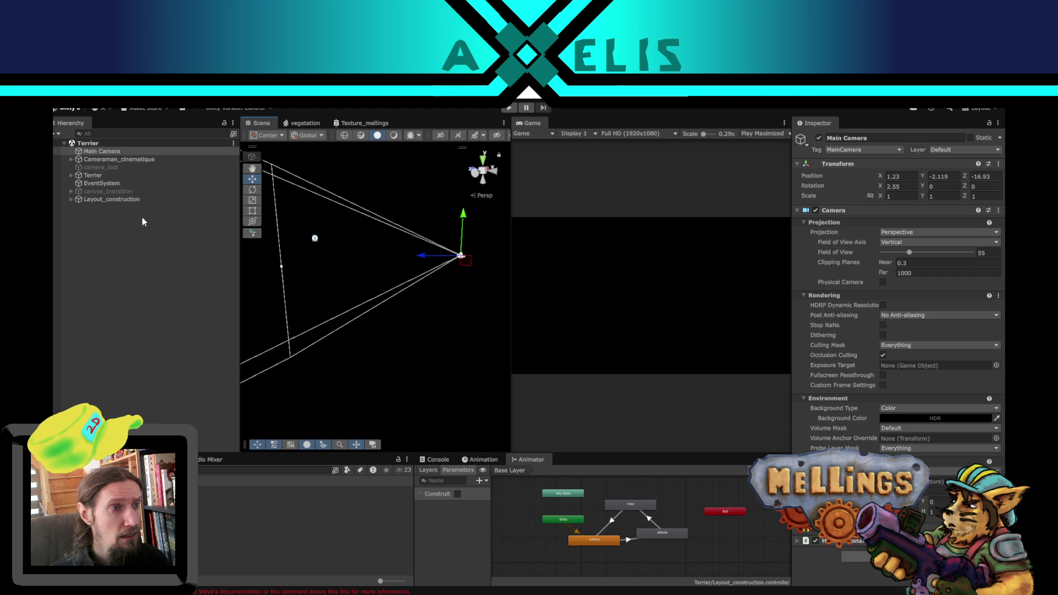
{"action": "double_click", "coordinate": [112, 199]}
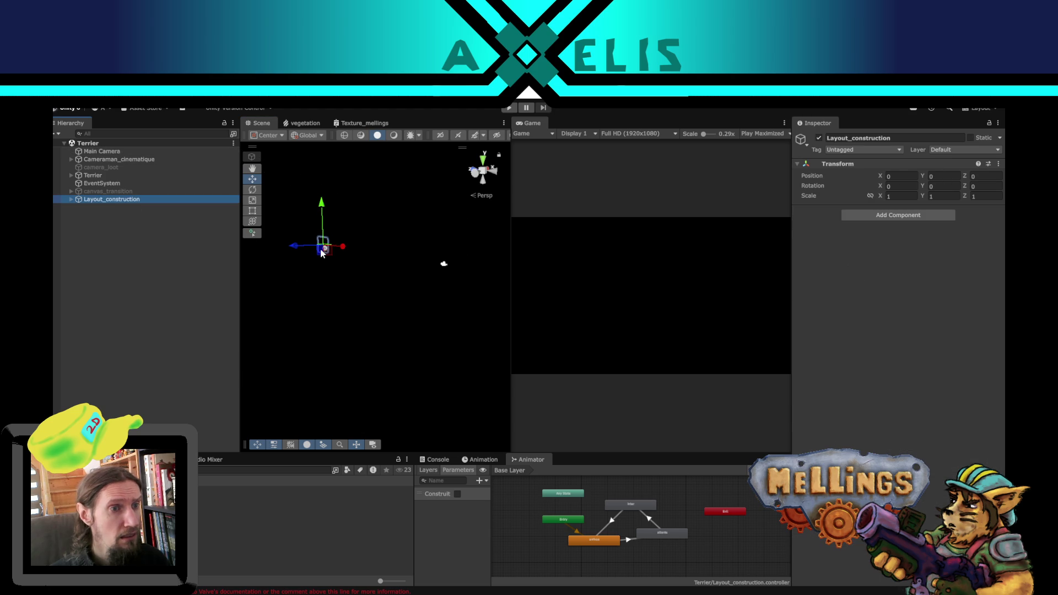
{"action": "mouse_move", "coordinate": [330, 253]}
{"action": "left_mouse_down"}
{"action": "mouse_move", "coordinate": [378, 298]}
{"action": "mouse_move", "coordinate": [413, 263]}
{"action": "left_mouse_up"}
{"action": "left_click", "coordinate": [449, 460]}
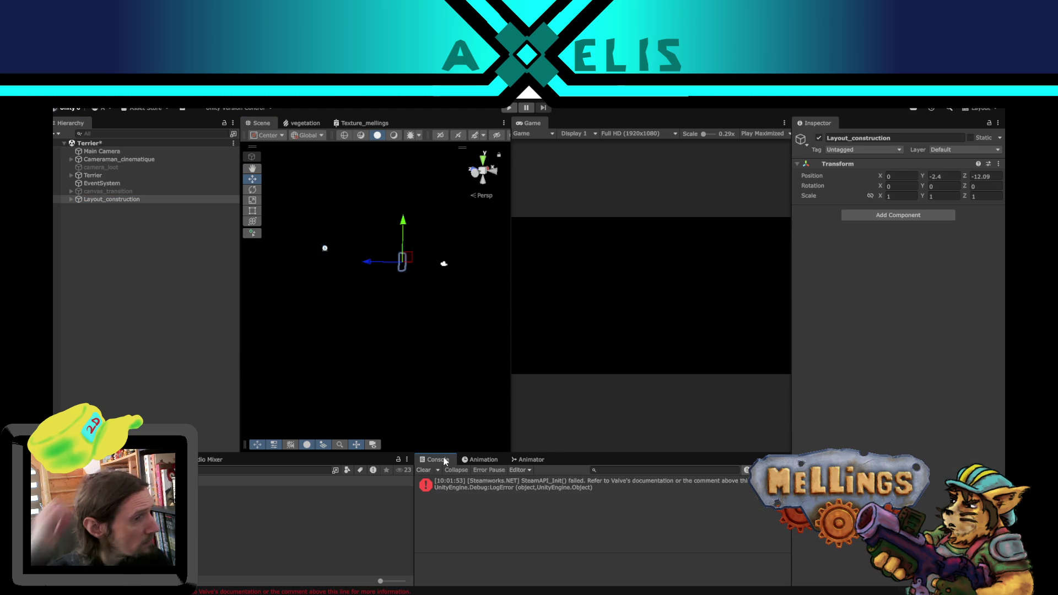
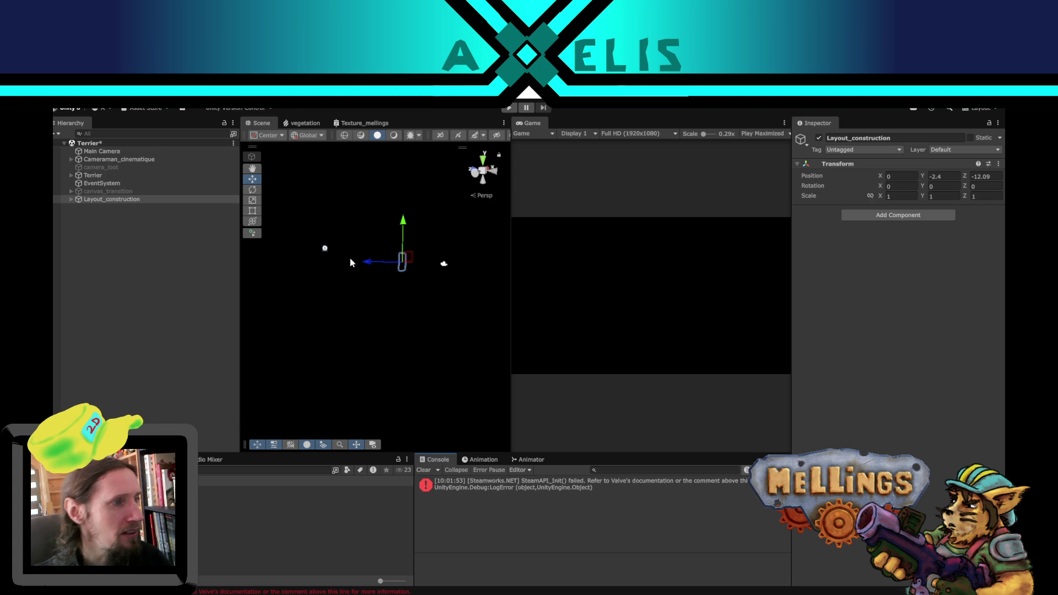
Step: Orbit the Scene view to a front view and shift Layout_construction right and down
{"action": "mouse_move", "coordinate": [409, 278]}
{"action": "left_mouse_down", "text": "alt"}
{"action": "mouse_move", "coordinate": [395, 347]}
{"action": "mouse_move", "coordinate": [370, 359]}
{"action": "mouse_move", "coordinate": [427, 335]}
{"action": "mouse_move", "coordinate": [358, 305]}
{"action": "mouse_move", "coordinate": [380, 339]}
{"action": "left_mouse_up", "text": "alt"}
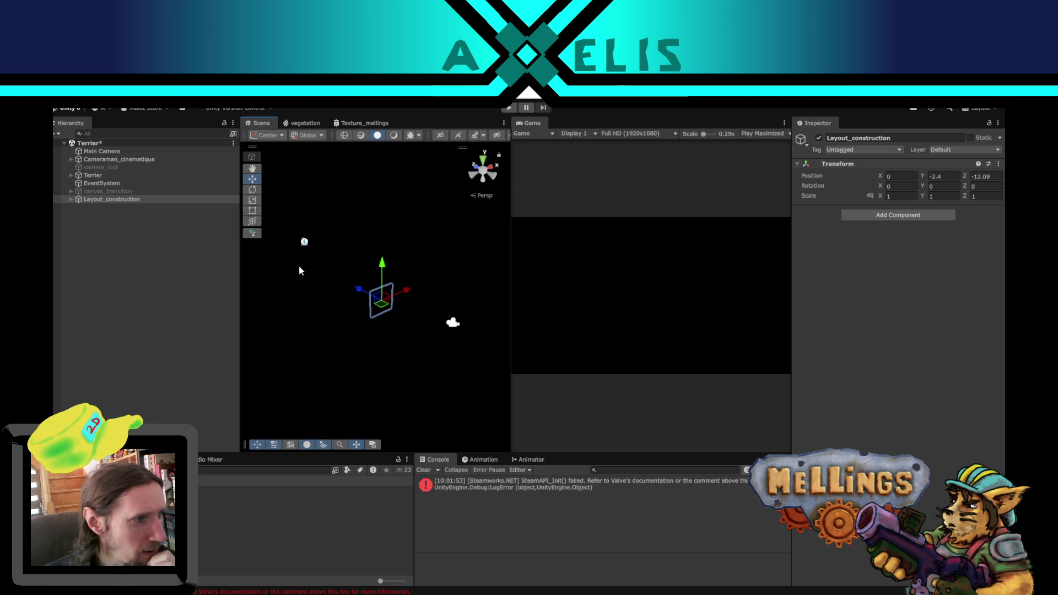
{"action": "left_click_drag", "start_coordinate": [409, 314], "coordinate": [356, 296], "text": "alt"}
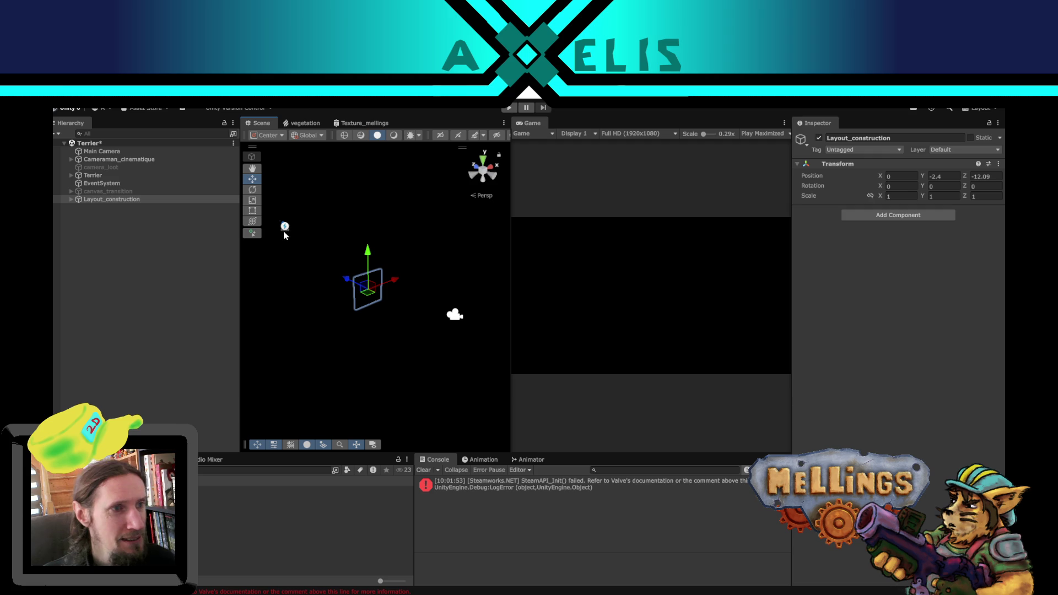
{"action": "mouse_move", "coordinate": [312, 286]}
{"action": "left_mouse_down", "text": "alt"}
{"action": "mouse_move", "coordinate": [333, 286]}
{"action": "mouse_move", "coordinate": [275, 269]}
{"action": "left_mouse_up", "text": "alt"}
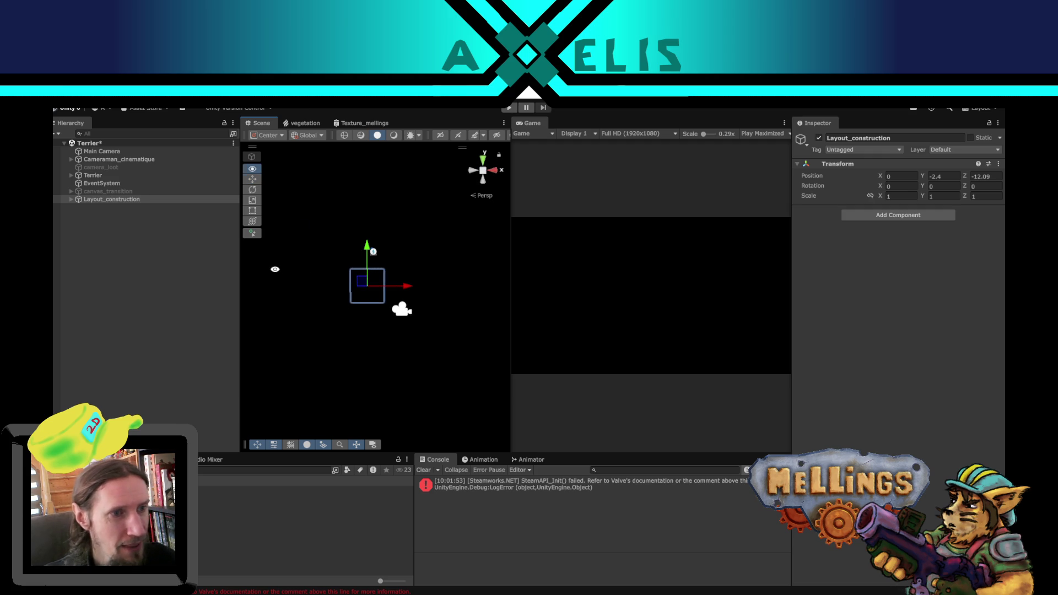
{"action": "mouse_move", "coordinate": [376, 286]}
{"action": "left_mouse_down"}
{"action": "mouse_move", "coordinate": [415, 292]}
{"action": "mouse_move", "coordinate": [309, 281]}
{"action": "mouse_move", "coordinate": [246, 250]}
{"action": "left_mouse_up"}
{"action": "left_click", "coordinate": [403, 312]}
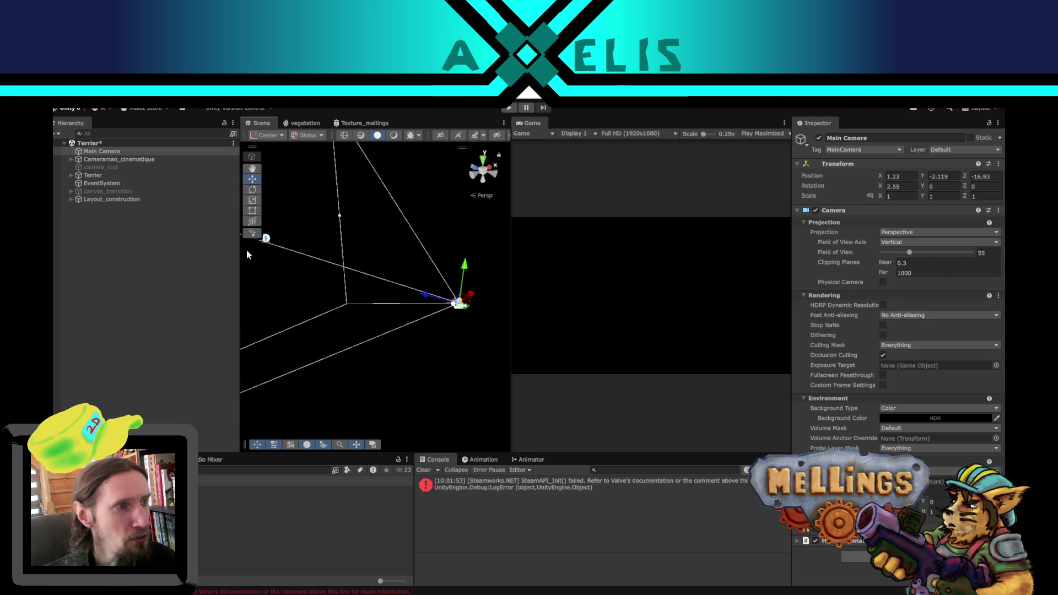
Step: Frame Layout_construction and nudge it to X 1.46, Y -2.58 with the Move tool
{"action": "double_click", "coordinate": [126, 198]}
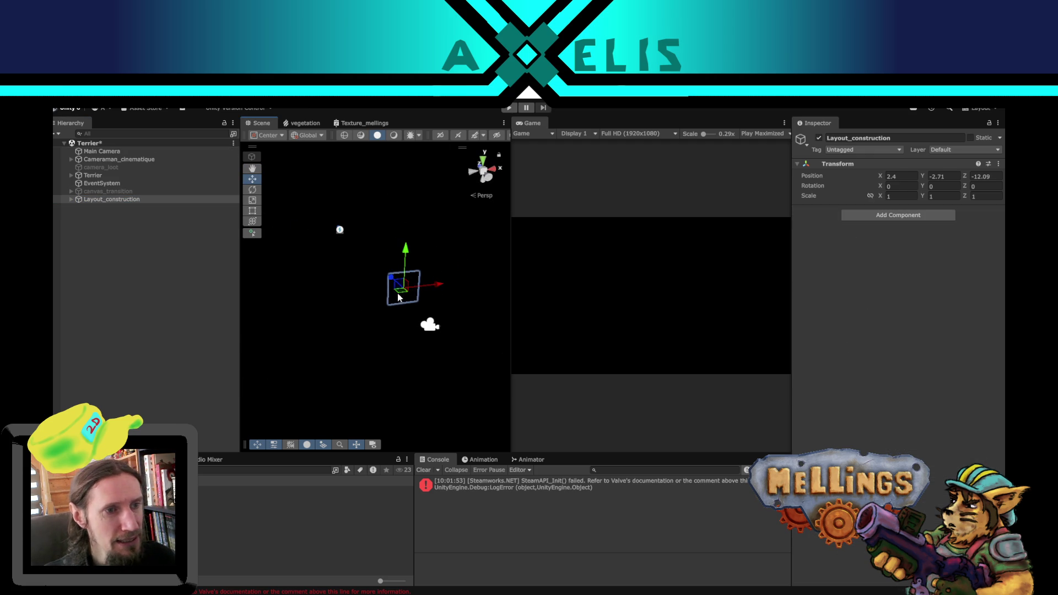
{"action": "left_click_drag", "start_coordinate": [399, 297], "coordinate": [380, 285]}
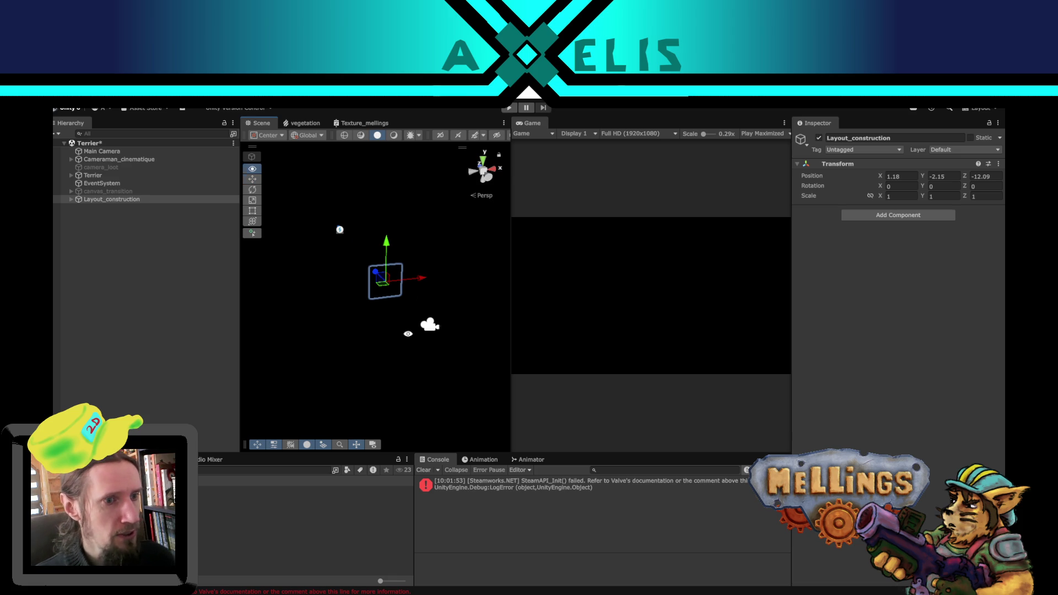
{"action": "left_click_drag", "start_coordinate": [408, 334], "coordinate": [321, 281]}
{"action": "mouse_move", "coordinate": [392, 276]}
{"action": "left_mouse_down"}
{"action": "mouse_move", "coordinate": [397, 308]}
{"action": "mouse_move", "coordinate": [410, 311]}
{"action": "left_mouse_up"}
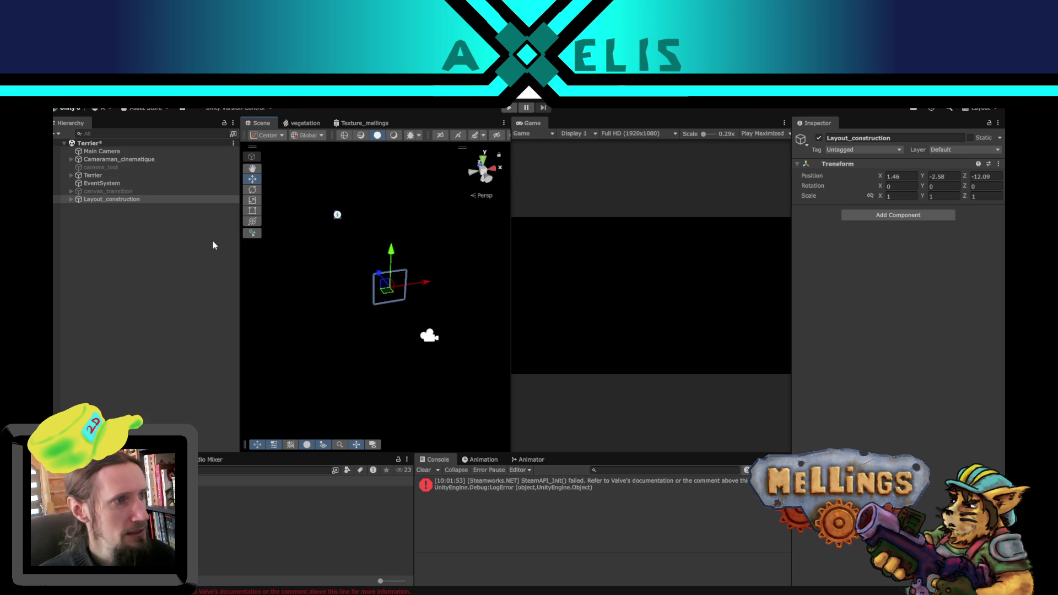
{"action": "left_click", "coordinate": [100, 175]}
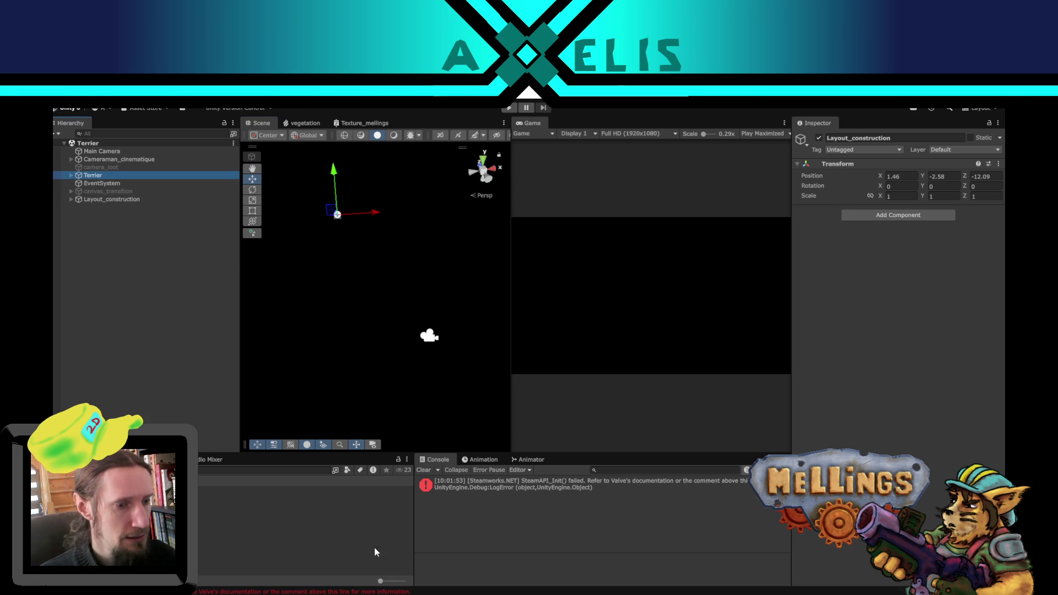
Step: Open Terrier.cs and place the caret at the end of its Update method
{"action": "key", "text": "alt+Tab"}
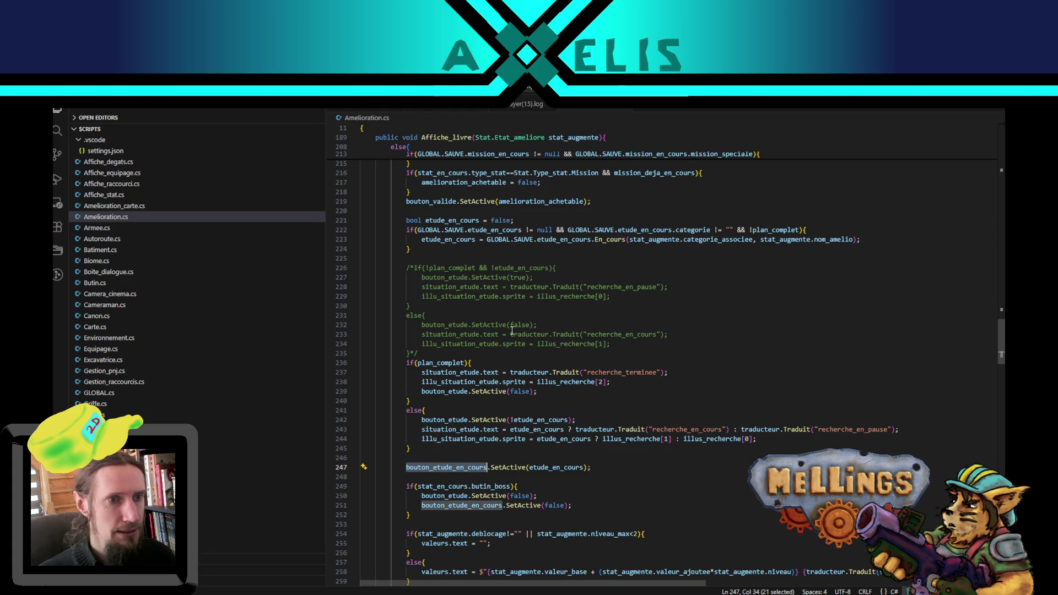
{"action": "scroll", "coordinate": [512, 331], "scroll_direction": "up", "scroll_amount": 1}
{"action": "mouse_move", "coordinate": [1002, 339]}
{"action": "left_mouse_down"}
{"action": "mouse_move", "coordinate": [1003, 196]}
{"action": "mouse_move", "coordinate": [995, 260]}
{"action": "left_mouse_up"}
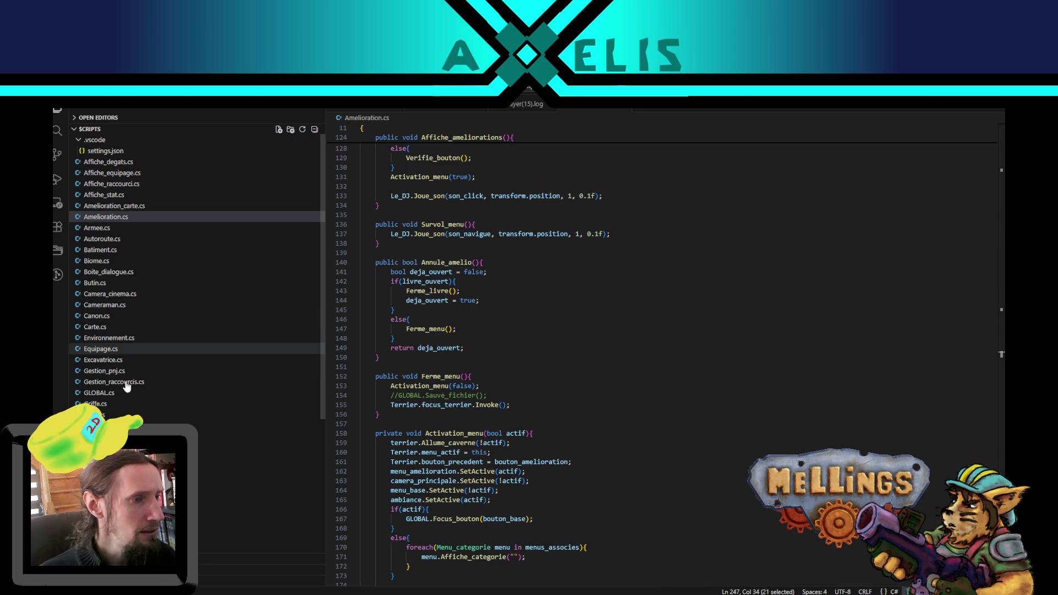
{"action": "scroll", "coordinate": [133, 447], "scroll_direction": "down", "scroll_amount": 5}
{"action": "scroll", "coordinate": [132, 463], "scroll_direction": "down", "scroll_amount": 3}
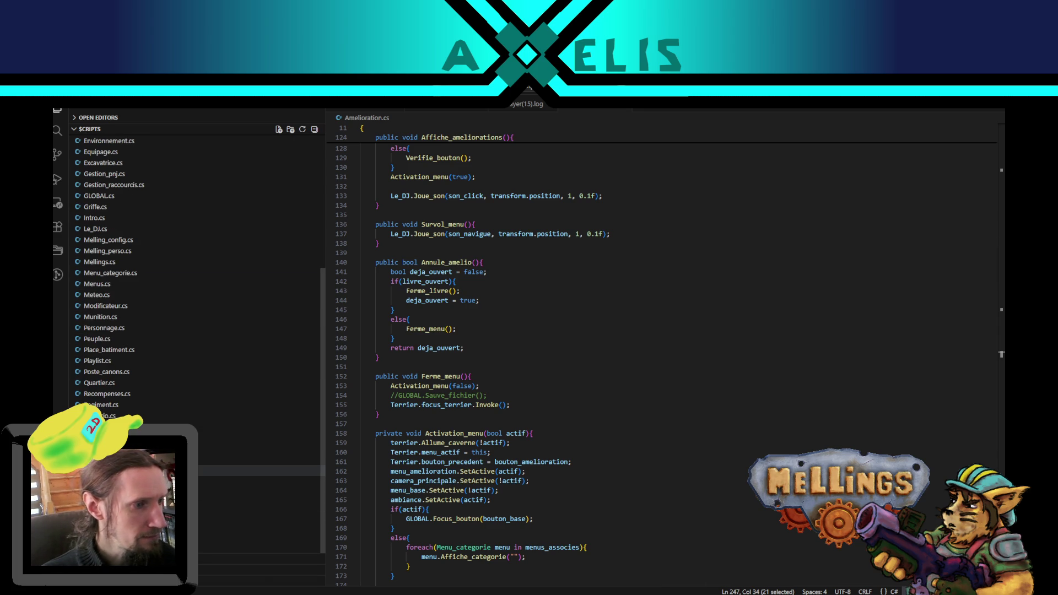
{"action": "left_click", "coordinate": [204, 470]}
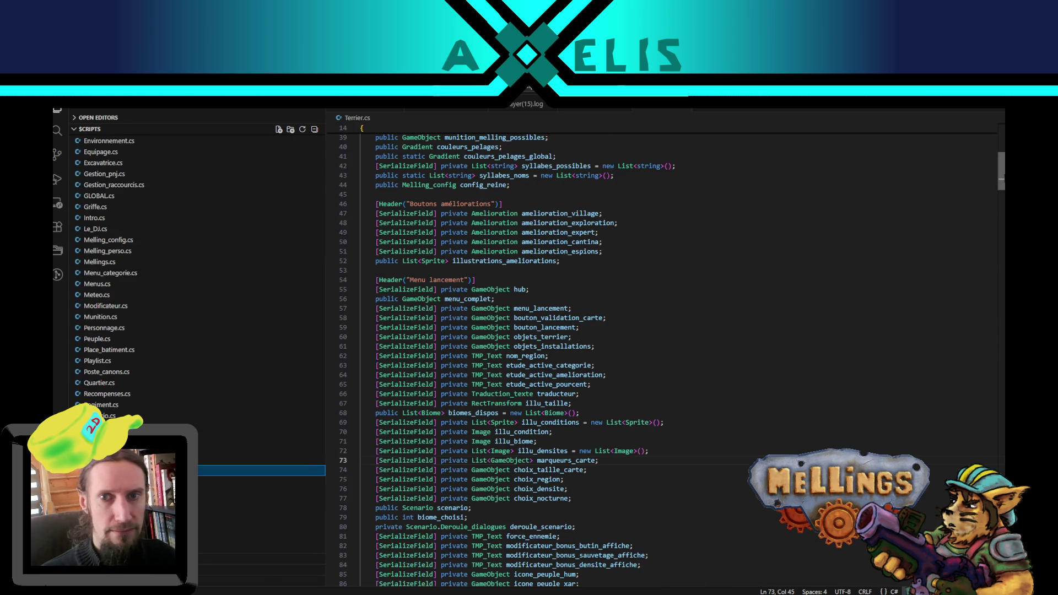
{"action": "left_click", "coordinate": [998, 256]}
{"action": "left_click_drag", "start_coordinate": [999, 257], "coordinate": [999, 228]}
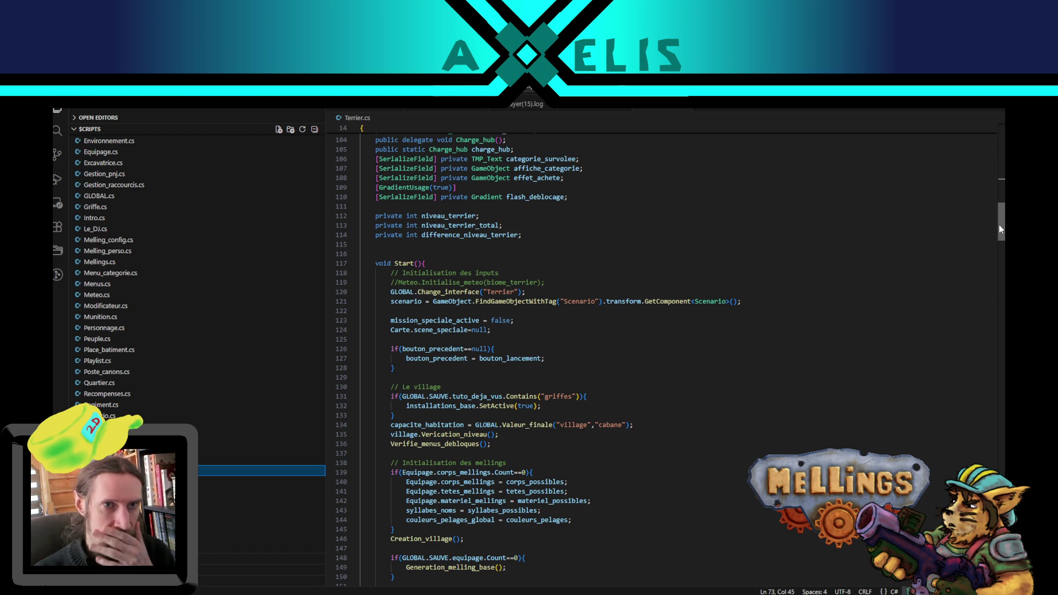
{"action": "left_click_drag", "start_coordinate": [1001, 228], "coordinate": [1002, 260]}
{"action": "left_click", "coordinate": [655, 402]}
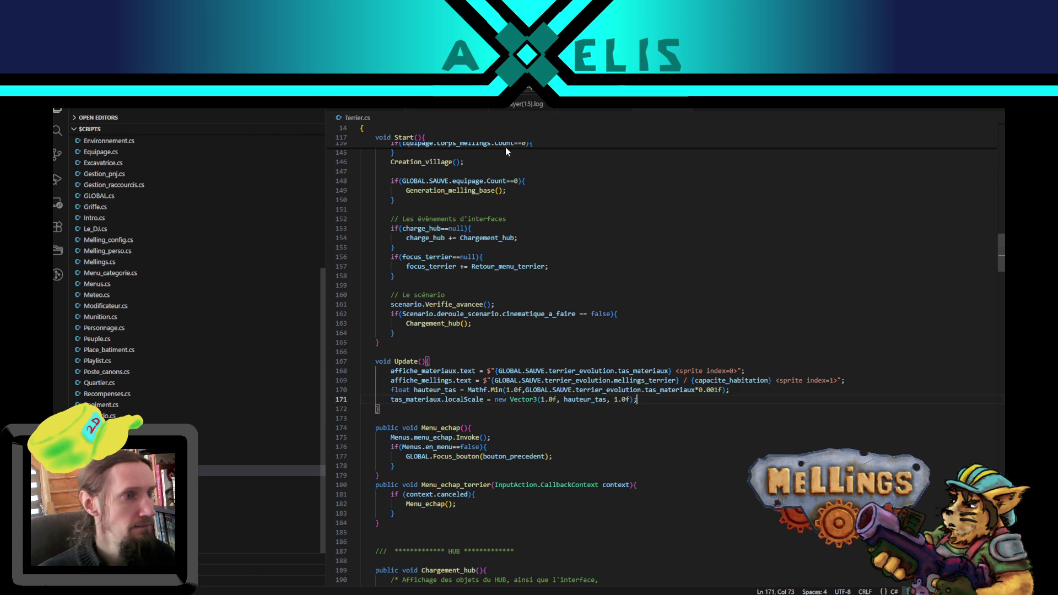
Step: Copy the if(Input.GetKeyUp("y")) block from Excavatrice.cs and return to Terrier.cs
{"action": "scroll", "coordinate": [118, 270], "scroll_direction": "up", "scroll_amount": 6}
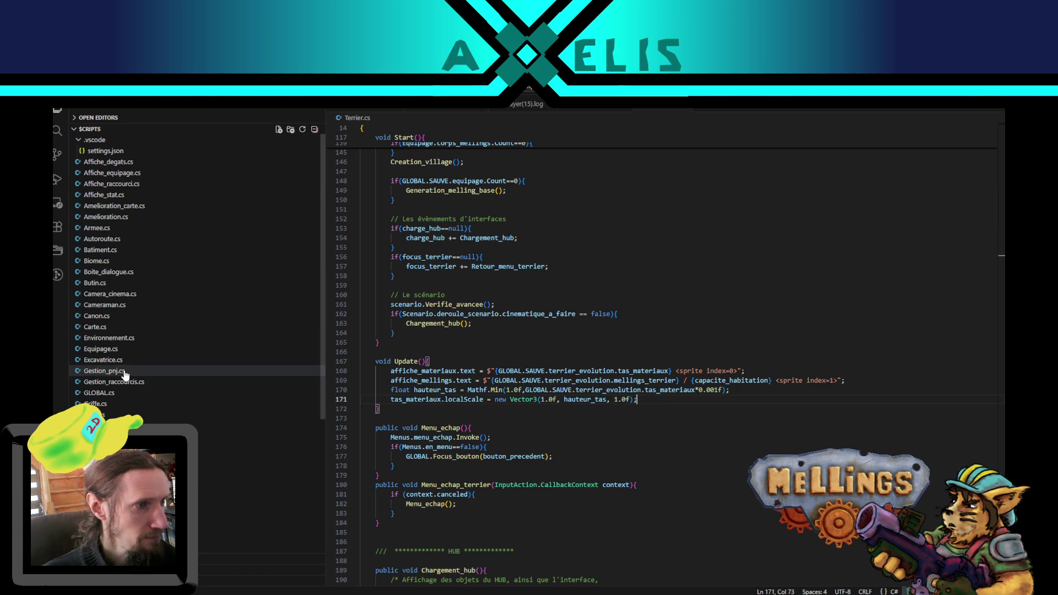
{"action": "left_click", "coordinate": [132, 361]}
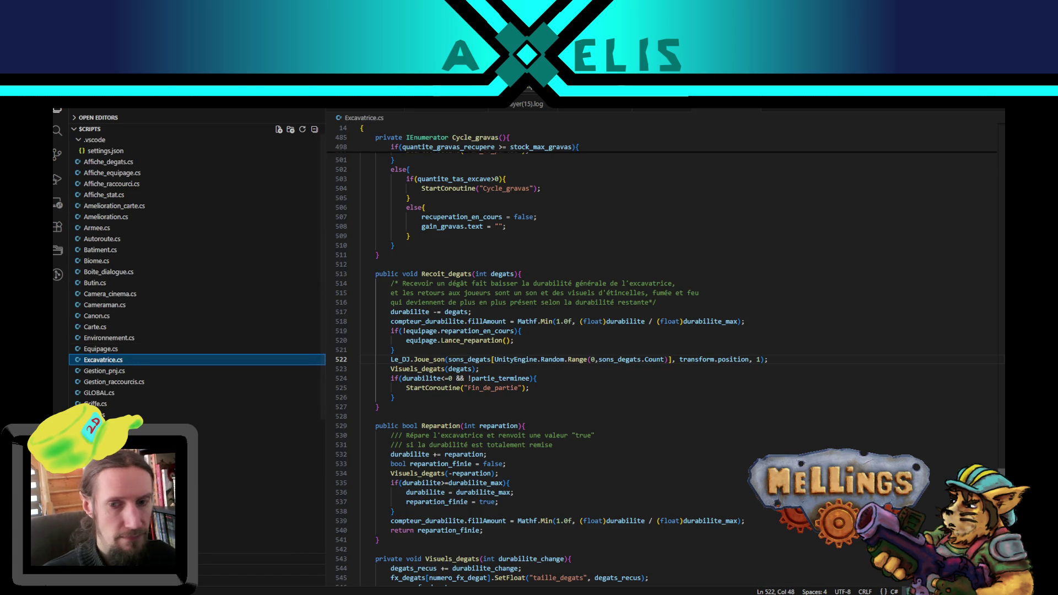
{"action": "mouse_move", "coordinate": [1002, 472]}
{"action": "left_mouse_down"}
{"action": "mouse_move", "coordinate": [1002, 182]}
{"action": "mouse_move", "coordinate": [1003, 227]}
{"action": "left_mouse_up"}
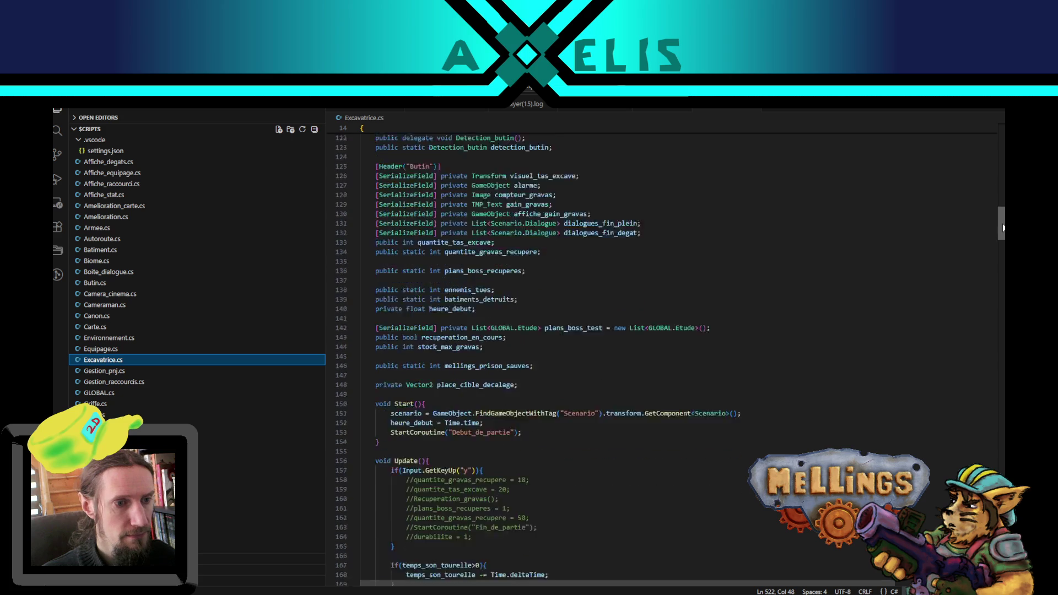
{"action": "scroll", "coordinate": [942, 284], "scroll_direction": "down", "scroll_amount": 4}
{"action": "left_click_drag", "start_coordinate": [391, 355], "coordinate": [396, 430]}
{"action": "key", "text": "ctrl+c"}
{"action": "left_click", "coordinate": [669, 111]}
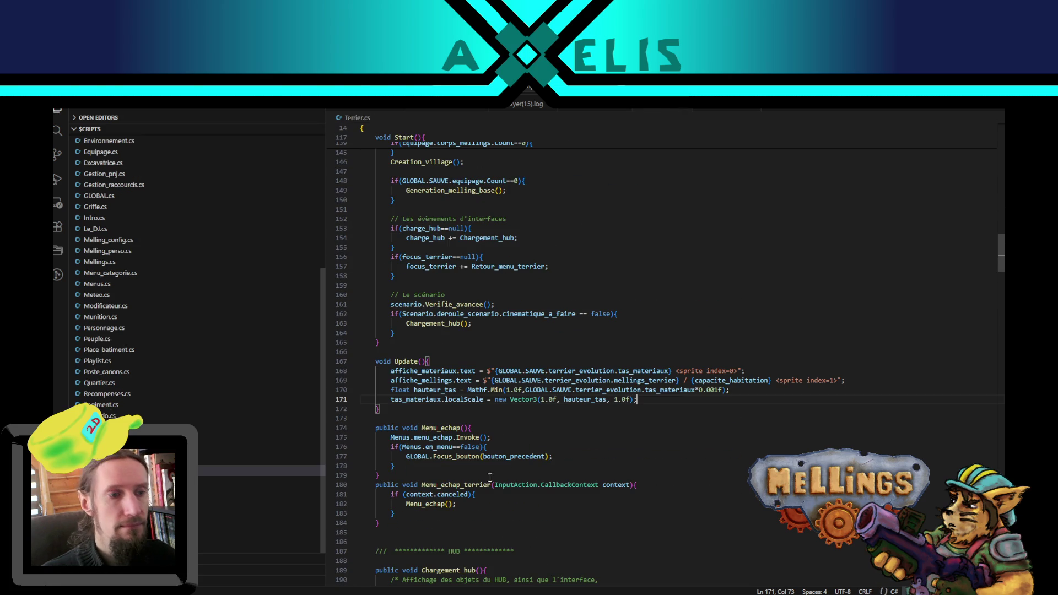
Step: Paste the GetKeyUp("y") block into Update and delete its commented-out lines
{"action": "key", "text": "Return"}
{"action": "key", "text": "Return"}
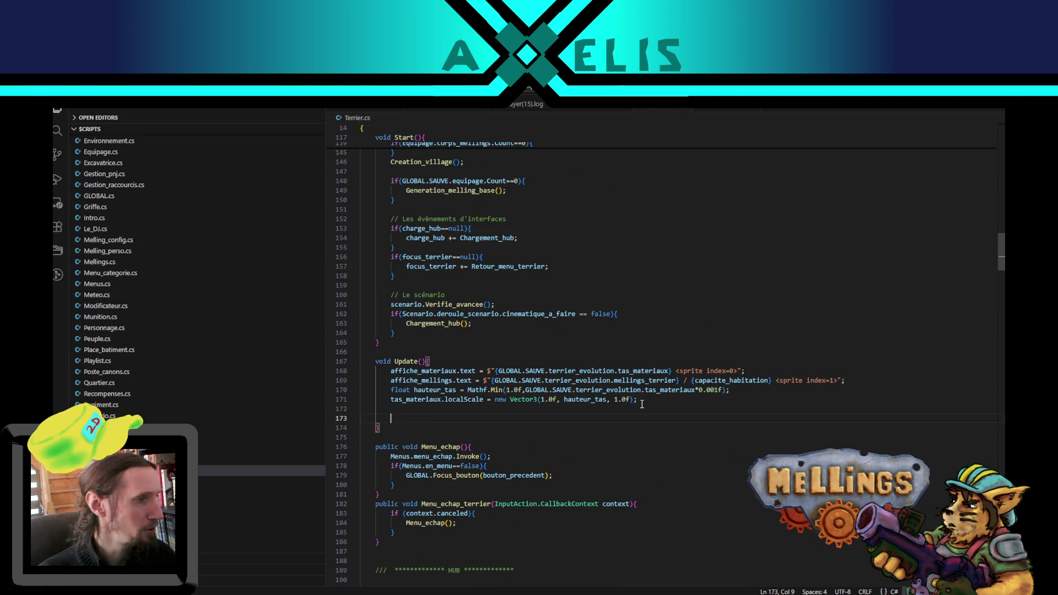
{"action": "key", "text": "ctrl+v"}
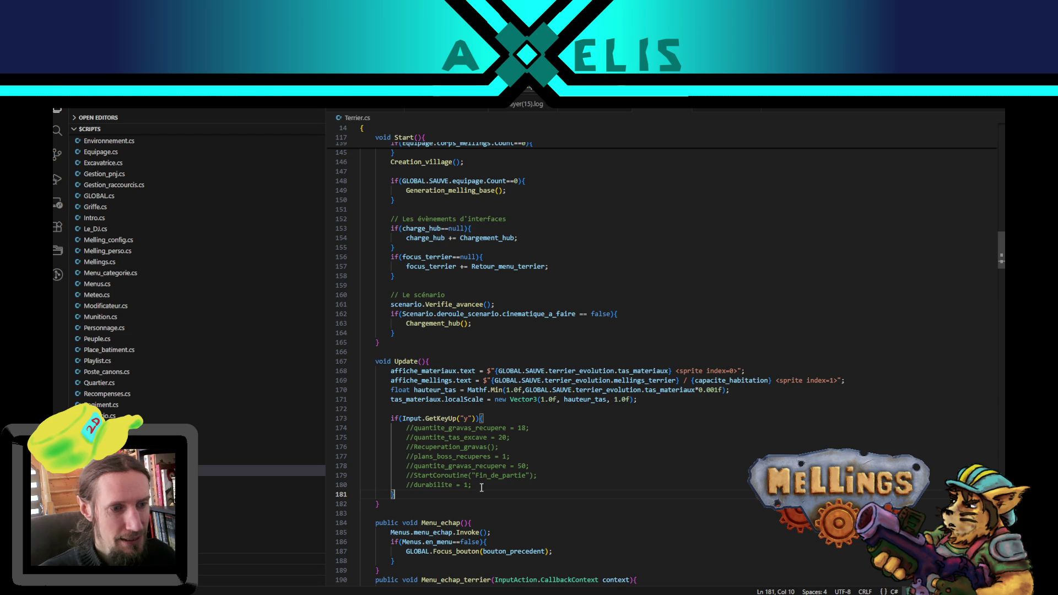
{"action": "left_click_drag", "start_coordinate": [481, 487], "coordinate": [403, 424]}
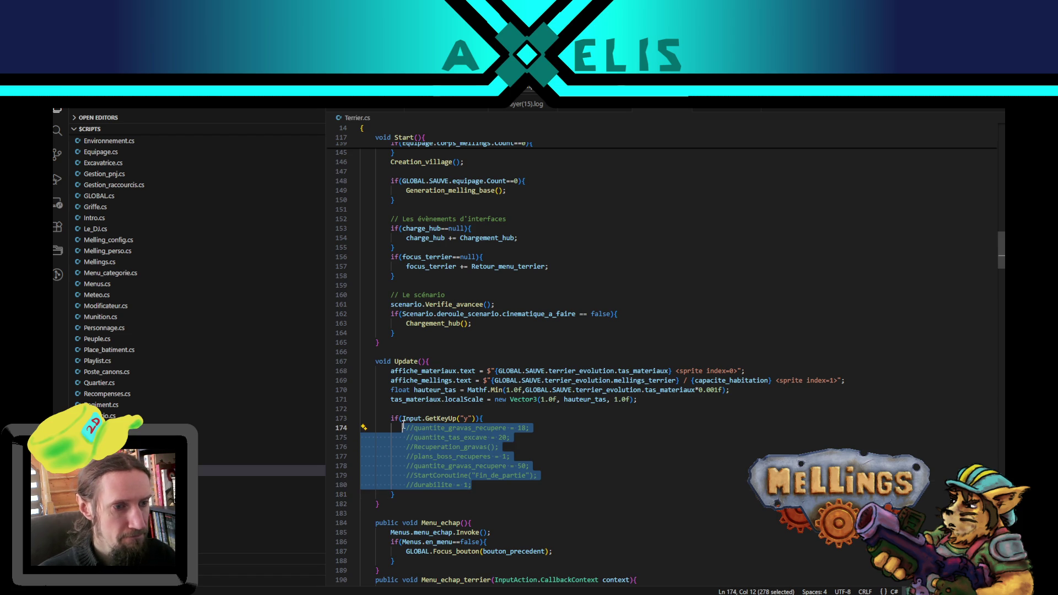
{"action": "key", "text": "Delete"}
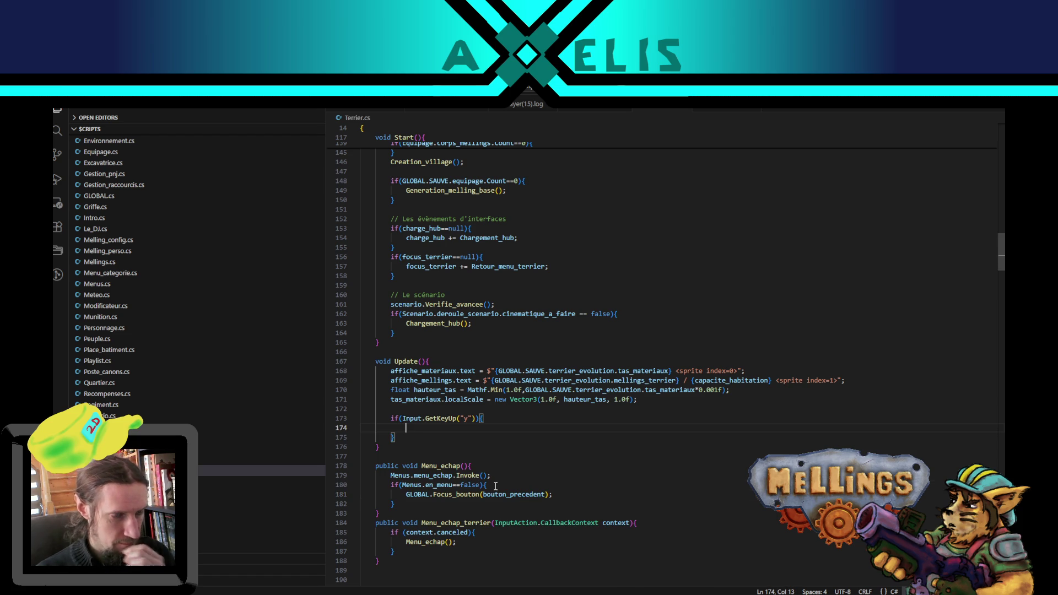
Step: Write 'private void Layout_construction(){' below Update, starting its body with layout_construction
{"action": "left_click", "coordinate": [394, 448]}
{"action": "scroll", "coordinate": [635, 507], "scroll_direction": "down", "scroll_amount": 3}
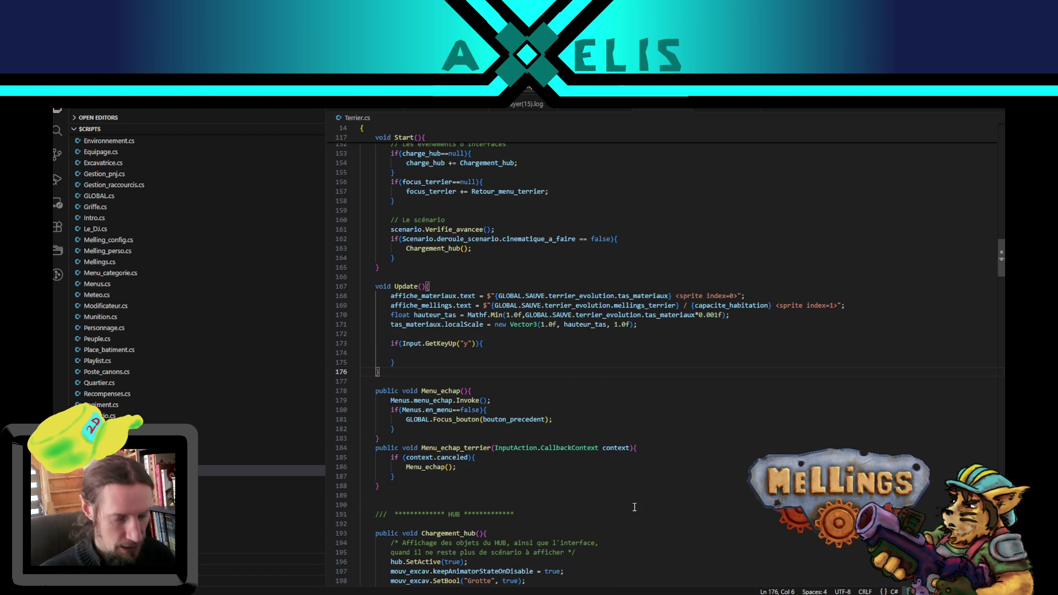
{"action": "key", "text": "Return"}
{"action": "key", "text": "Return"}
{"action": "type", "text": "priv"}
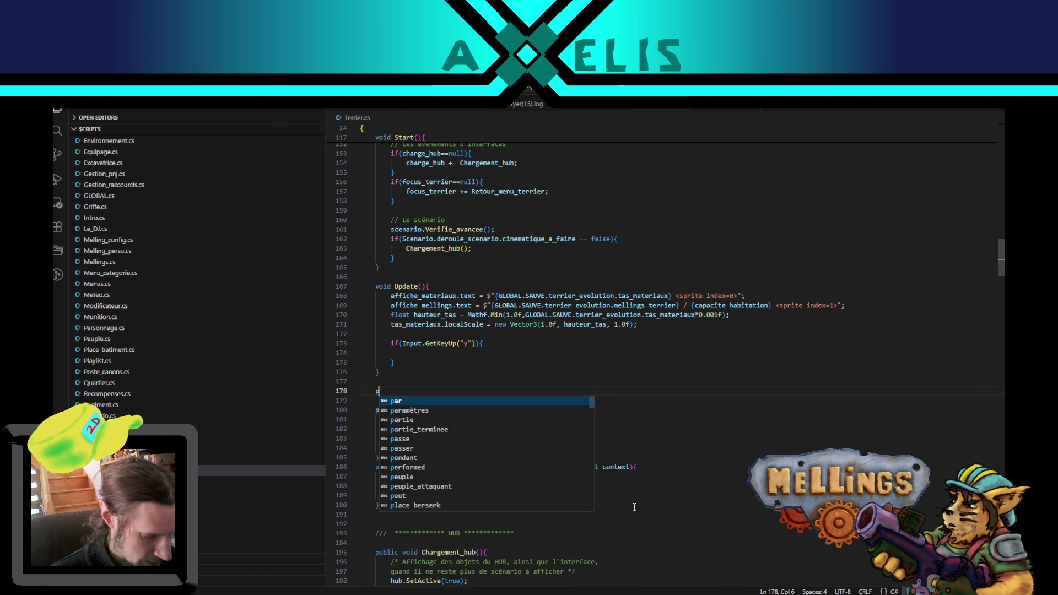
{"action": "key", "text": "Tab"}
{"action": "type", "text": "void"}
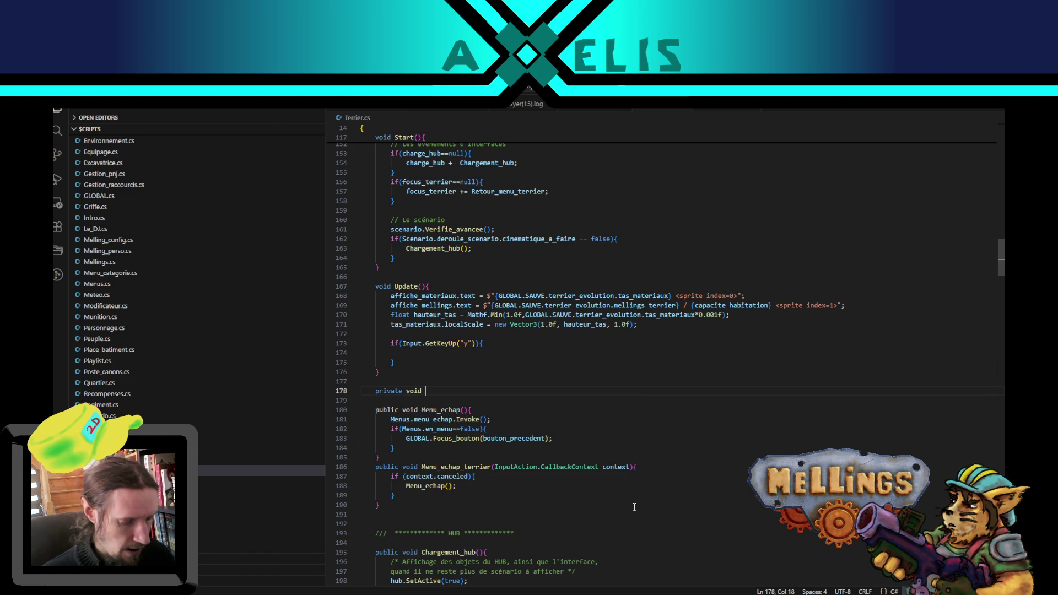
{"action": "type", "text": "Aff"}
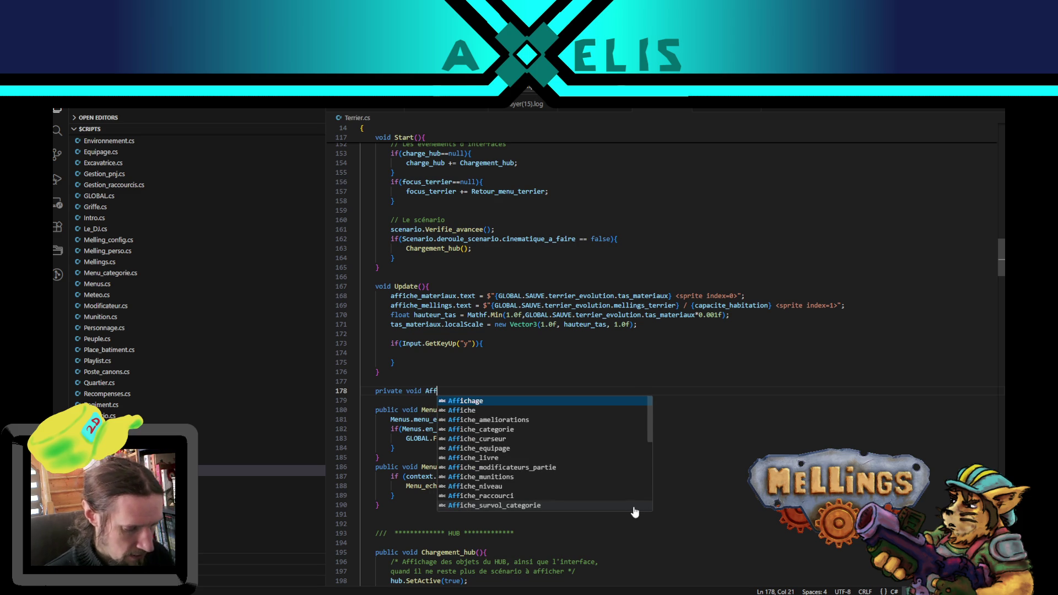
{"action": "key", "text": "BackSpace"}
{"action": "key", "text": "BackSpace"}
{"action": "key", "text": "BackSpace"}
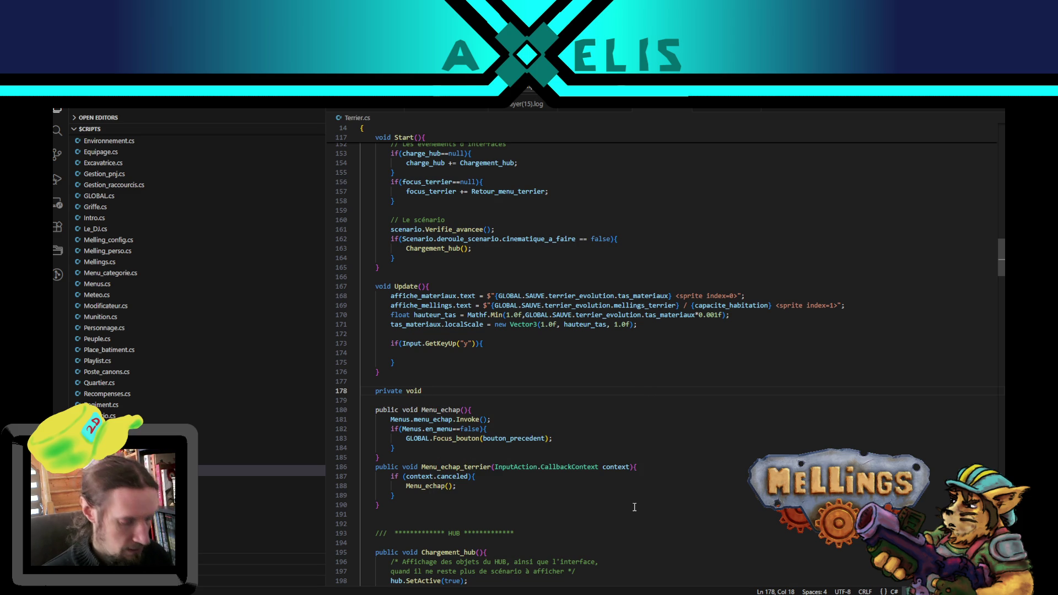
{"action": "type", "text": "Layout_co"}
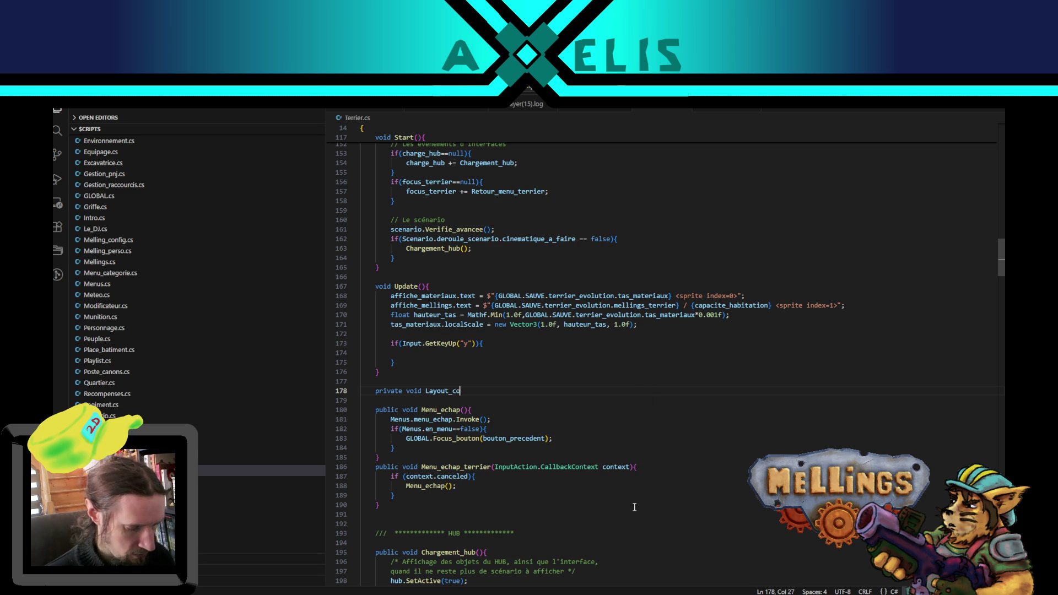
{"action": "type", "text": "nstruction"}
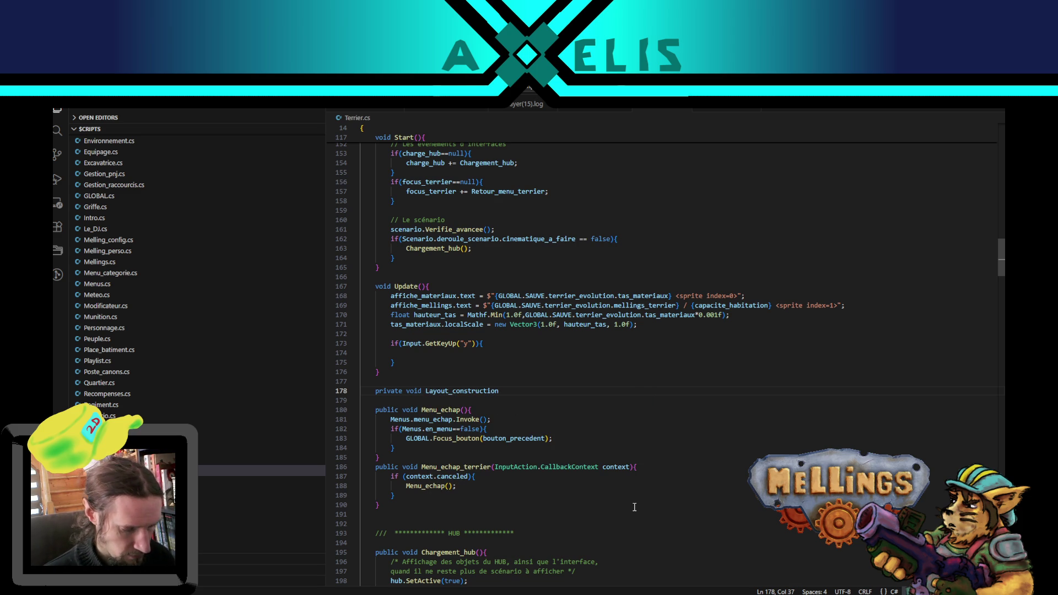
{"action": "type", "text": "(){"}
{"action": "key", "text": "Return"}
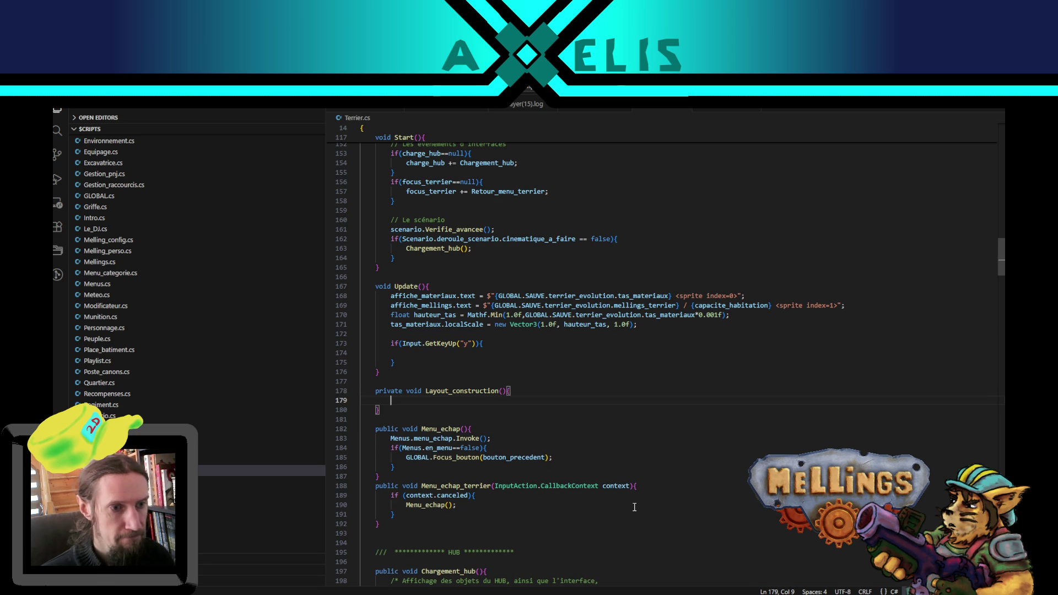
{"action": "type", "text": "la"}
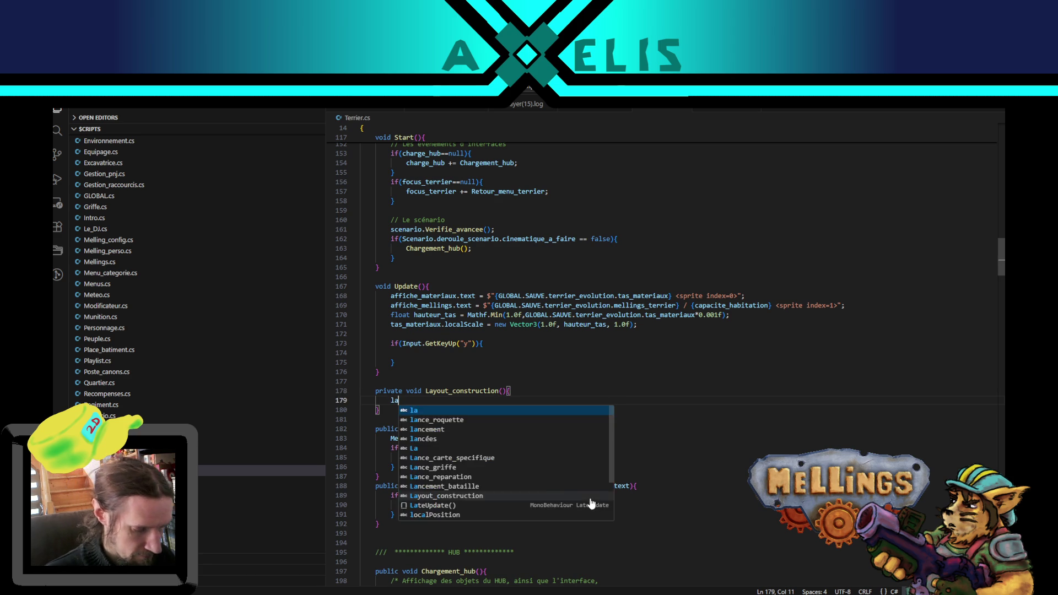
{"action": "type", "text": "yout_construction"}
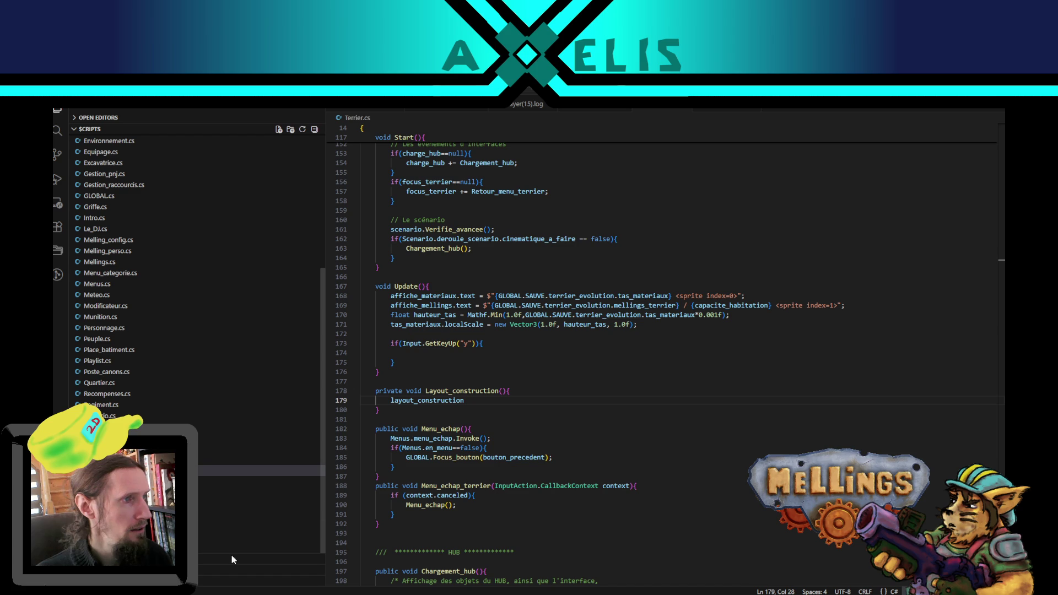
Step: Complete the line as layout_construction.SetBool("construit", true);
{"action": "key", "text": "alt+Tab"}
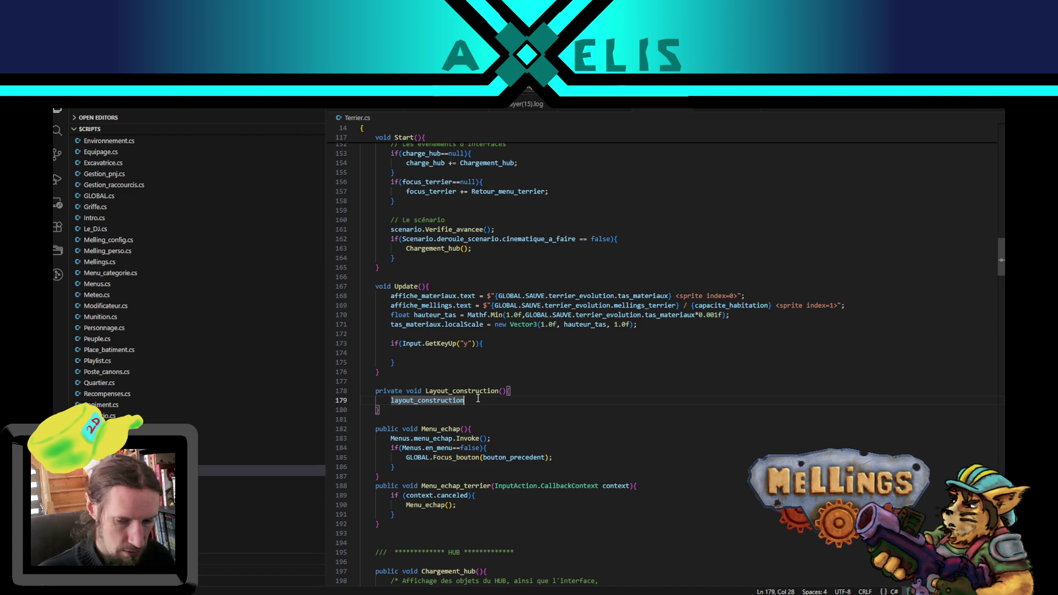
{"action": "type", "text": ".Set"}
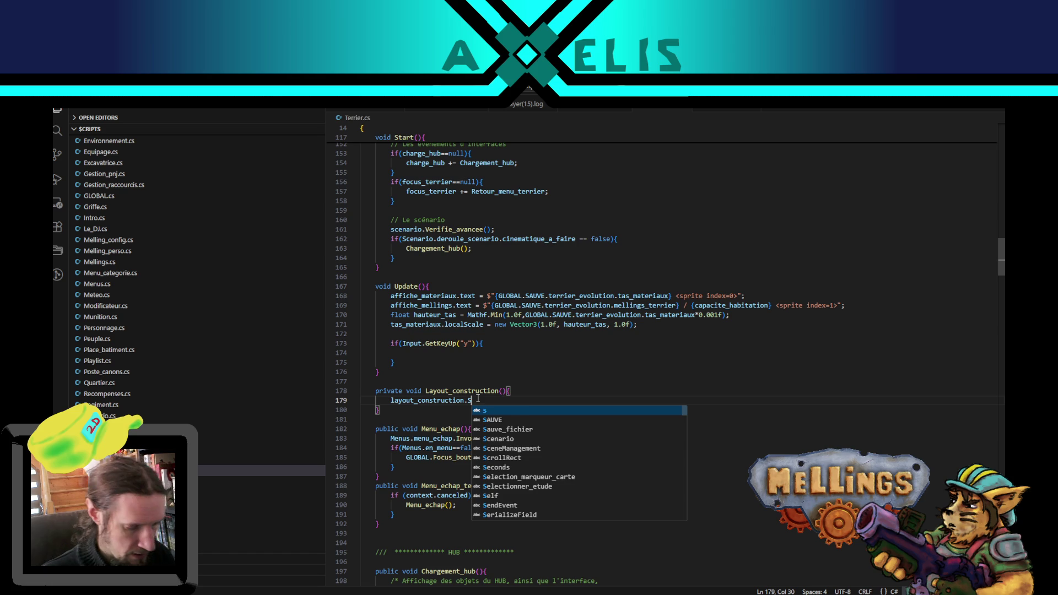
{"action": "key", "text": "BackSpace"}
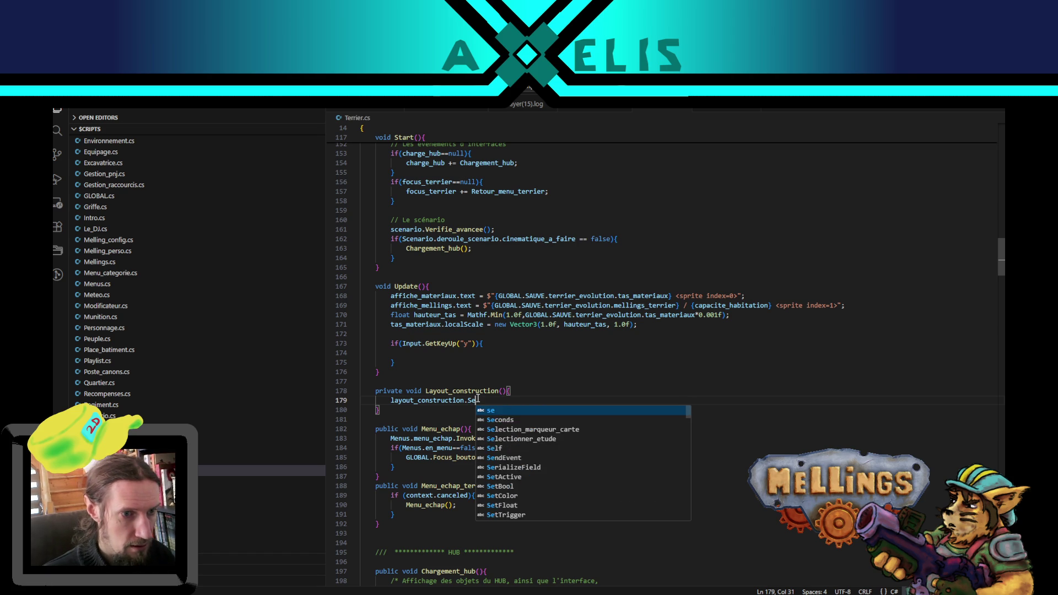
{"action": "type", "text": "tBool"}
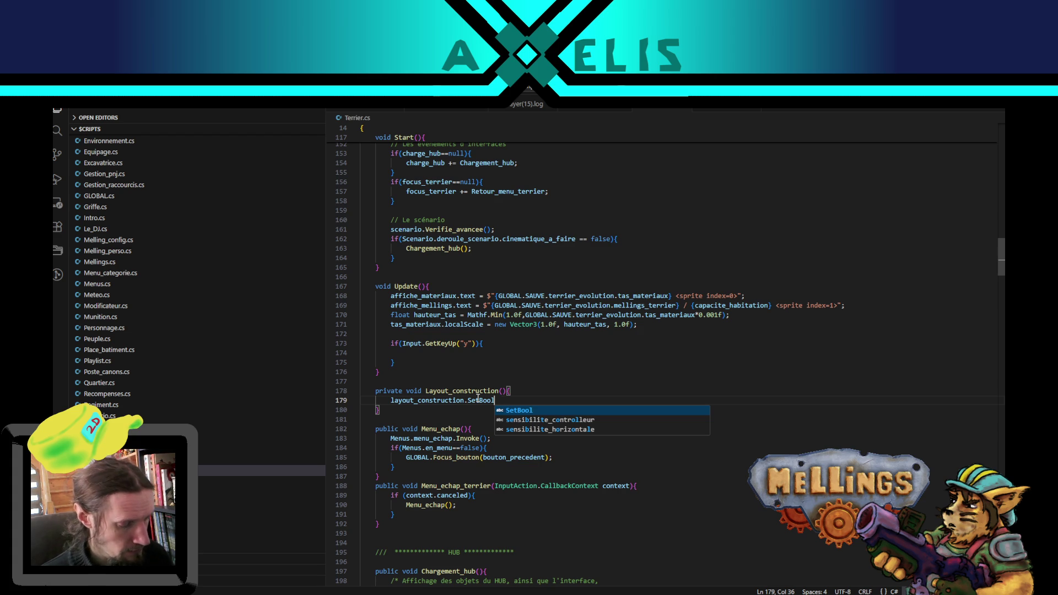
{"action": "type", "text": "(\""}
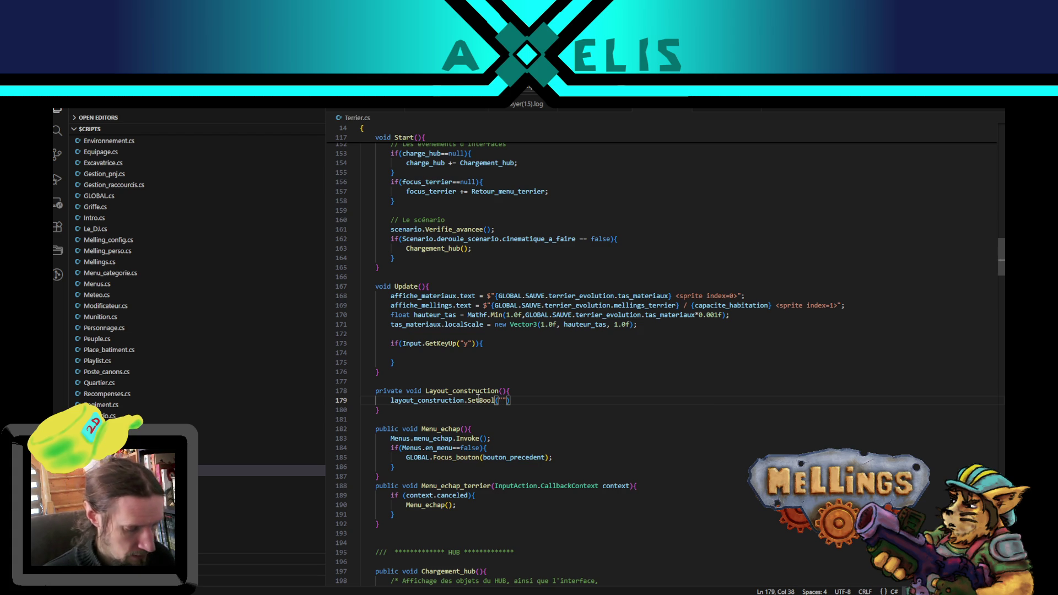
{"action": "type", "text": "construit"}
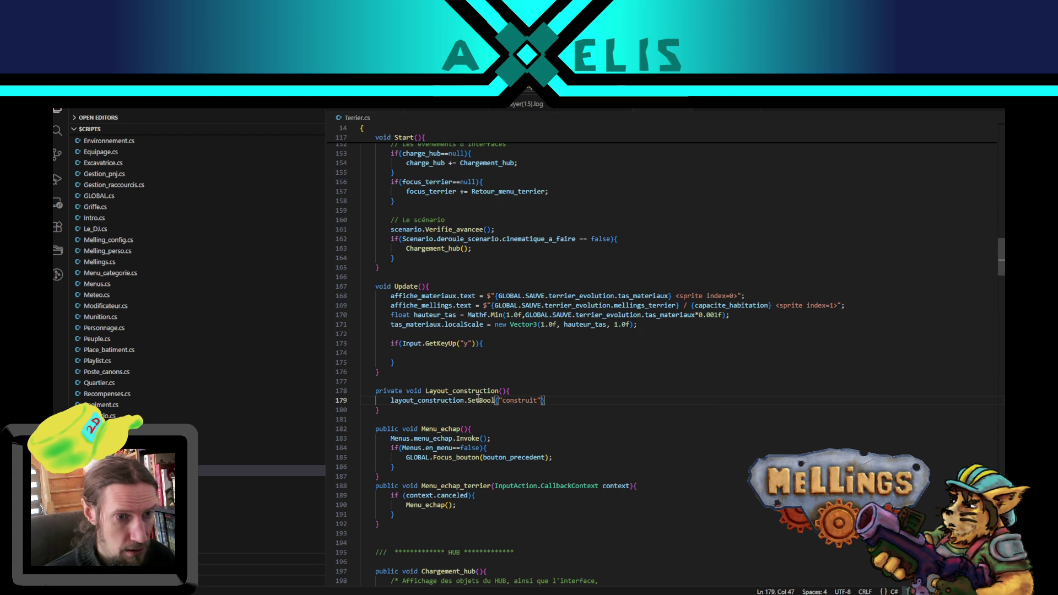
{"action": "type", "text": "\", true;"}
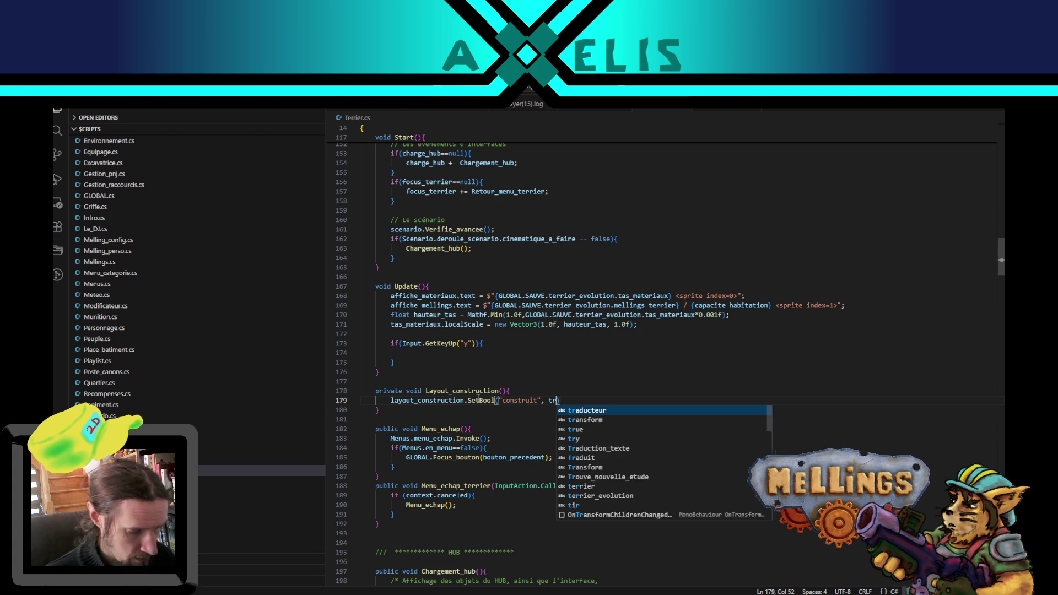
{"action": "key", "text": "BackSpace"}
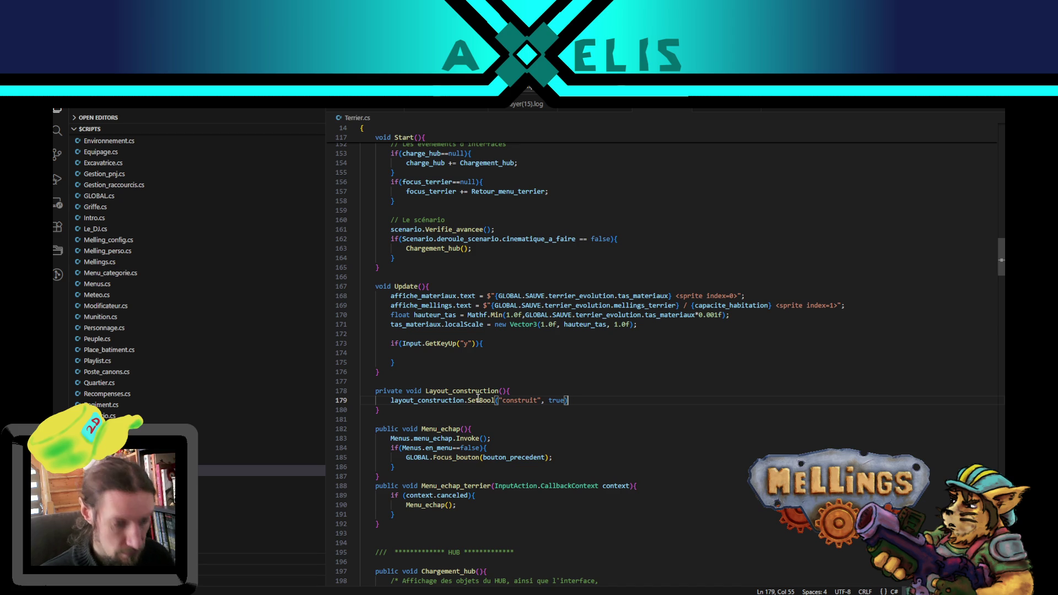
{"action": "type", "text": ";"}
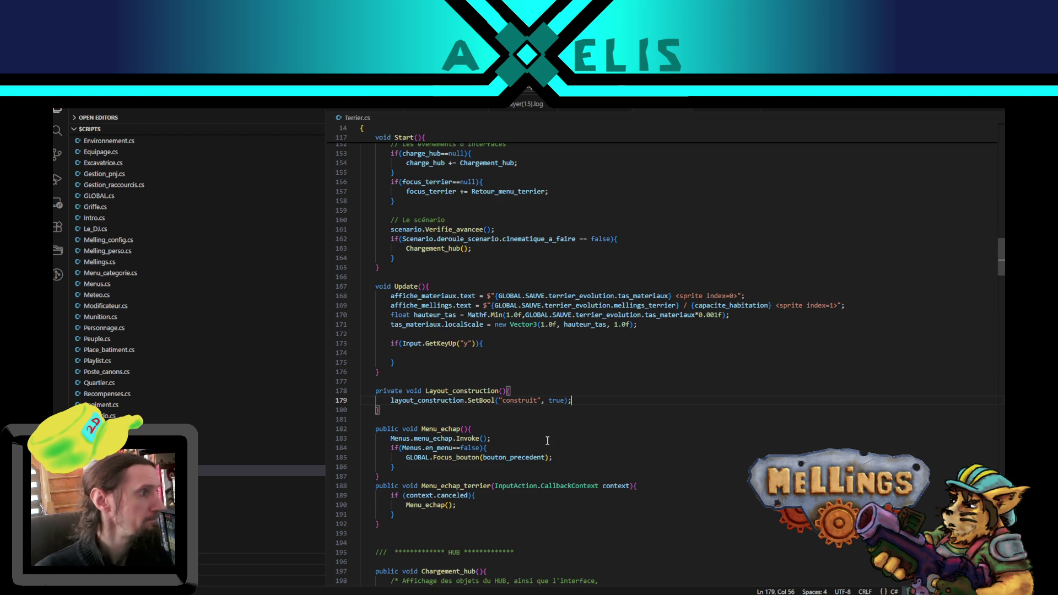
Step: Change the call to SetTrigger("construit"), removing the true argument
{"action": "left_click", "coordinate": [522, 392]}
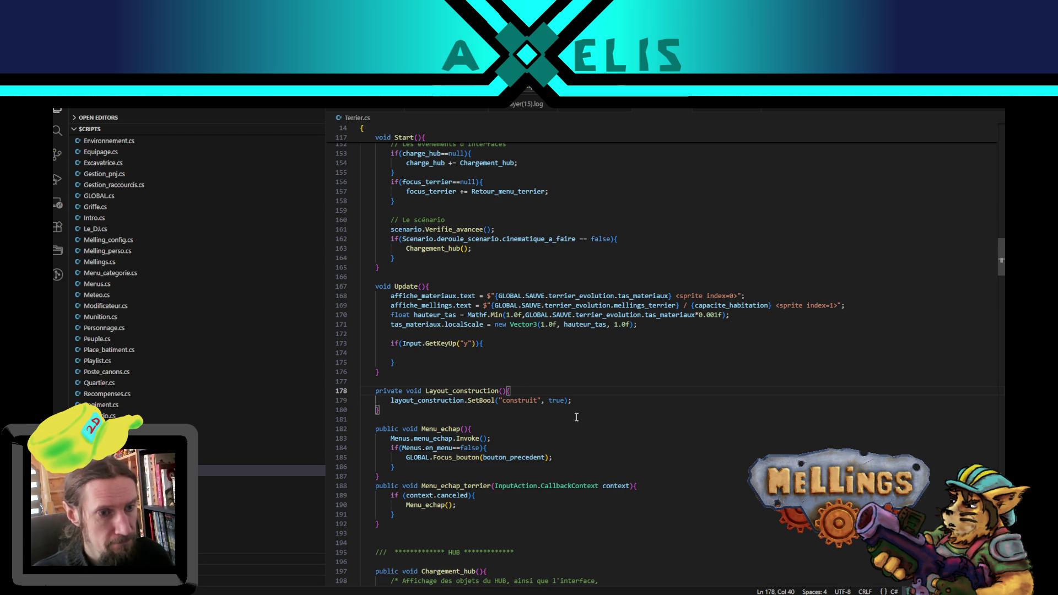
{"action": "left_click_drag", "start_coordinate": [495, 401], "coordinate": [480, 402]}
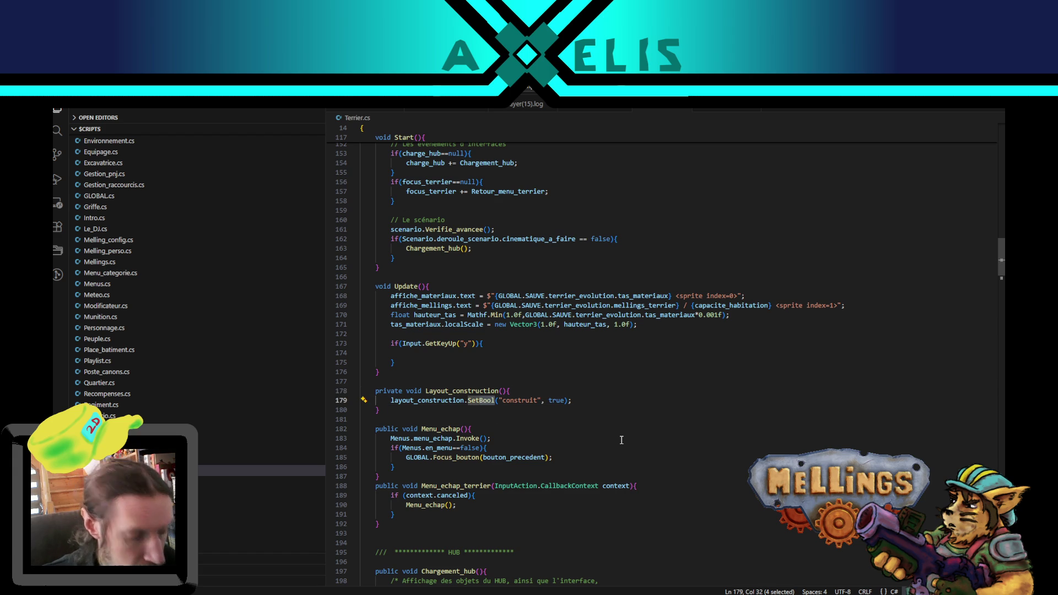
{"action": "type", "text": "Trigger"}
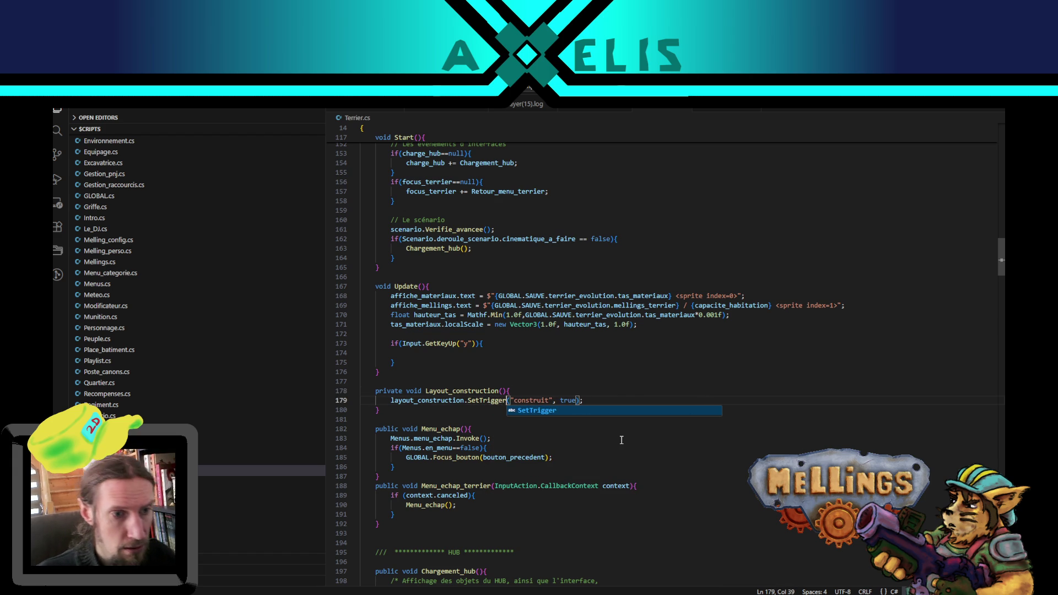
{"action": "key", "text": "Escape"}
{"action": "key", "text": "End"}
{"action": "key", "text": "Left"}
{"action": "key", "text": "Left"}
{"action": "key", "text": "BackSpace"}
{"action": "key", "text": "BackSpace"}
{"action": "key", "text": "BackSpace"}
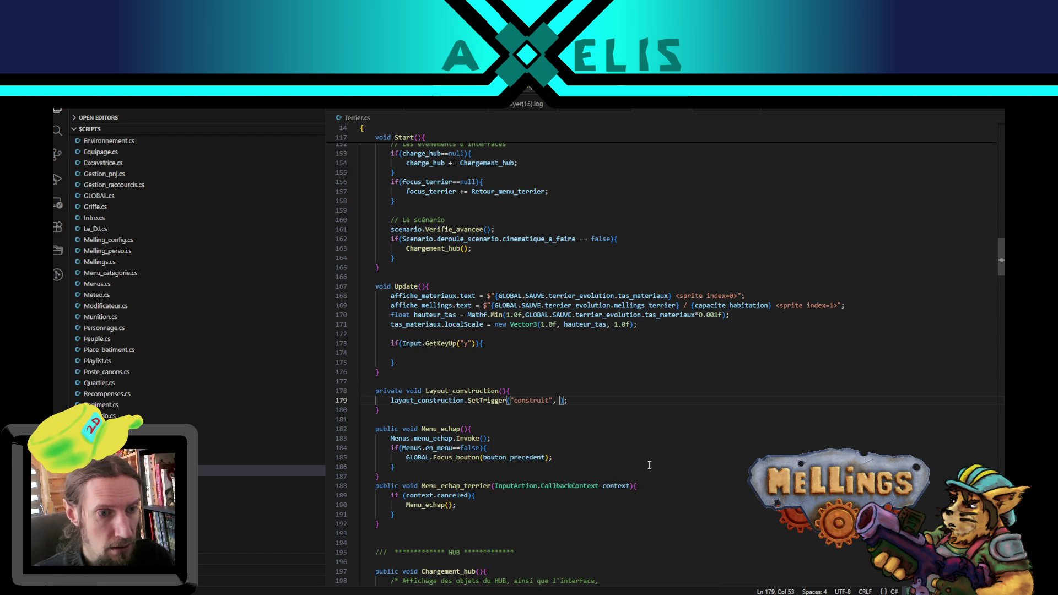
{"action": "double_click", "coordinate": [529, 400]}
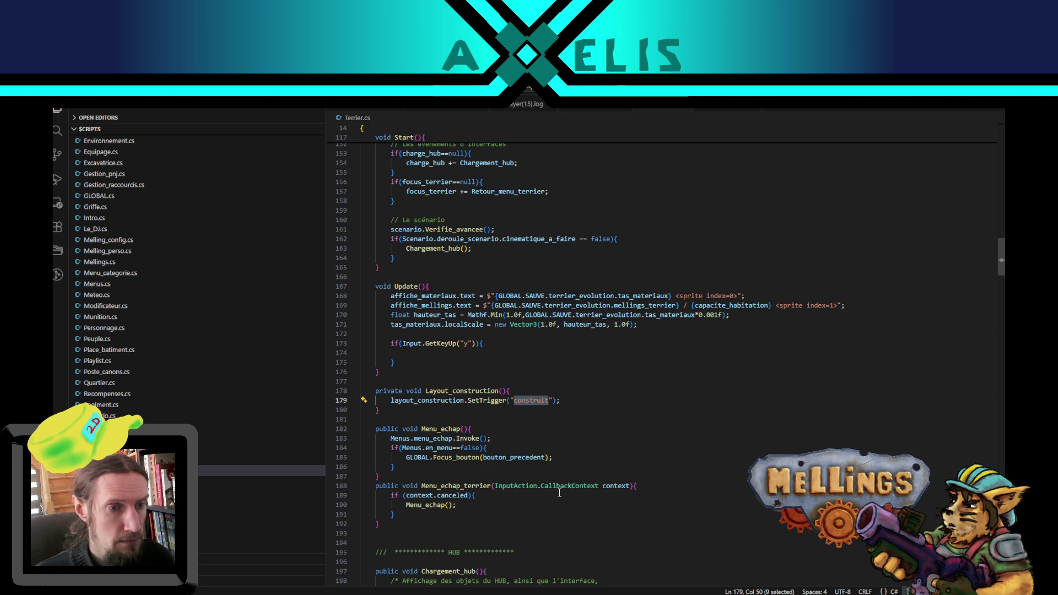
Step: Duplicate the flash_deblocage field and turn the copy into an Animator named layout_construction
{"action": "double_click", "coordinate": [458, 400]}
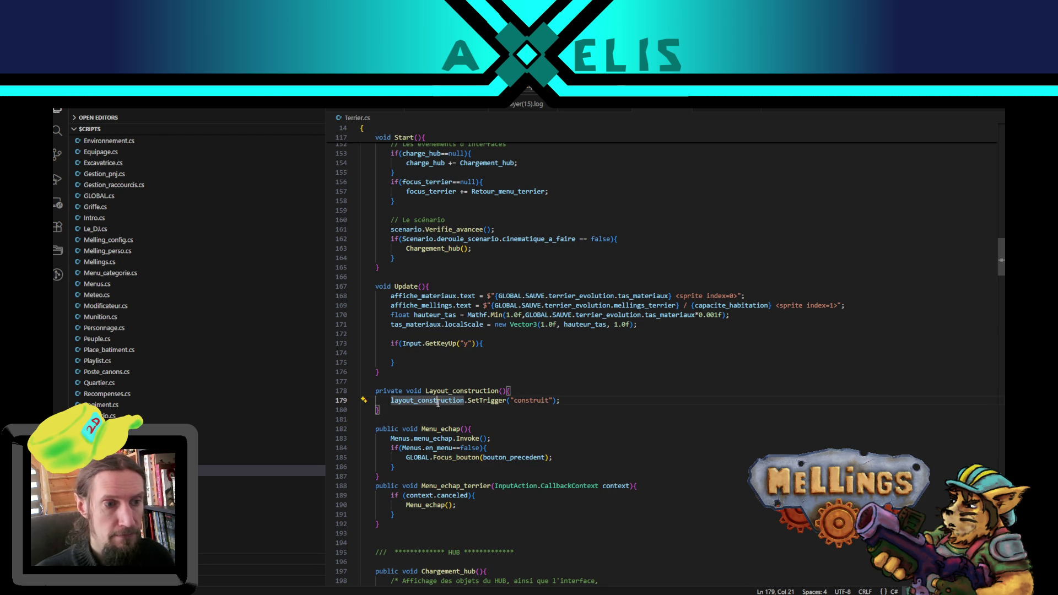
{"action": "left_click_drag", "start_coordinate": [1002, 257], "coordinate": [1002, 141]}
{"action": "key", "text": "ctrl+c"}
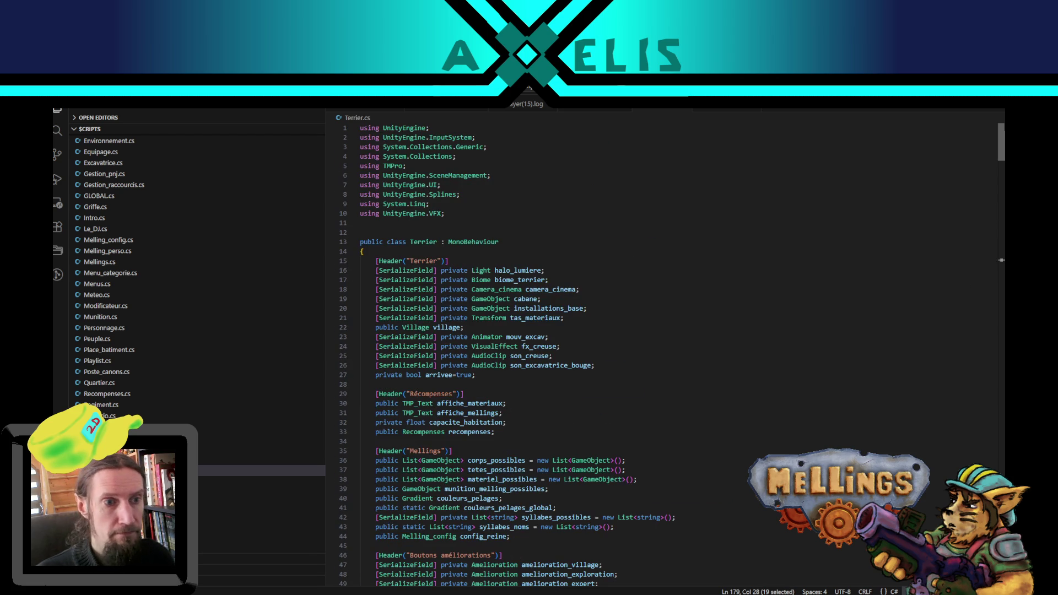
{"action": "scroll", "coordinate": [556, 272], "scroll_direction": "down", "scroll_amount": 6}
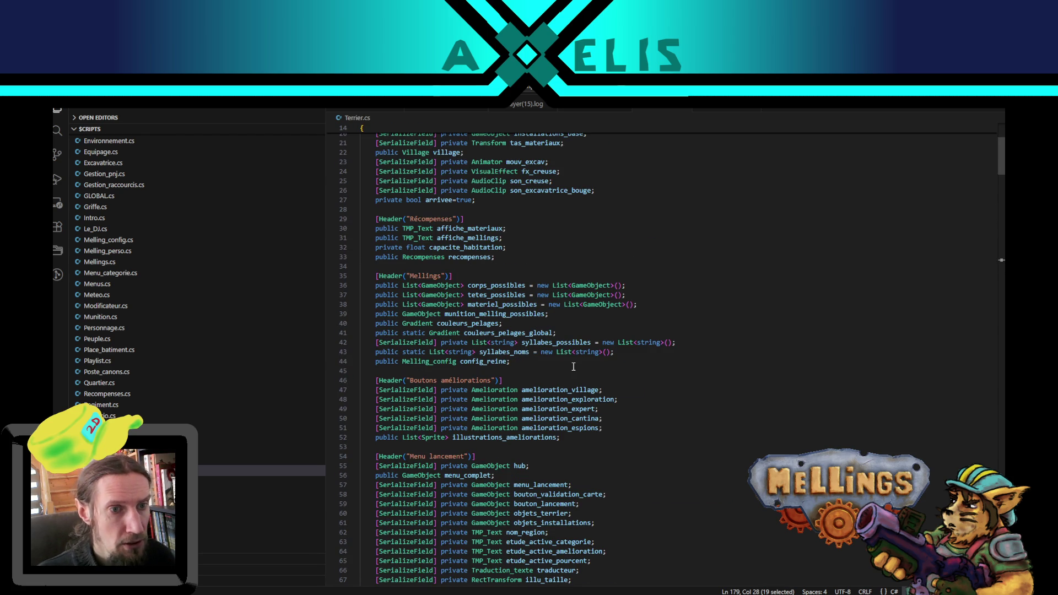
{"action": "scroll", "coordinate": [573, 366], "scroll_direction": "down", "scroll_amount": 15}
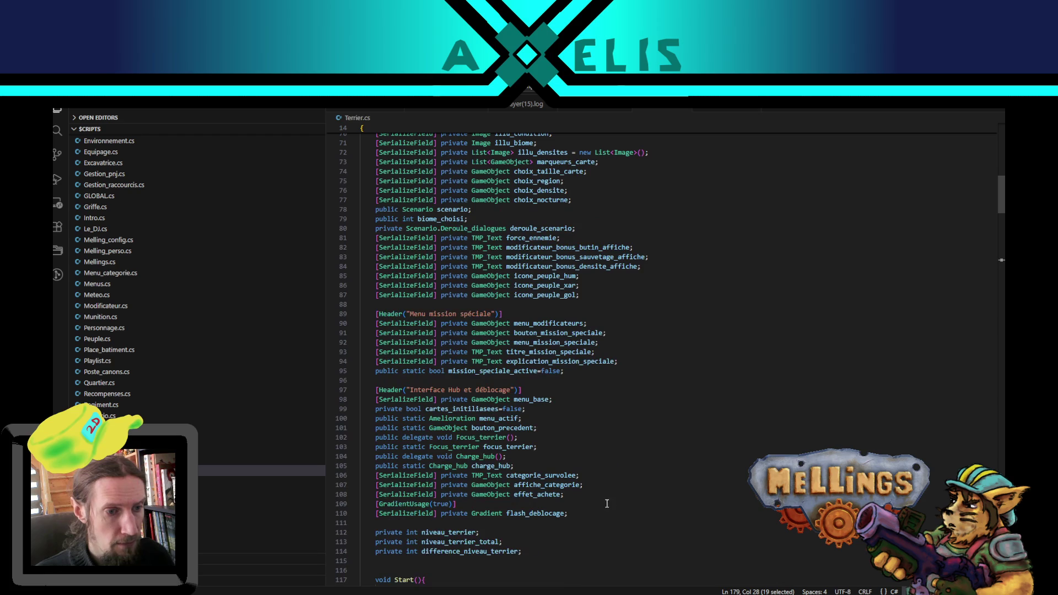
{"action": "left_click", "coordinate": [590, 515]}
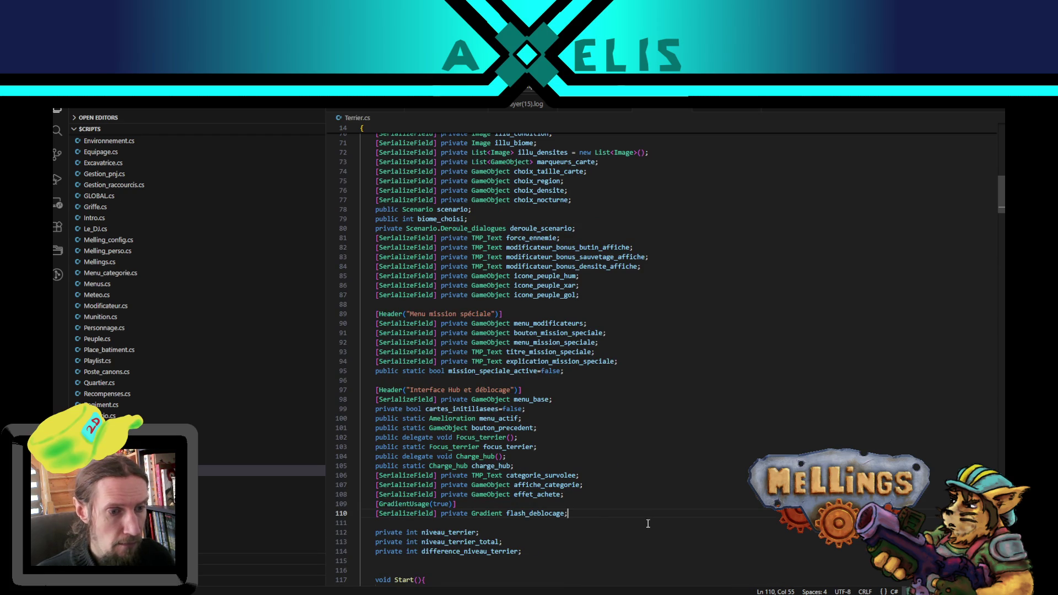
{"action": "key", "text": "shift+alt+Down"}
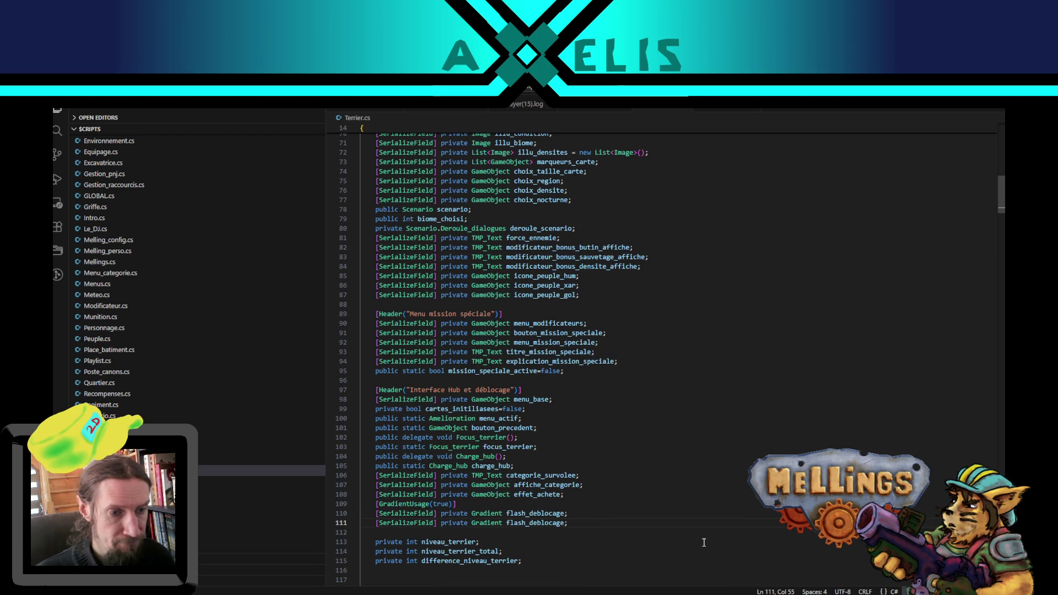
{"action": "double_click", "coordinate": [485, 521]}
{"action": "type", "text": "Animat"}
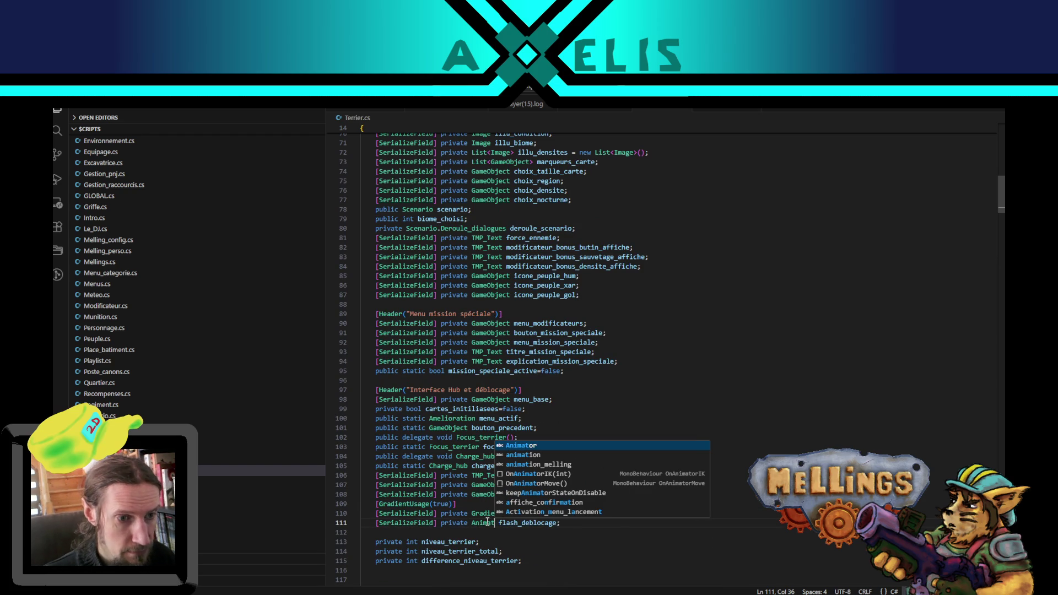
{"action": "key", "text": "Tab"}
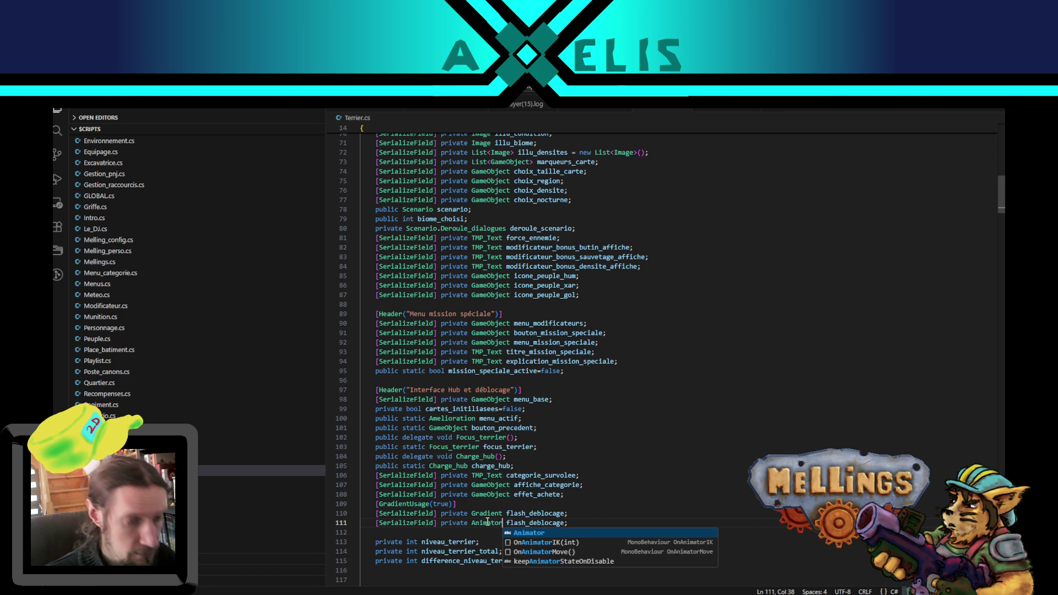
{"action": "double_click", "coordinate": [529, 523]}
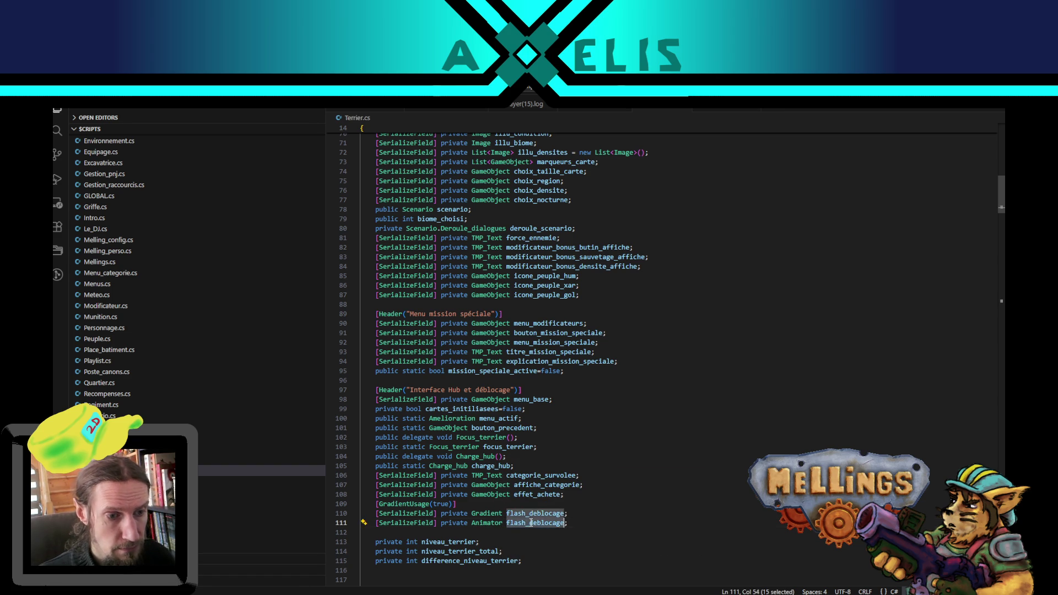
{"action": "key", "text": "ctrl+v"}
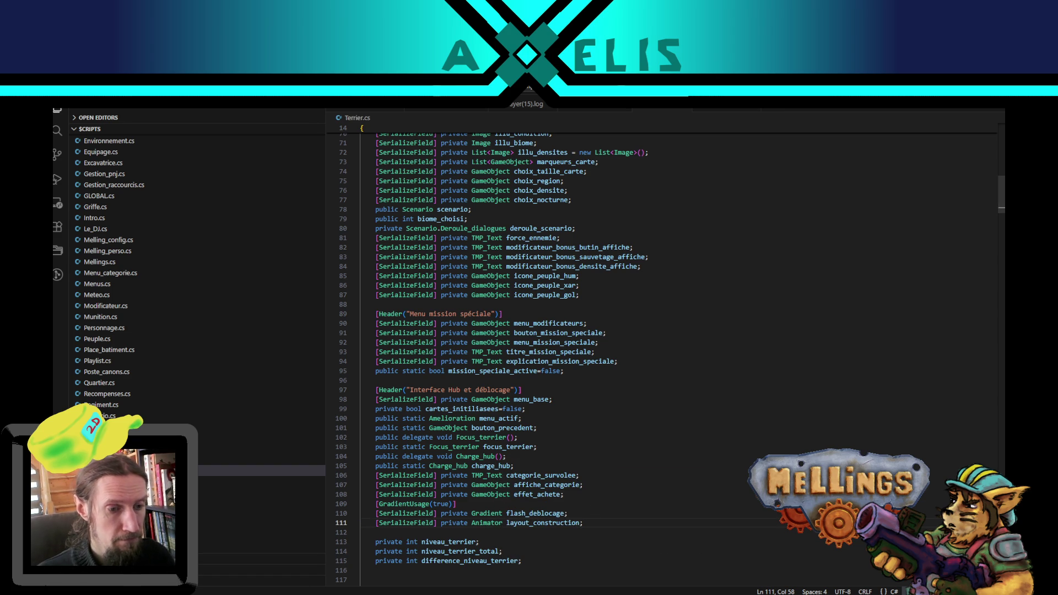
{"action": "key", "text": "alt+Tab"}
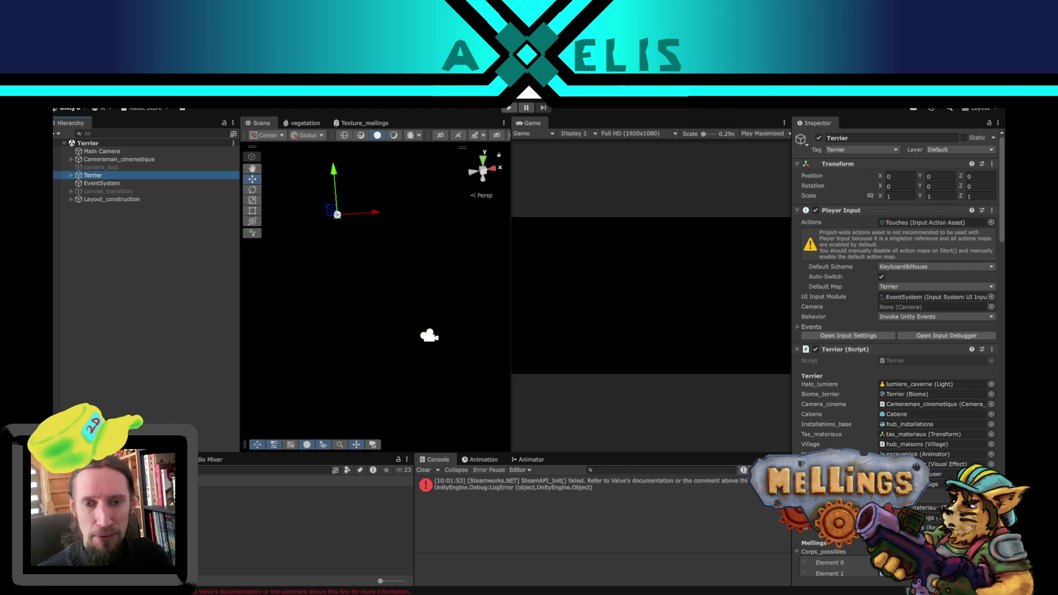
Step: Delete the existing Construit parameter from the Animator
{"action": "scroll", "coordinate": [871, 432], "scroll_direction": "down", "scroll_amount": 5}
{"action": "scroll", "coordinate": [866, 430], "scroll_direction": "down", "scroll_amount": 9}
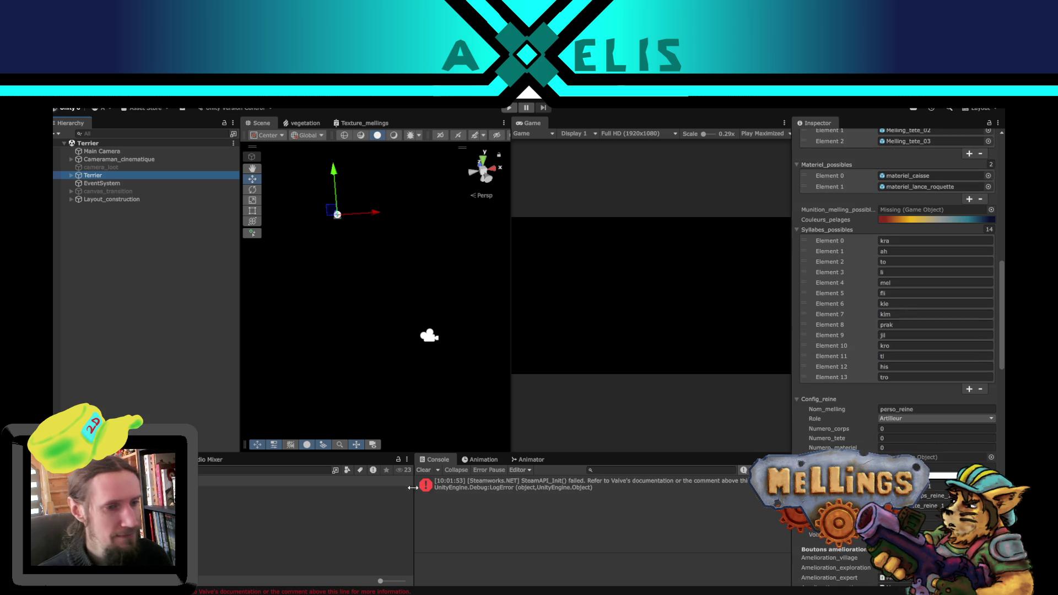
{"action": "left_click", "coordinate": [520, 461]}
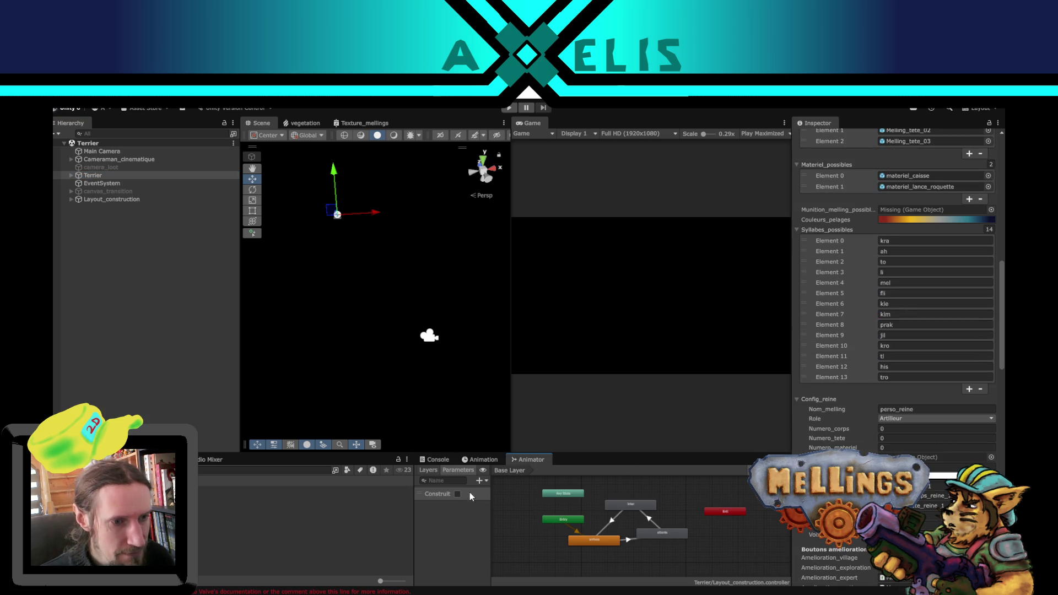
{"action": "right_click", "coordinate": [449, 492]}
{"action": "left_click", "coordinate": [489, 500]}
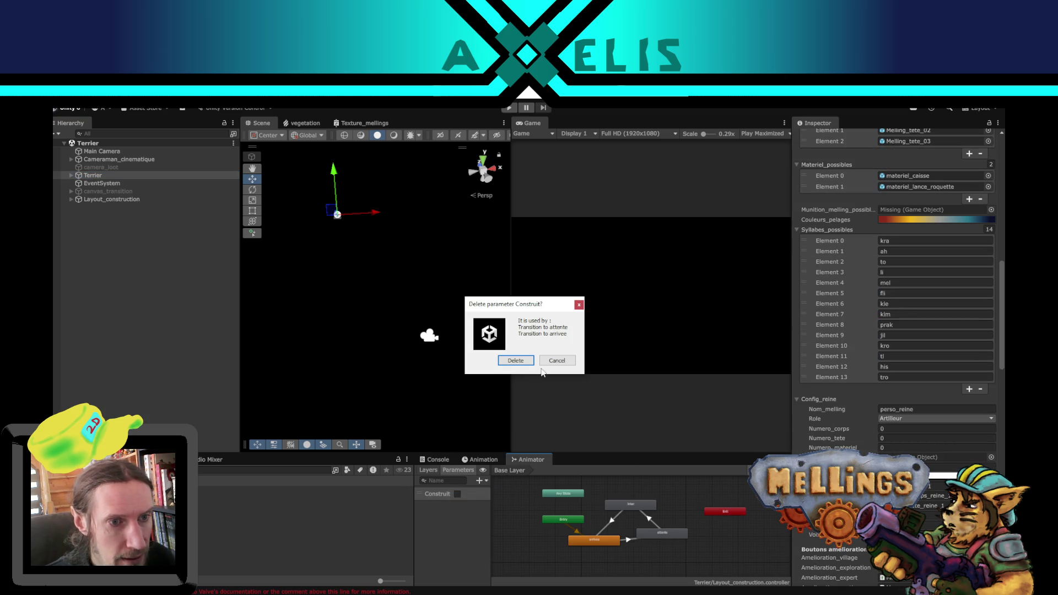
{"action": "left_click", "coordinate": [516, 360]}
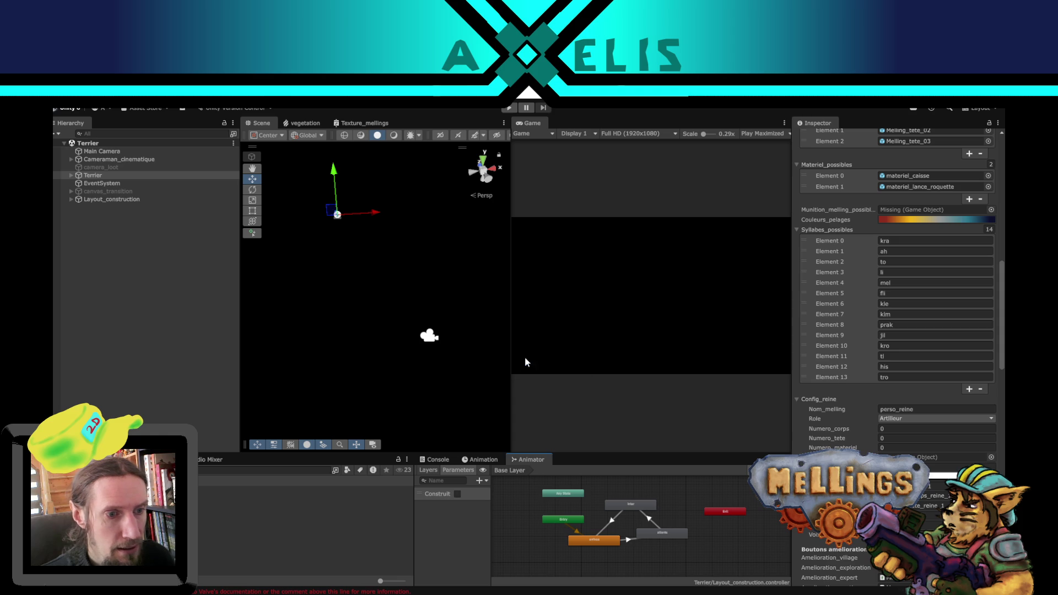
Step: Add a new Trigger parameter named Construit and inspect the arrivee→attente transition
{"action": "left_click", "coordinate": [484, 481]}
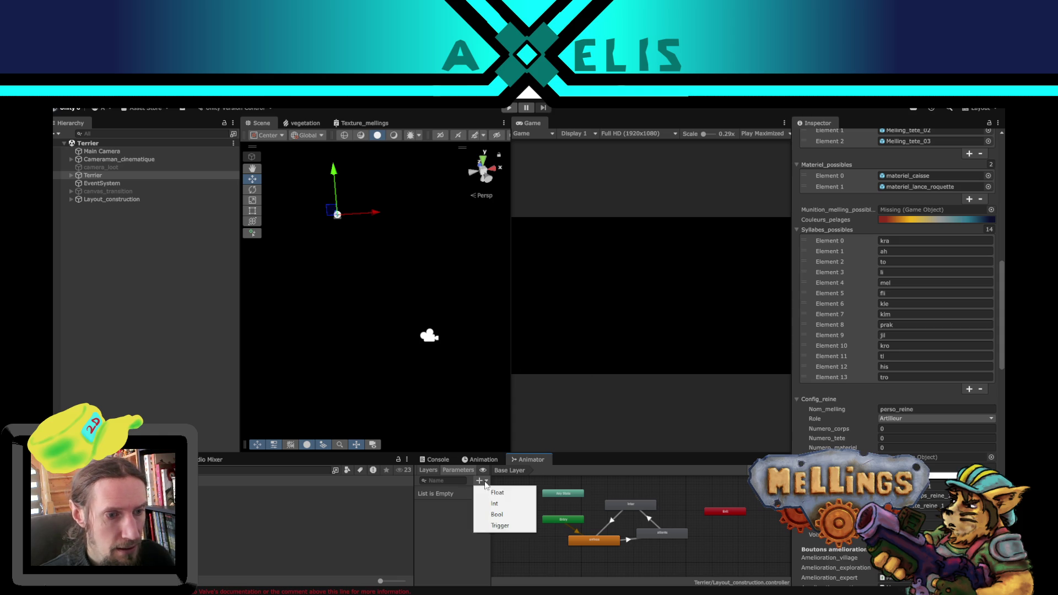
{"action": "left_click", "coordinate": [518, 528]}
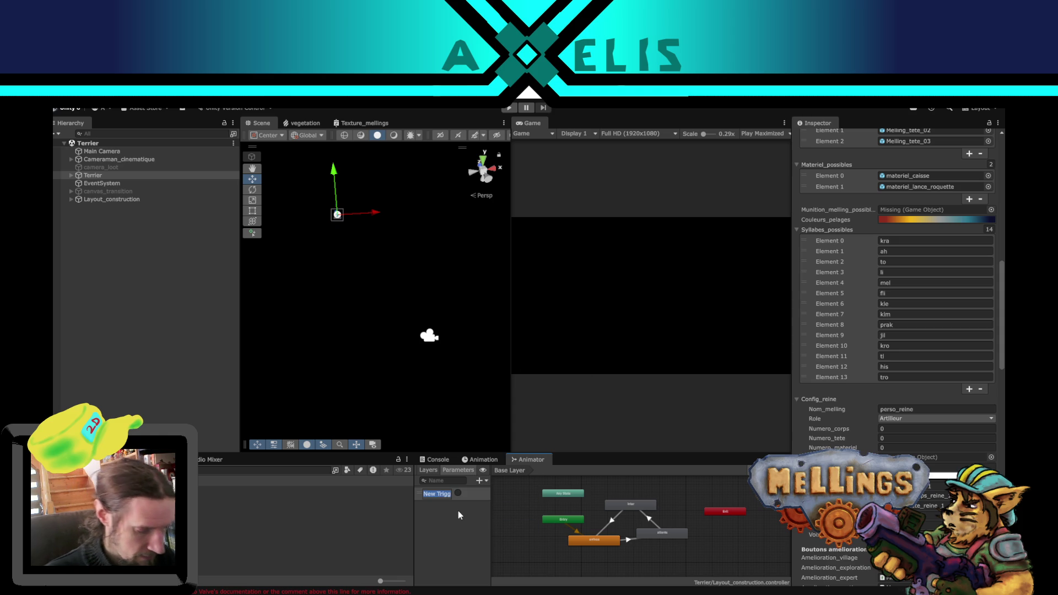
{"action": "type", "text": "Construit"}
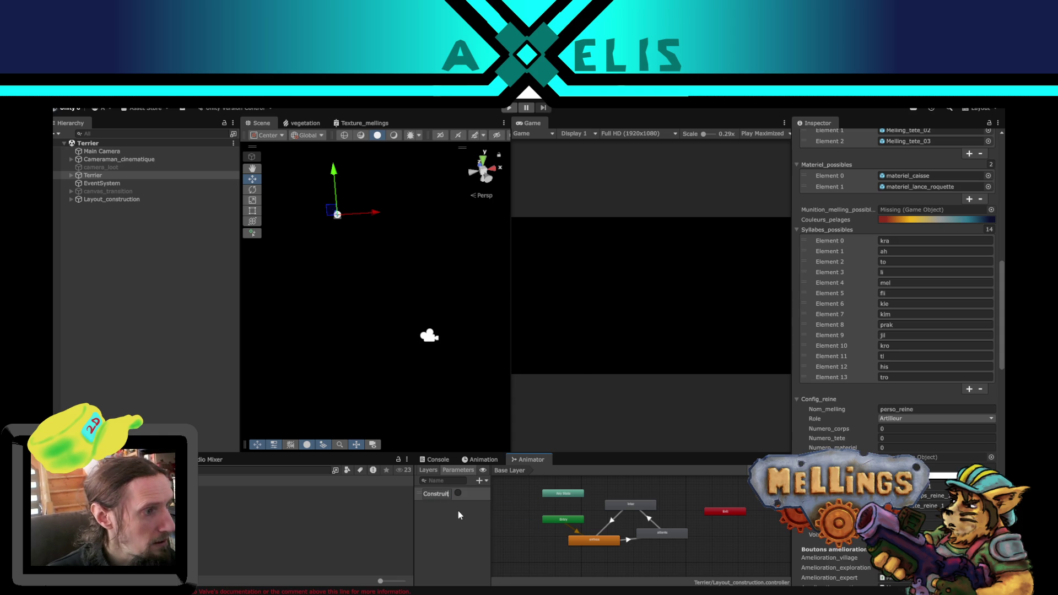
{"action": "key", "text": "Return"}
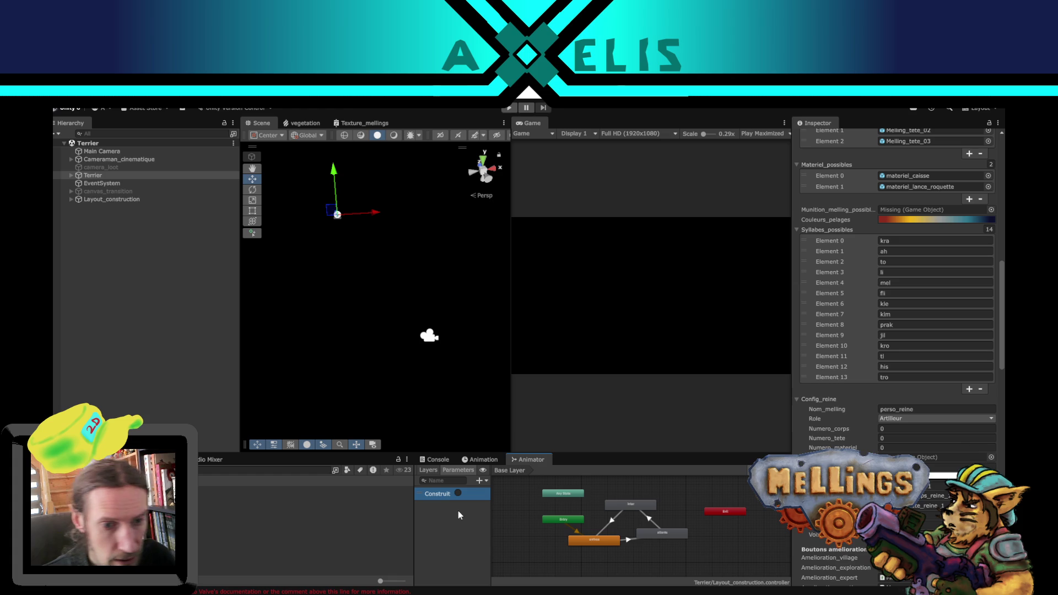
{"action": "left_click", "coordinate": [628, 541]}
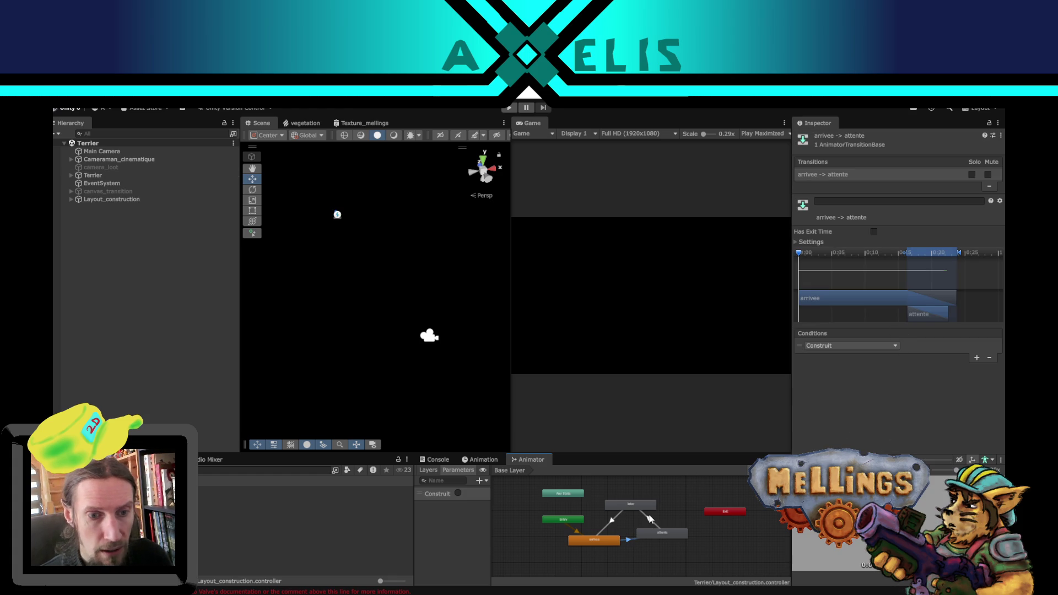
Step: Tick Has Exit Time on the inter→arrivee transition in the Inspector
{"action": "left_click", "coordinate": [649, 518]}
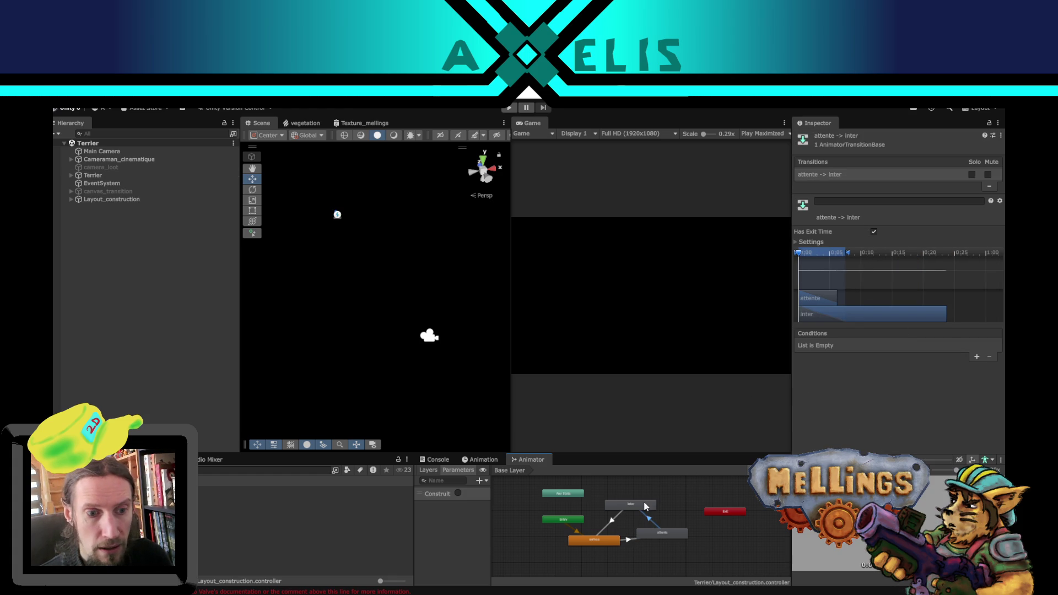
{"action": "left_click", "coordinate": [616, 520]}
{"action": "left_click", "coordinate": [874, 232]}
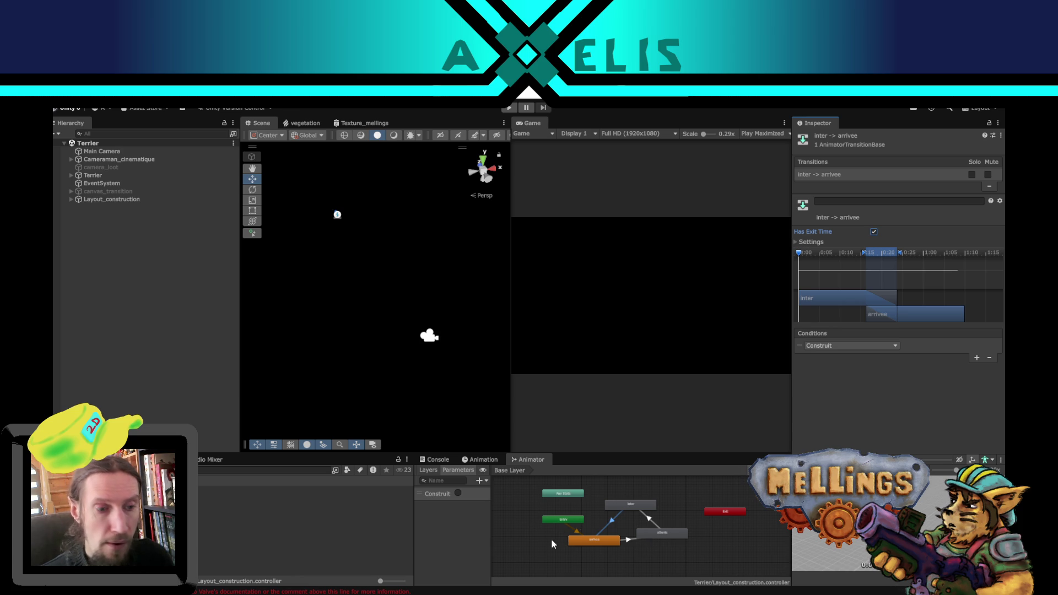
{"action": "left_click", "coordinate": [156, 316]}
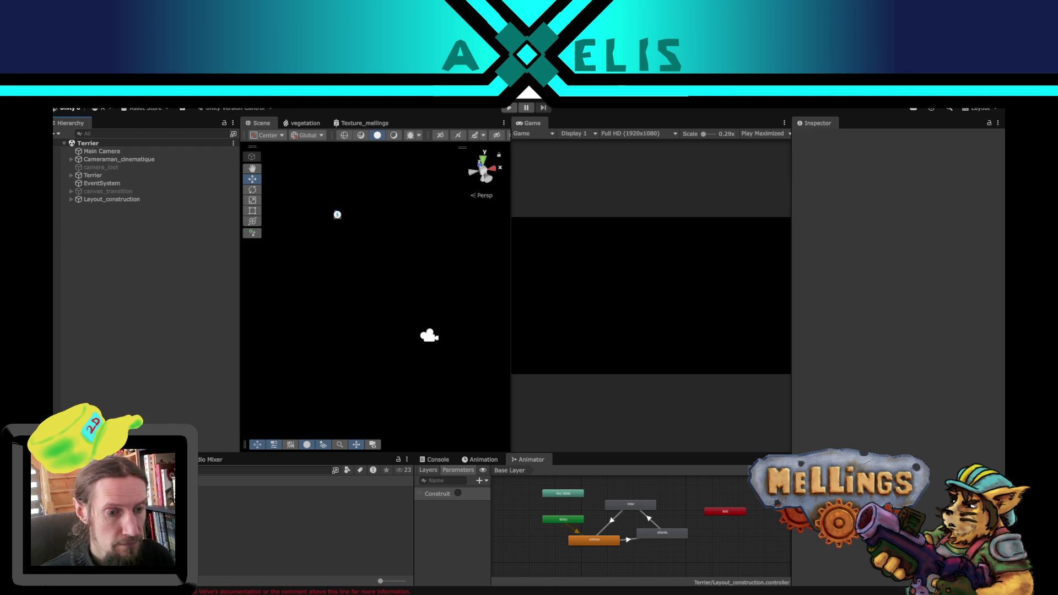
{"action": "key", "text": "alt+Tab"}
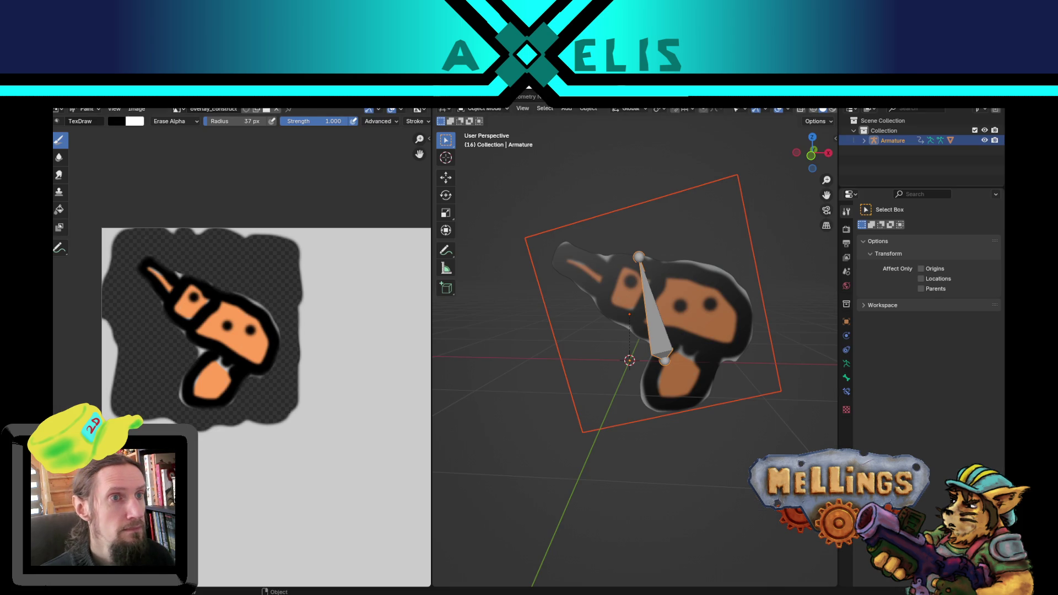
Step: Enter the inter strip's action in the NLA editor and set the end frame to 60
{"action": "key", "text": "ctrl+Page_Down"}
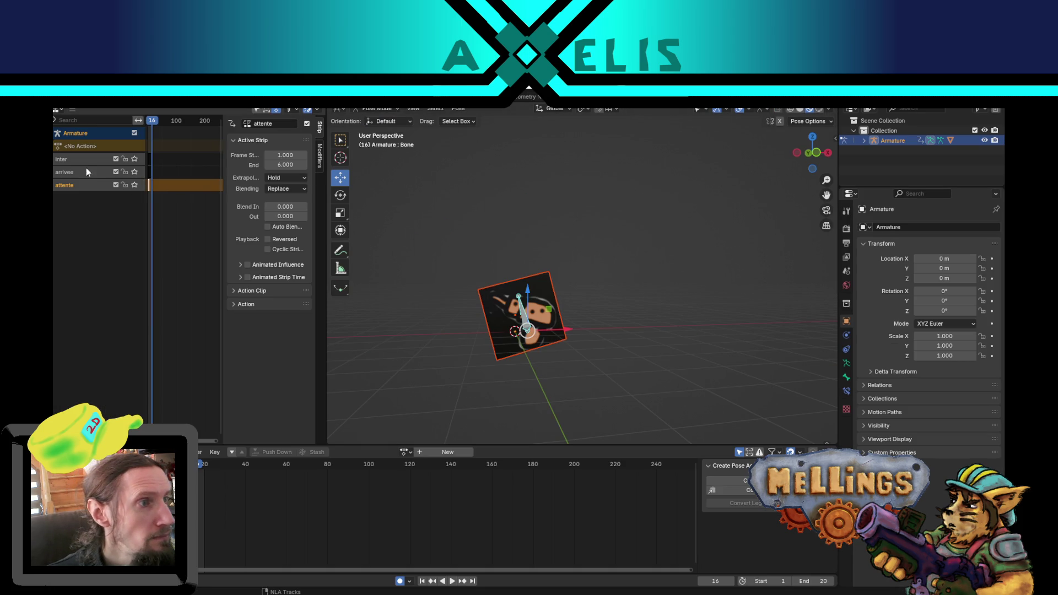
{"action": "right_click", "coordinate": [92, 161]}
{"action": "mouse_move", "coordinate": [92, 161]}
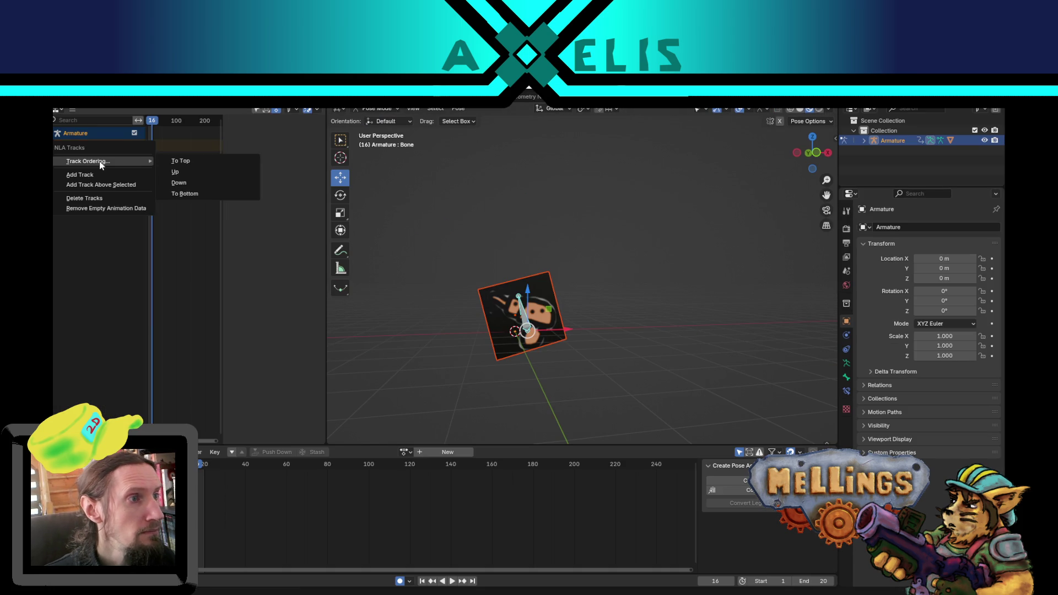
{"action": "left_click", "coordinate": [180, 160]}
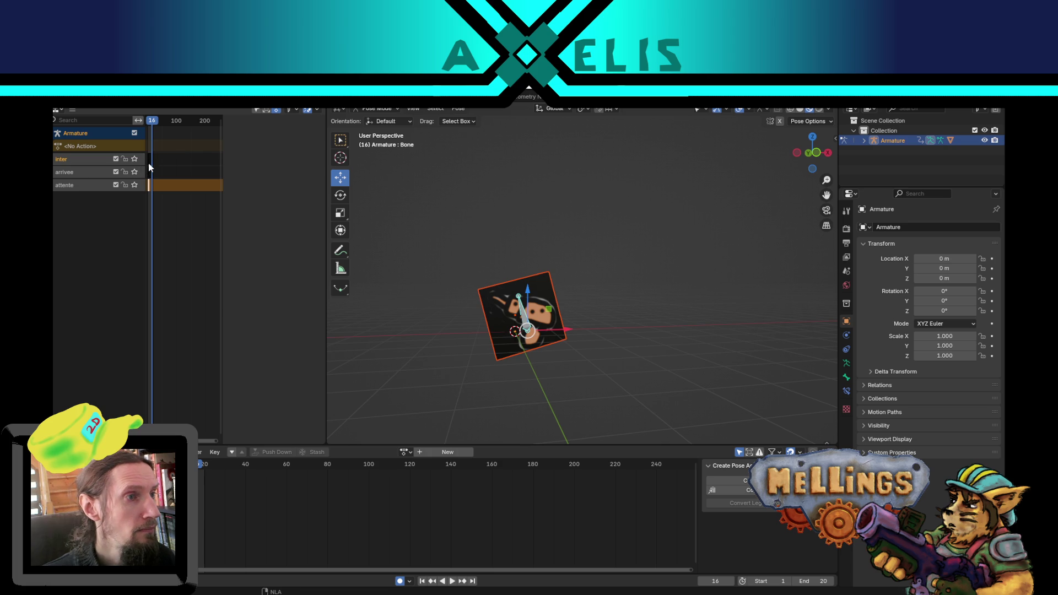
{"action": "left_click", "coordinate": [148, 160]}
{"action": "right_click", "coordinate": [148, 160]}
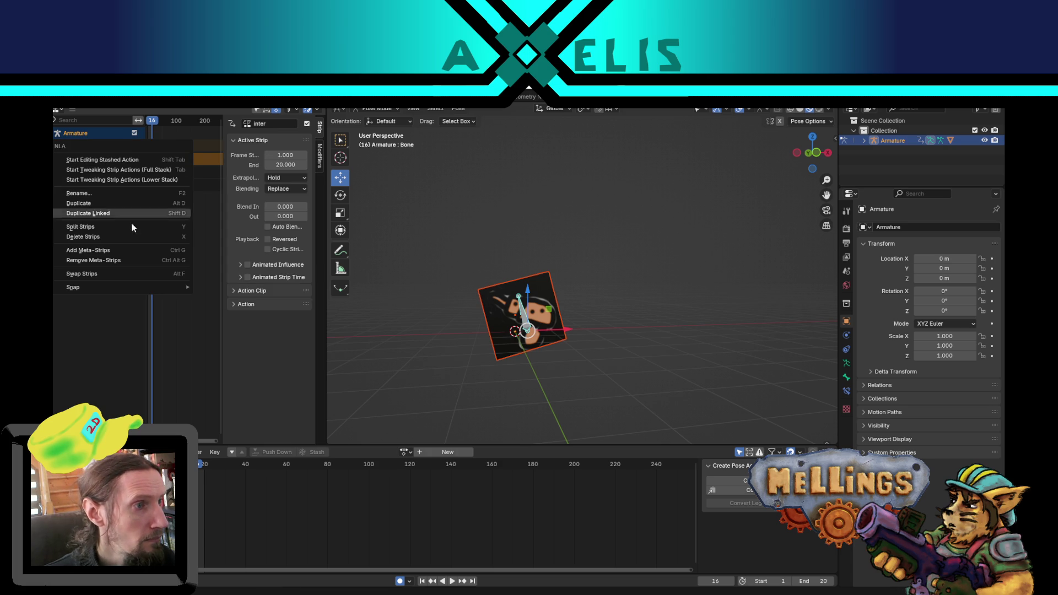
{"action": "left_click", "coordinate": [140, 159]}
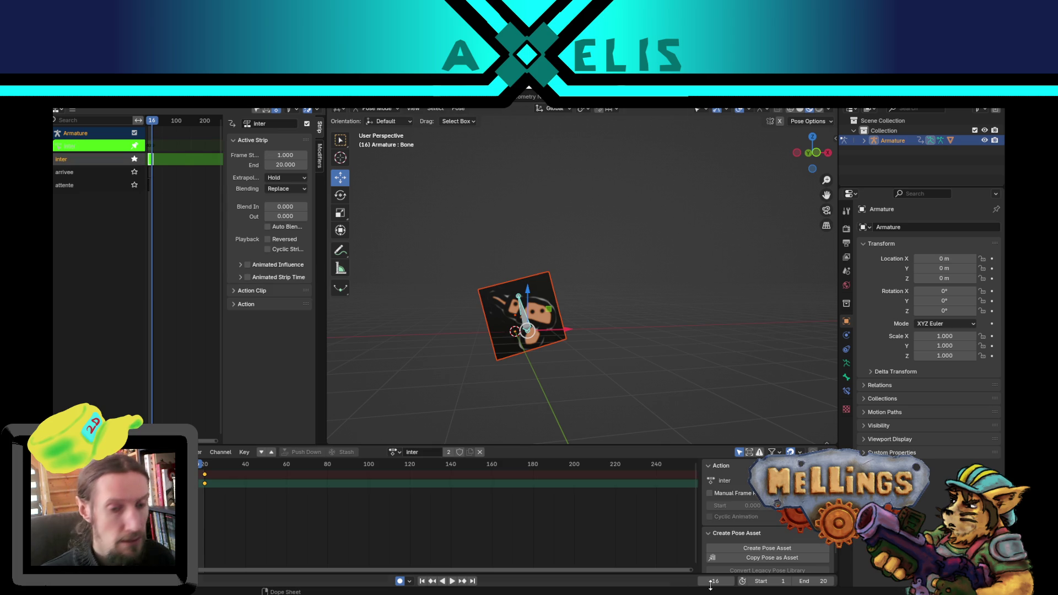
{"action": "left_click", "coordinate": [821, 582]}
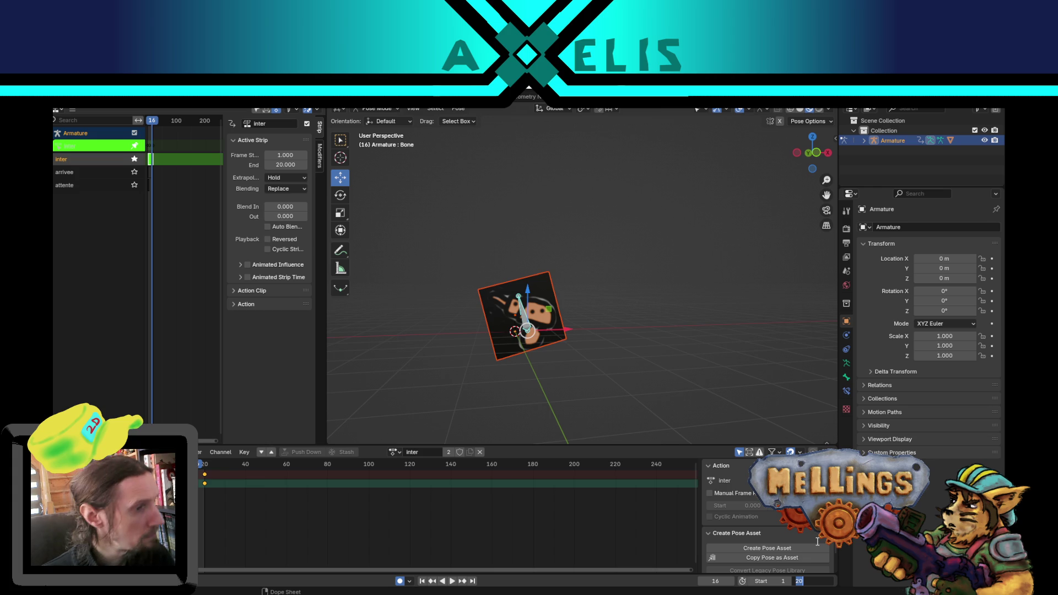
{"action": "type", "text": "60"}
{"action": "key", "text": "Return"}
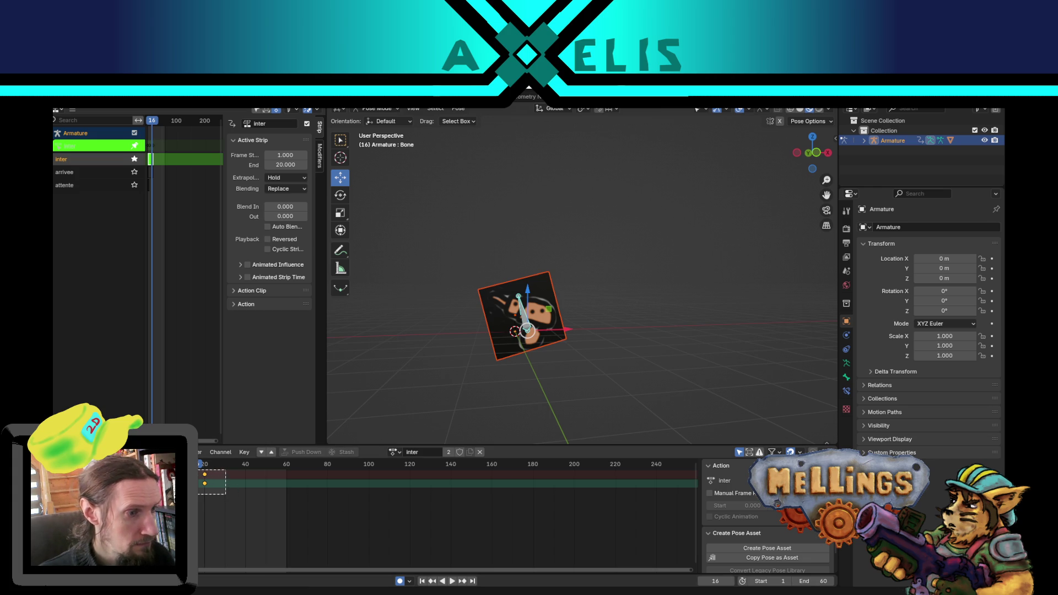
Step: Duplicate the inter keyframes twice out to frame 60, preview playback, and save layout_construction.blend
{"action": "key", "text": "shift+d"}
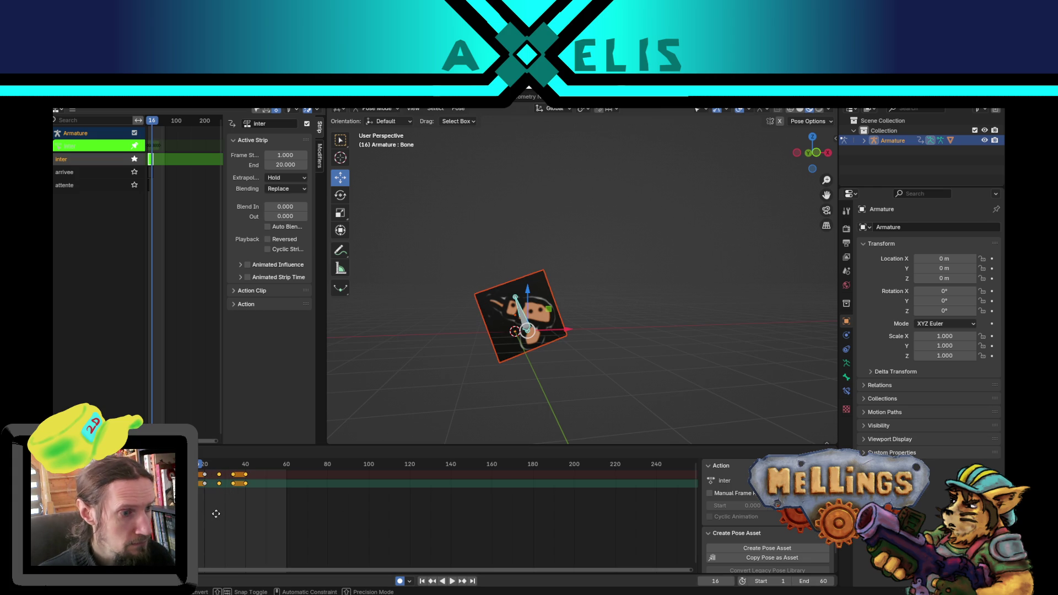
{"action": "left_click", "coordinate": [220, 516]}
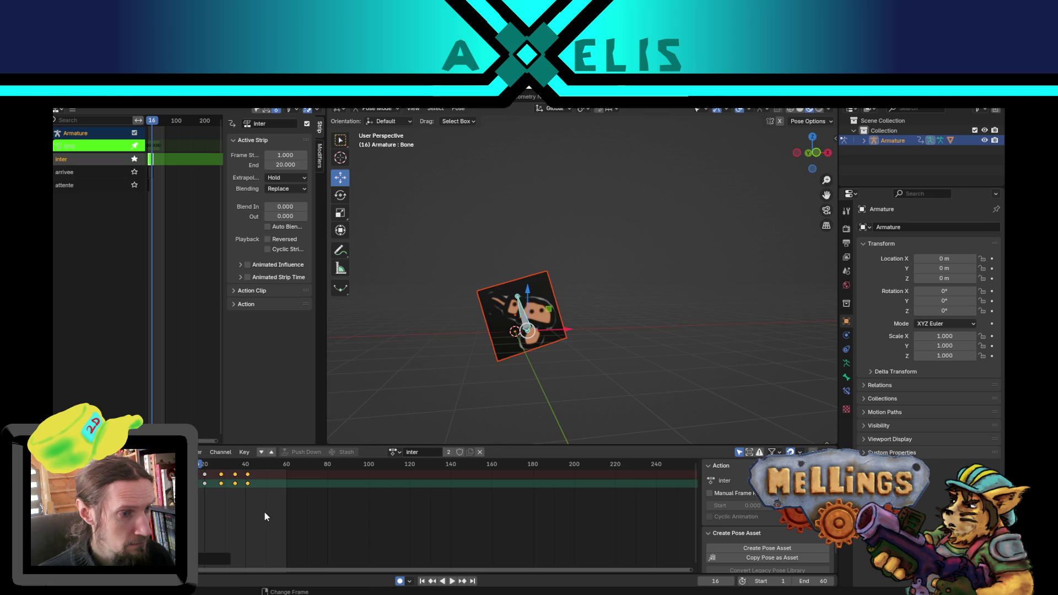
{"action": "key", "text": "shift+d"}
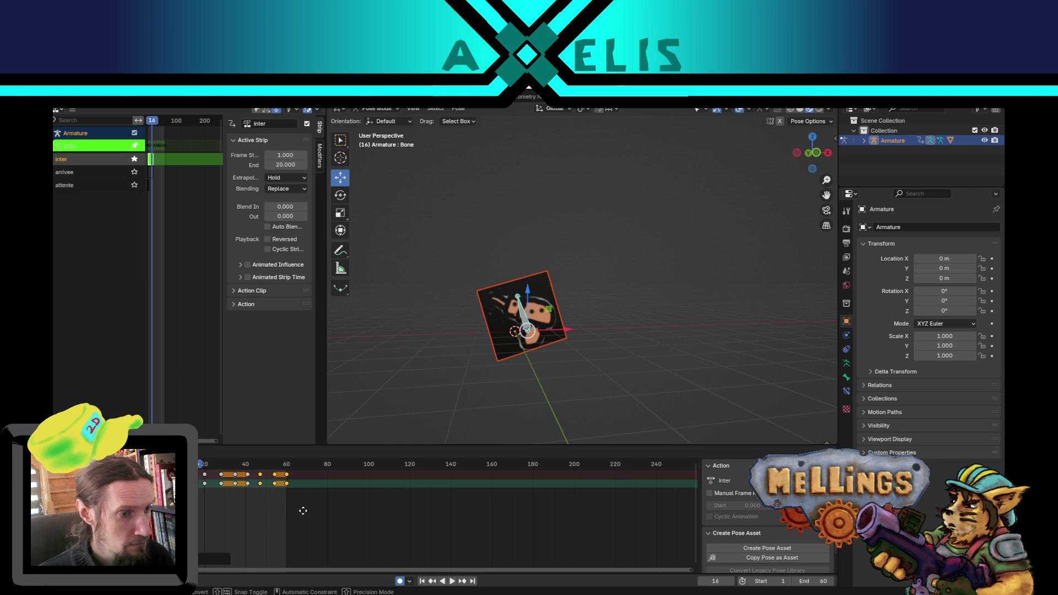
{"action": "left_click", "coordinate": [303, 511]}
{"action": "key", "text": "space"}
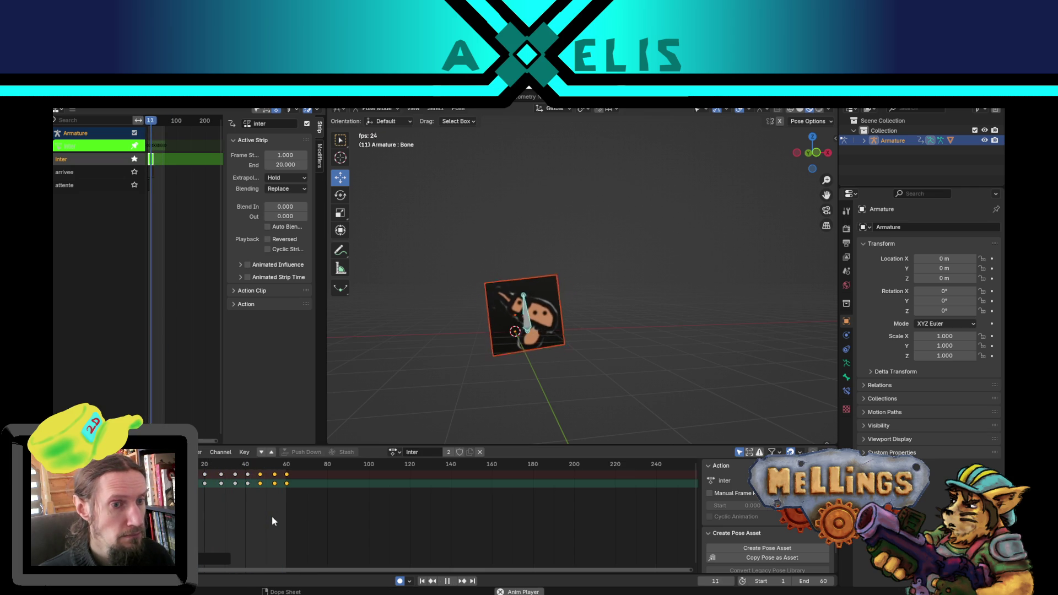
{"action": "key", "text": "space"}
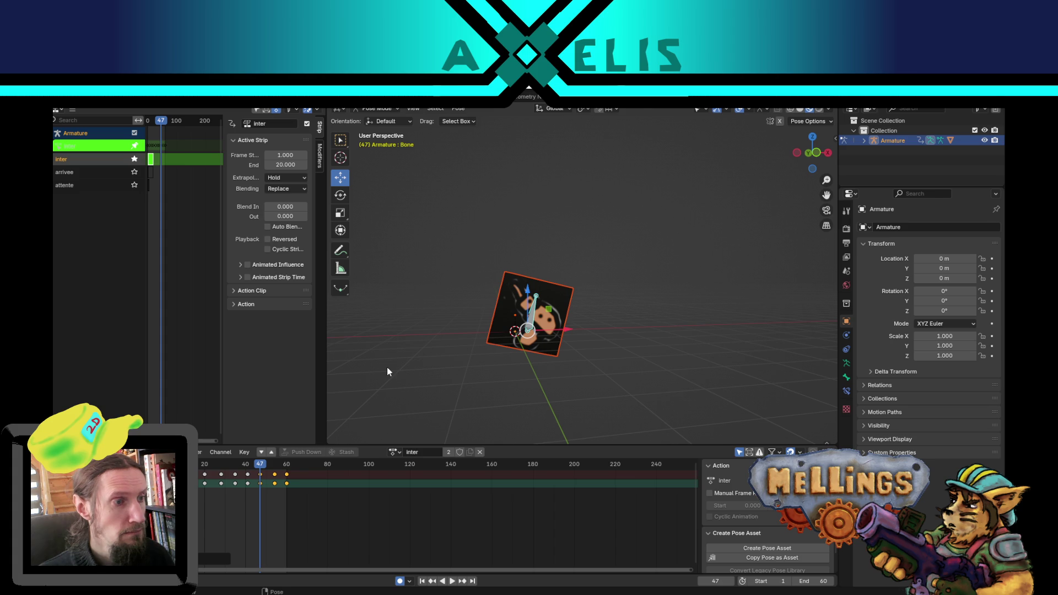
{"action": "key", "text": "ctrl+s"}
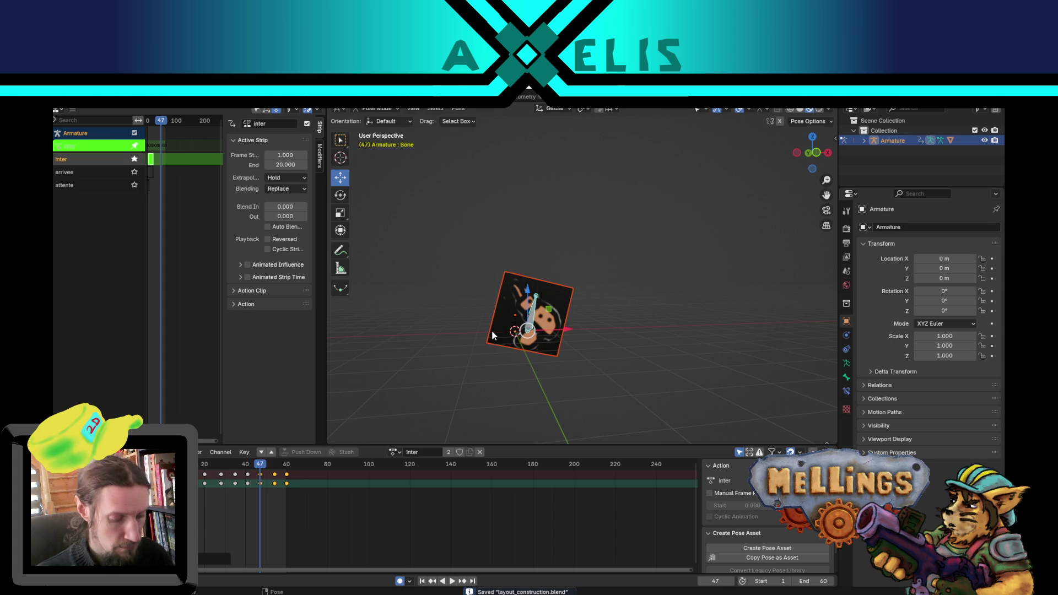
Step: Export layout_construction.fbx into the Terrier assets folder
{"action": "key", "text": "shift+r"}
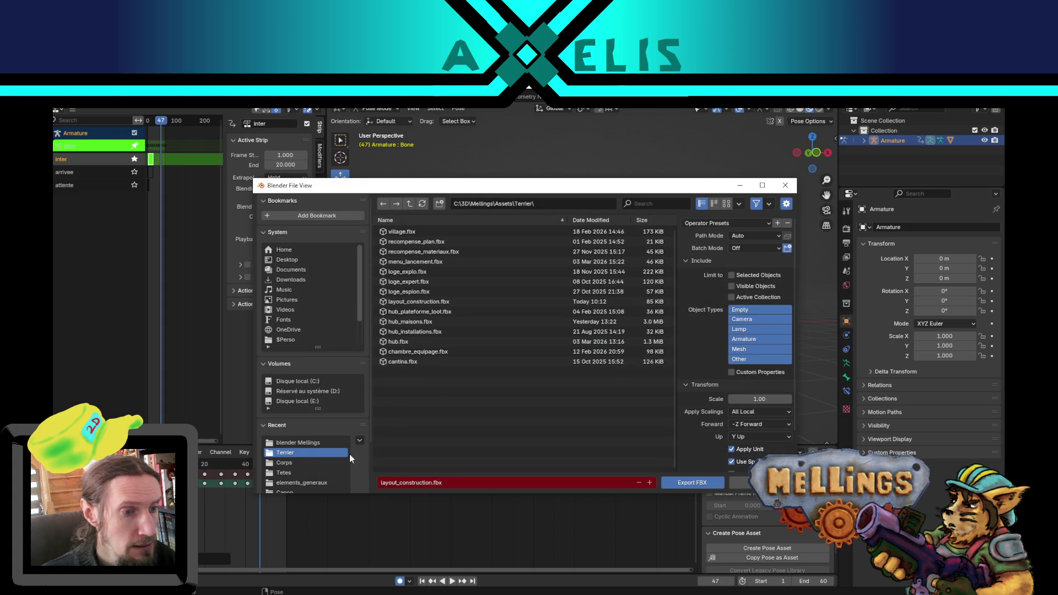
{"action": "left_click", "coordinate": [693, 483]}
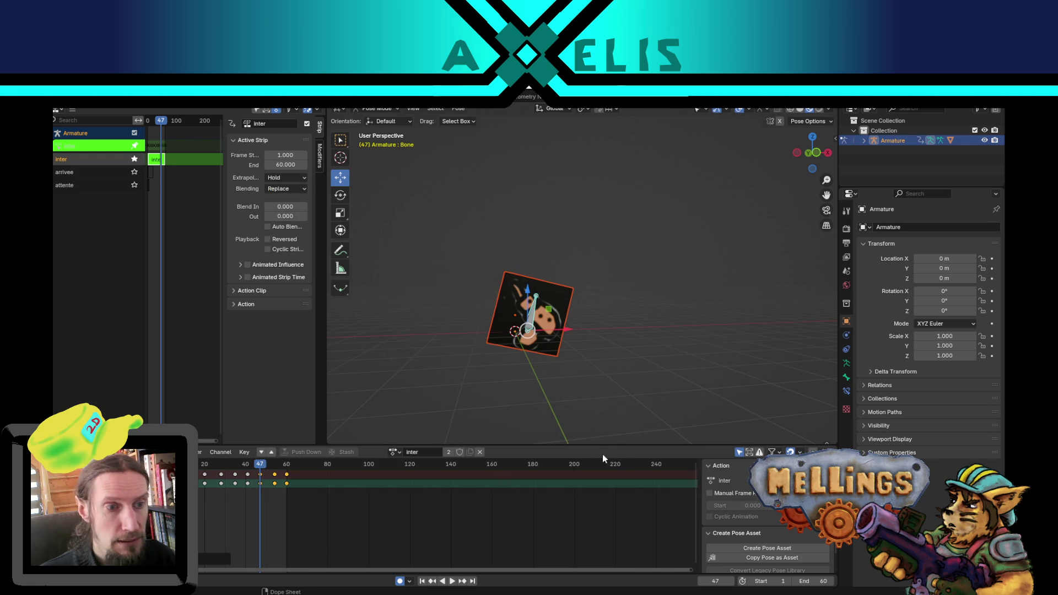
{"action": "key", "text": "alt+Tab"}
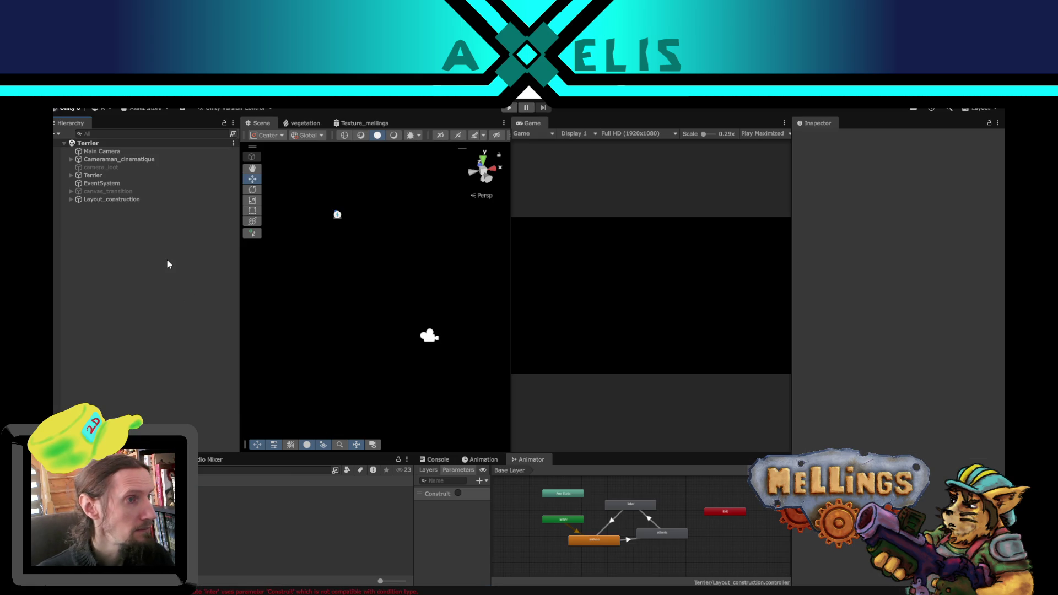
Step: Drag the layout_construction child onto the Terrier script's Layout_construction field
{"action": "left_click", "coordinate": [109, 175]}
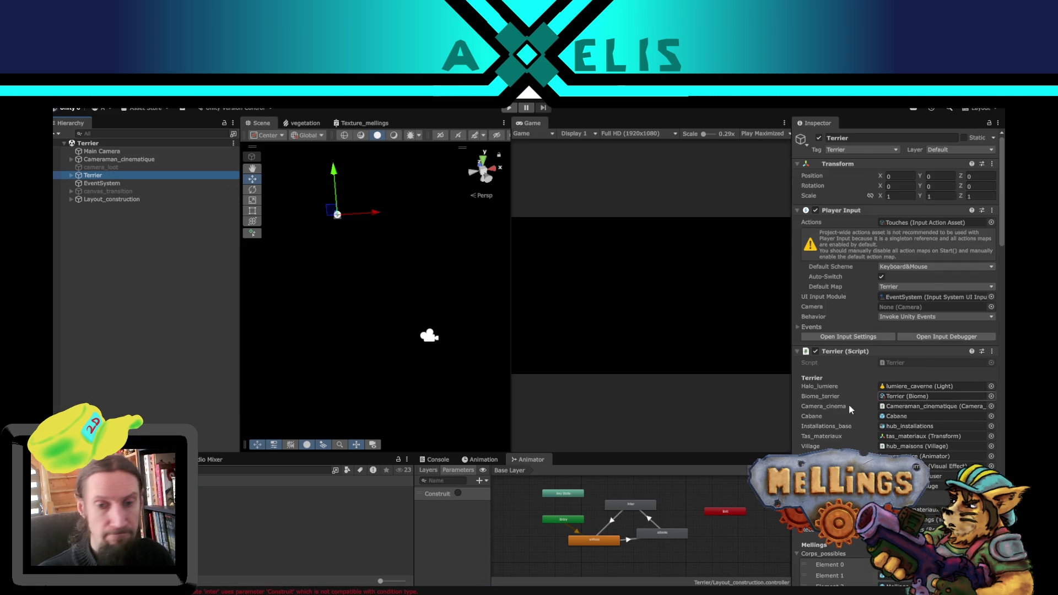
{"action": "left_click", "coordinate": [71, 198]}
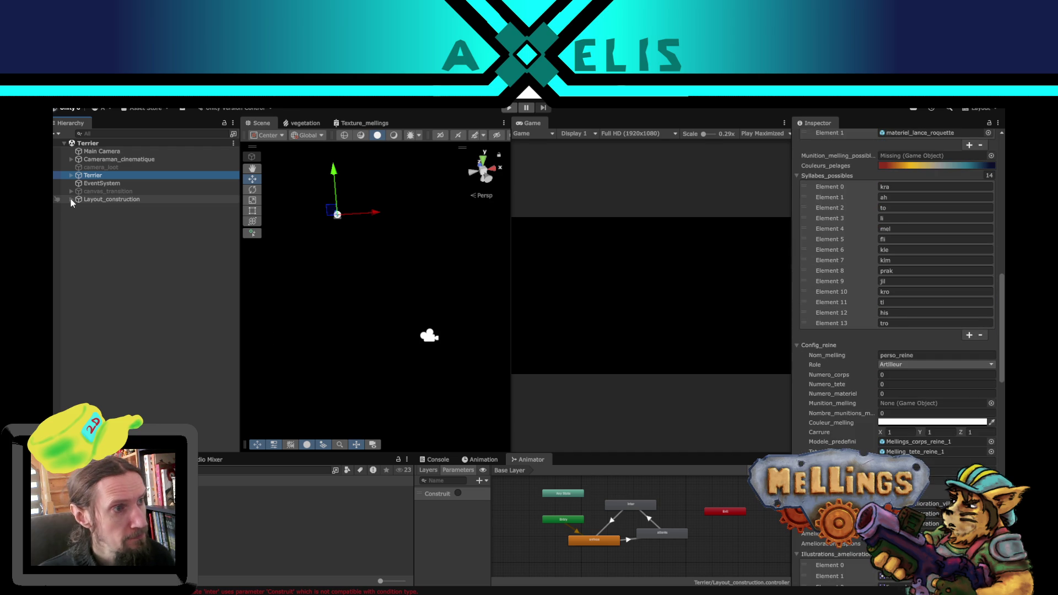
{"action": "scroll", "coordinate": [825, 424], "scroll_direction": "down", "scroll_amount": 20}
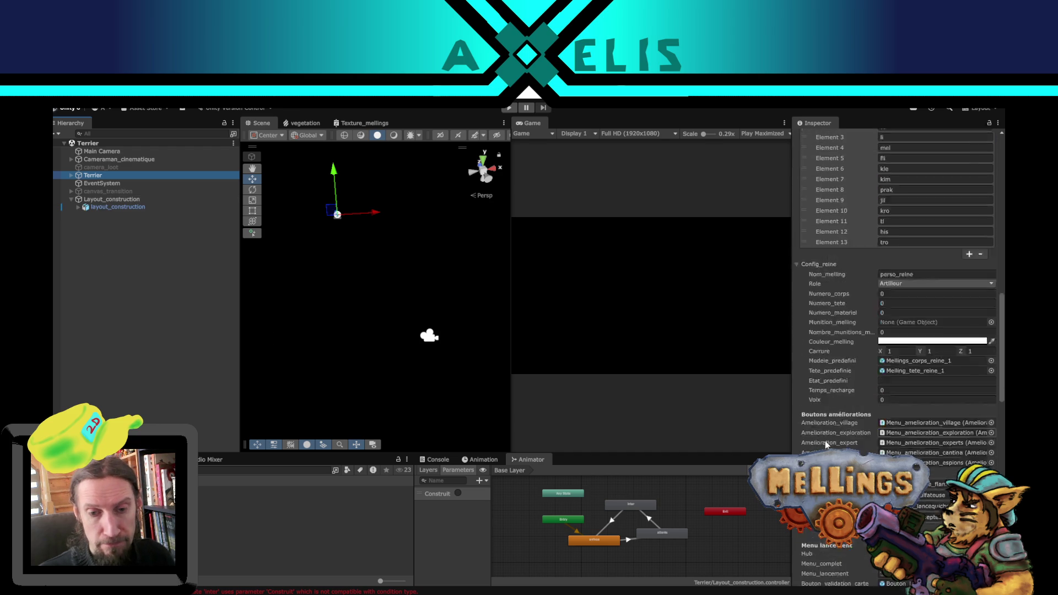
{"action": "scroll", "coordinate": [881, 330], "scroll_direction": "down", "scroll_amount": 10}
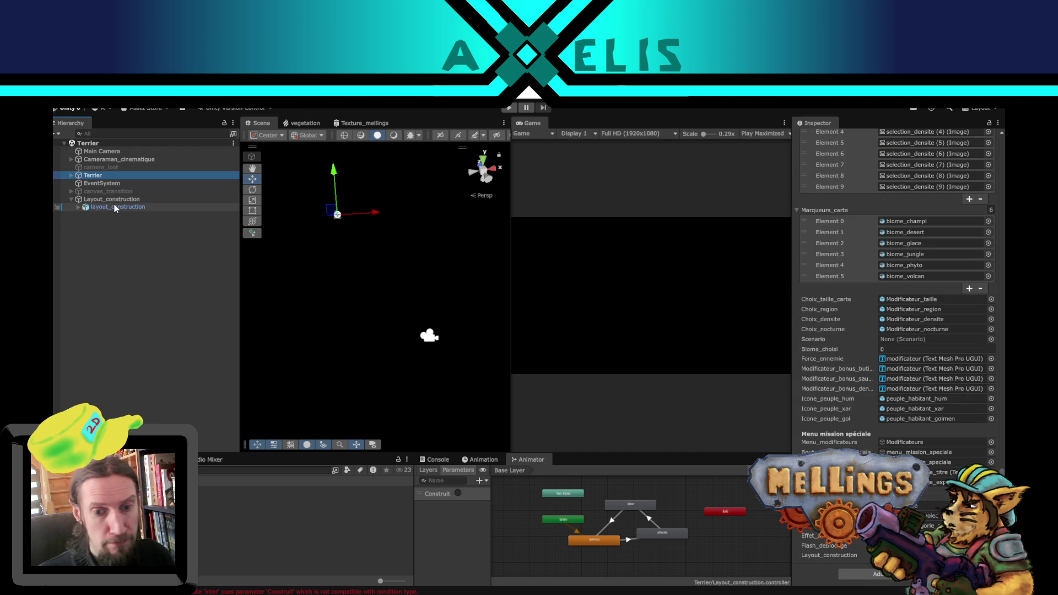
{"action": "mouse_move", "coordinate": [115, 208]}
{"action": "left_mouse_down"}
{"action": "mouse_move", "coordinate": [238, 347]}
{"action": "mouse_move", "coordinate": [603, 476]}
{"action": "mouse_move", "coordinate": [813, 532]}
{"action": "mouse_move", "coordinate": [855, 560]}
{"action": "left_mouse_up"}
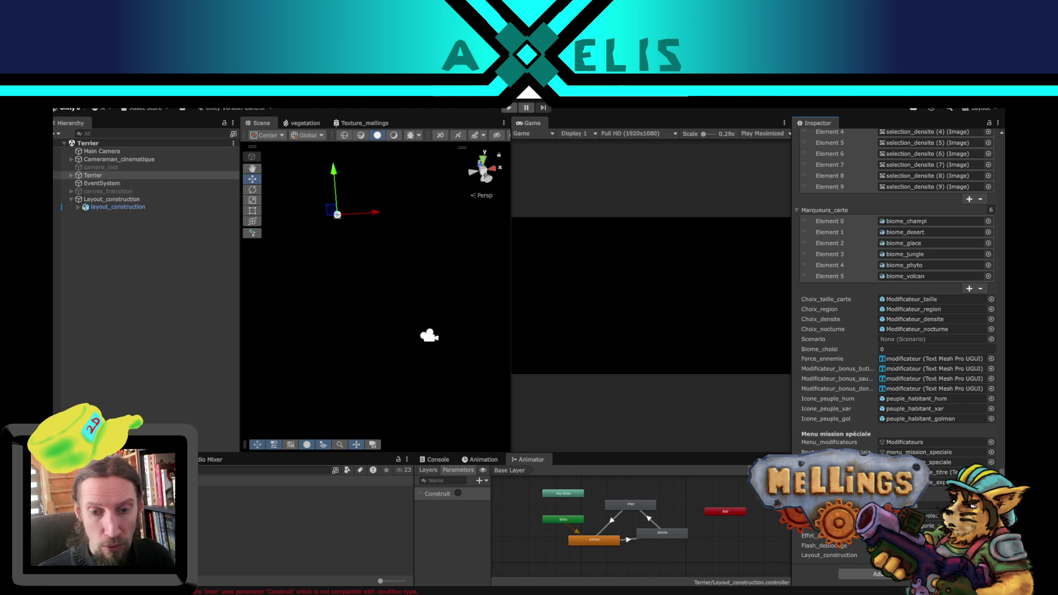
{"action": "left_click", "coordinate": [138, 286]}
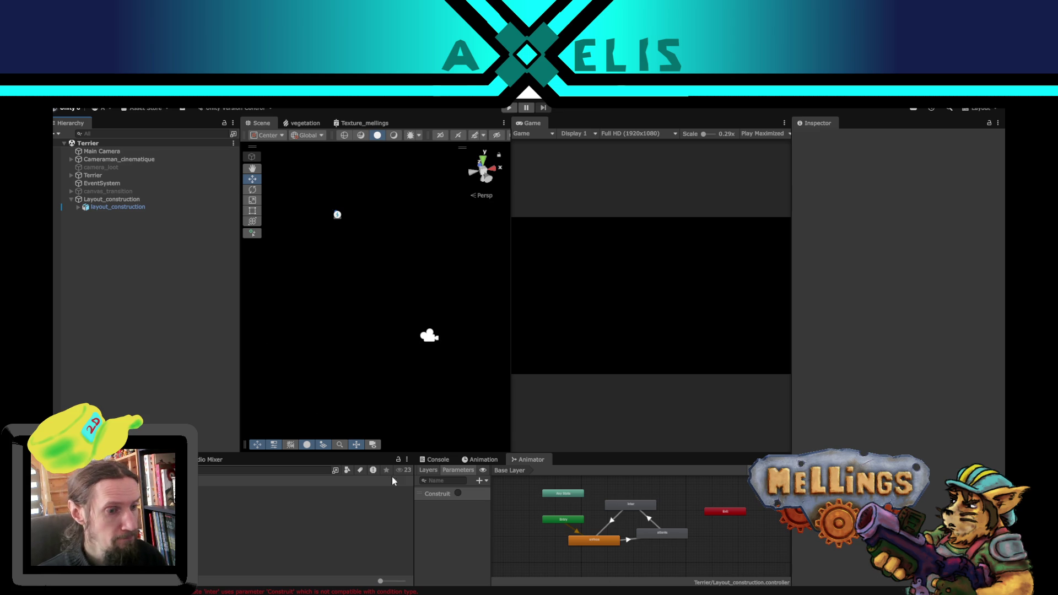
Step: Add a Layout_construction(); call inside the Y-key if-block on line 175 of Terrier.cs
{"action": "key", "text": "alt+Tab"}
{"action": "scroll", "coordinate": [437, 422], "scroll_direction": "down", "scroll_amount": 5}
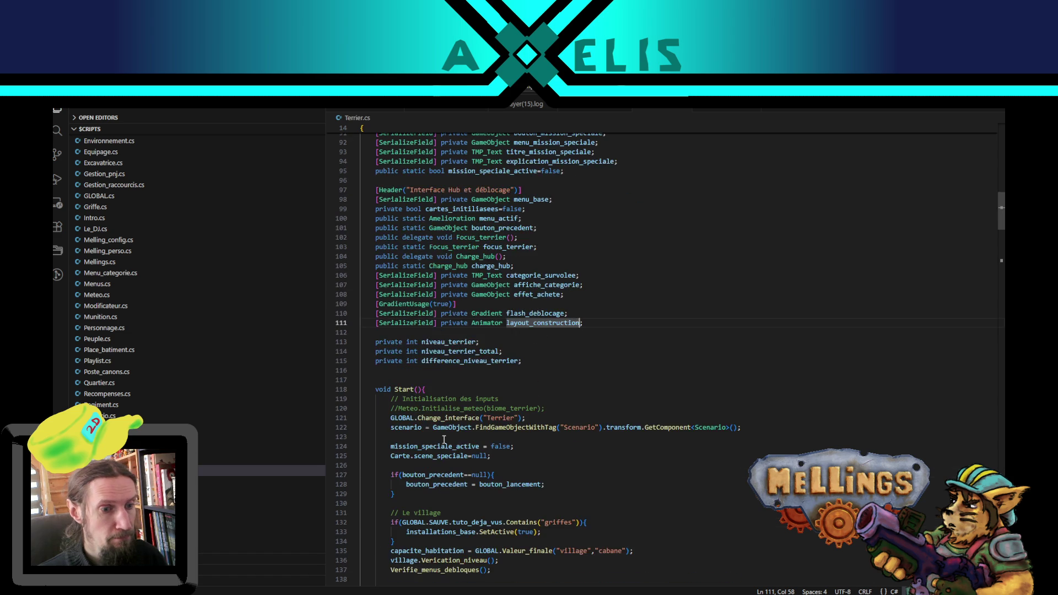
{"action": "scroll", "coordinate": [445, 440], "scroll_direction": "up", "scroll_amount": 4}
{"action": "scroll", "coordinate": [542, 443], "scroll_direction": "down", "scroll_amount": 6}
{"action": "scroll", "coordinate": [551, 434], "scroll_direction": "down", "scroll_amount": 12}
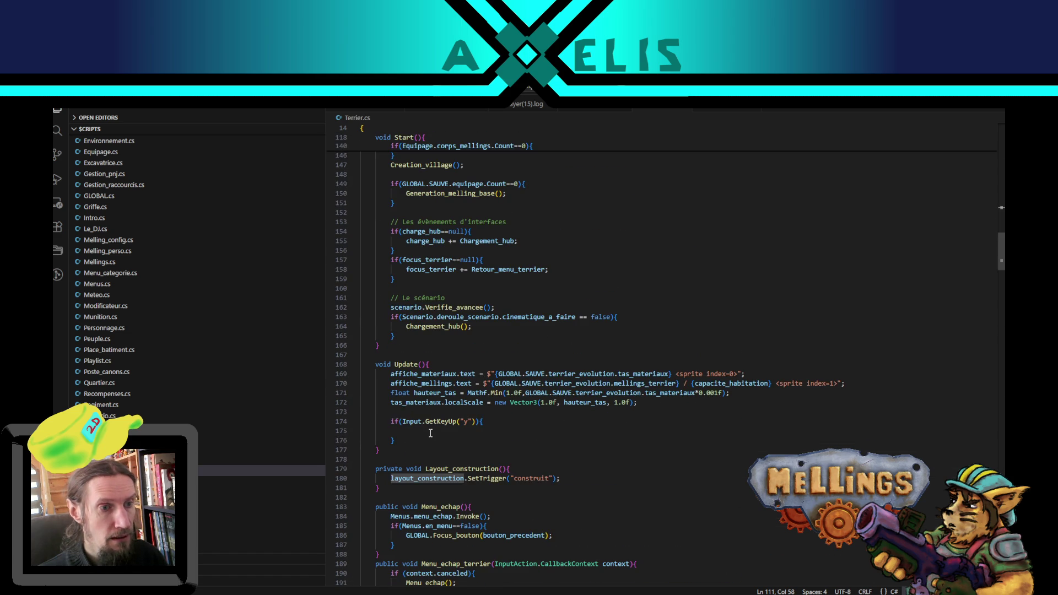
{"action": "double_click", "coordinate": [448, 469]}
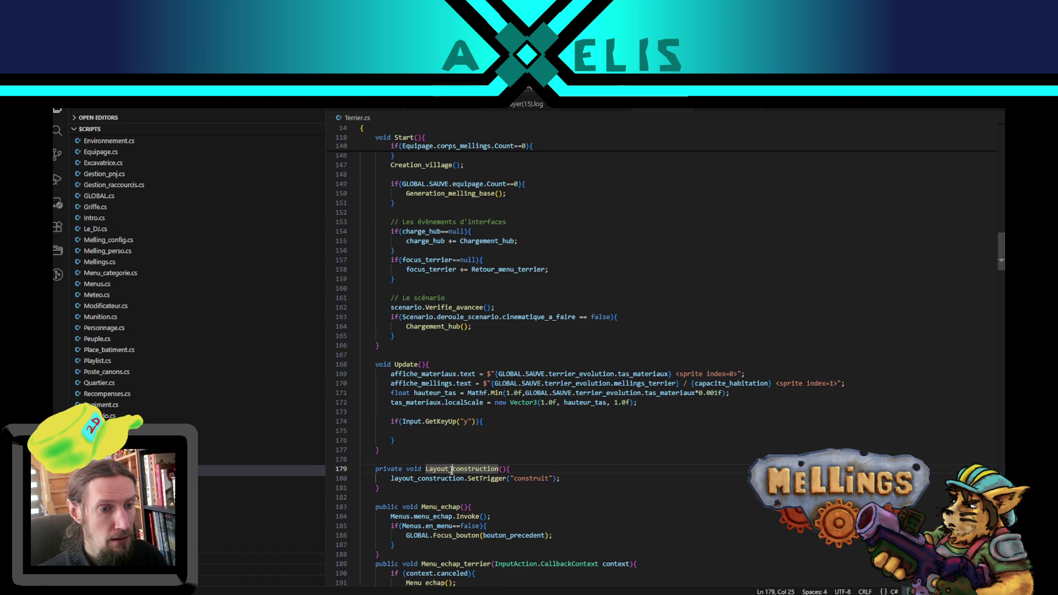
{"action": "key", "text": "ctrl+c"}
{"action": "left_click", "coordinate": [537, 430]}
{"action": "key", "text": "ctrl+v"}
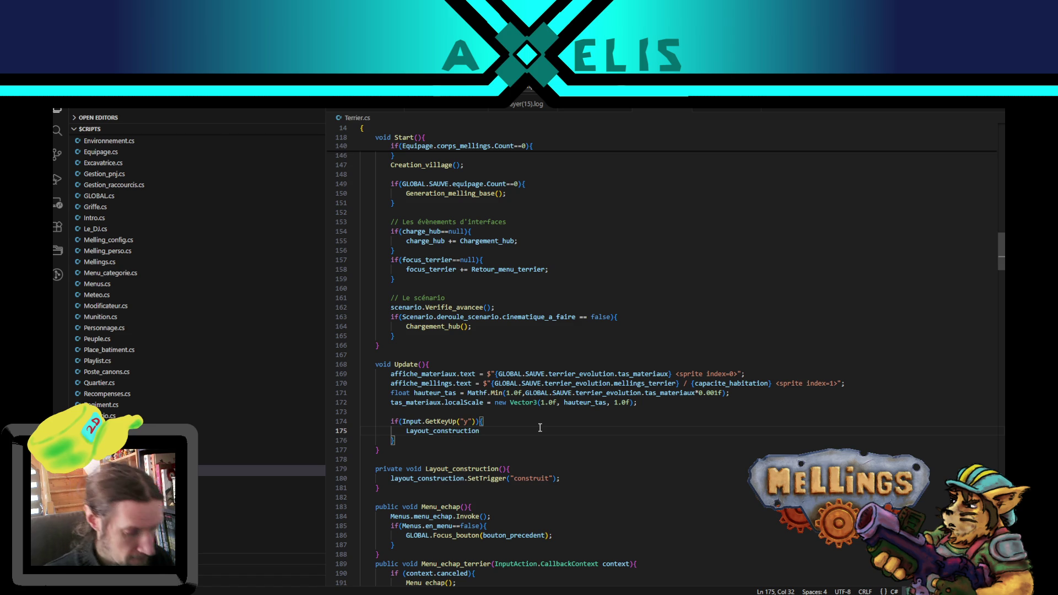
{"action": "type", "text": "();"}
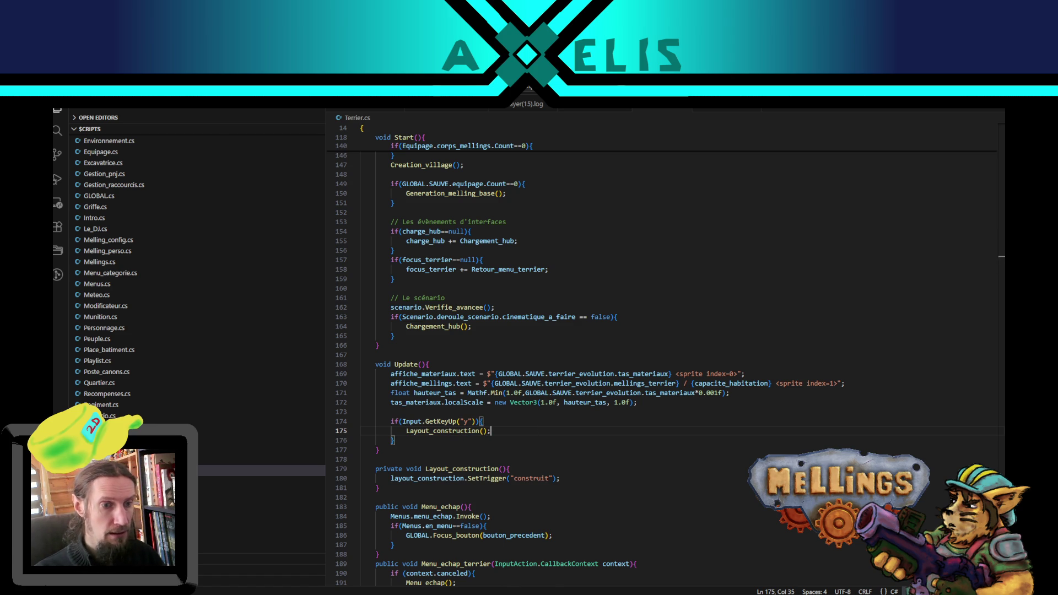
{"action": "key", "text": "alt+Tab"}
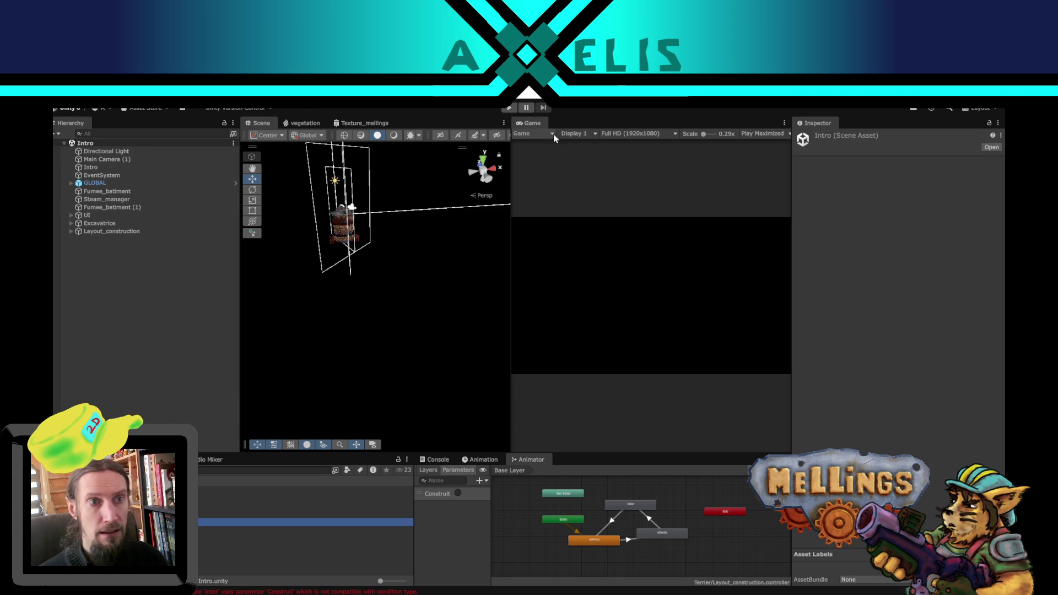
Step: Set the Game view to Play Focused and widen it
{"action": "left_click", "coordinate": [763, 134]}
{"action": "left_click", "coordinate": [749, 144]}
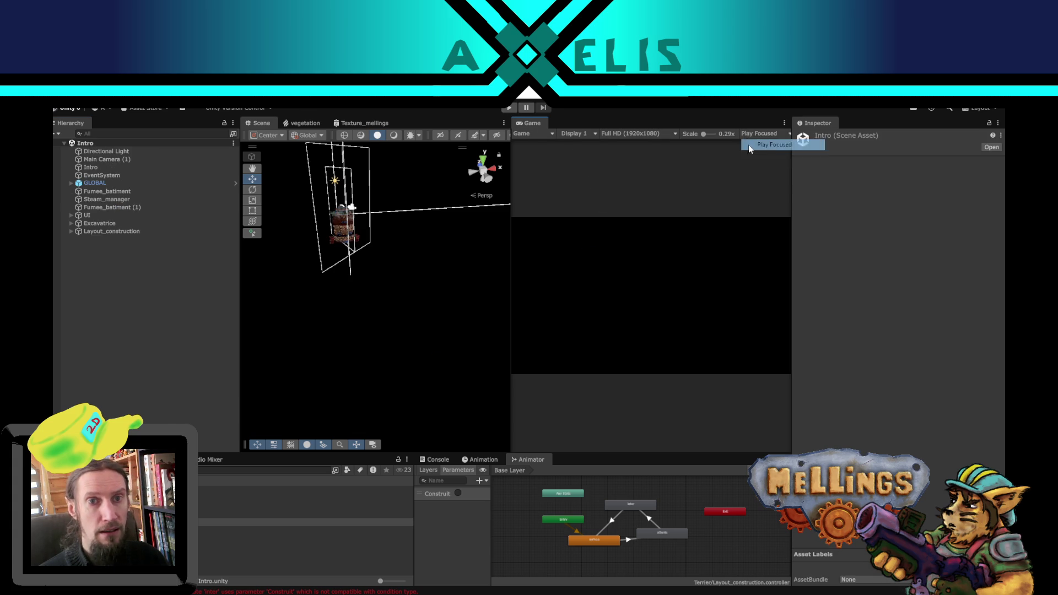
{"action": "left_click_drag", "start_coordinate": [510, 181], "coordinate": [486, 189]}
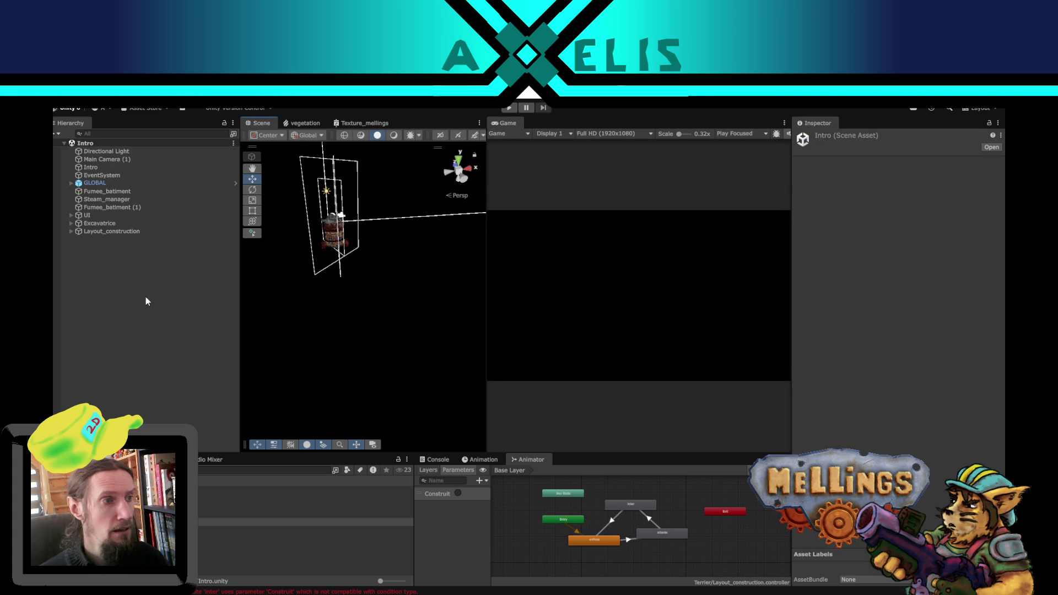
Step: Delete the Layout_construction object from the Intro scene and save the scene
{"action": "left_click", "coordinate": [113, 231]}
{"action": "key", "text": "Delete"}
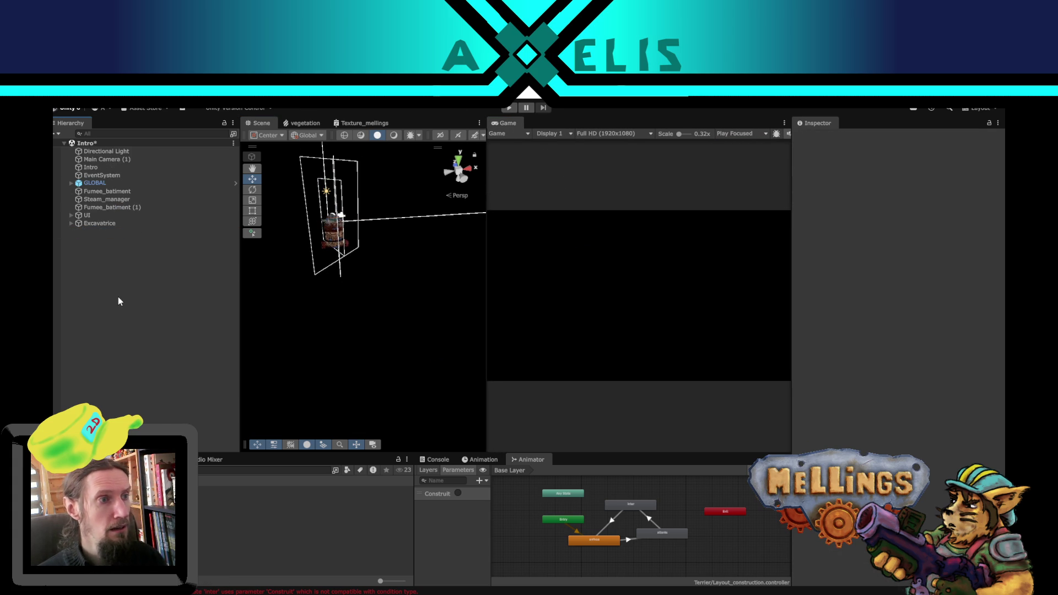
{"action": "key", "text": "ctrl+s"}
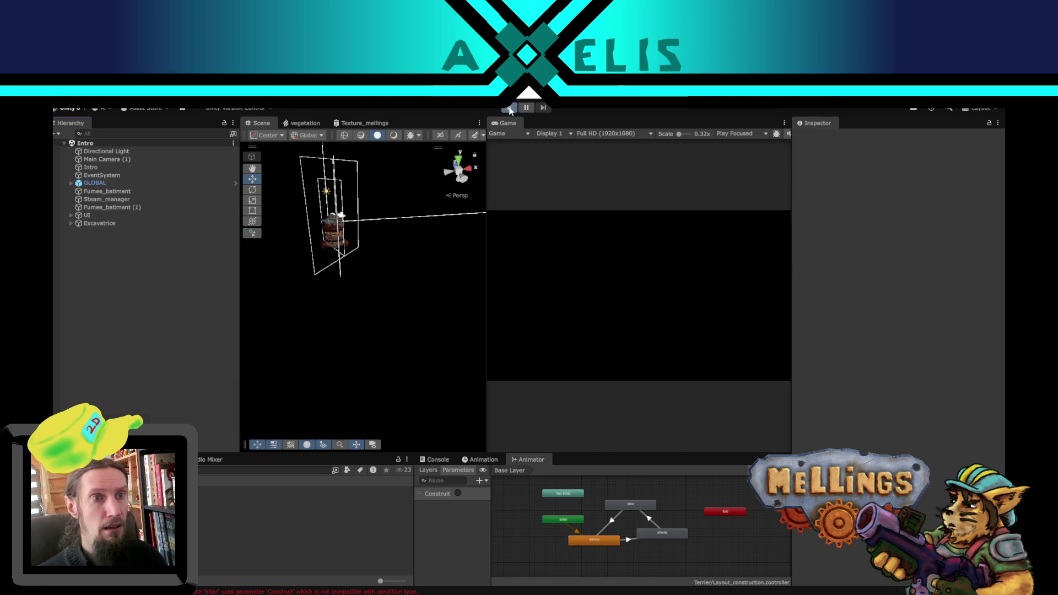
Step: Play the game and start it with Démarrer to reach the Terrier level
{"action": "left_click", "coordinate": [509, 109]}
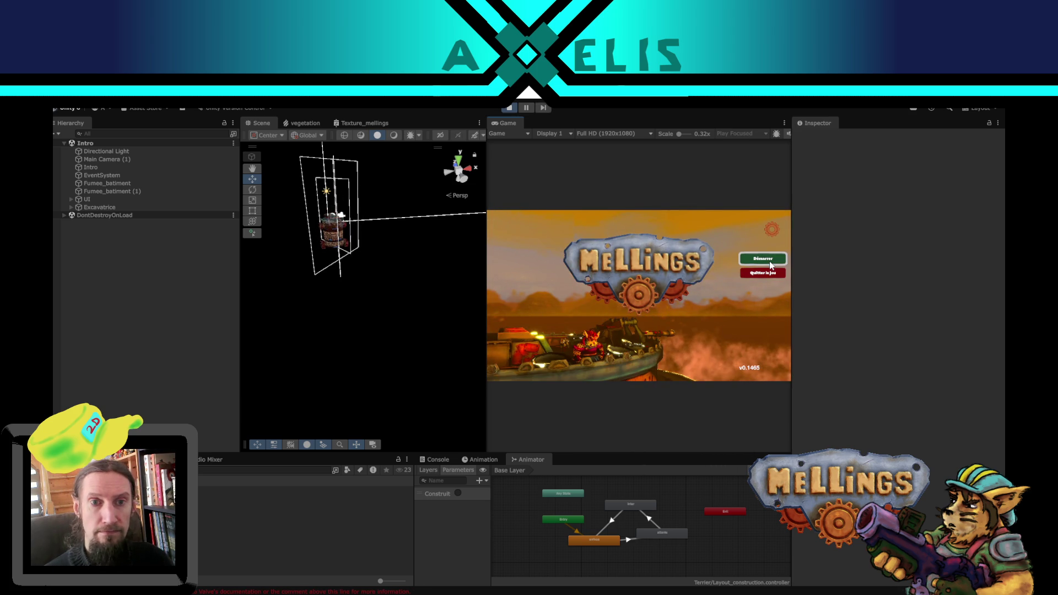
{"action": "left_click", "coordinate": [762, 265]}
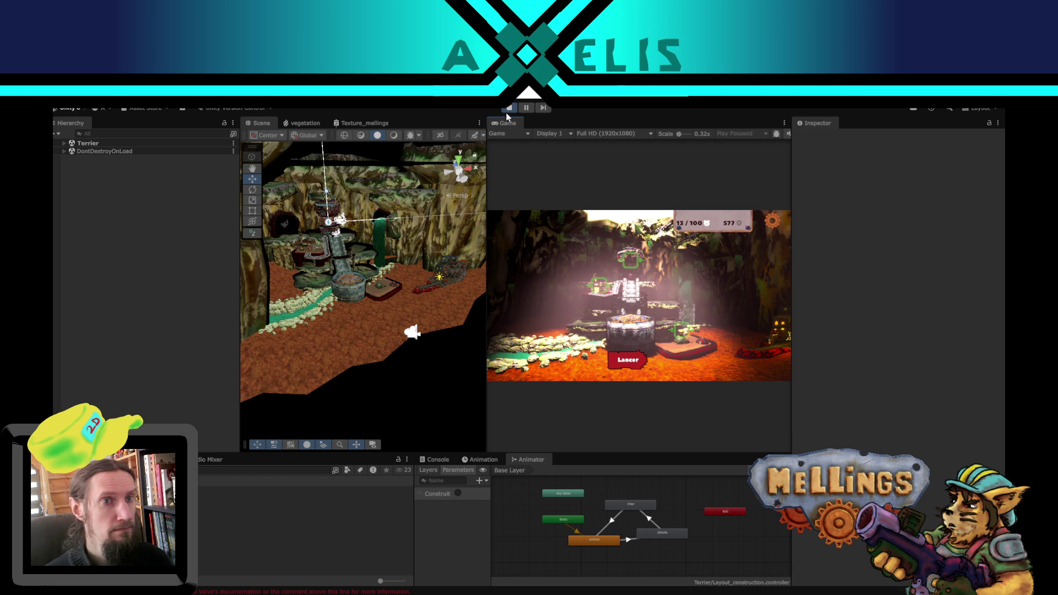
{"action": "key", "text": "alt+Tab"}
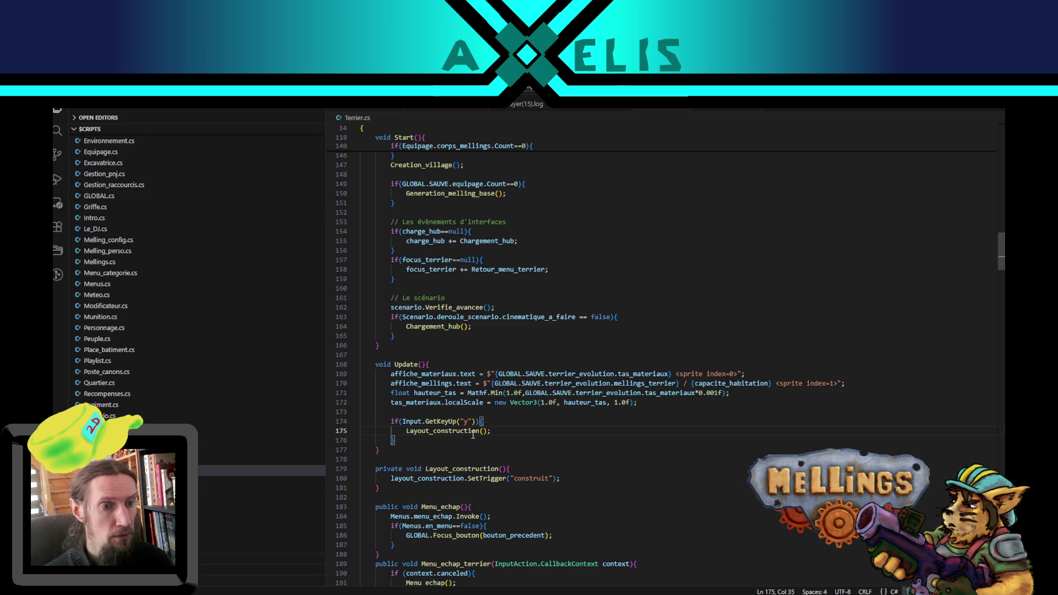
Step: Insert Debug.Log("layout"); as the first line of Layout_construction and save Terrier.cs
{"action": "left_click", "coordinate": [522, 467]}
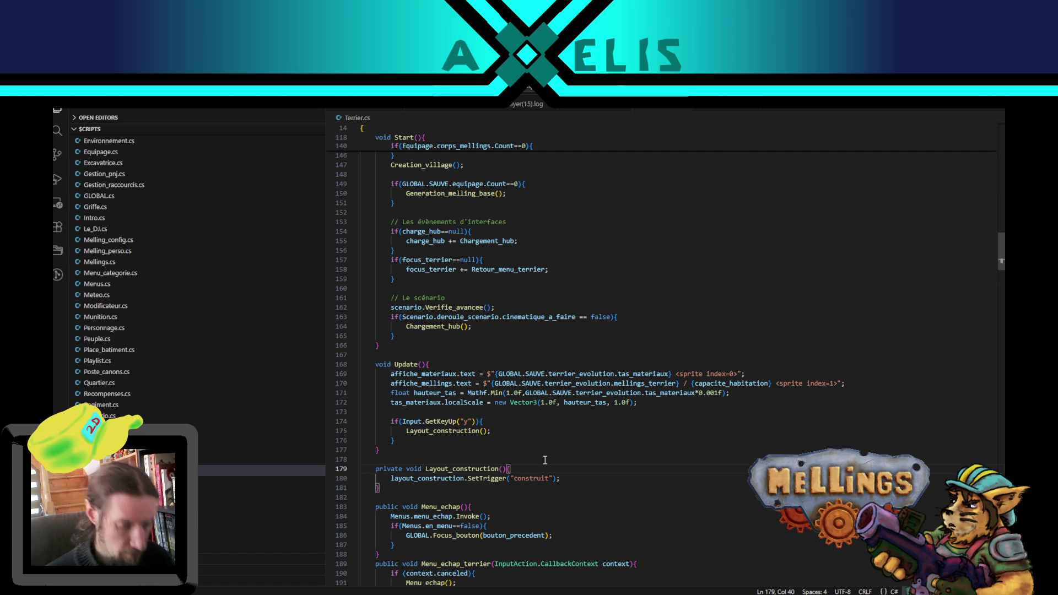
{"action": "key", "text": "Return"}
{"action": "type", "text": "Debug/."}
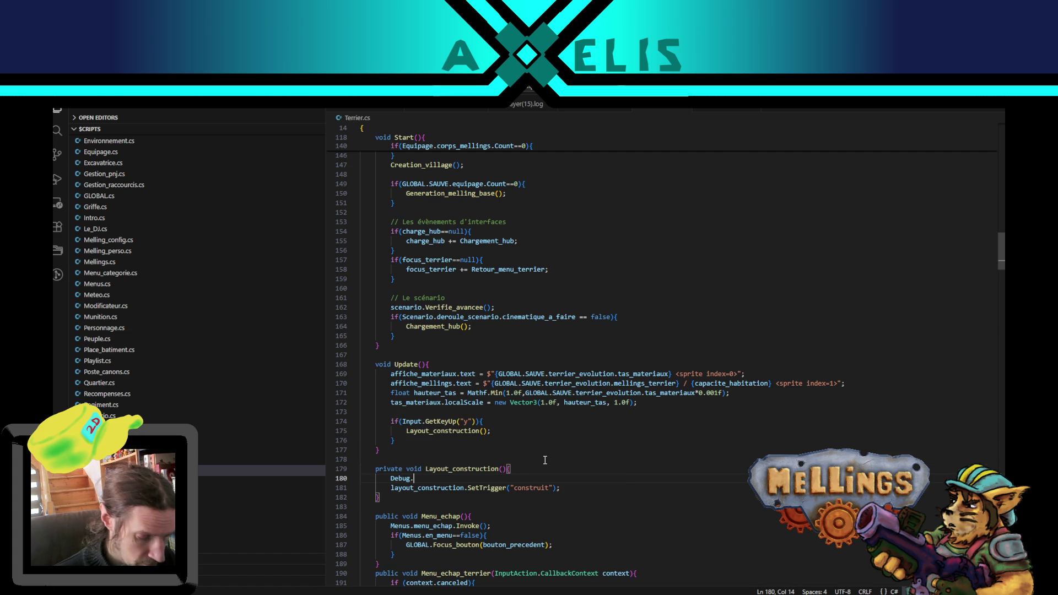
{"action": "type", "text": "Log("}
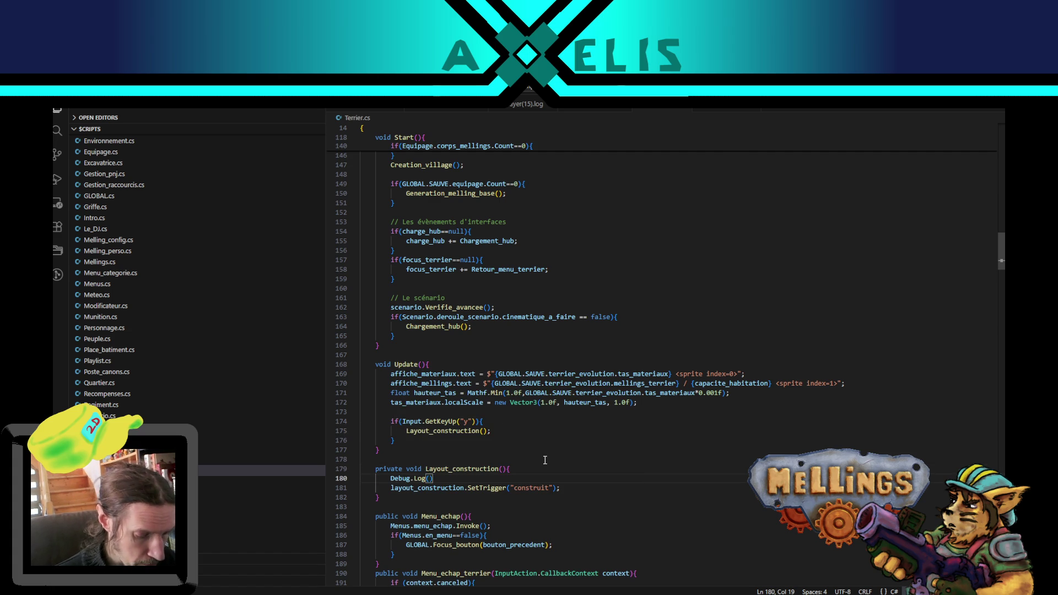
{"action": "type", "text": "\""}
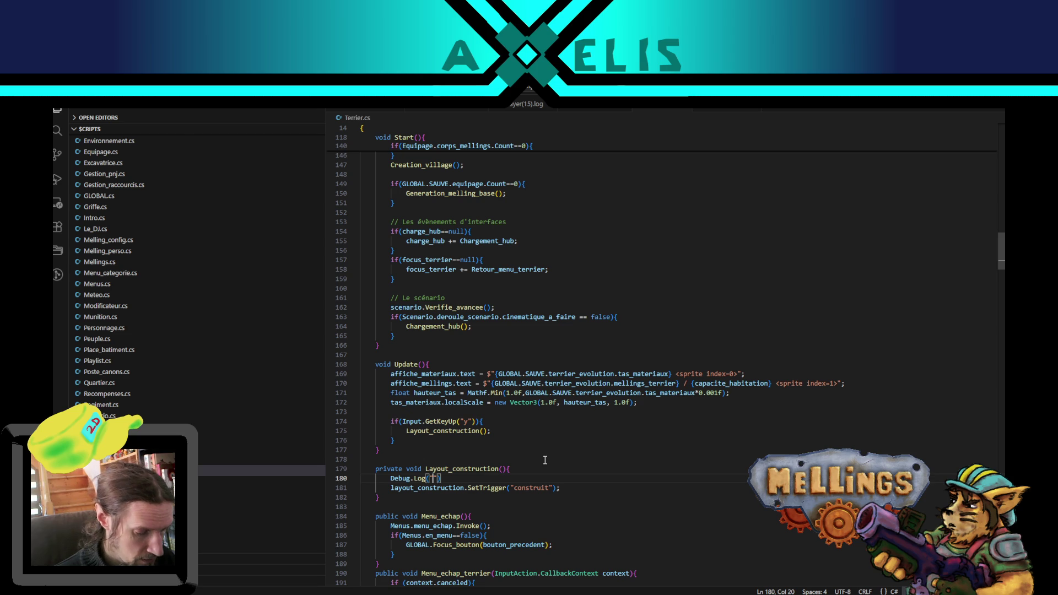
{"action": "type", "text": "layout"}
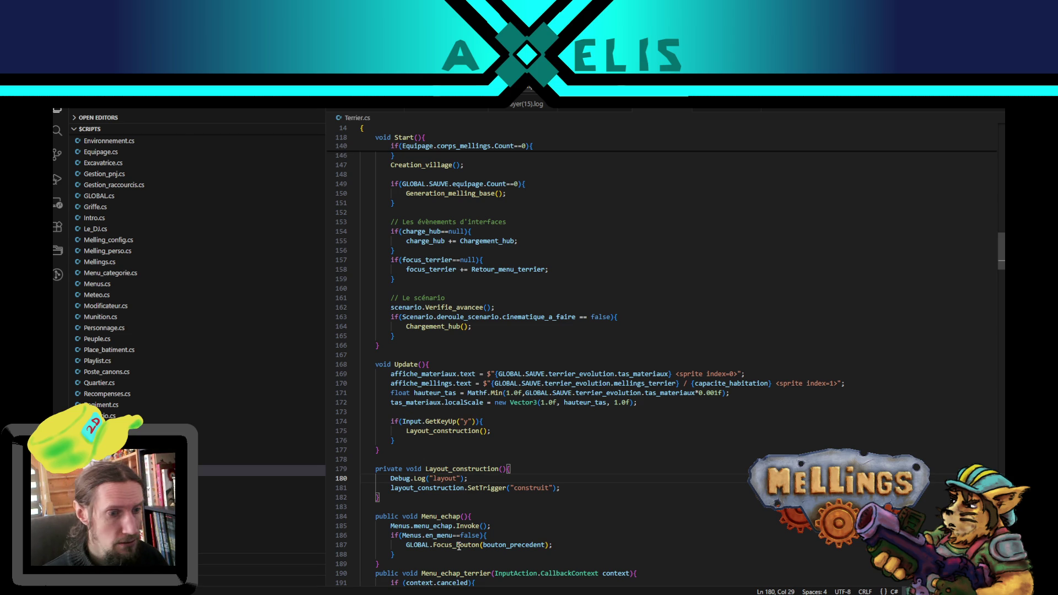
{"action": "key", "text": "ctrl+s"}
{"action": "key", "text": "alt+Tab"}
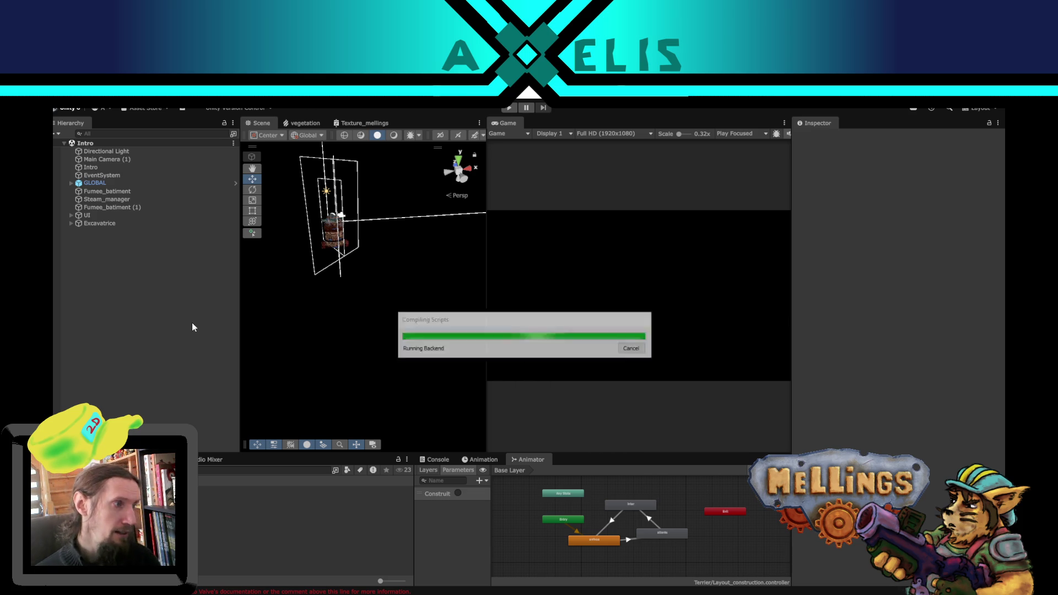
Step: Play into the Terrier level and check the Console for "layout" messages
{"action": "left_click", "coordinate": [510, 108]}
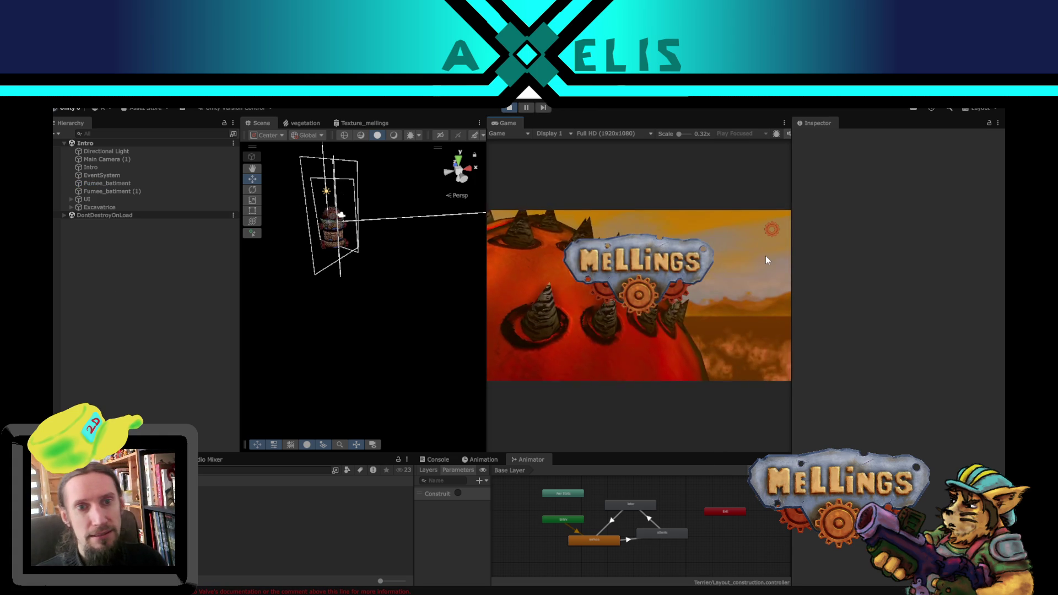
{"action": "left_click", "coordinate": [763, 259]}
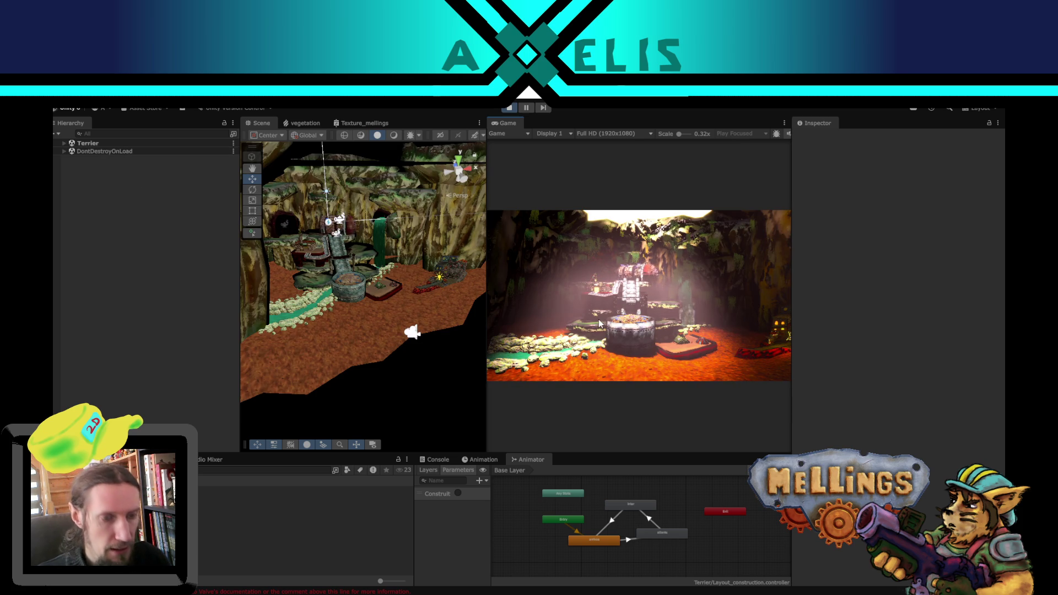
{"action": "left_click", "coordinate": [437, 462]}
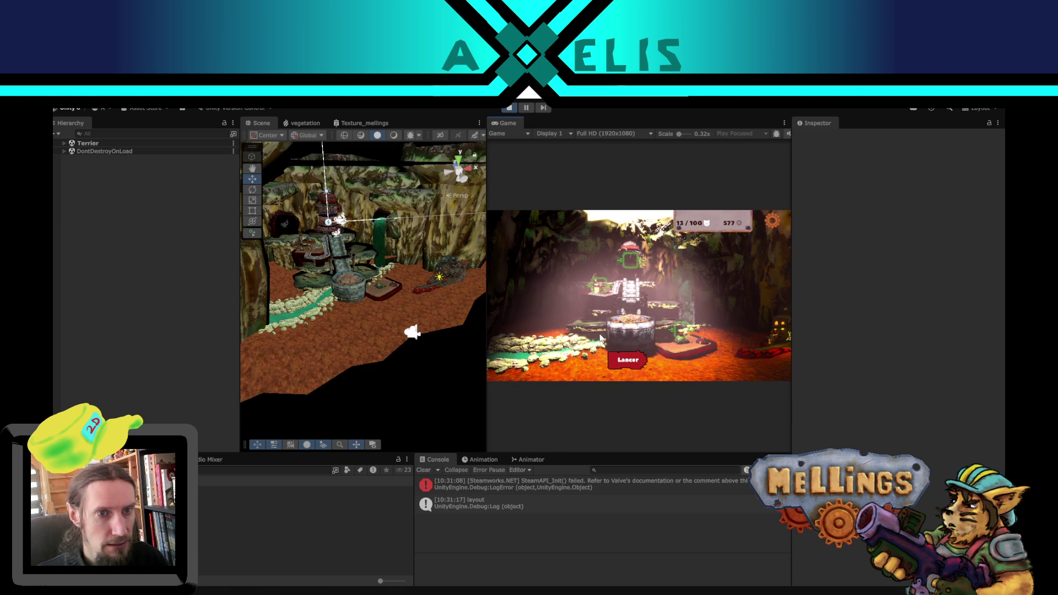
{"action": "scroll", "coordinate": [401, 286], "scroll_direction": "down", "scroll_amount": 5}
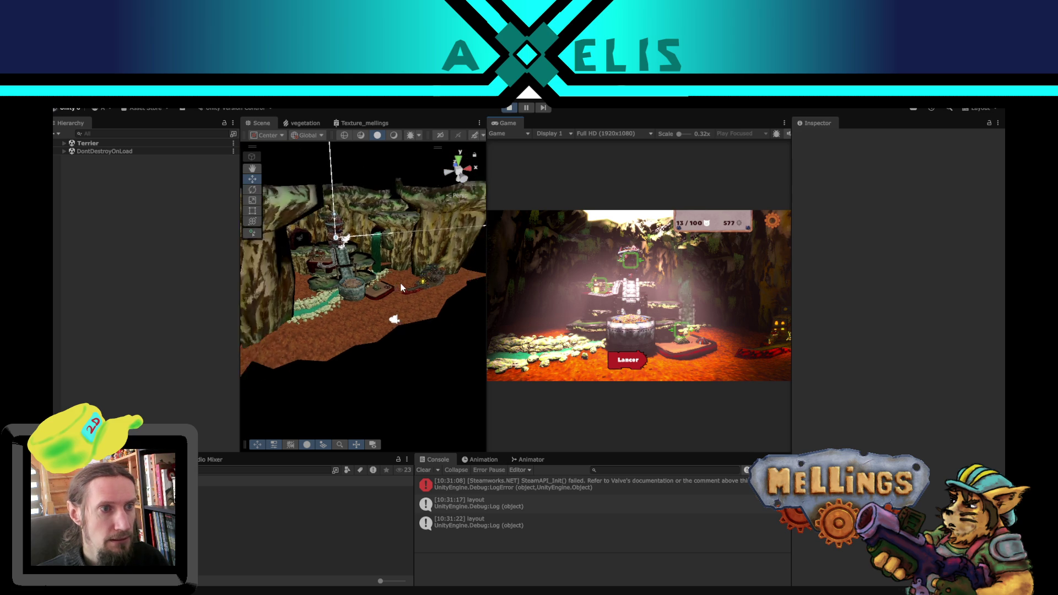
Step: Frame the Layout_construction object under Terrier in the Scene view, then pick the Loge d'Exploration building
{"action": "mouse_move", "coordinate": [401, 279]}
{"action": "left_mouse_down"}
{"action": "mouse_move", "coordinate": [318, 253]}
{"action": "mouse_move", "coordinate": [365, 269]}
{"action": "left_mouse_up"}
{"action": "left_click", "coordinate": [63, 143]}
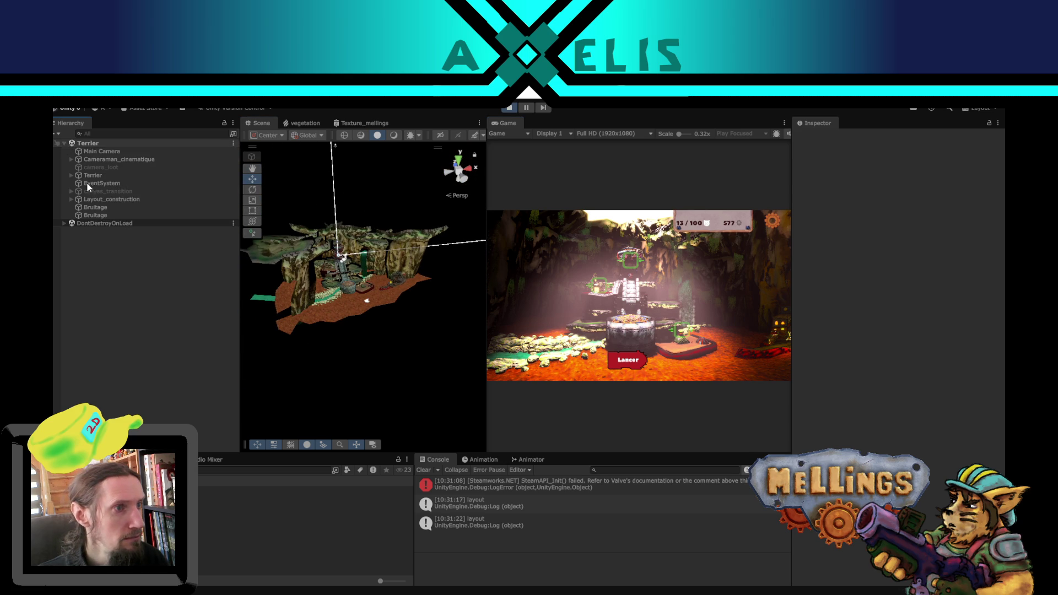
{"action": "left_click", "coordinate": [111, 199]}
{"action": "scroll", "coordinate": [377, 293], "scroll_direction": "up", "scroll_amount": 10}
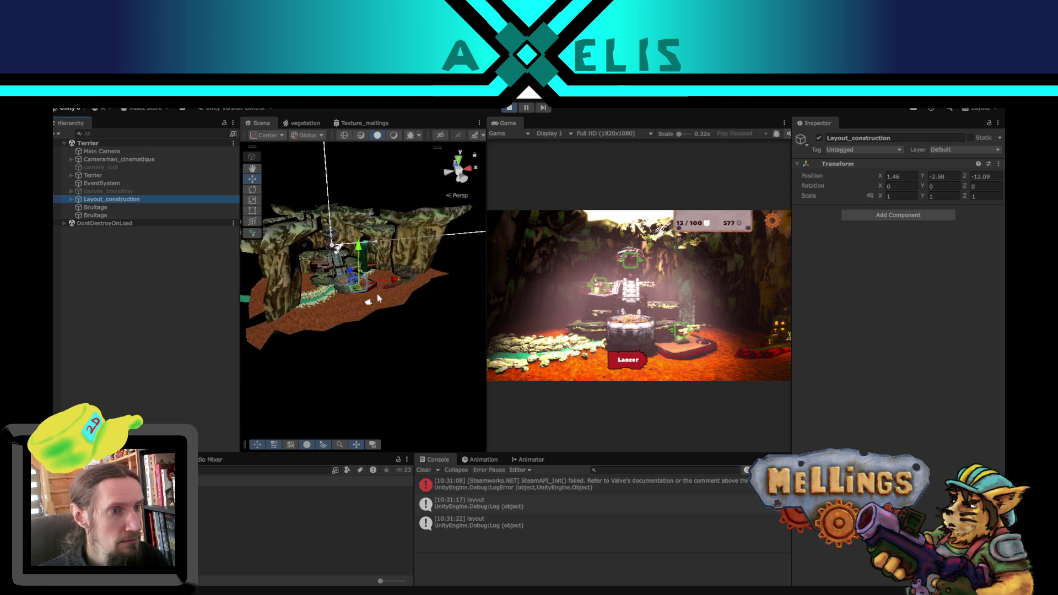
{"action": "key", "text": "f"}
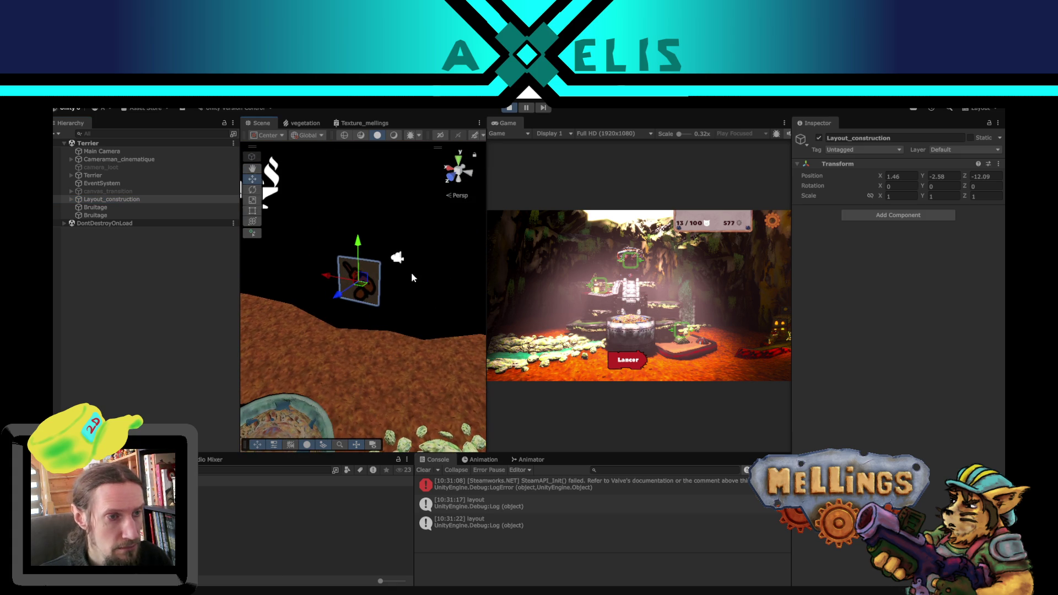
{"action": "left_click", "coordinate": [590, 284]}
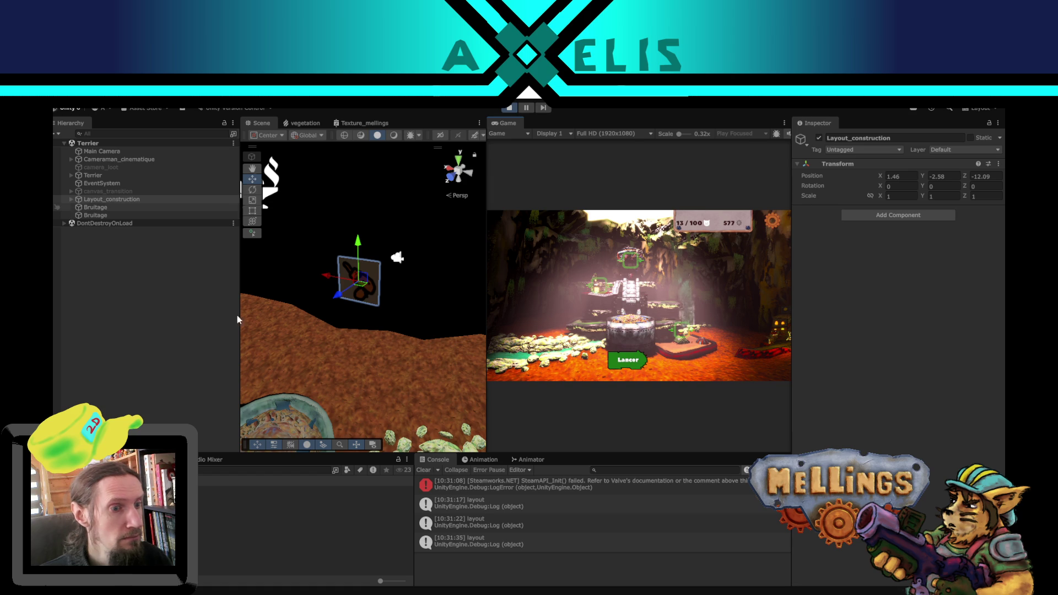
Step: Select the child layout_construction, fire Construit, and remove Construit from the inter→arrivee transition
{"action": "left_click", "coordinate": [530, 460]}
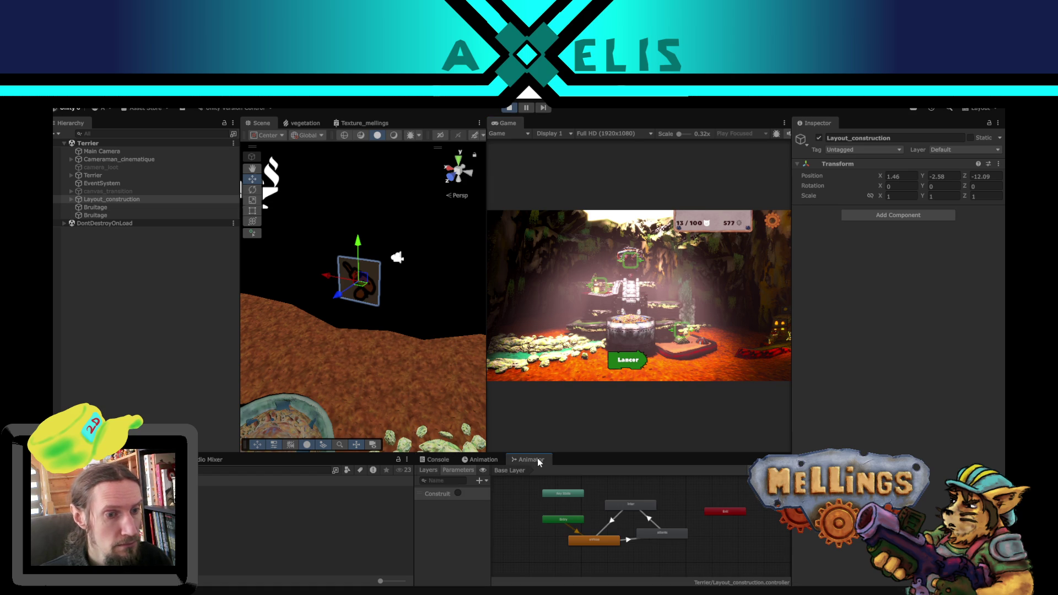
{"action": "left_click", "coordinate": [71, 199]}
{"action": "left_click", "coordinate": [108, 207]}
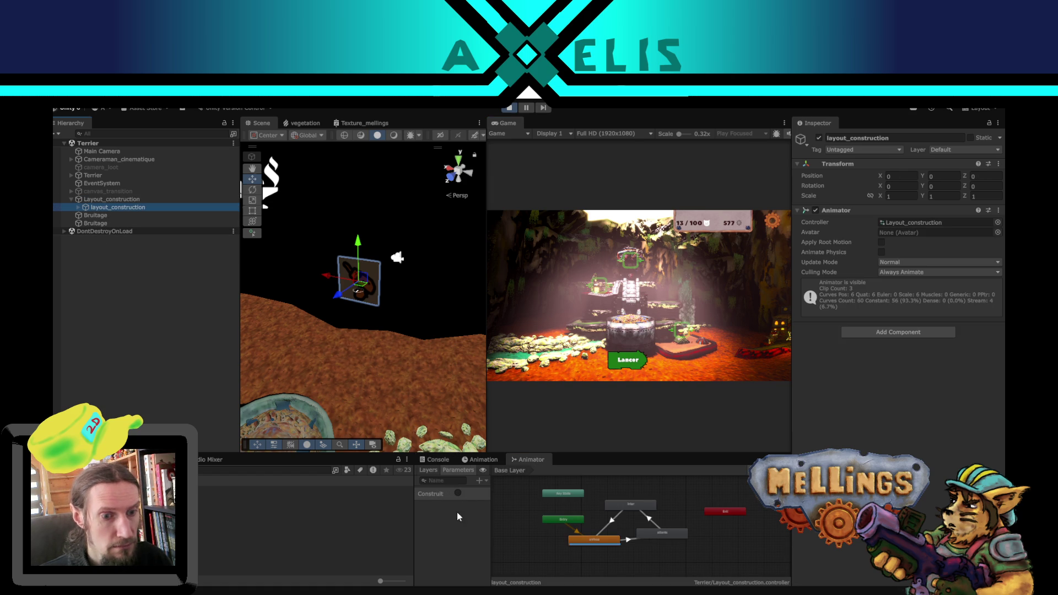
{"action": "left_click", "coordinate": [457, 493]}
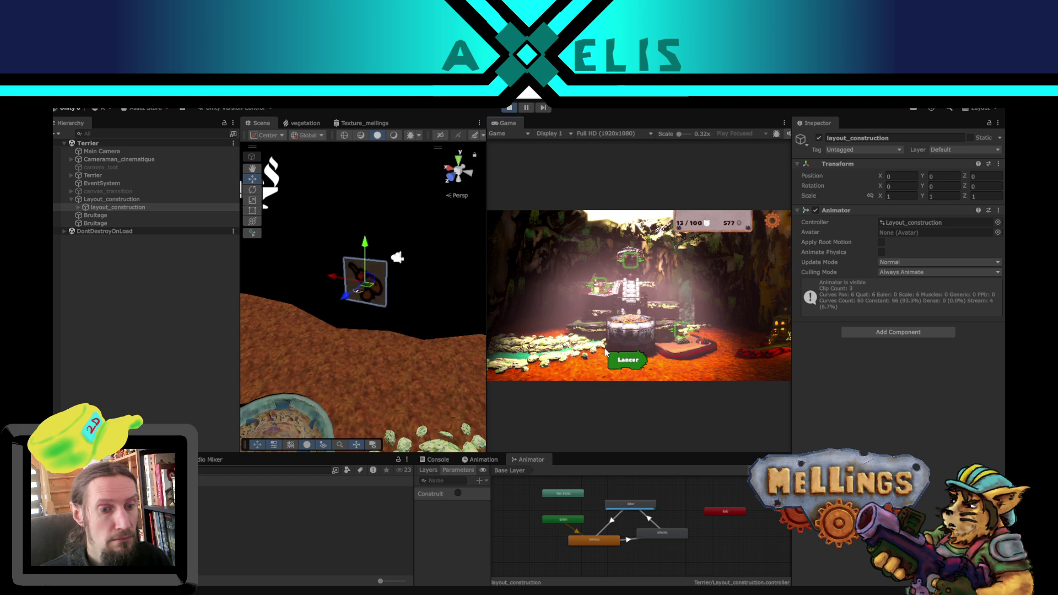
{"action": "left_click", "coordinate": [613, 524]}
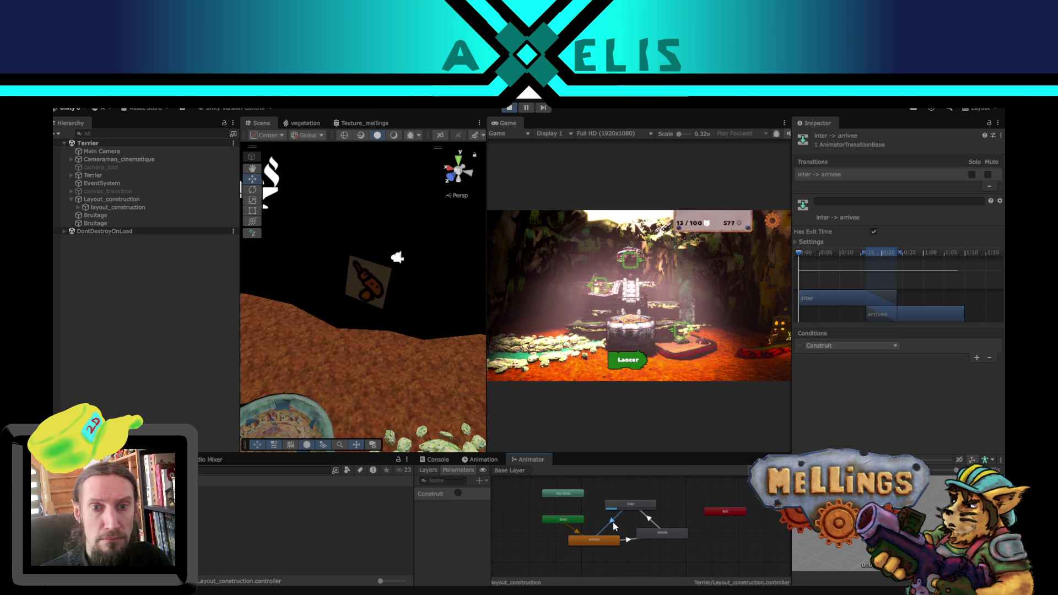
{"action": "left_click", "coordinate": [989, 358]}
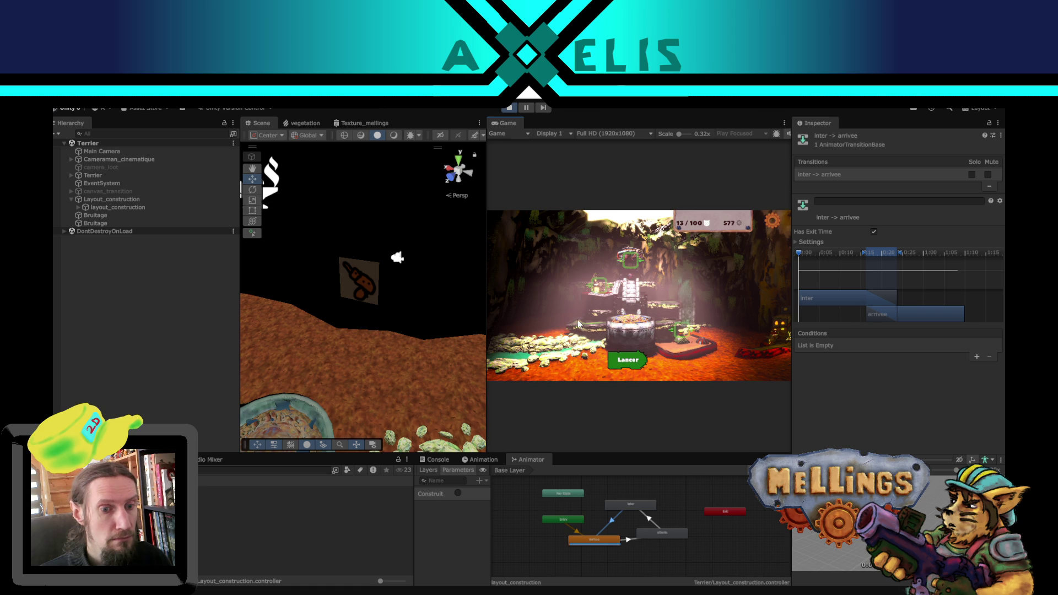
Step: Clear the Console and stop the running game
{"action": "left_click", "coordinate": [439, 460]}
{"action": "left_click", "coordinate": [424, 470]}
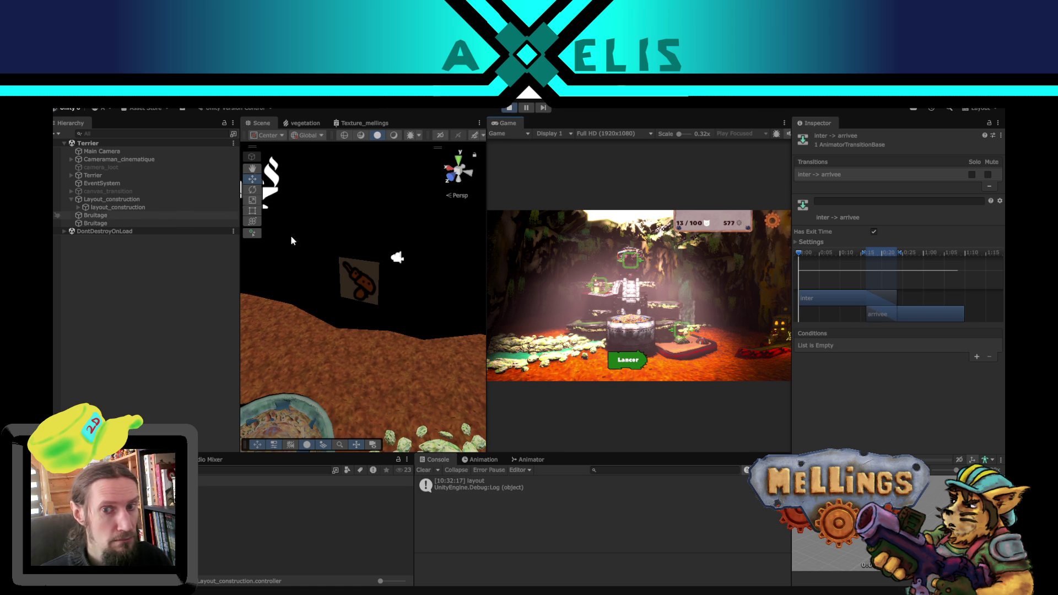
{"action": "left_click", "coordinate": [512, 107]}
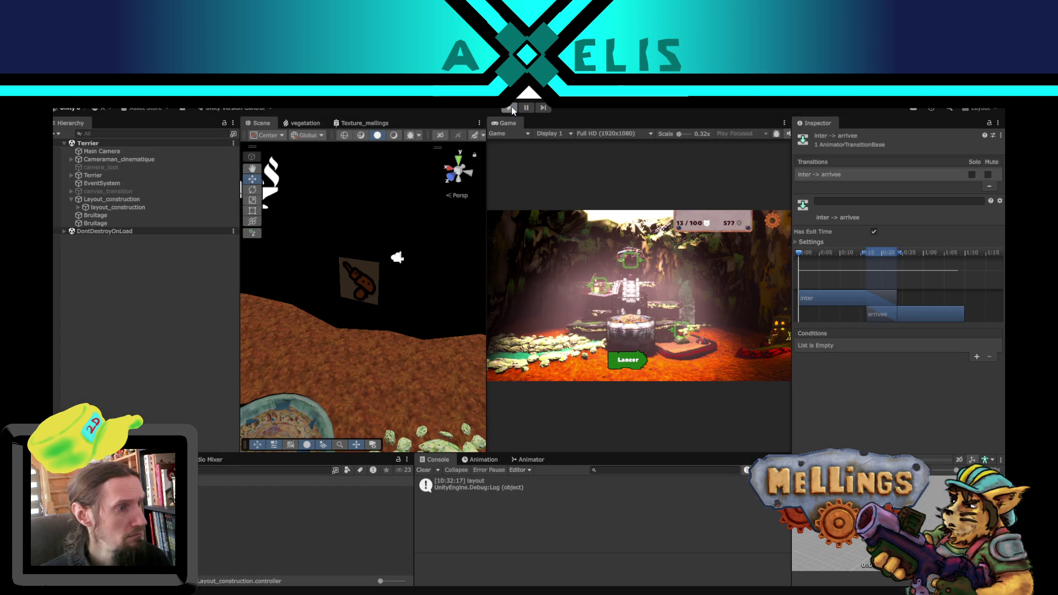
Step: Set the child layout_construction model's Y rotation to 180
{"action": "left_click", "coordinate": [220, 538]}
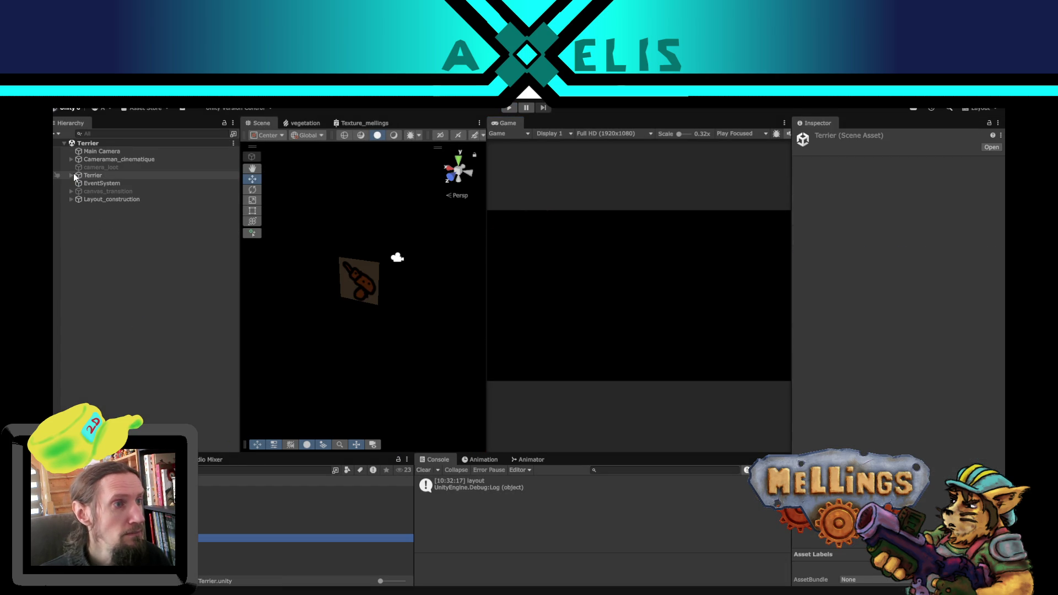
{"action": "left_click", "coordinate": [90, 202]}
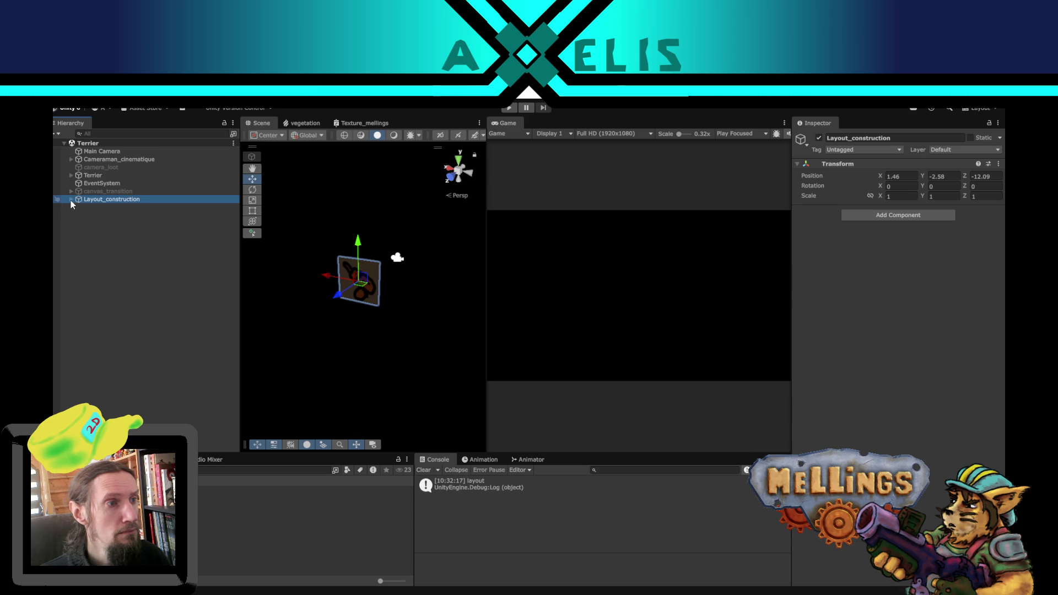
{"action": "left_click", "coordinate": [70, 199]}
{"action": "left_click", "coordinate": [116, 207]}
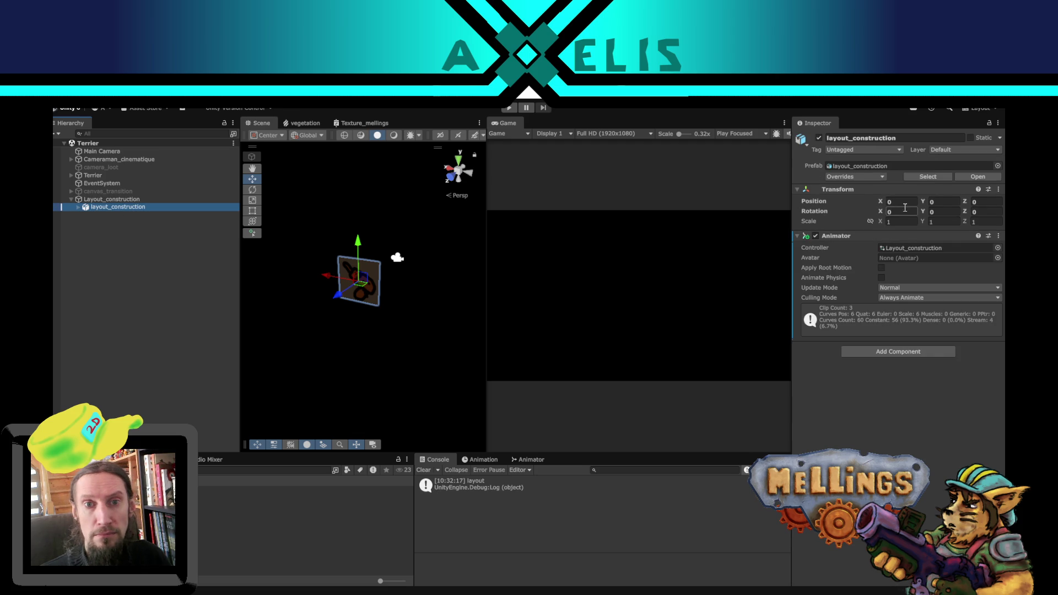
{"action": "left_click", "coordinate": [943, 212]}
{"action": "type", "text": "180"}
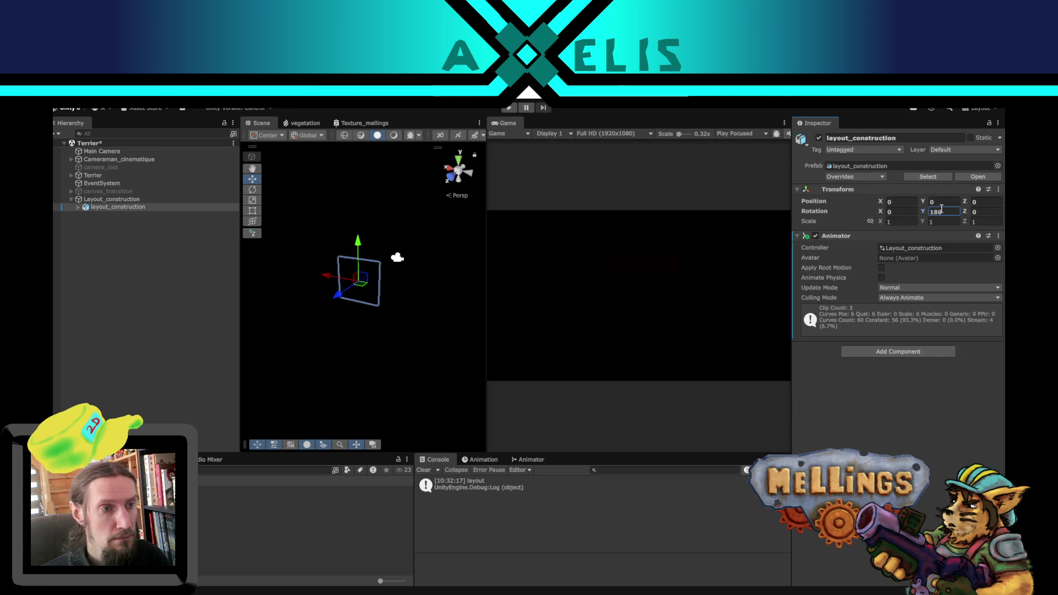
{"action": "mouse_move", "coordinate": [427, 279]}
{"action": "left_mouse_down"}
{"action": "mouse_move", "coordinate": [118, 319]}
{"action": "mouse_move", "coordinate": [986, 260]}
{"action": "mouse_move", "coordinate": [964, 259]}
{"action": "left_mouse_up"}
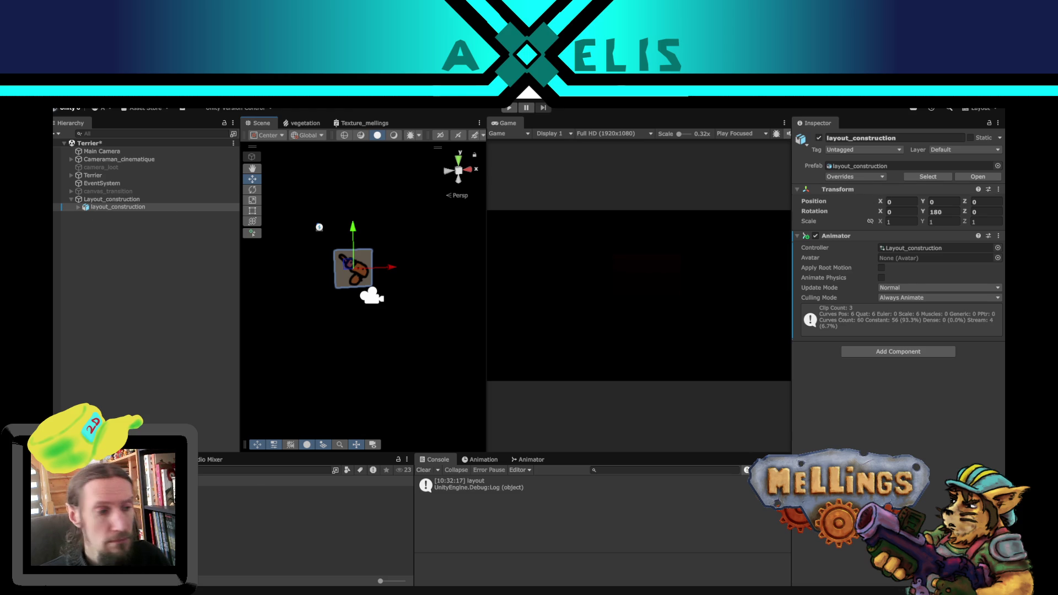
Step: In the FBX import Materials settings, map Material.001 to Layout_construction and apply
{"action": "left_click", "coordinate": [860, 166]}
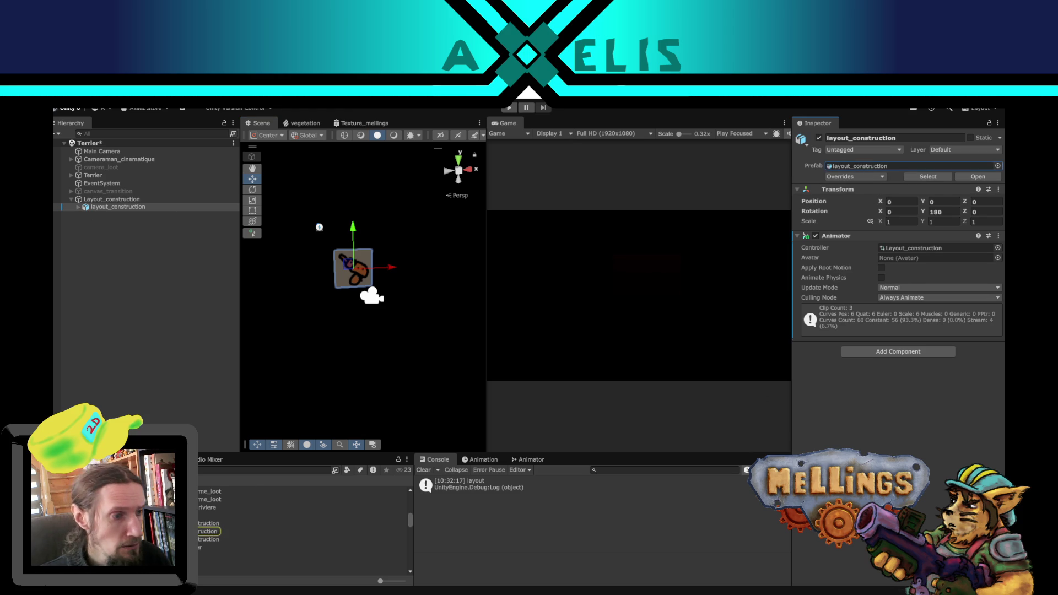
{"action": "double_click", "coordinate": [860, 166]}
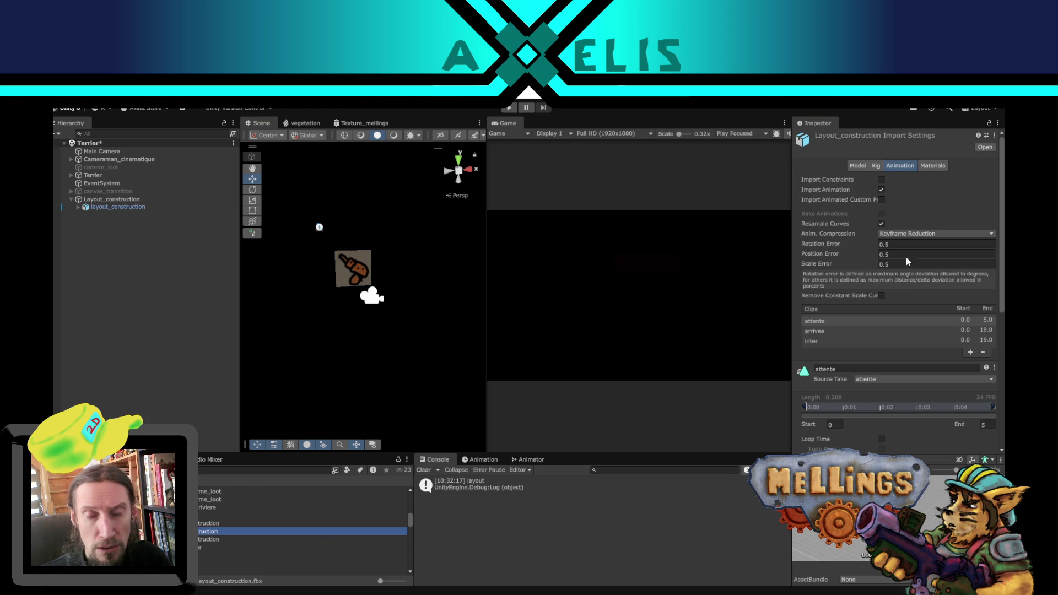
{"action": "left_click", "coordinate": [932, 166]}
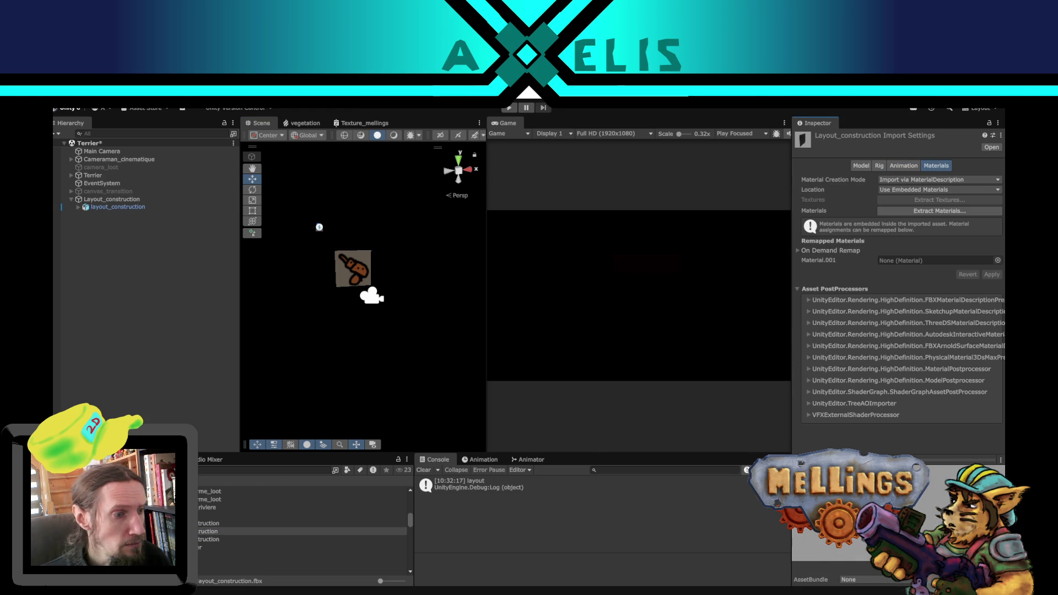
{"action": "mouse_move", "coordinate": [209, 531]}
{"action": "left_mouse_down"}
{"action": "mouse_move", "coordinate": [925, 321]}
{"action": "mouse_move", "coordinate": [935, 268]}
{"action": "left_mouse_up"}
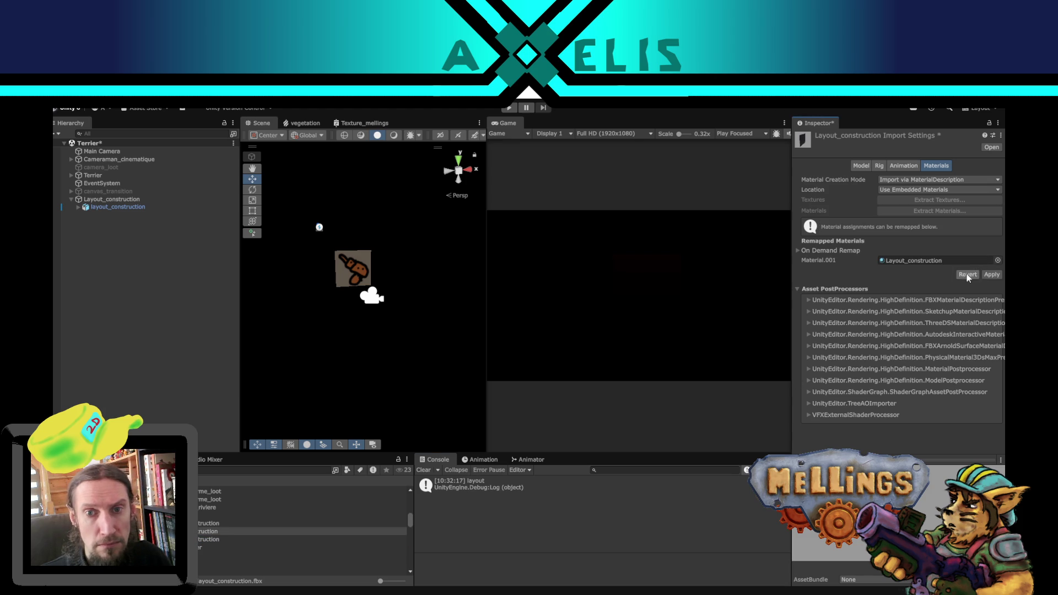
{"action": "left_click", "coordinate": [991, 275]}
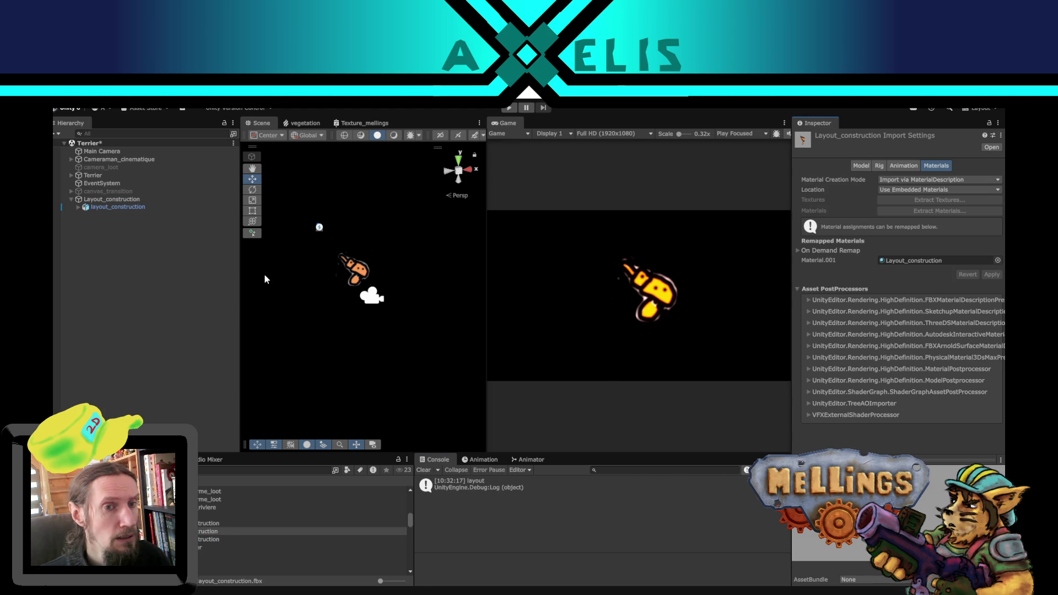
Step: Inspect the attente state in the layout_construction Animator, comparing against Blender
{"action": "left_click", "coordinate": [107, 200]}
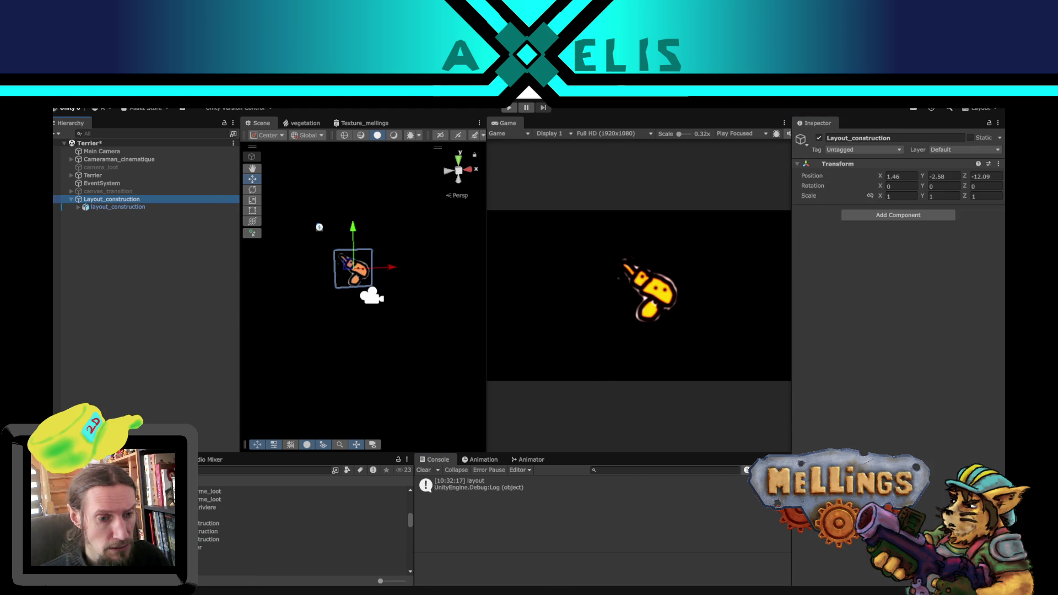
{"action": "key", "text": "super+Tab"}
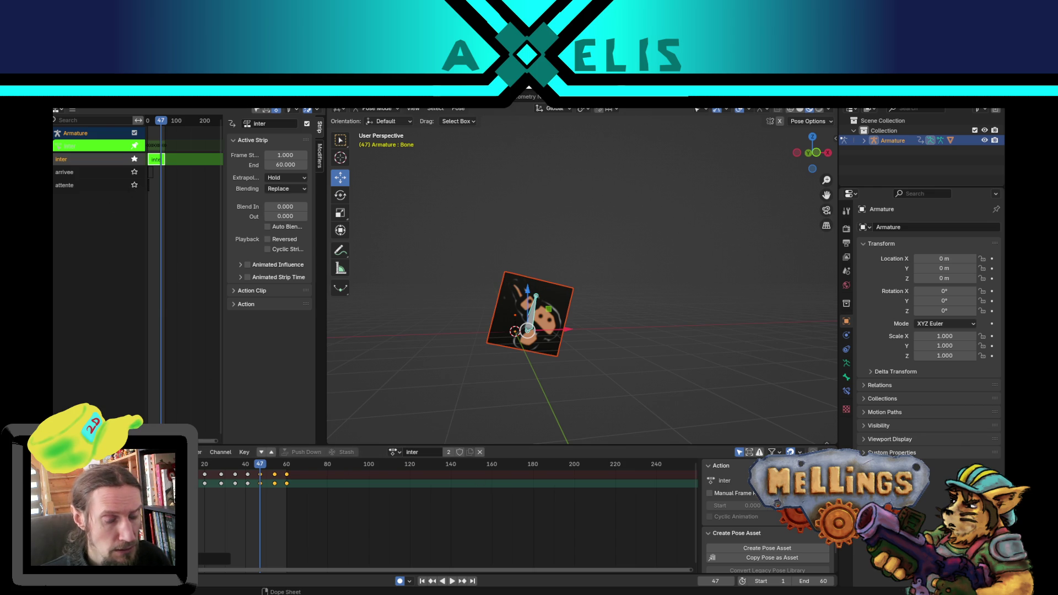
{"action": "key", "text": "super+Tab"}
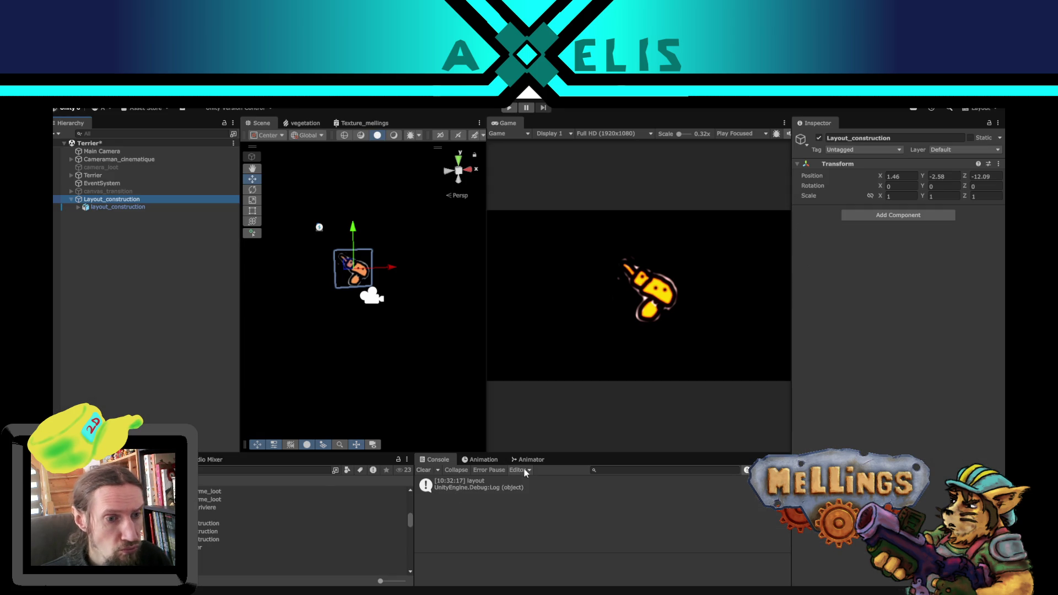
{"action": "left_click", "coordinate": [525, 462]}
{"action": "left_click", "coordinate": [666, 535]}
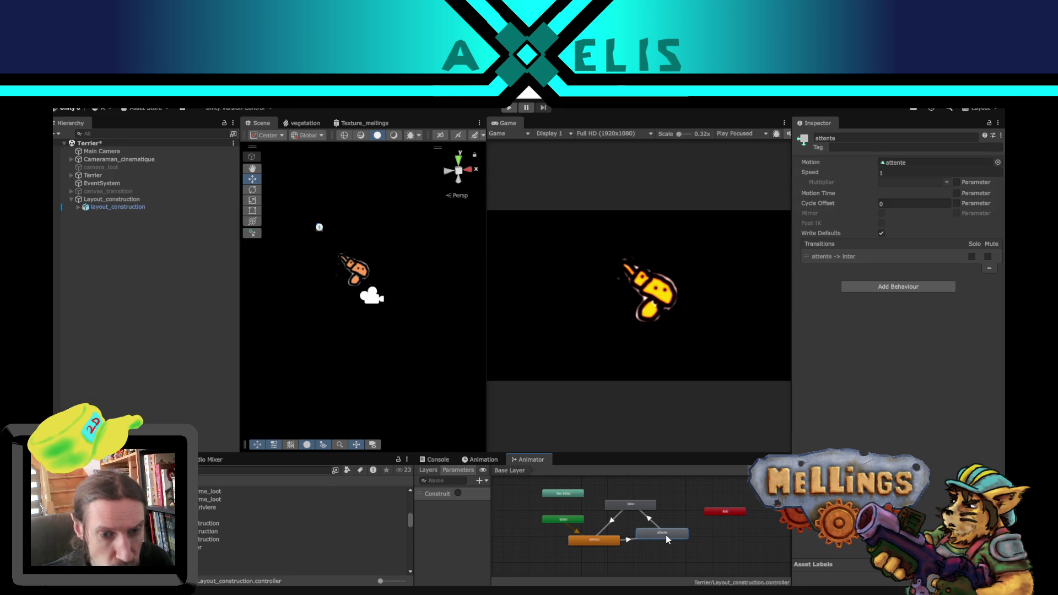
{"action": "key", "text": "super+Tab"}
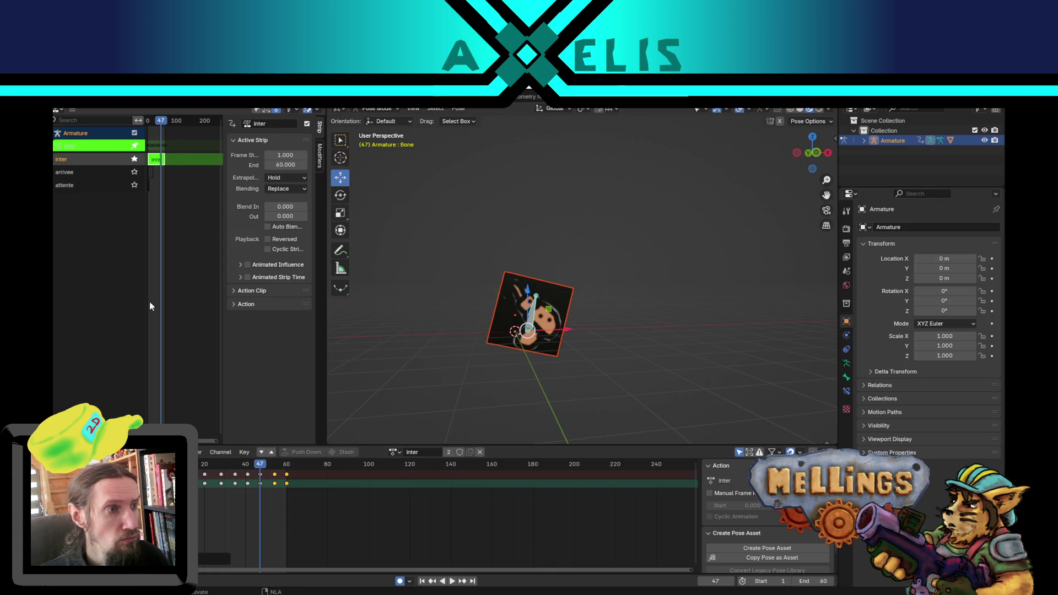
Step: Stop tweaking the inter strip and preview the stashed arrivee action
{"action": "right_click", "coordinate": [155, 161]}
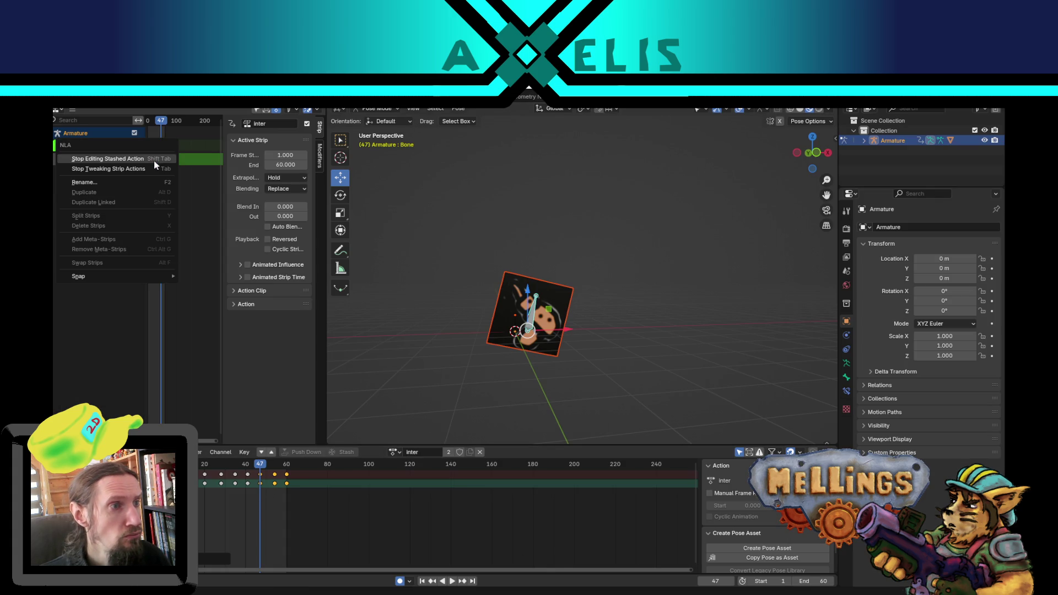
{"action": "left_click", "coordinate": [127, 161]}
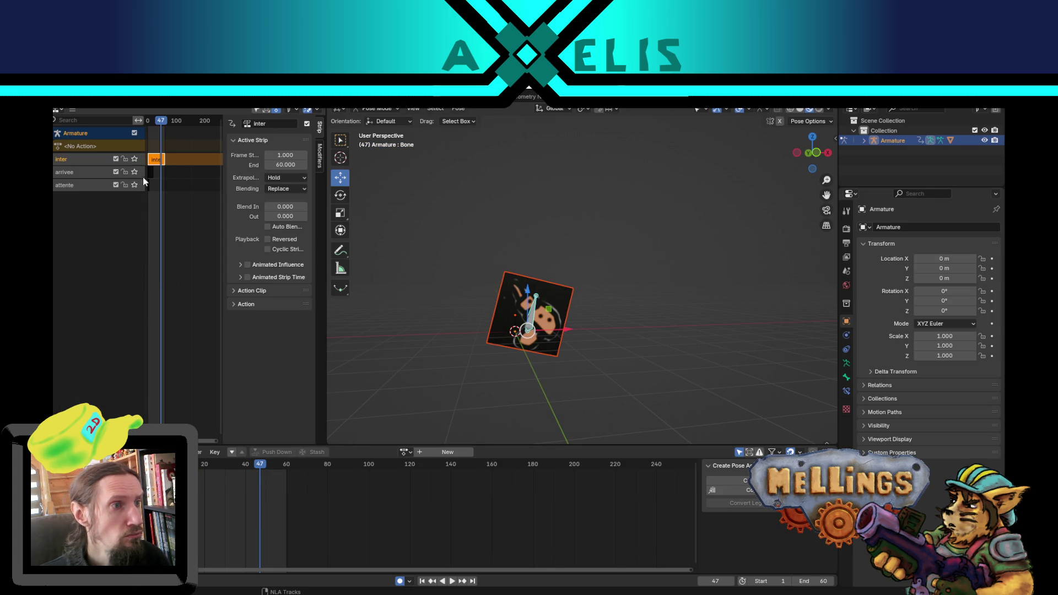
{"action": "left_click", "coordinate": [147, 172]}
{"action": "right_click", "coordinate": [149, 175]}
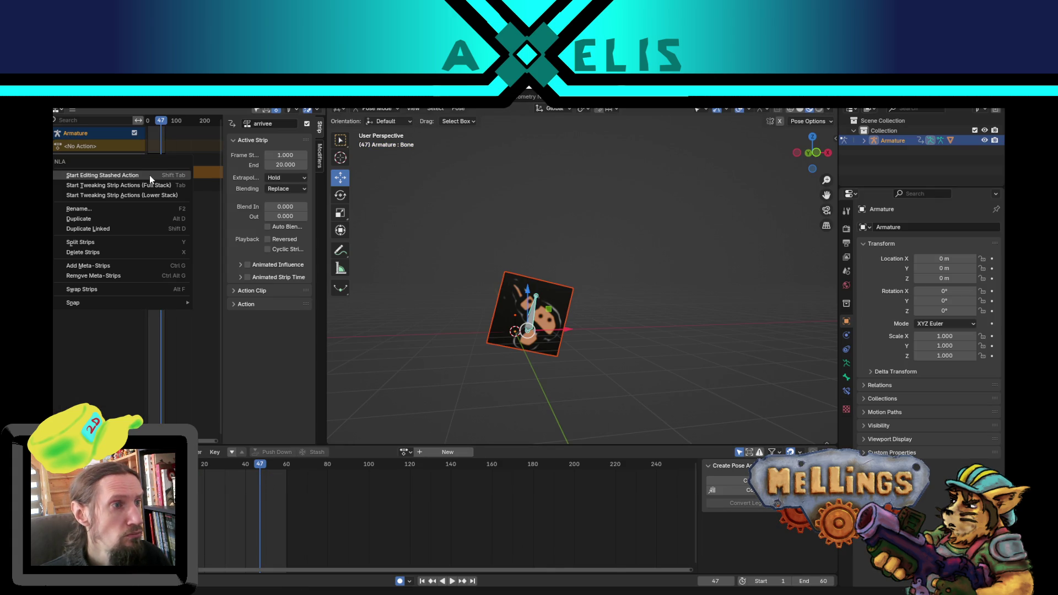
{"action": "left_click", "coordinate": [149, 176]}
{"action": "left_click", "coordinate": [214, 467]}
{"action": "key", "text": "space"}
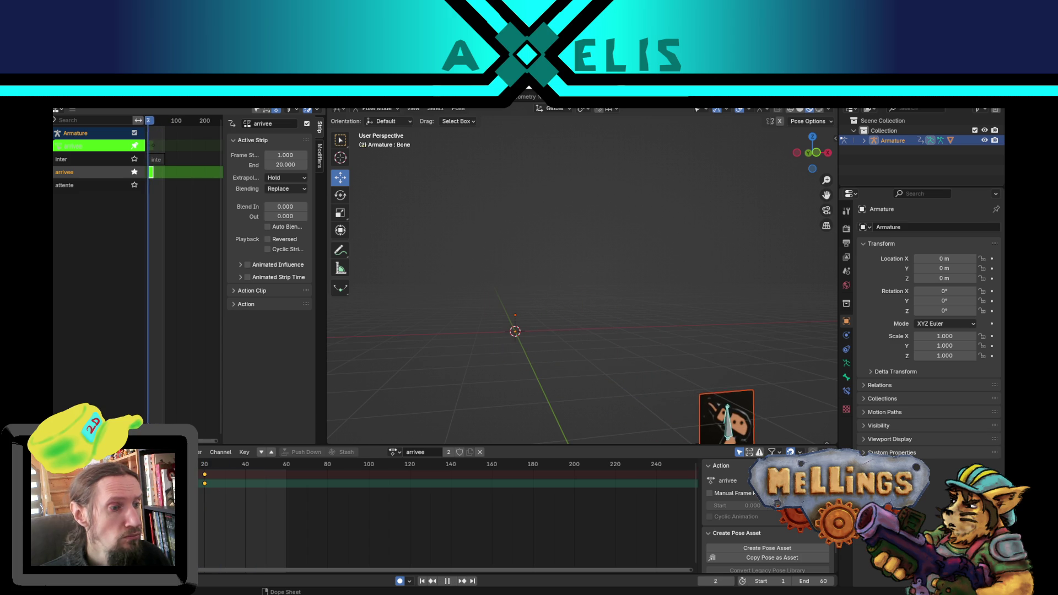
{"action": "key", "text": "space"}
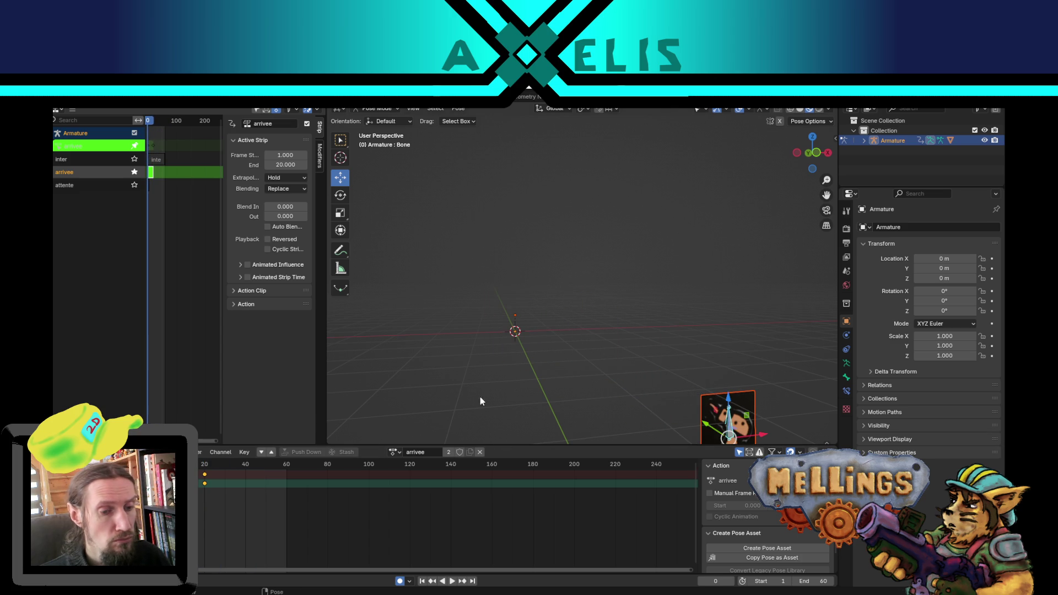
Step: Exit arrivee tweak mode, save the .blend, and export layout_construction.fbx
{"action": "right_click", "coordinate": [149, 173]}
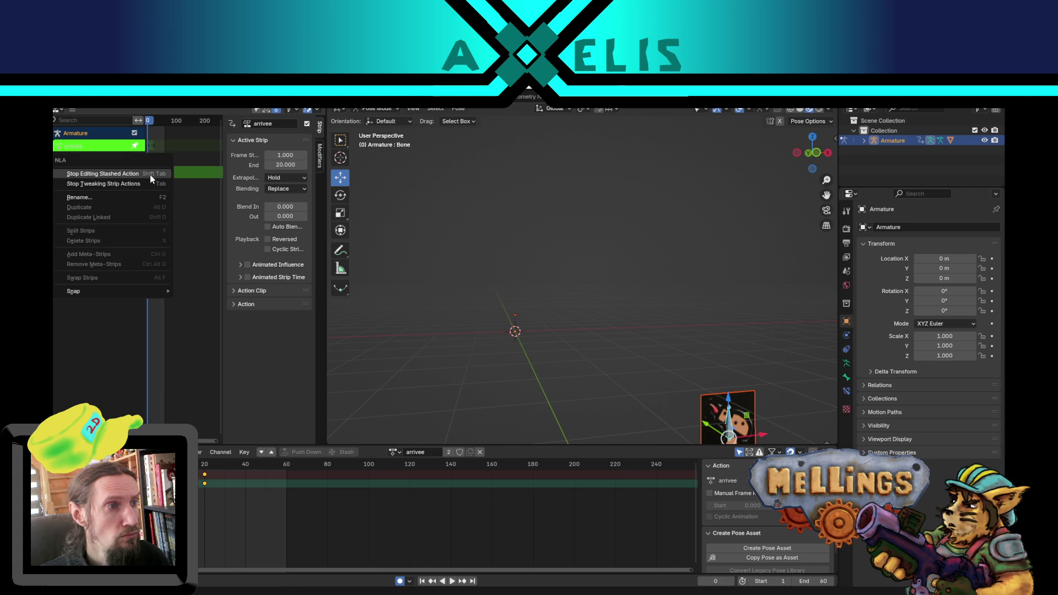
{"action": "left_click", "coordinate": [150, 175]}
{"action": "key", "text": "ctrl+s"}
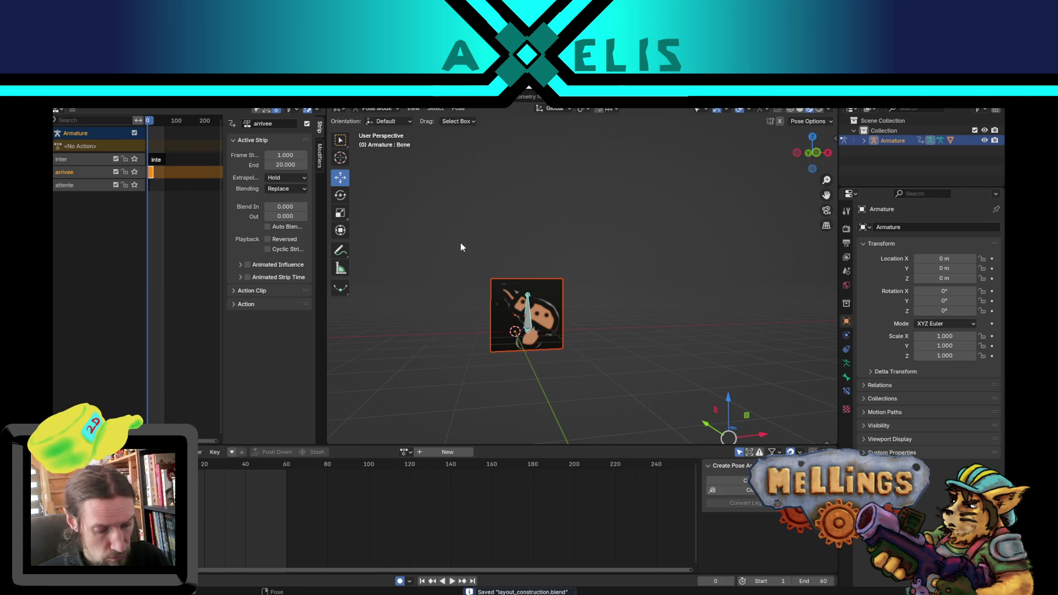
{"action": "key", "text": "shift+r"}
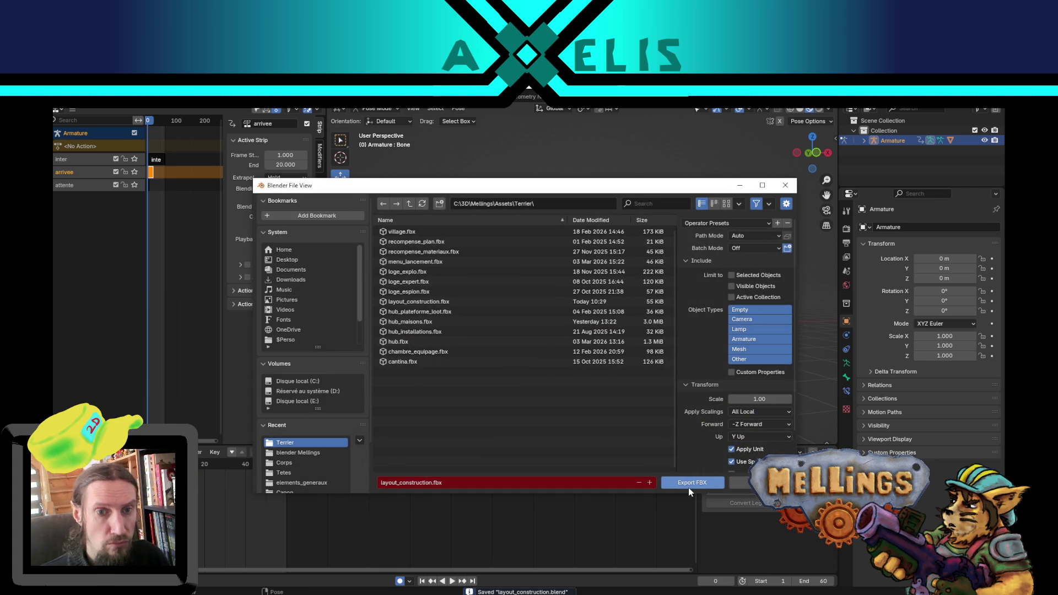
{"action": "left_click", "coordinate": [689, 487]}
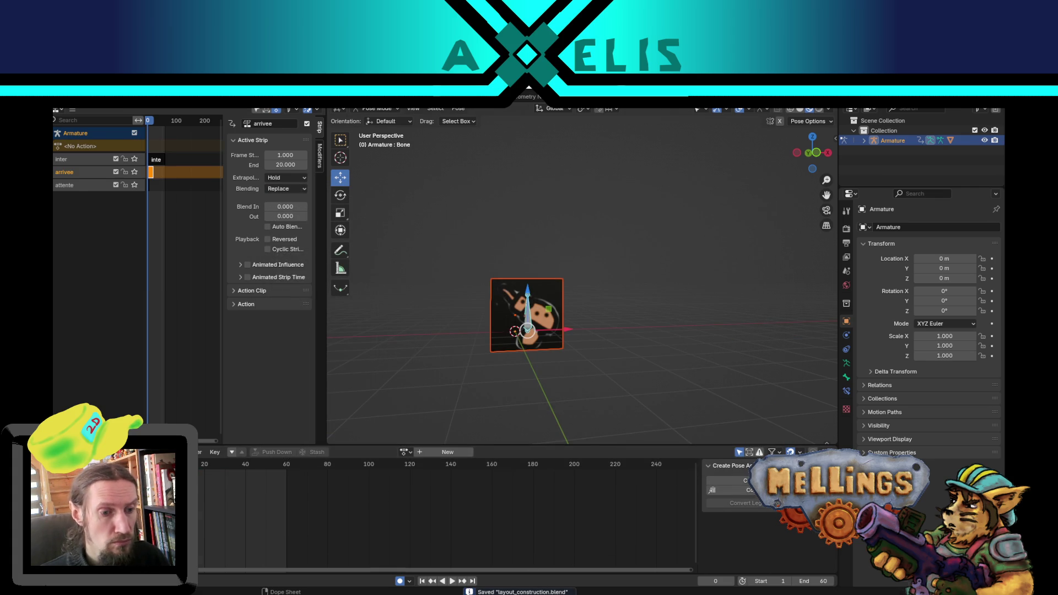
{"action": "key", "text": "alt+Tab"}
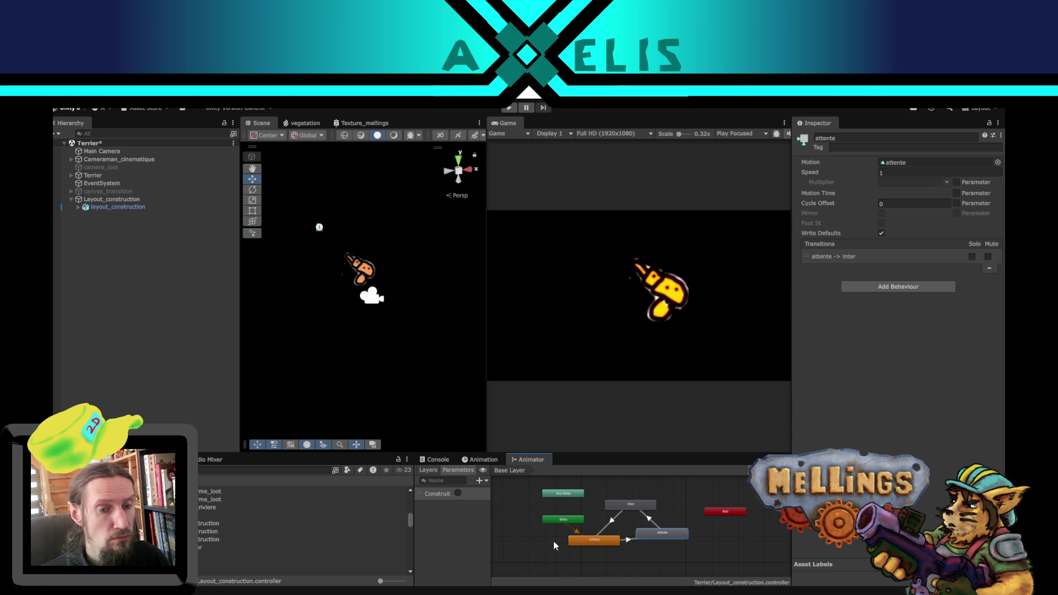
Step: Check layout_construction's Construit trigger in the Animator, then deselect and save the Terrier scene
{"action": "left_click", "coordinate": [132, 209]}
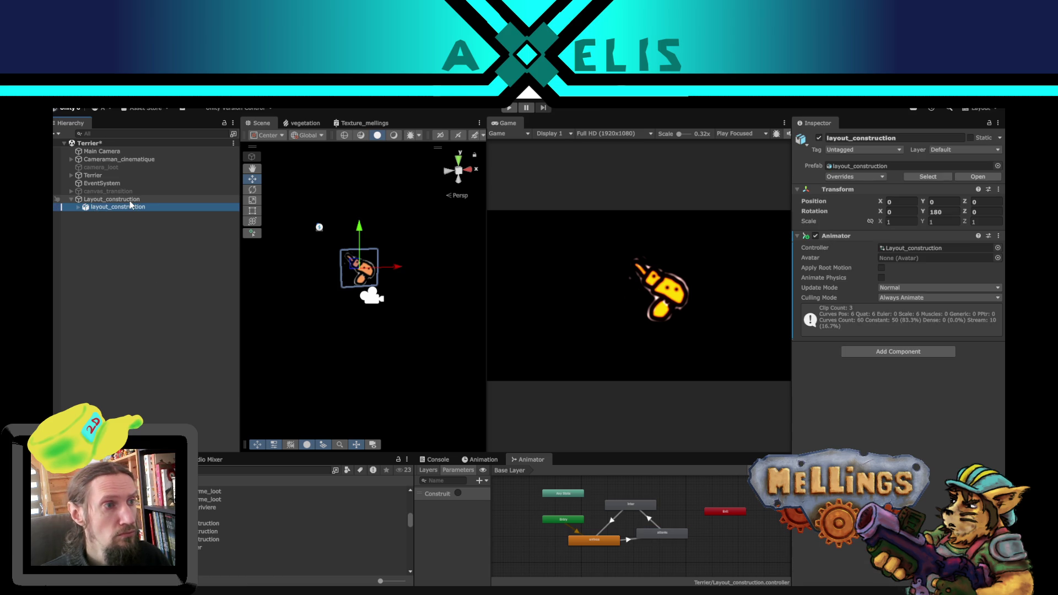
{"action": "left_click", "coordinate": [459, 494]}
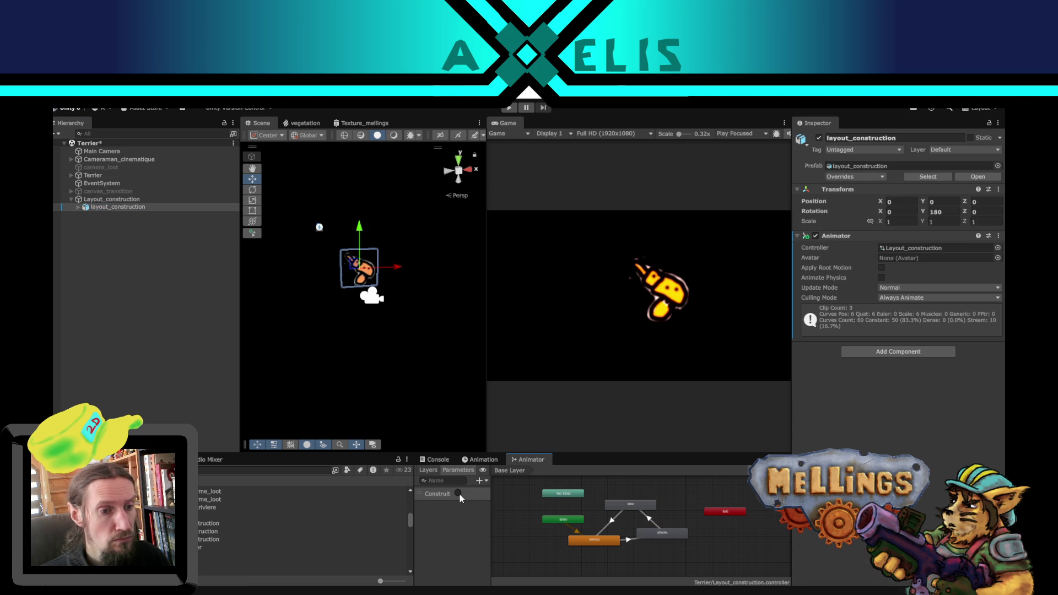
{"action": "left_click", "coordinate": [108, 227]}
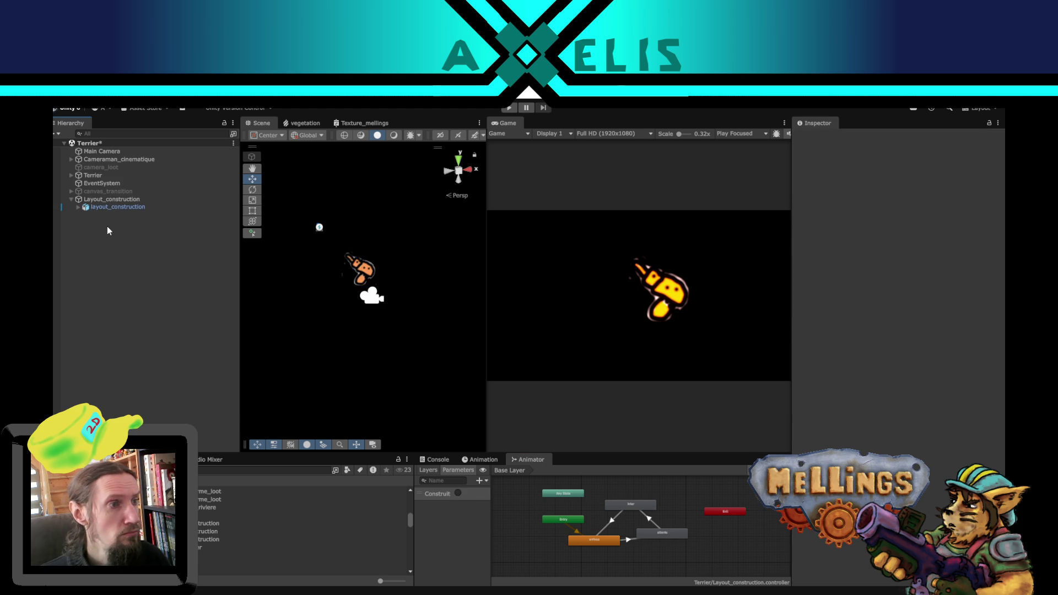
{"action": "key", "text": "ctrl+s"}
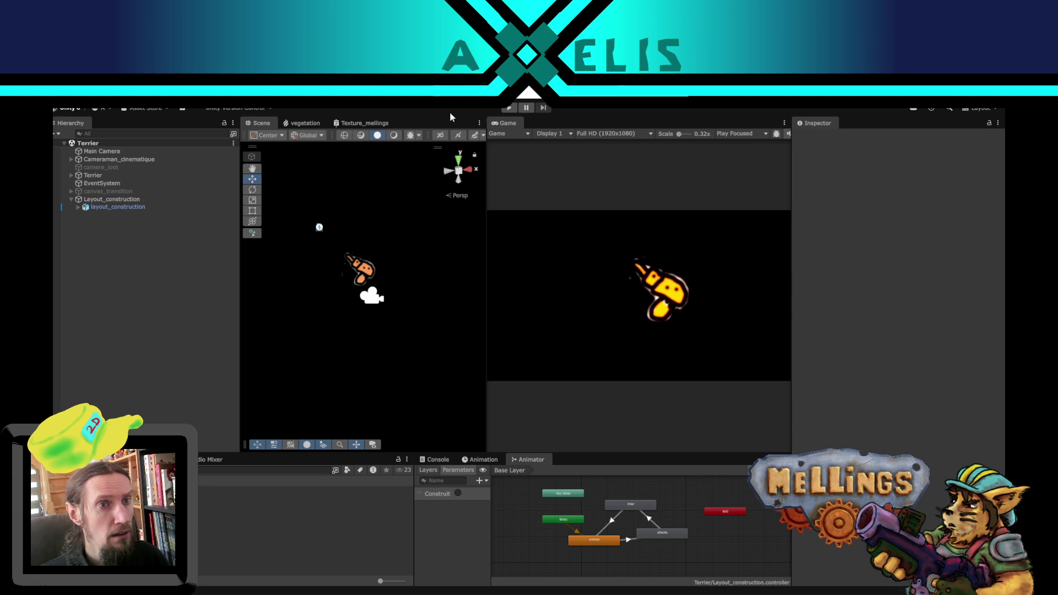
Step: Test-run the Terrier scene, check the Console, stop, and open the Intro scene
{"action": "left_click", "coordinate": [509, 110]}
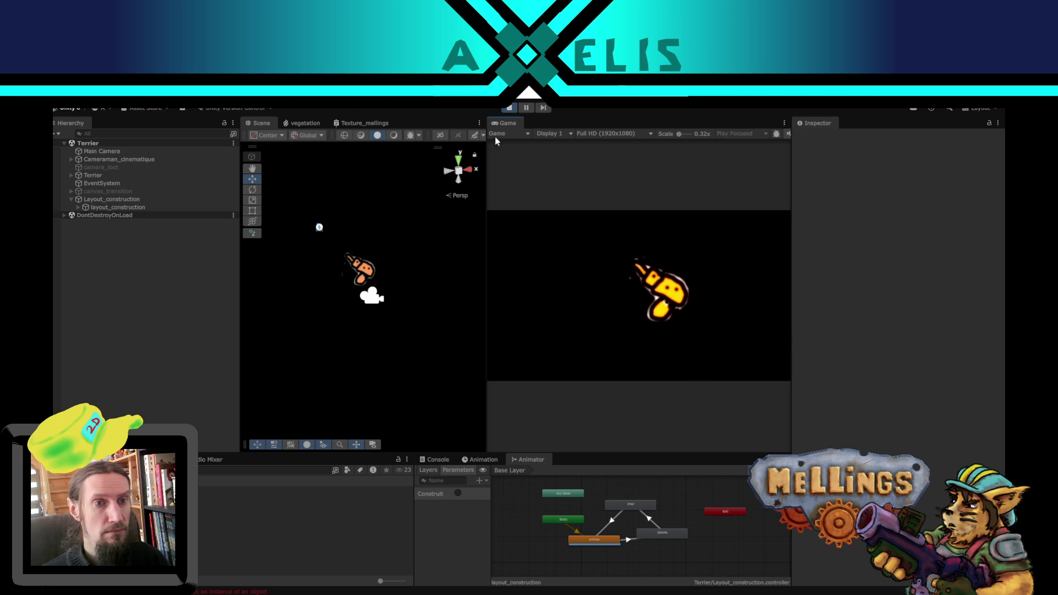
{"action": "left_click", "coordinate": [438, 459]}
{"action": "left_click", "coordinate": [529, 459]}
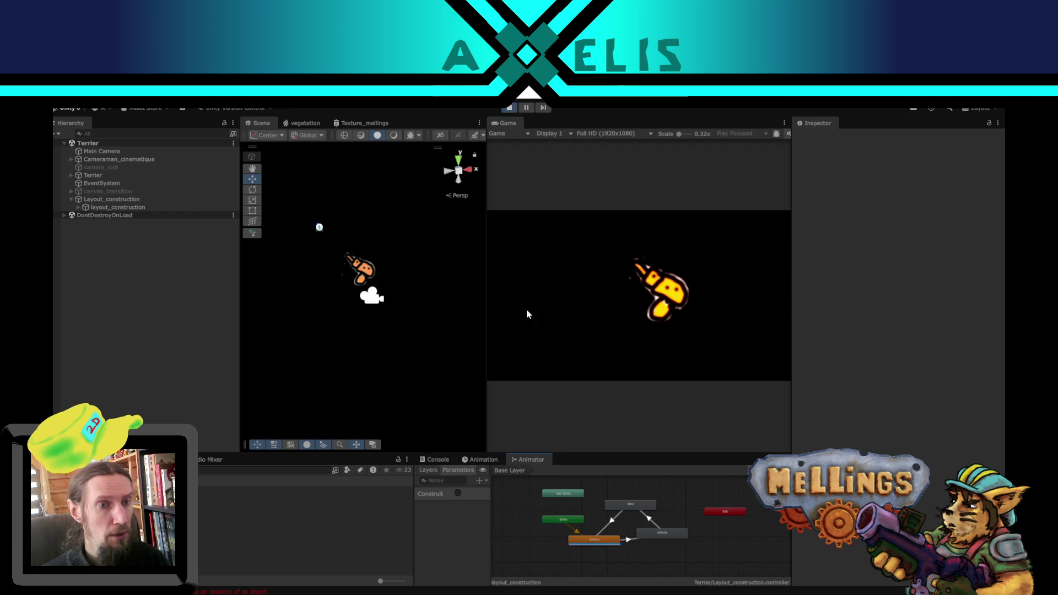
{"action": "left_click", "coordinate": [509, 108]}
{"action": "double_click", "coordinate": [247, 522]}
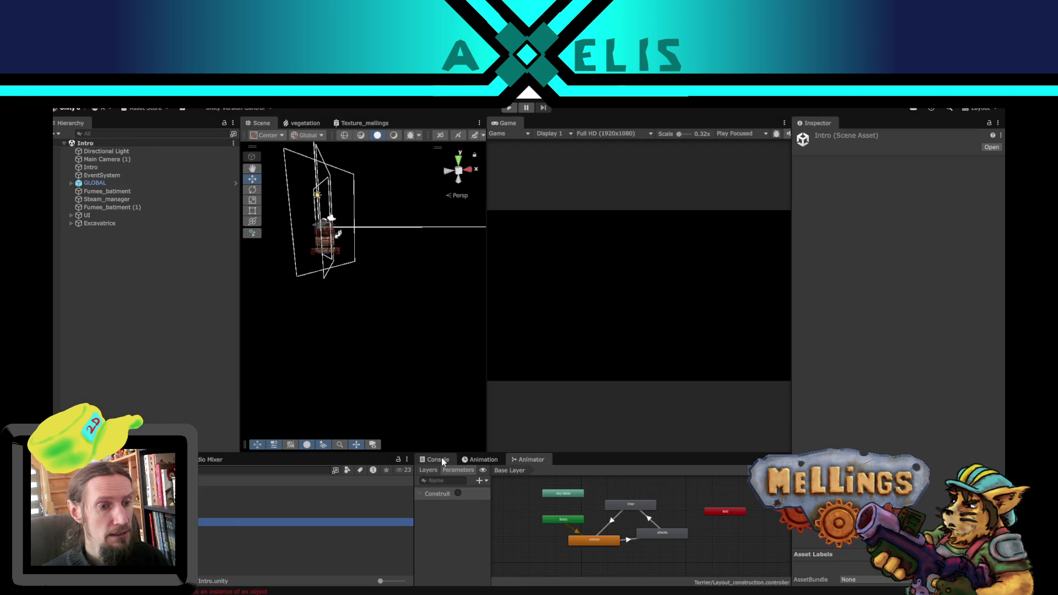
Step: Play from Intro, open and close the Village construction menu, then stop the game
{"action": "left_click", "coordinate": [509, 108]}
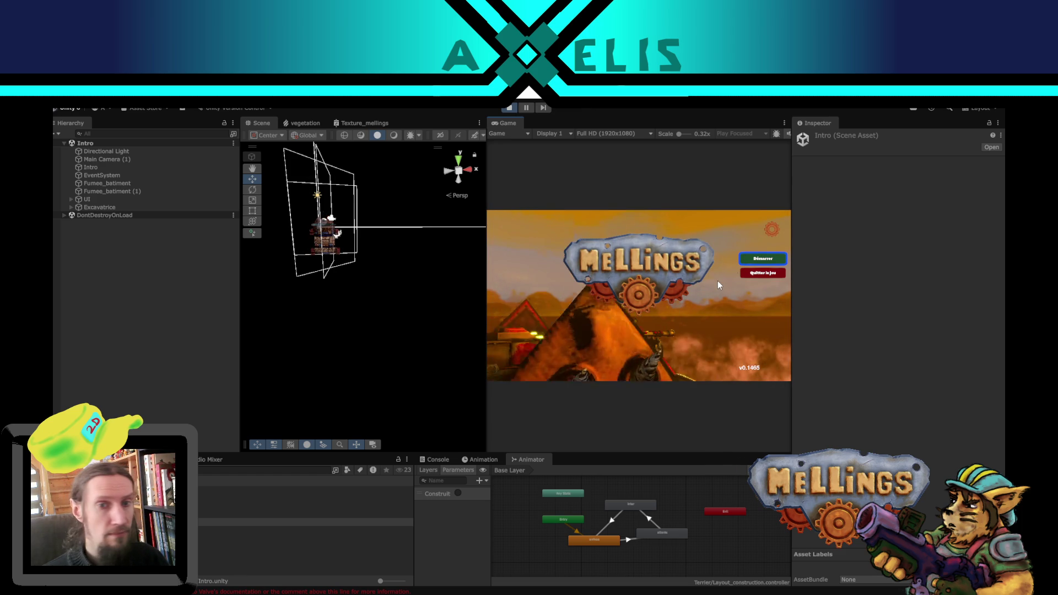
{"action": "left_click", "coordinate": [758, 259]}
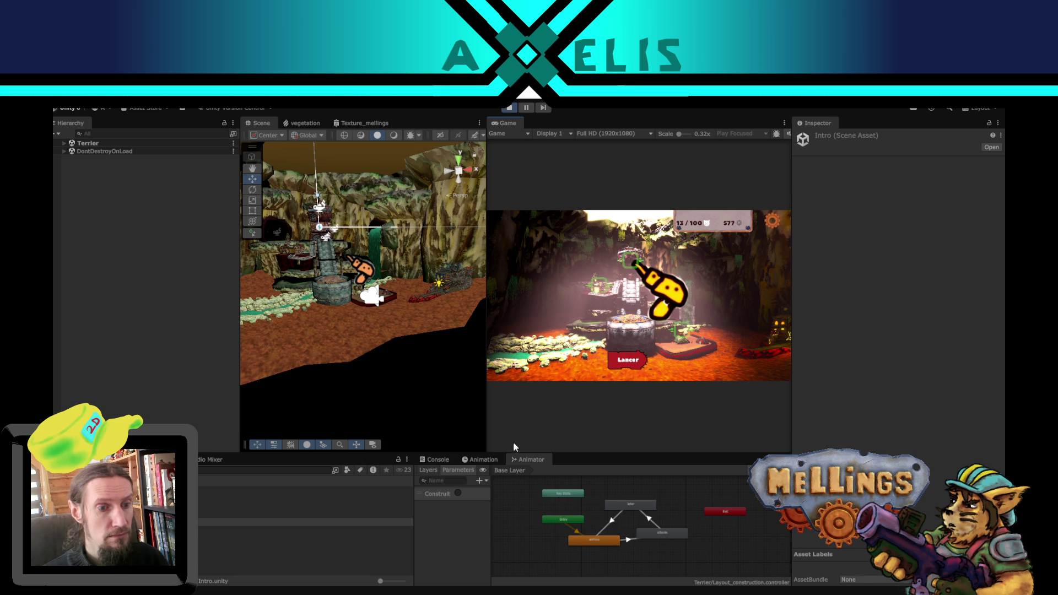
{"action": "left_click", "coordinate": [371, 270]}
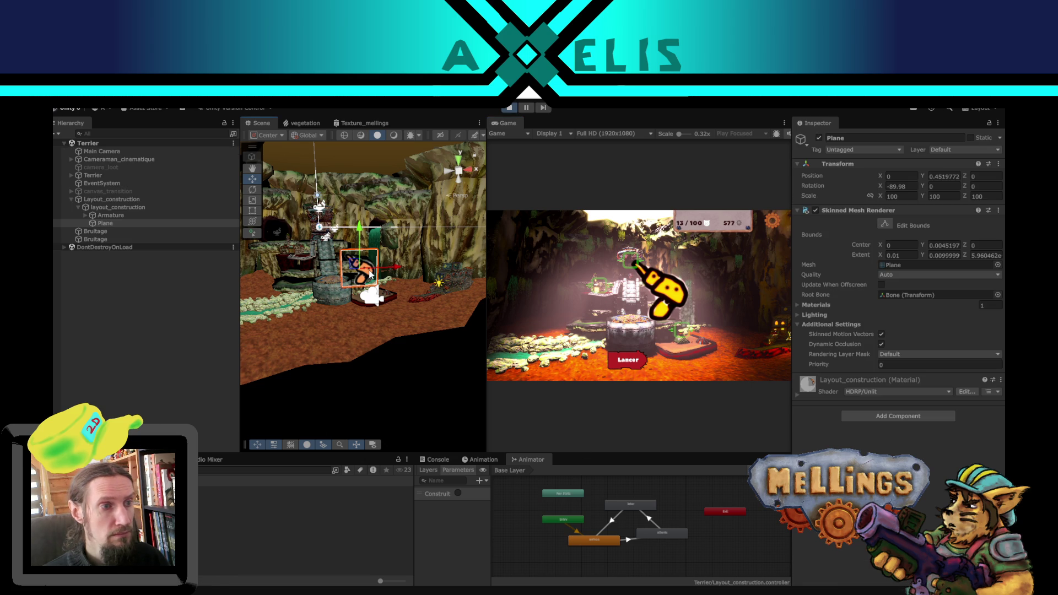
{"action": "left_click", "coordinate": [122, 209]}
{"action": "left_click", "coordinate": [628, 360]}
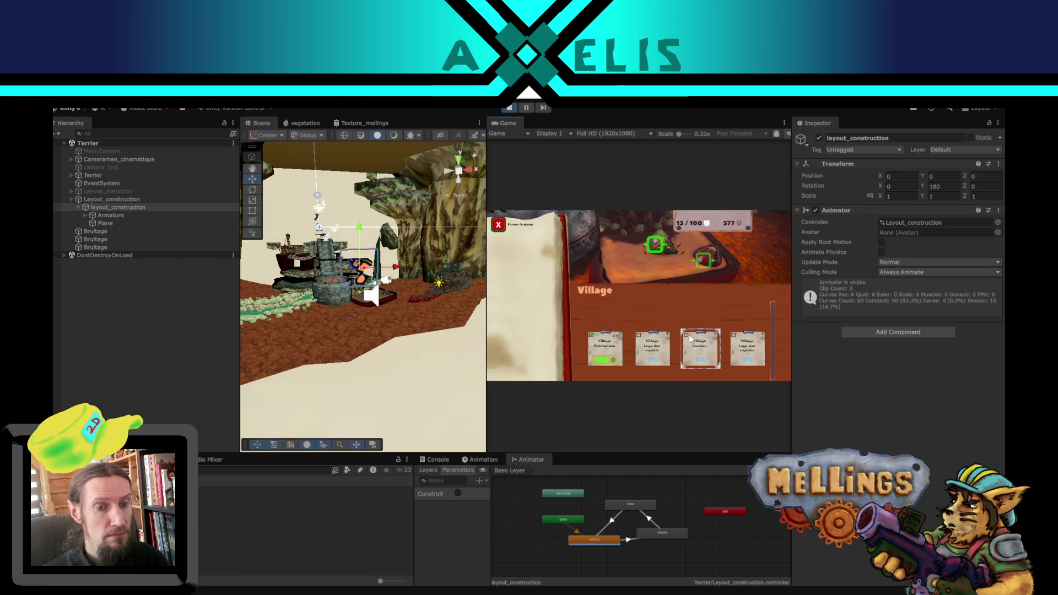
{"action": "left_click", "coordinate": [496, 229]}
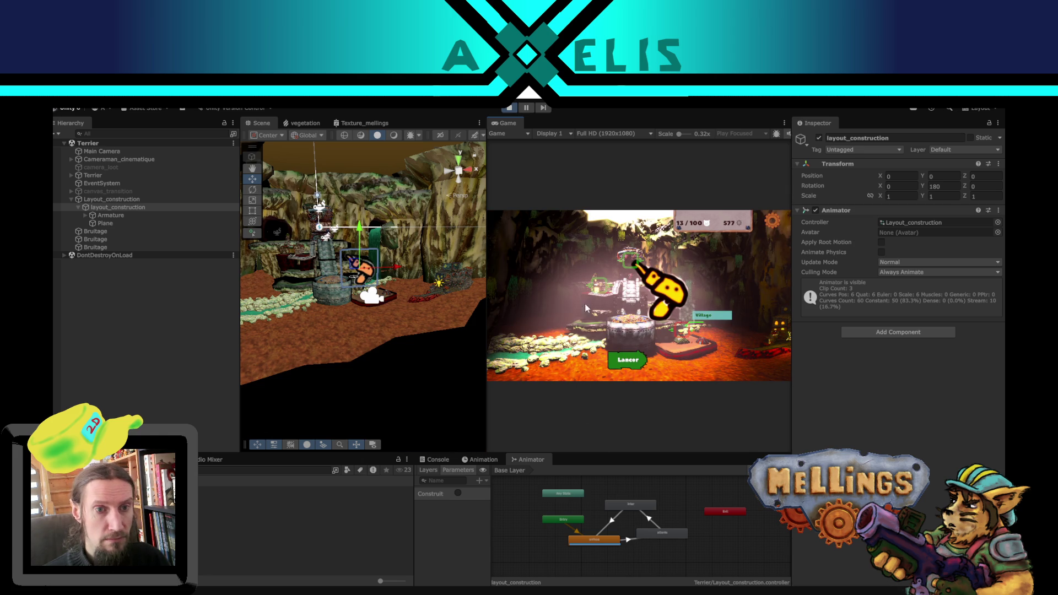
{"action": "left_click", "coordinate": [514, 107]}
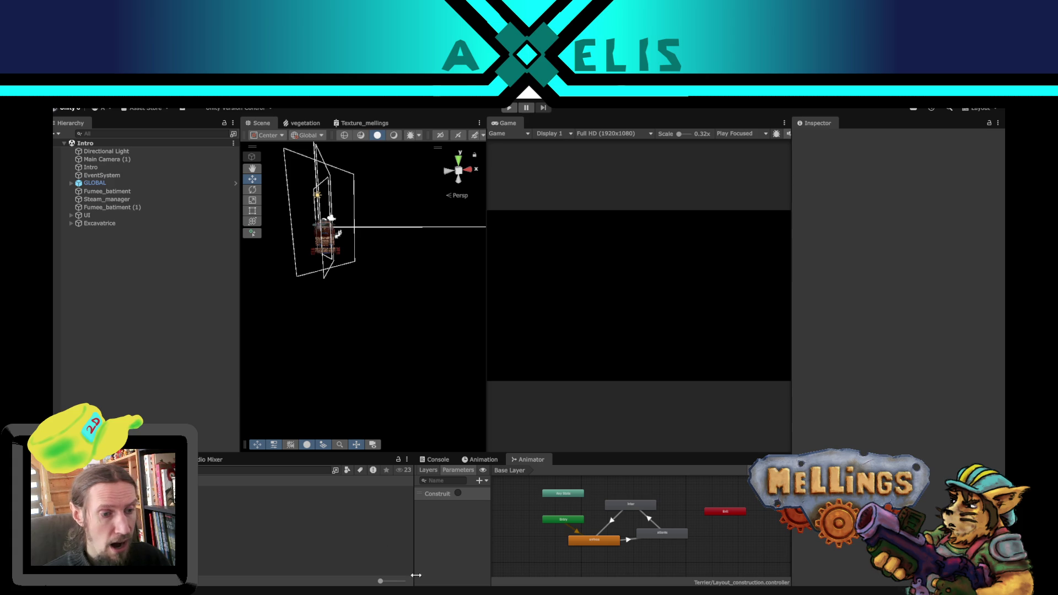
Step: Make attente the layer default state and rearrange Entry, attente and arrivee nodes
{"action": "scroll", "coordinate": [603, 545], "scroll_direction": "up", "scroll_amount": 3}
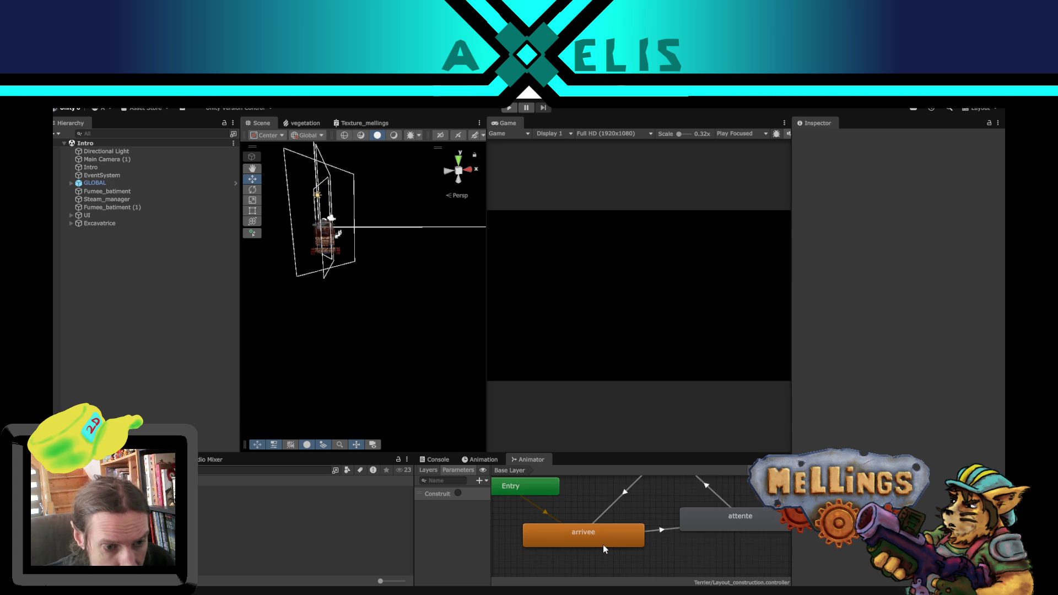
{"action": "scroll", "coordinate": [603, 546], "scroll_direction": "down", "scroll_amount": 3}
{"action": "scroll", "coordinate": [606, 545], "scroll_direction": "up", "scroll_amount": 3}
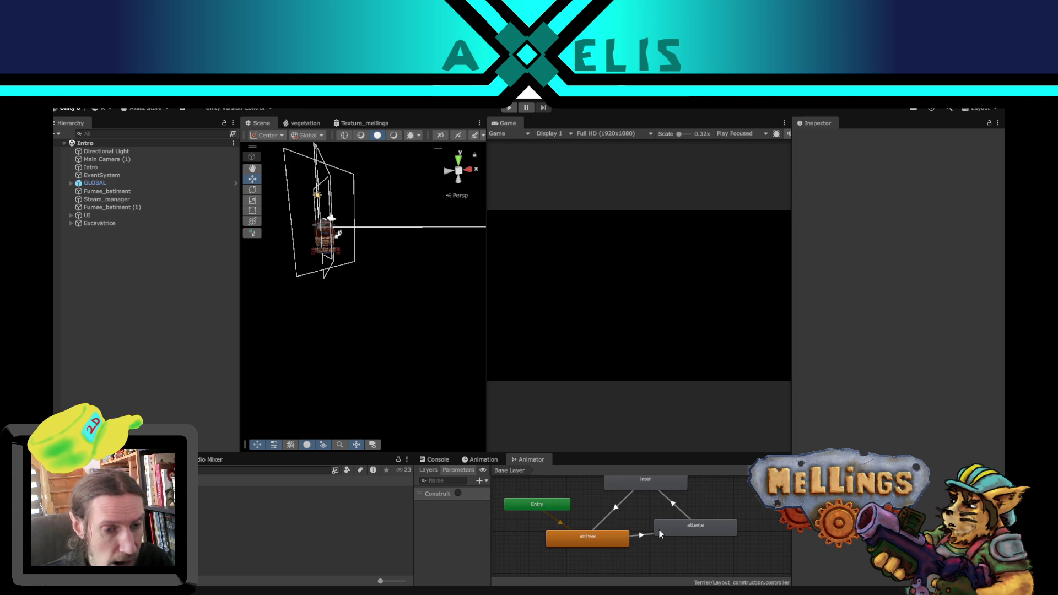
{"action": "left_click_drag", "start_coordinate": [585, 549], "coordinate": [605, 561]}
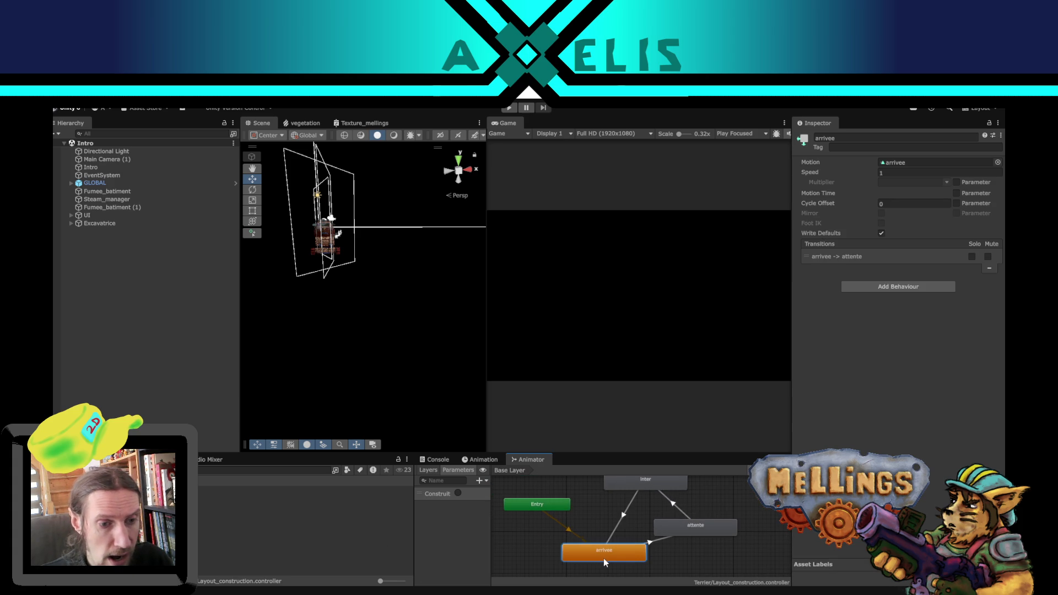
{"action": "right_click", "coordinate": [673, 529]}
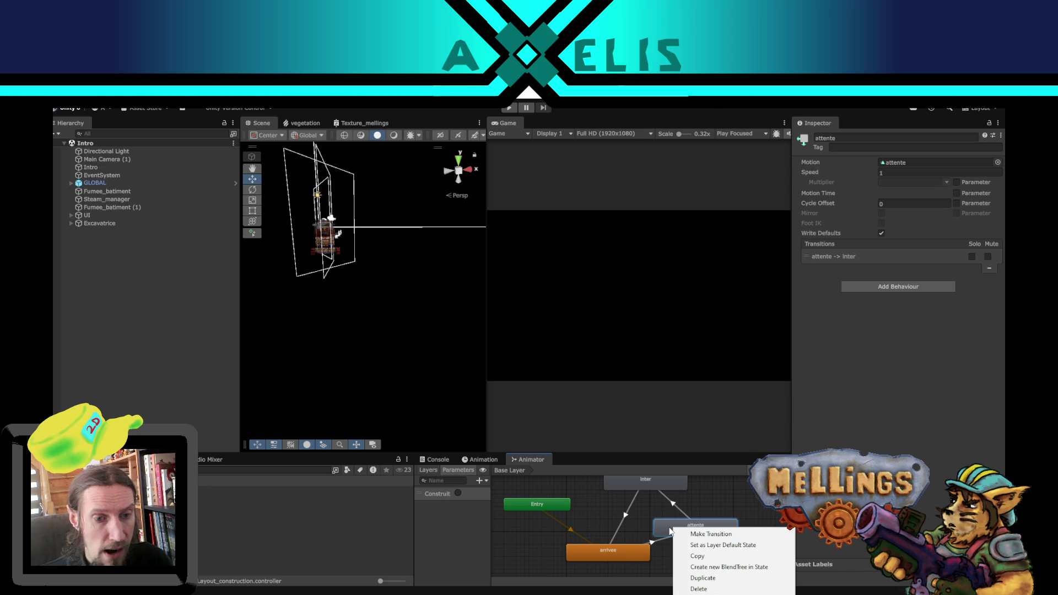
{"action": "left_click", "coordinate": [758, 545]}
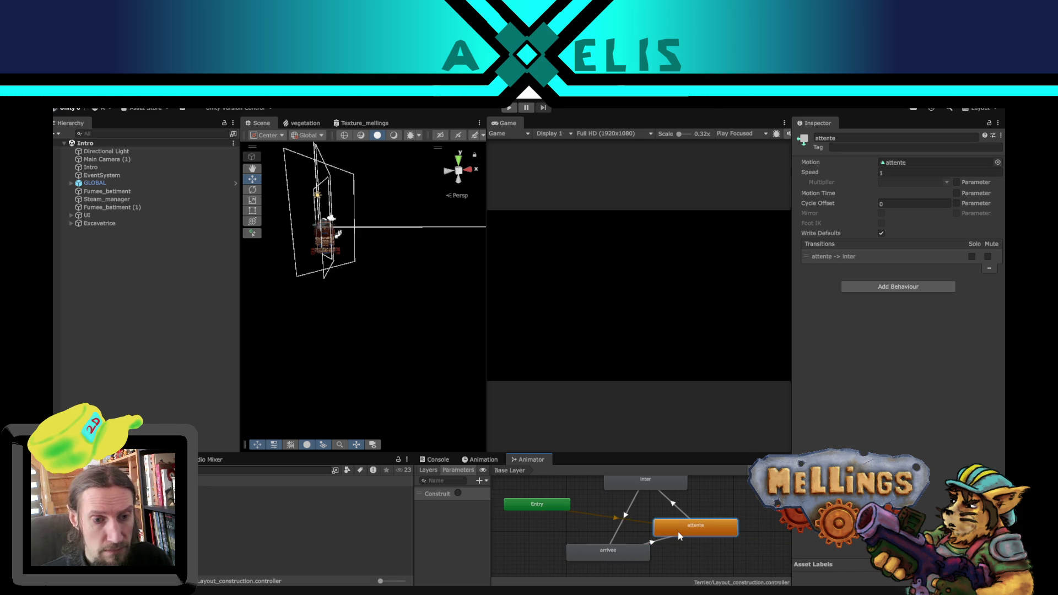
{"action": "mouse_move", "coordinate": [678, 535]}
{"action": "left_mouse_down"}
{"action": "mouse_move", "coordinate": [528, 532]}
{"action": "mouse_move", "coordinate": [526, 554]}
{"action": "left_mouse_up"}
{"action": "left_click_drag", "start_coordinate": [623, 554], "coordinate": [692, 550]}
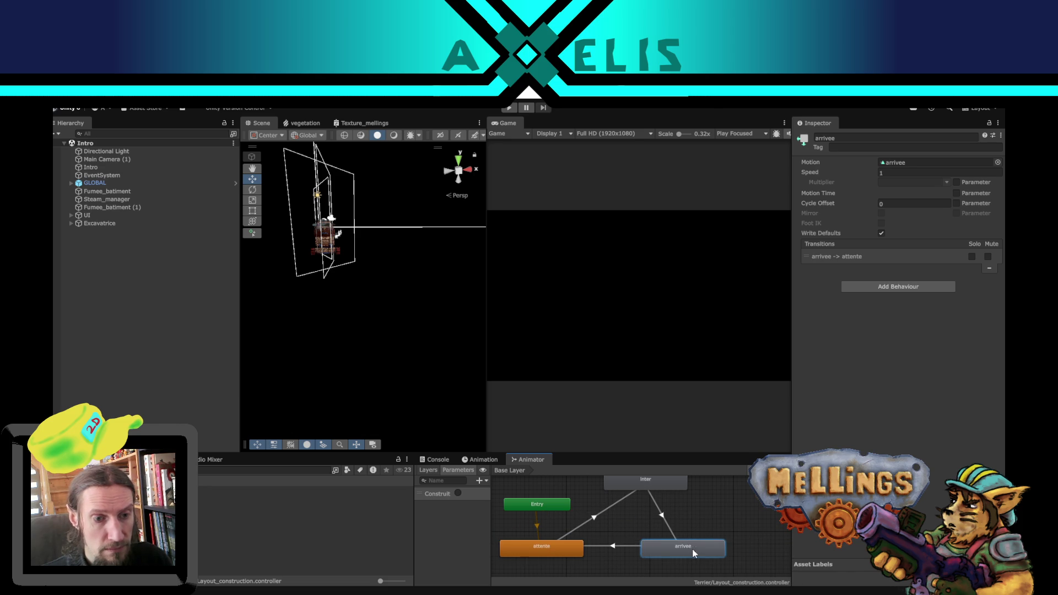
{"action": "left_click_drag", "start_coordinate": [555, 504], "coordinate": [539, 501]}
Step: Delete the inter→arrivee, inter→attente and arrivee→attente transitions
{"action": "left_click", "coordinate": [687, 520]}
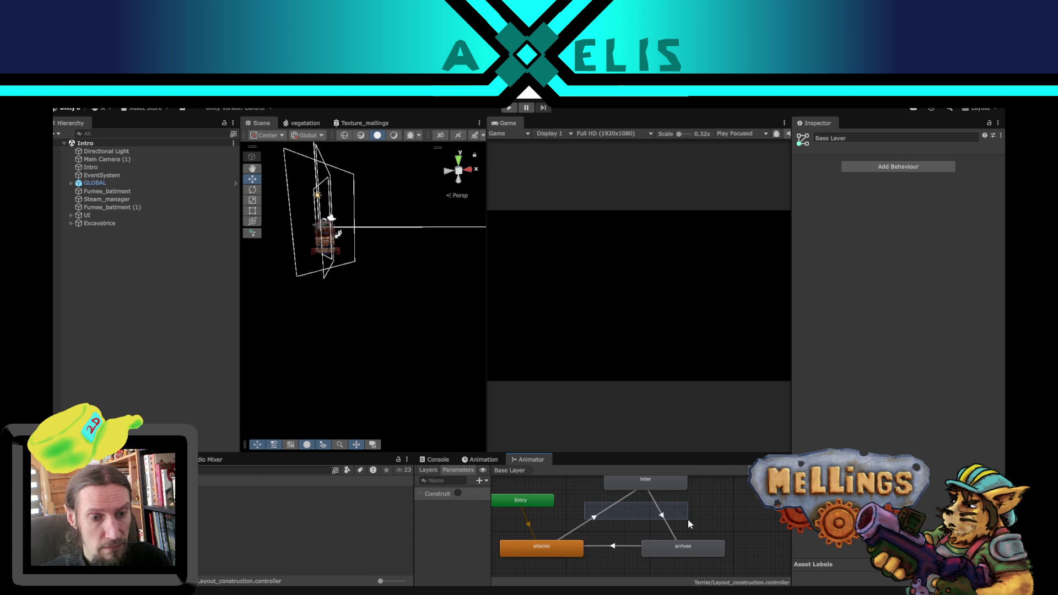
{"action": "left_click", "coordinate": [661, 521]}
{"action": "key", "text": "Delete"}
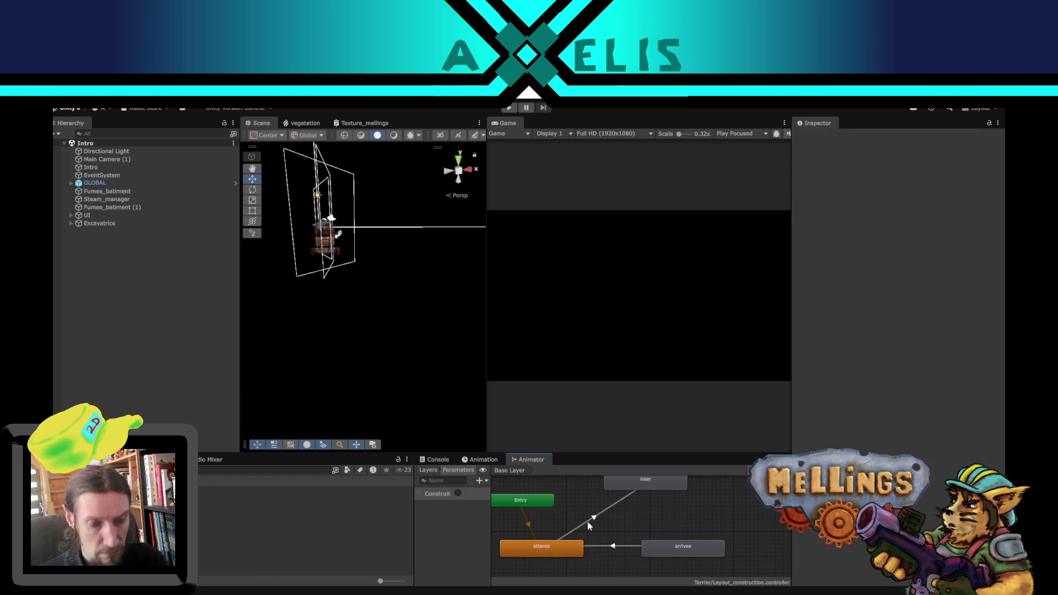
{"action": "left_click", "coordinate": [588, 520]}
{"action": "key", "text": "Delete"}
{"action": "left_click", "coordinate": [615, 546]}
{"action": "key", "text": "Delete"}
Step: Create an attente→arrivee transition conditioned on the Construit trigger
{"action": "right_click", "coordinate": [571, 551]}
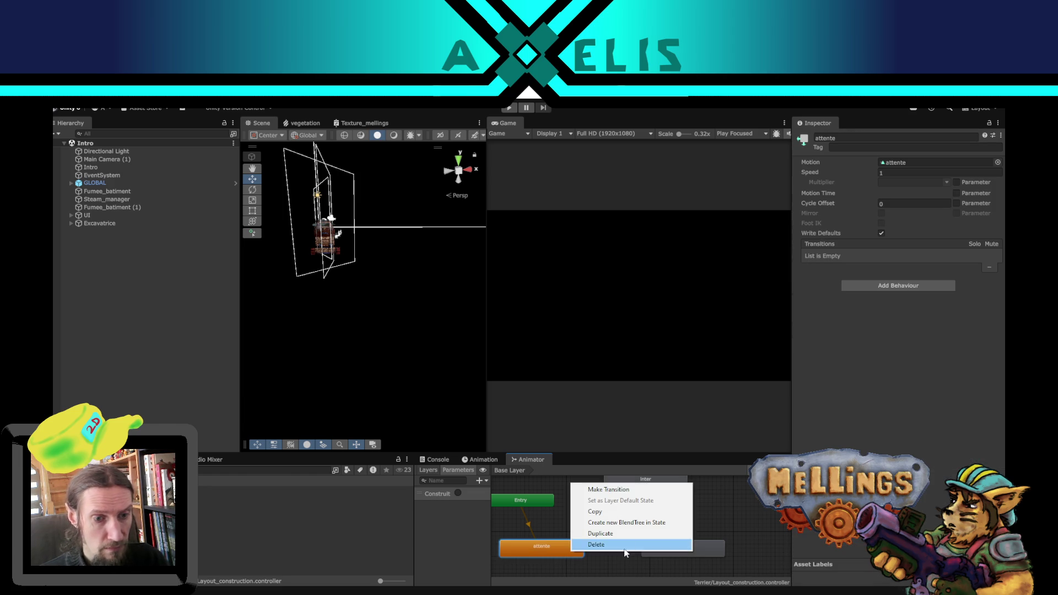
{"action": "left_click", "coordinate": [587, 489]}
{"action": "left_click", "coordinate": [677, 552]}
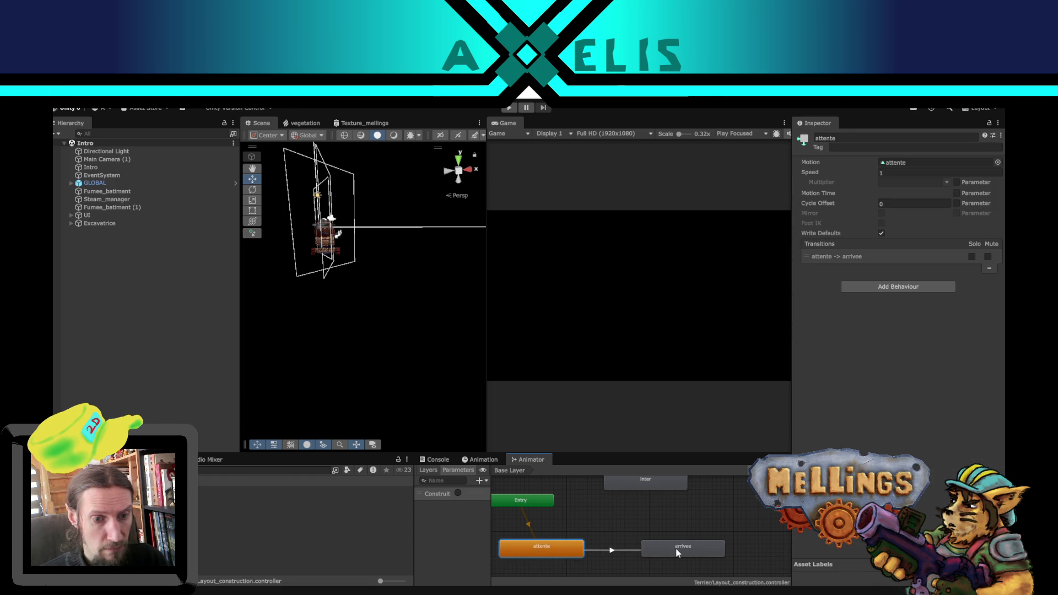
{"action": "left_click", "coordinate": [603, 550]}
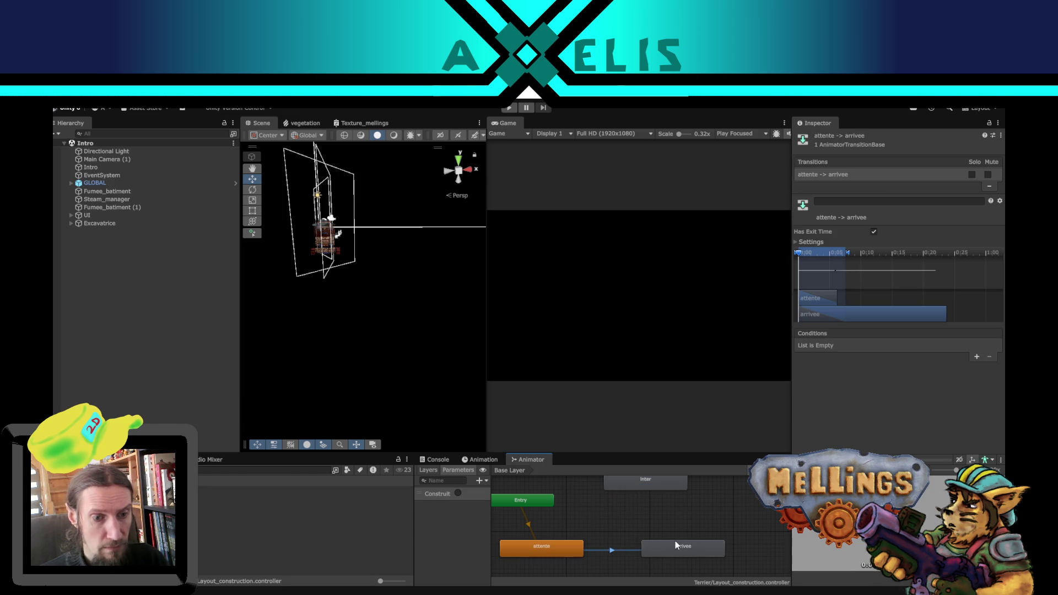
{"action": "left_click", "coordinate": [976, 357]}
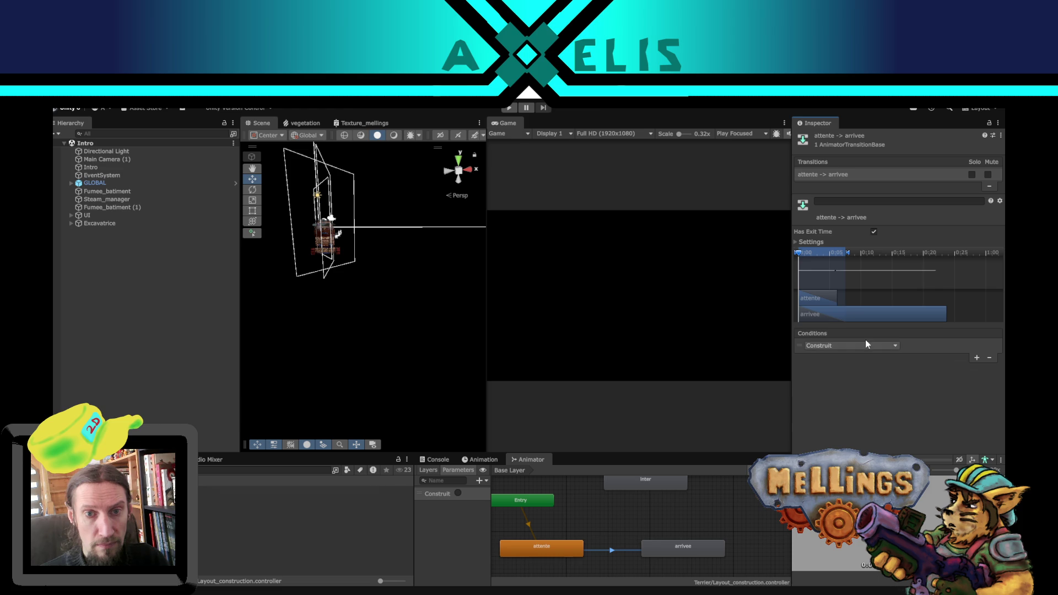
{"action": "right_click", "coordinate": [699, 547]}
{"action": "left_click", "coordinate": [716, 482]}
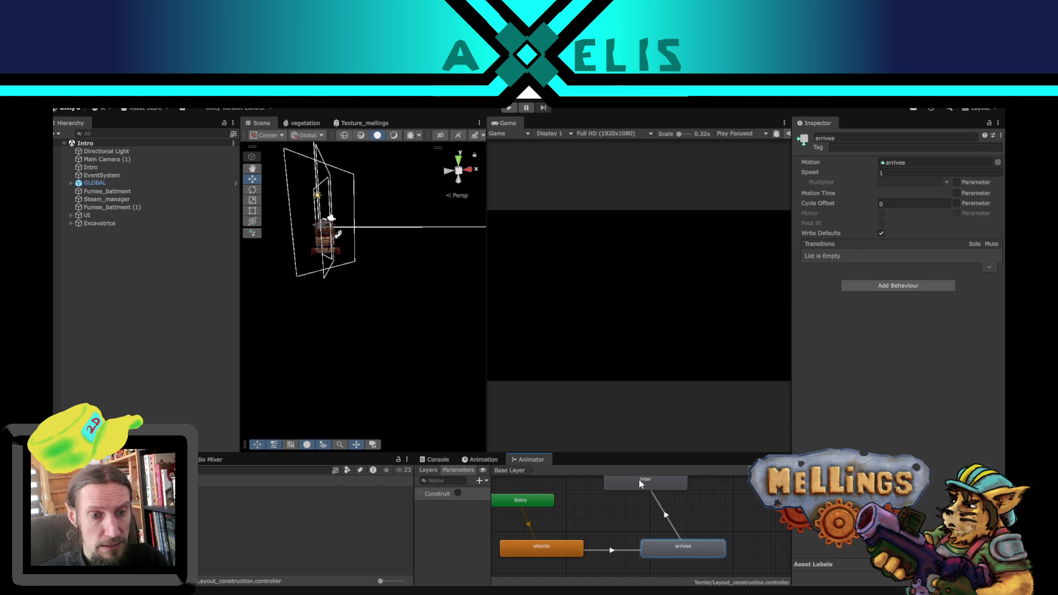
Step: Add Animator transitions from arrivee to inter and from inter back to attente
{"action": "left_click", "coordinate": [642, 489]}
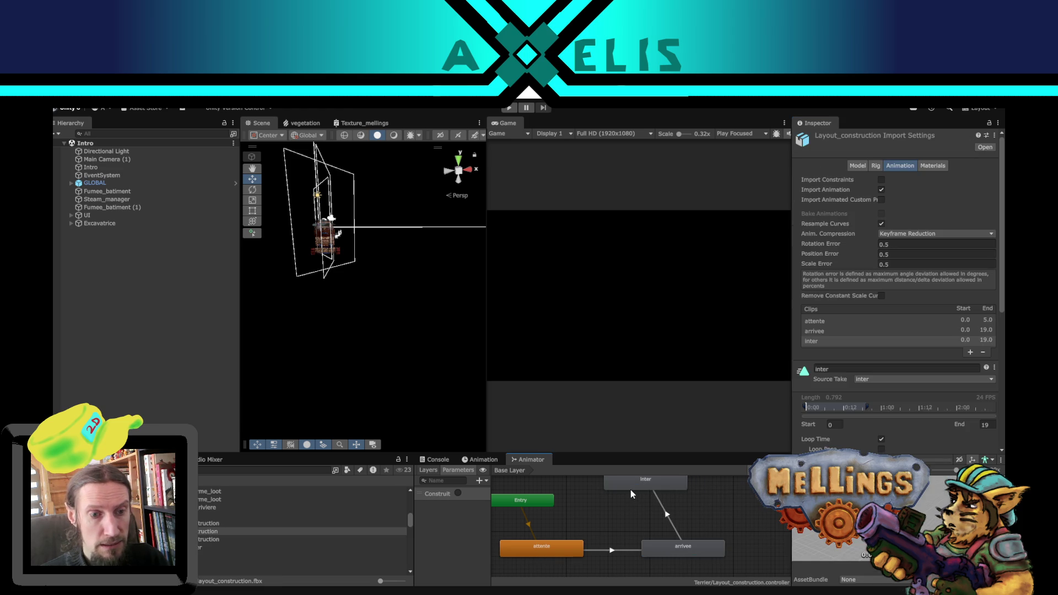
{"action": "right_click", "coordinate": [630, 485]}
{"action": "left_click", "coordinate": [644, 489]}
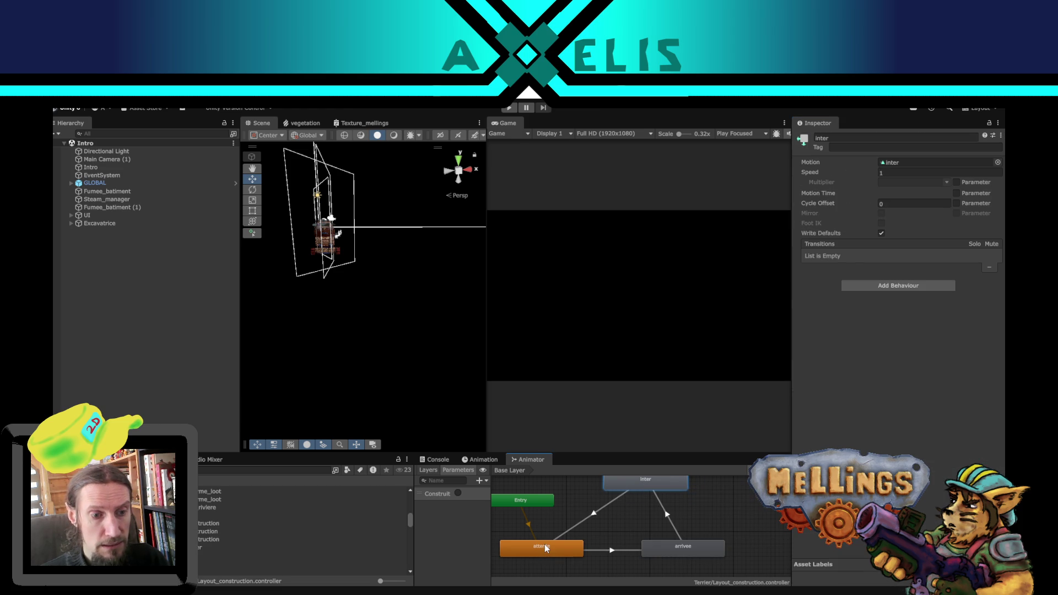
{"action": "left_click", "coordinate": [546, 558]}
{"action": "left_click", "coordinate": [216, 346]}
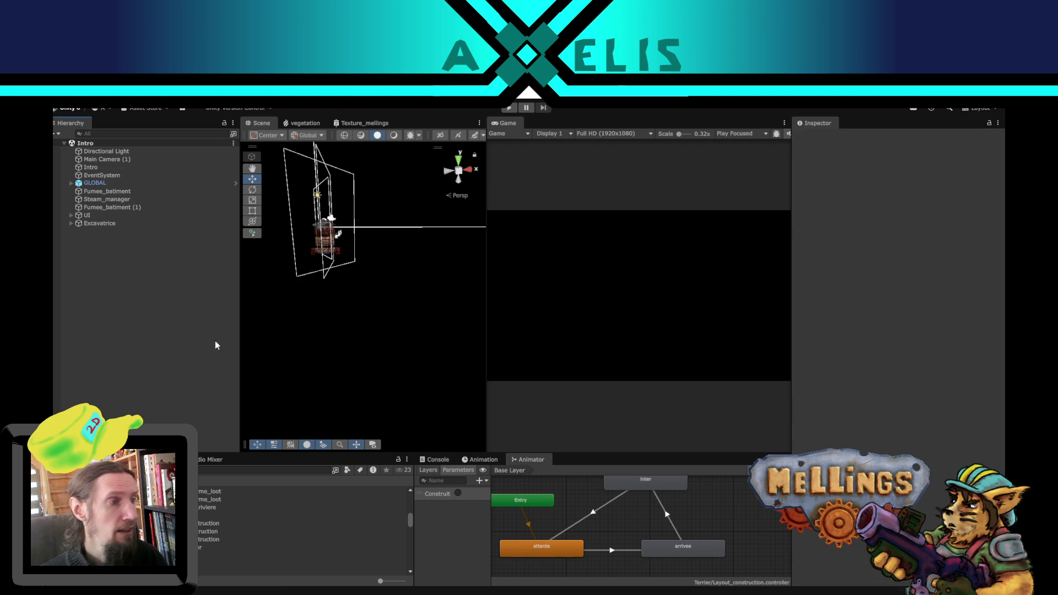
{"action": "left_click", "coordinate": [547, 552]}
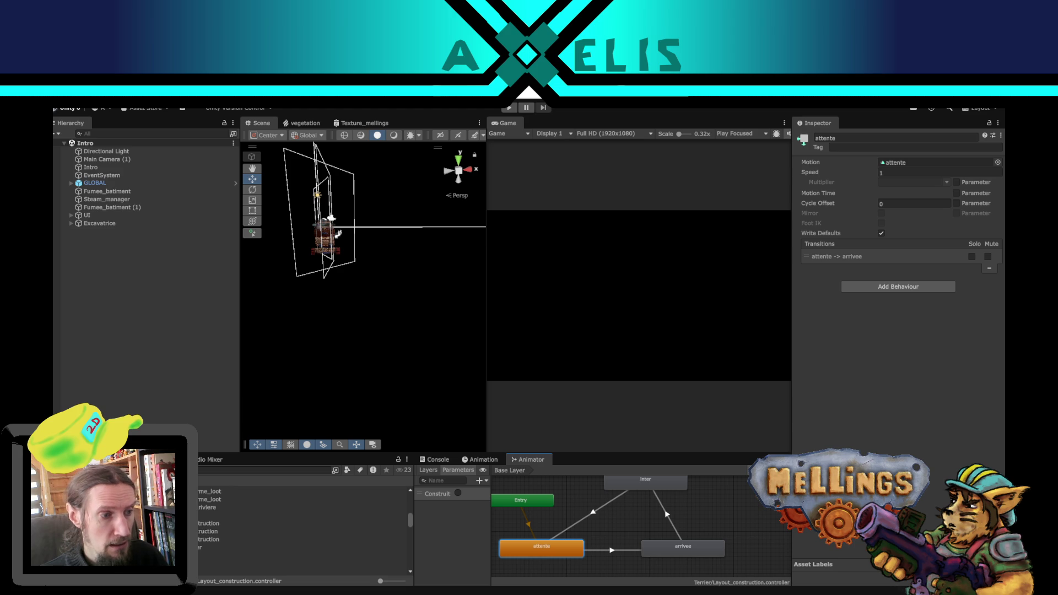
Step: Review the arrivee, attente and inter clips in Layout_construction's import settings, with inter looping
{"action": "left_click", "coordinate": [231, 531]}
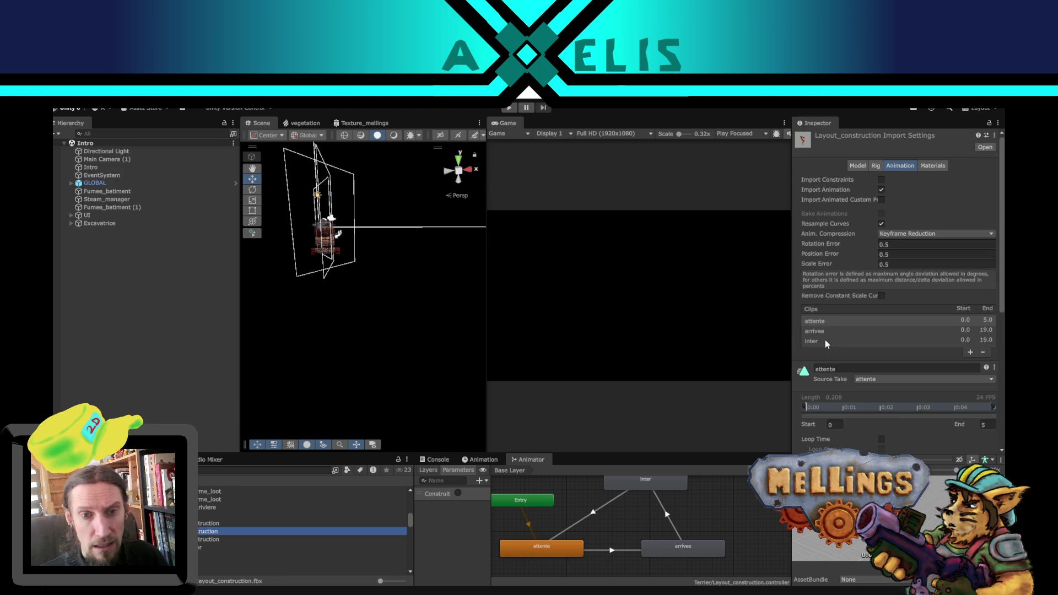
{"action": "left_click", "coordinate": [826, 334]}
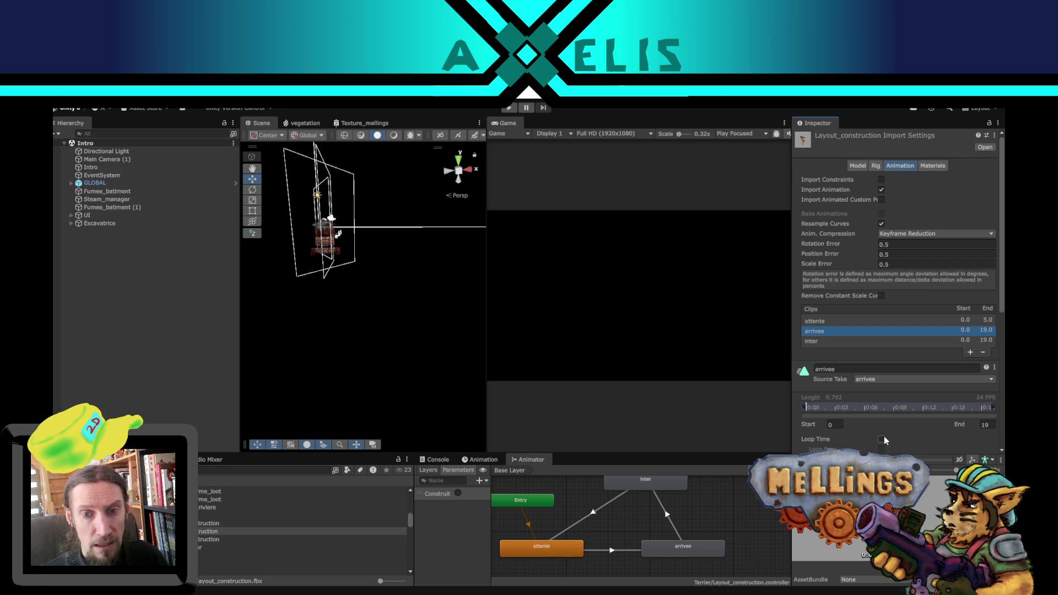
{"action": "left_click", "coordinate": [800, 460]}
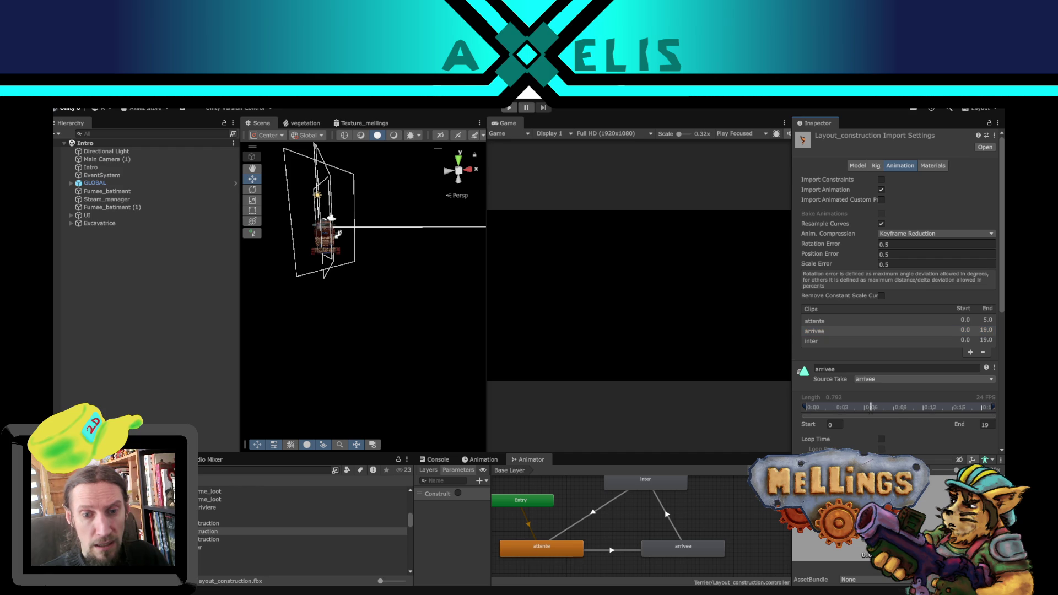
{"action": "left_click", "coordinate": [835, 321]}
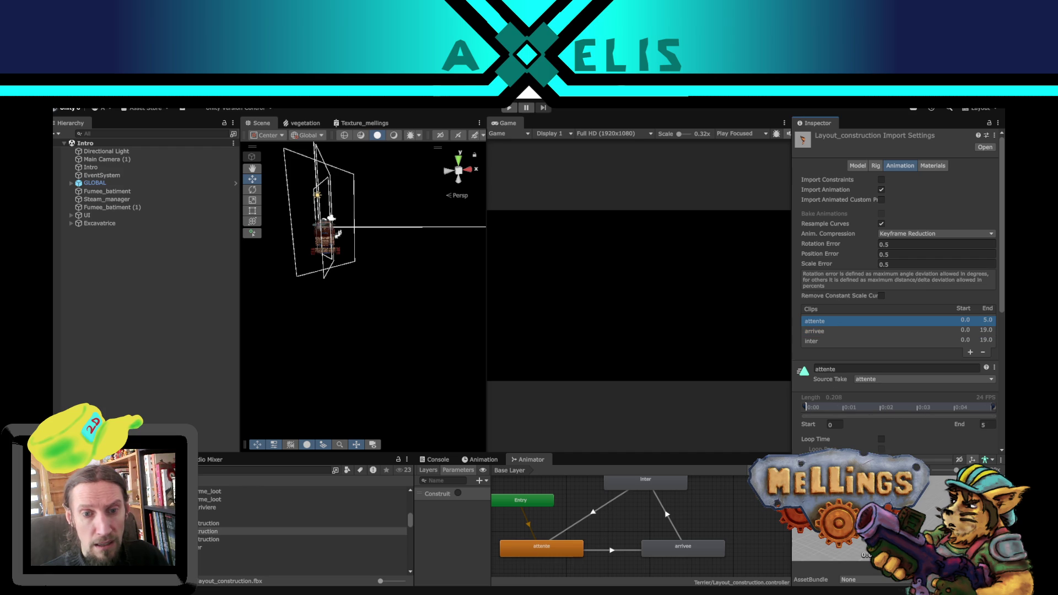
{"action": "left_click", "coordinate": [917, 467]}
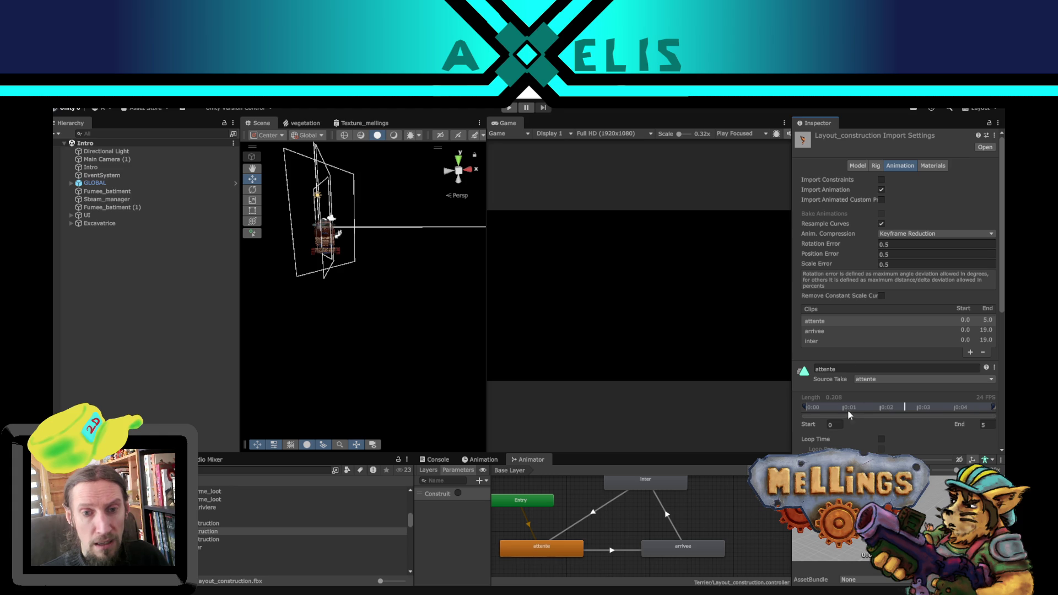
{"action": "left_click", "coordinate": [841, 343]}
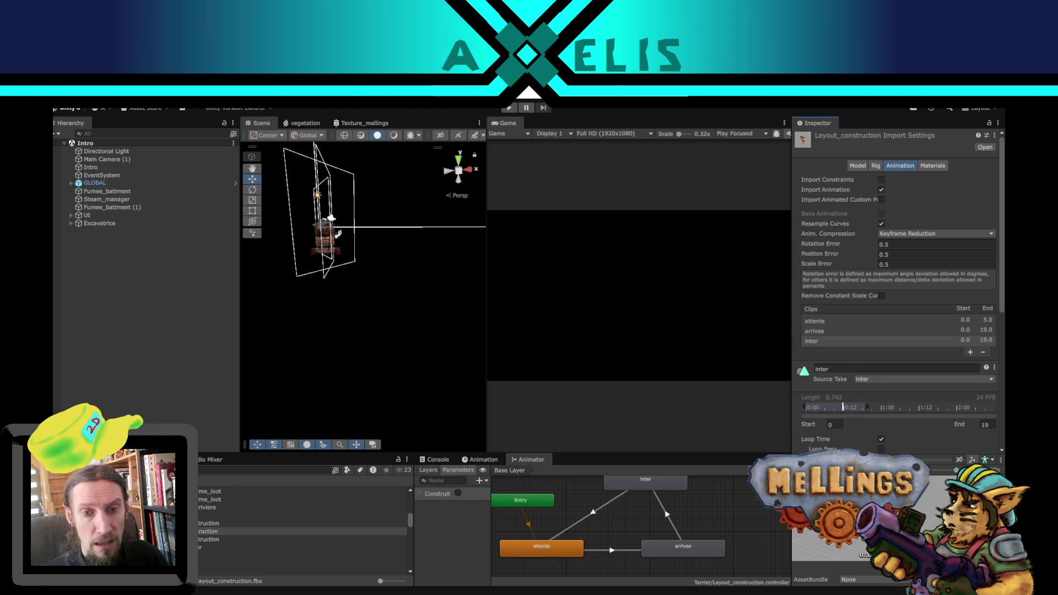
{"action": "left_click", "coordinate": [844, 323]}
{"action": "left_click", "coordinate": [835, 333]}
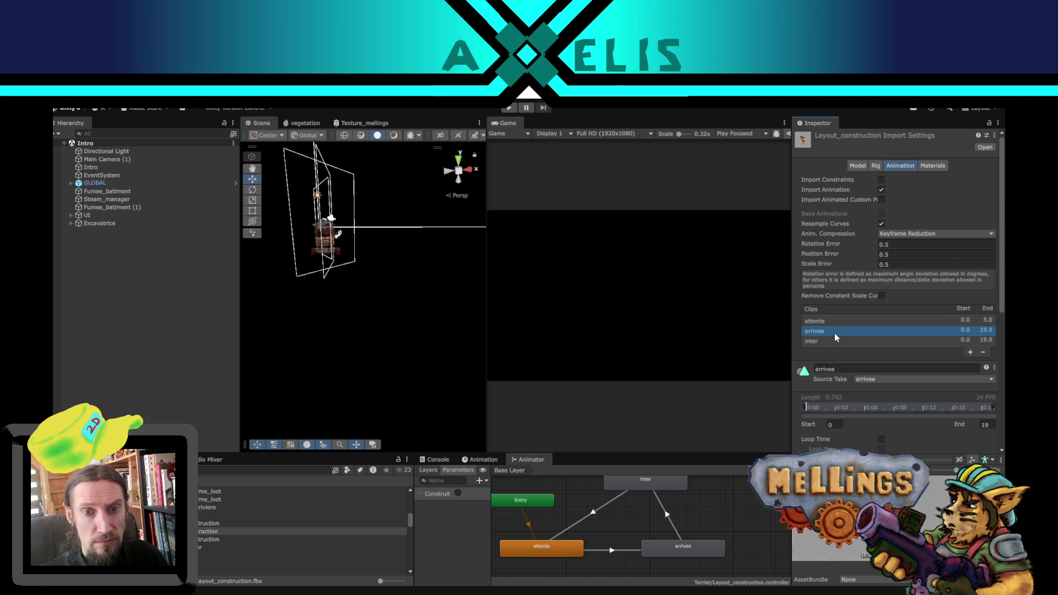
{"action": "left_click", "coordinate": [833, 342]}
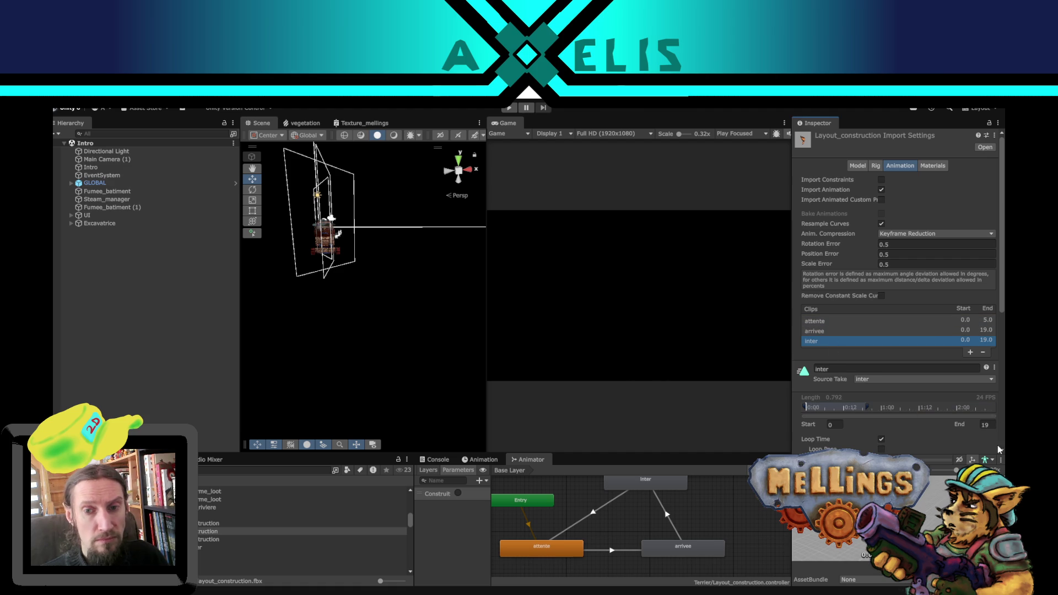
{"action": "scroll", "coordinate": [969, 437], "scroll_direction": "down", "scroll_amount": 4}
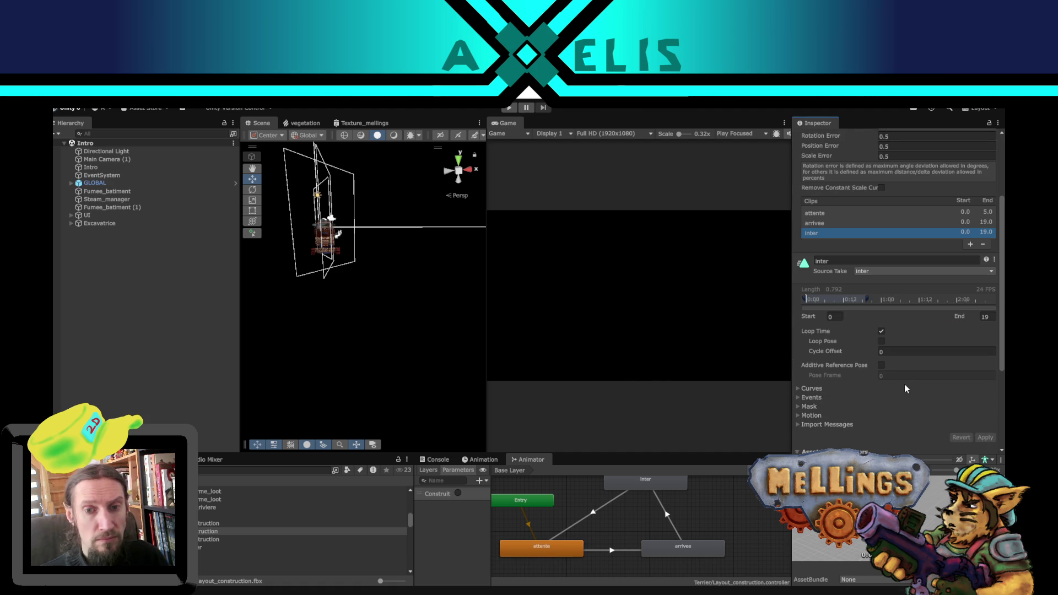
Step: Play into the Terrier level and check the 'layout' message in the Console
{"action": "left_click", "coordinate": [509, 108]}
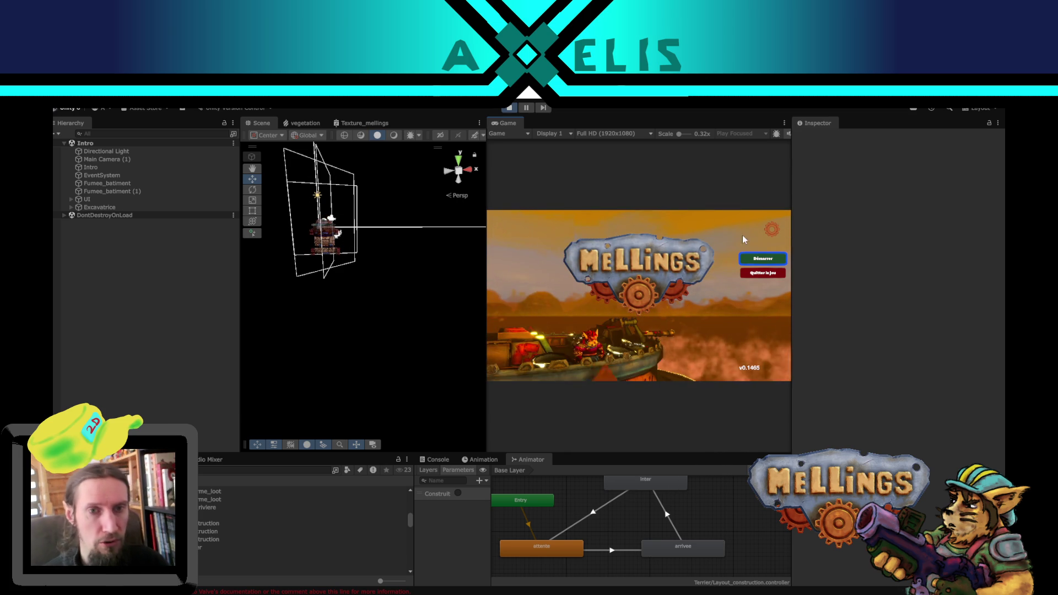
{"action": "key", "text": "Return"}
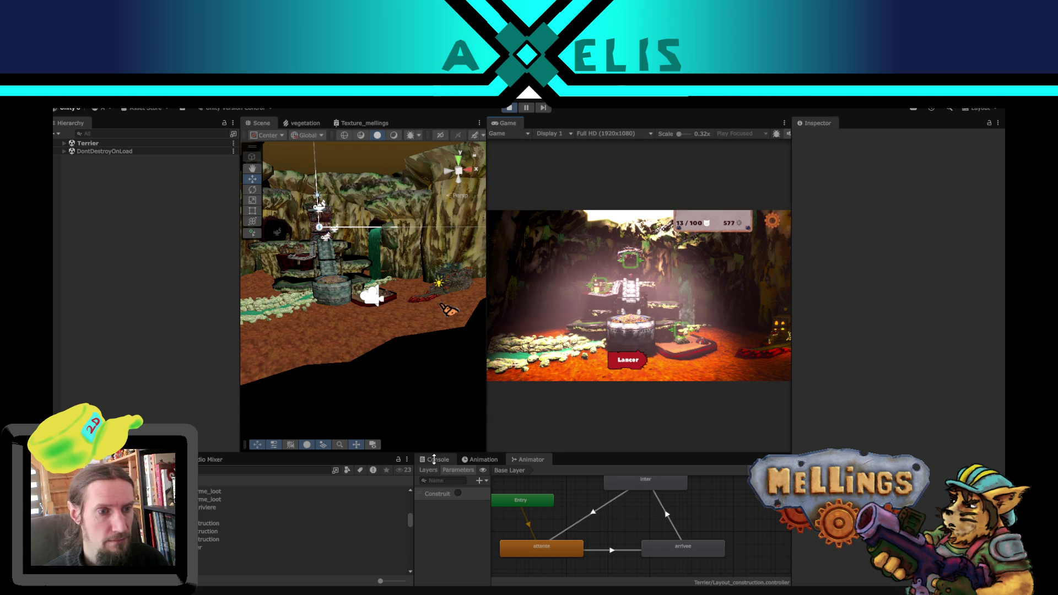
{"action": "left_click", "coordinate": [436, 460]}
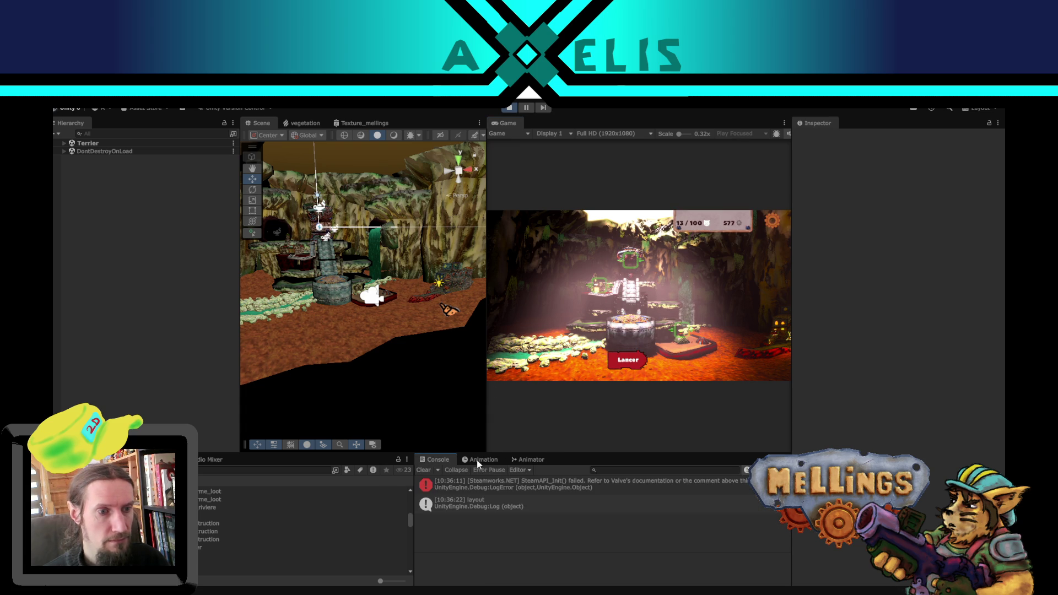
{"action": "left_click", "coordinate": [449, 312]}
Step: Stop Play mode and check the Construit trigger parameter's exact spelling
{"action": "key", "text": "ctrl+p"}
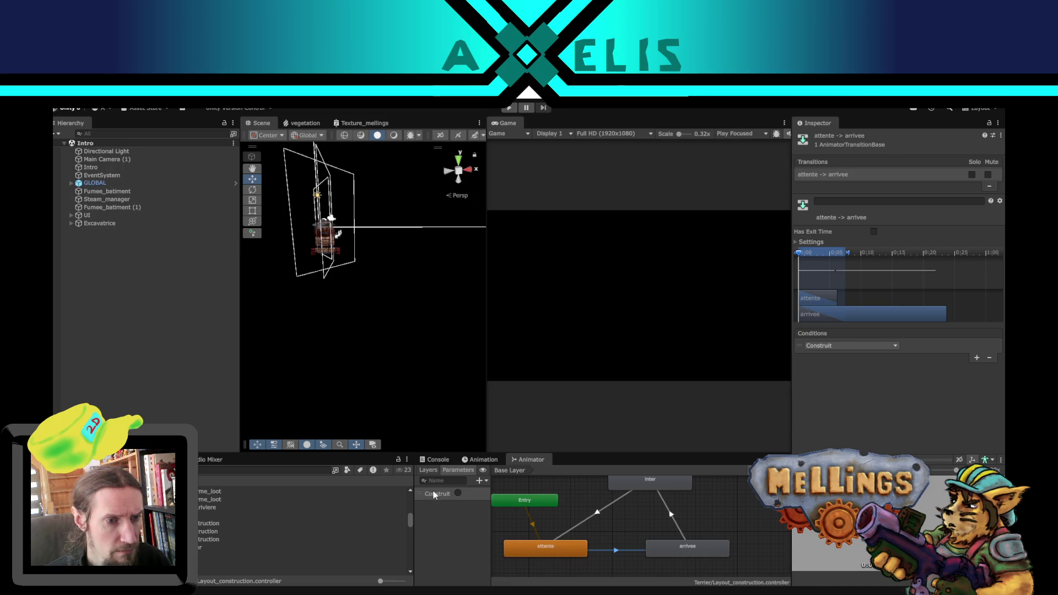
{"action": "left_click", "coordinate": [434, 494]}
{"action": "left_click", "coordinate": [434, 494]}
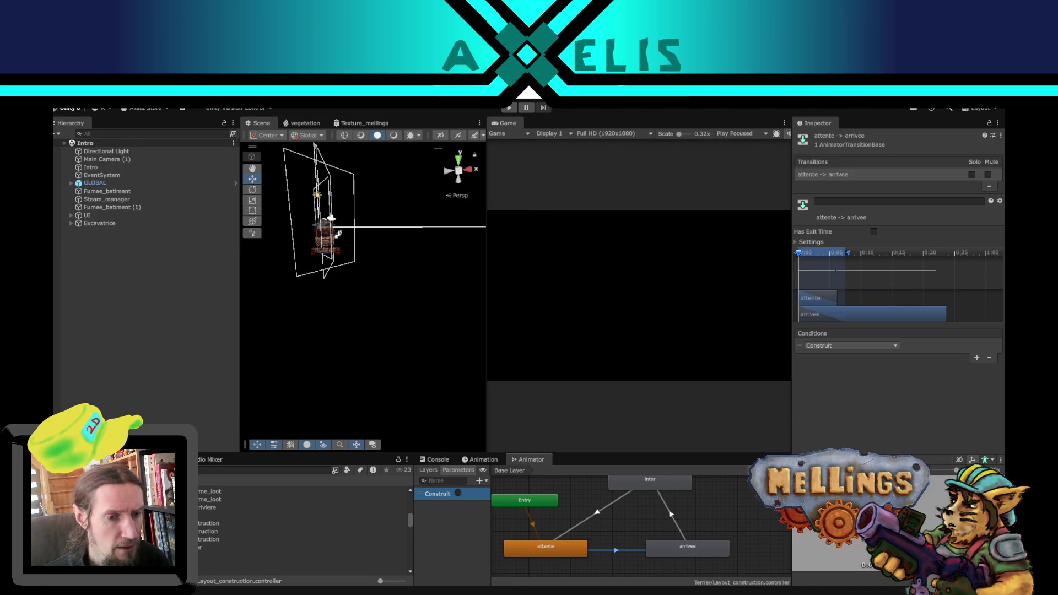
{"action": "left_click", "coordinate": [518, 592]}
Step: Capitalise line 181's SetTrigger argument from 'construit' to 'Construit' and save
{"action": "key", "text": "alt+Tab"}
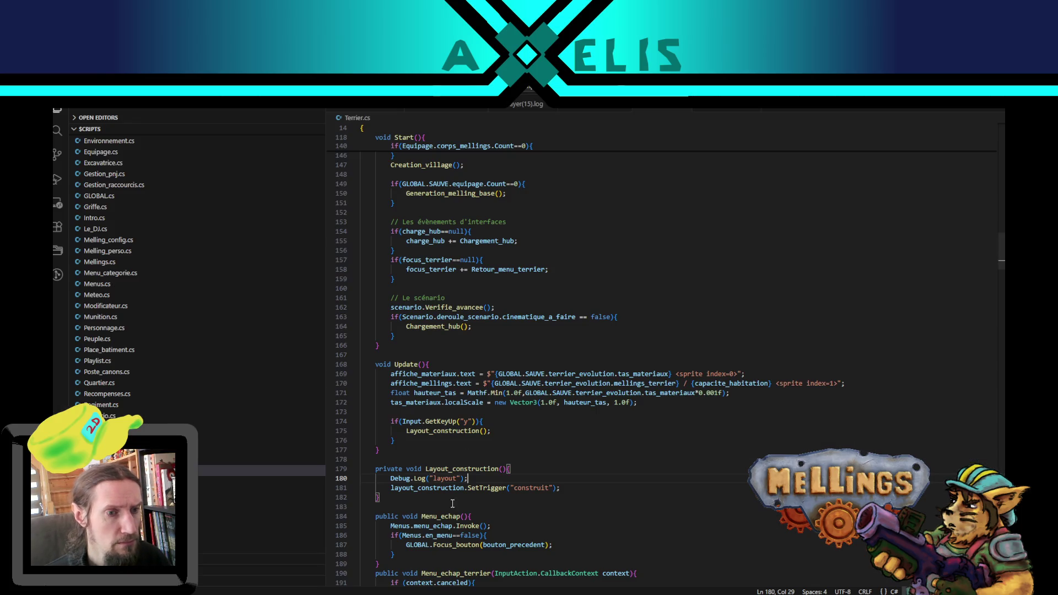
{"action": "left_click", "coordinate": [518, 488]}
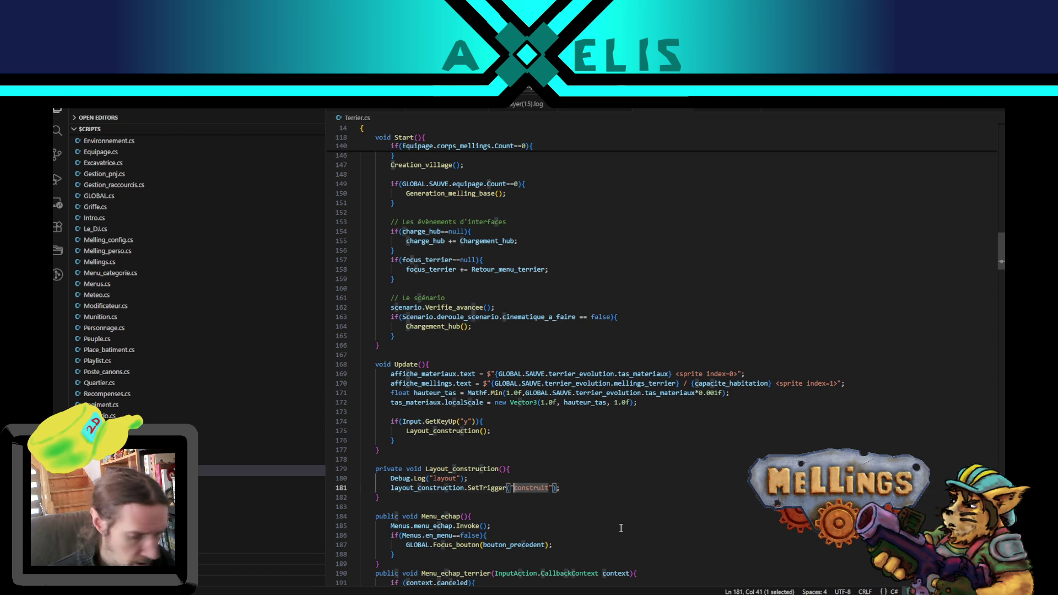
{"action": "key", "text": "Delete"}
{"action": "type", "text": "C"}
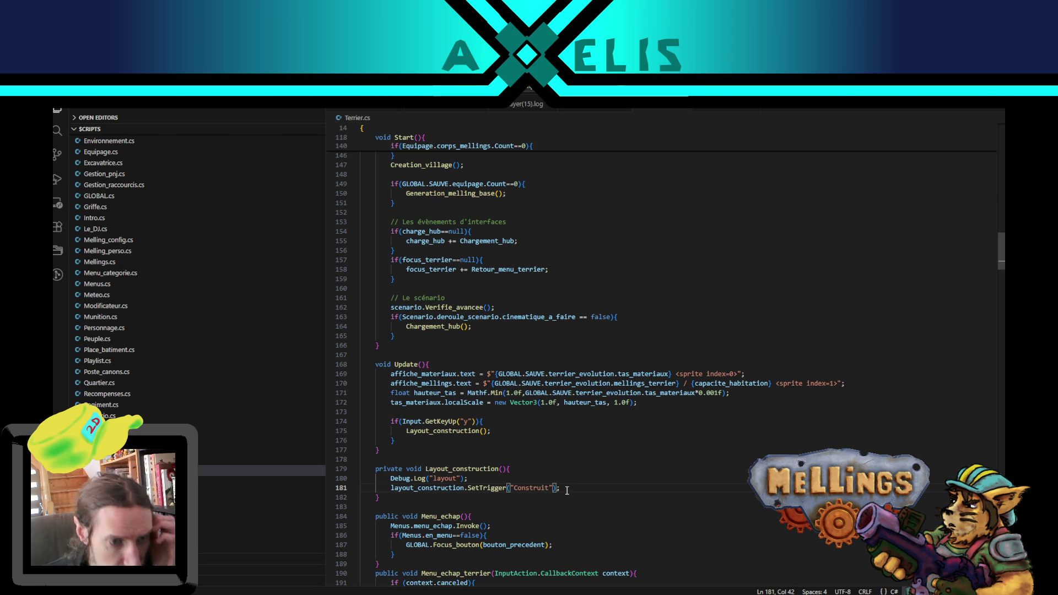
{"action": "double_click", "coordinate": [535, 488]}
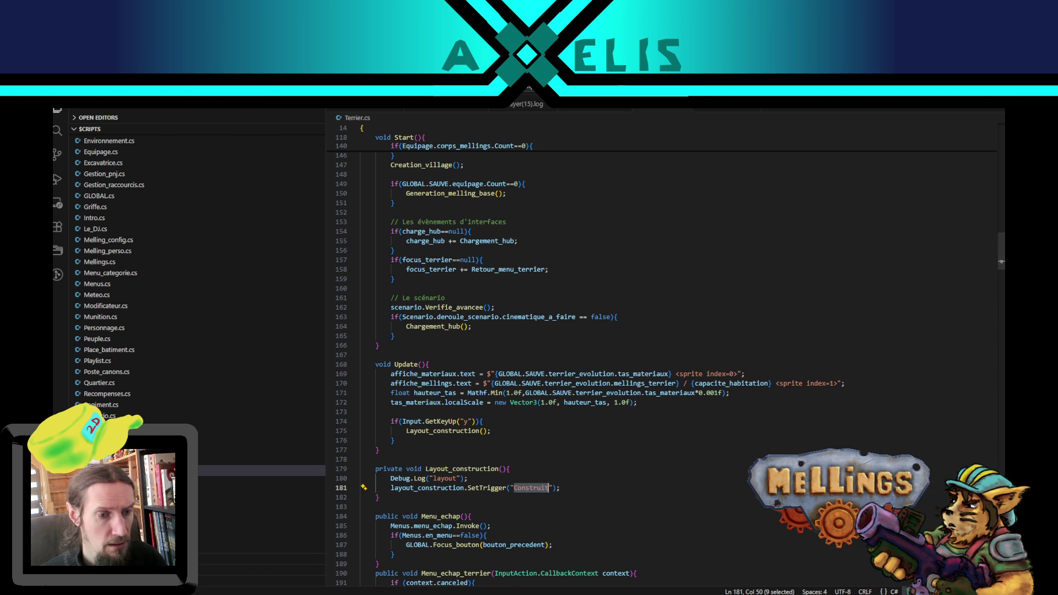
{"action": "key", "text": "alt+Tab"}
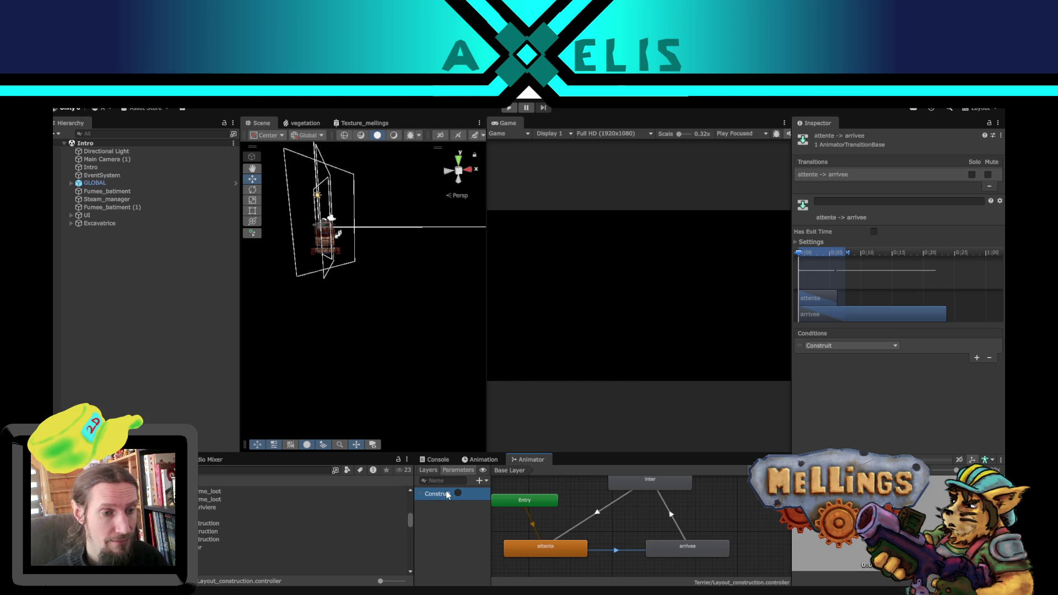
Step: Confirm the Construit parameter name, then play from the intro menu into the Terrier cave
{"action": "double_click", "coordinate": [439, 494]}
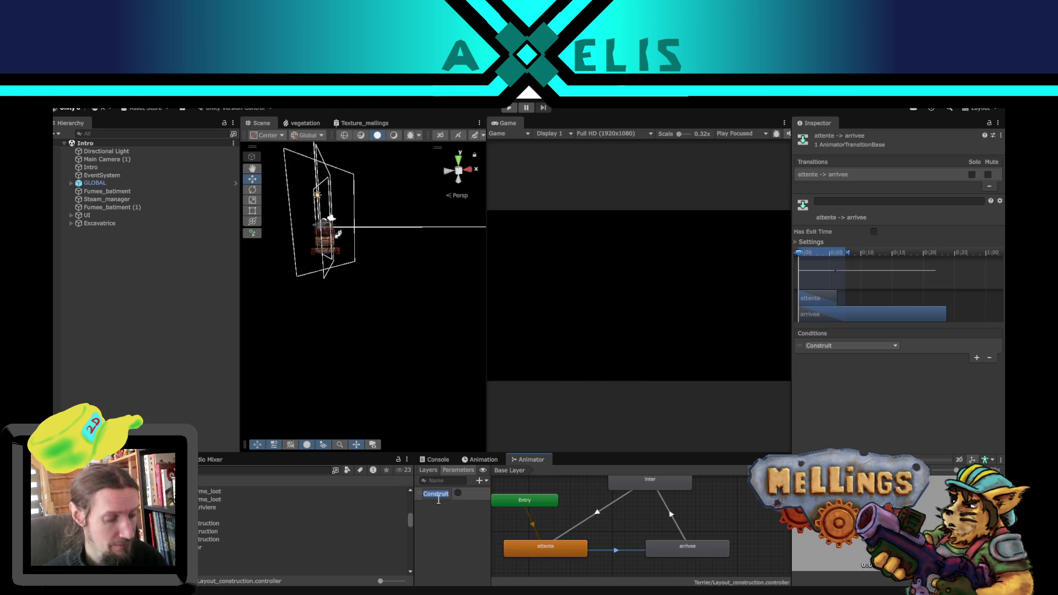
{"action": "left_click", "coordinate": [451, 537]}
{"action": "left_click", "coordinate": [207, 349]}
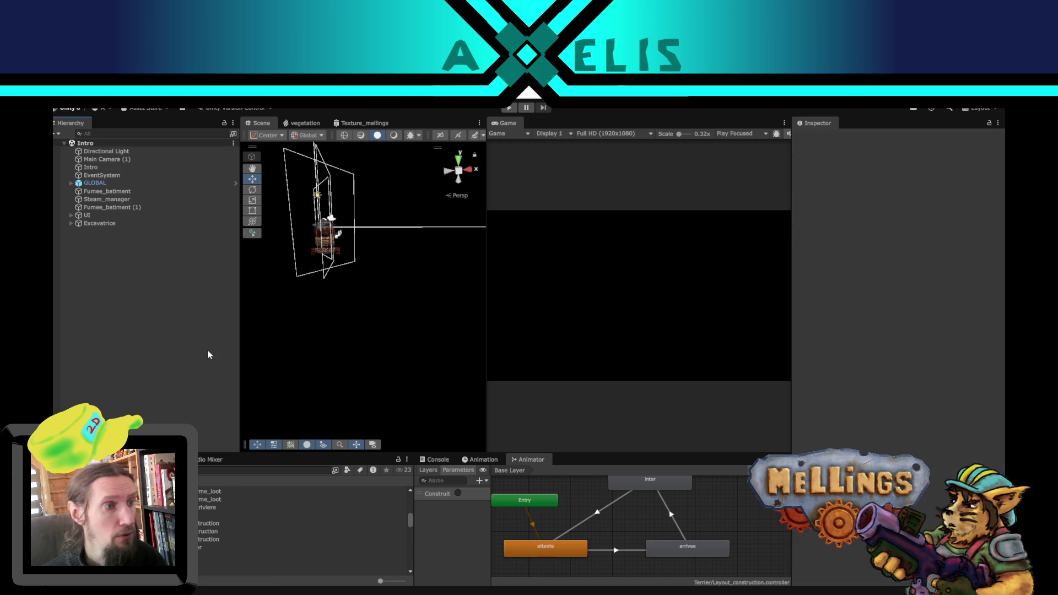
{"action": "left_click", "coordinate": [508, 107]}
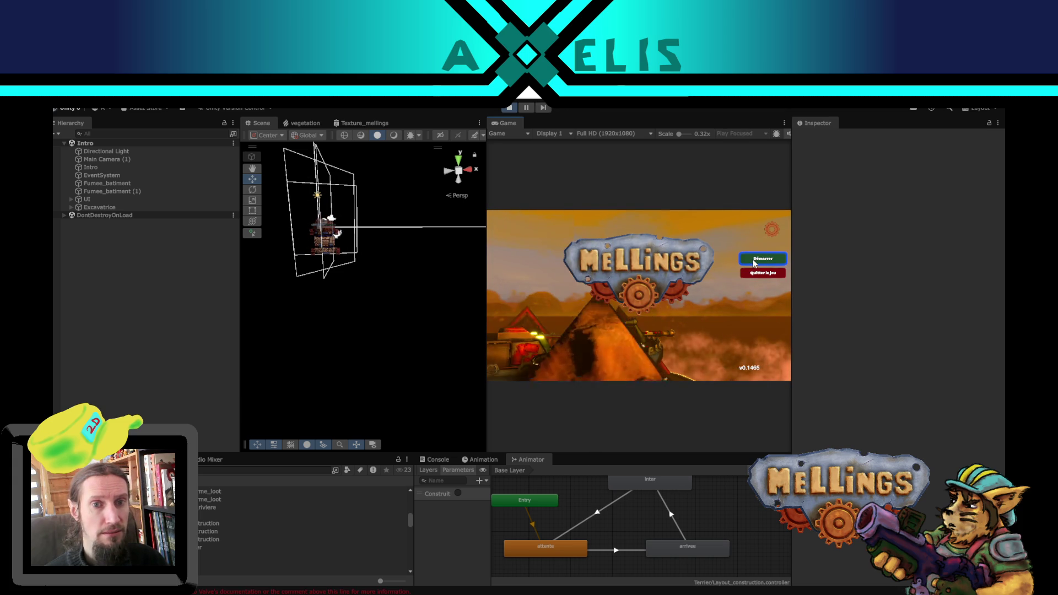
{"action": "left_click", "coordinate": [762, 258]}
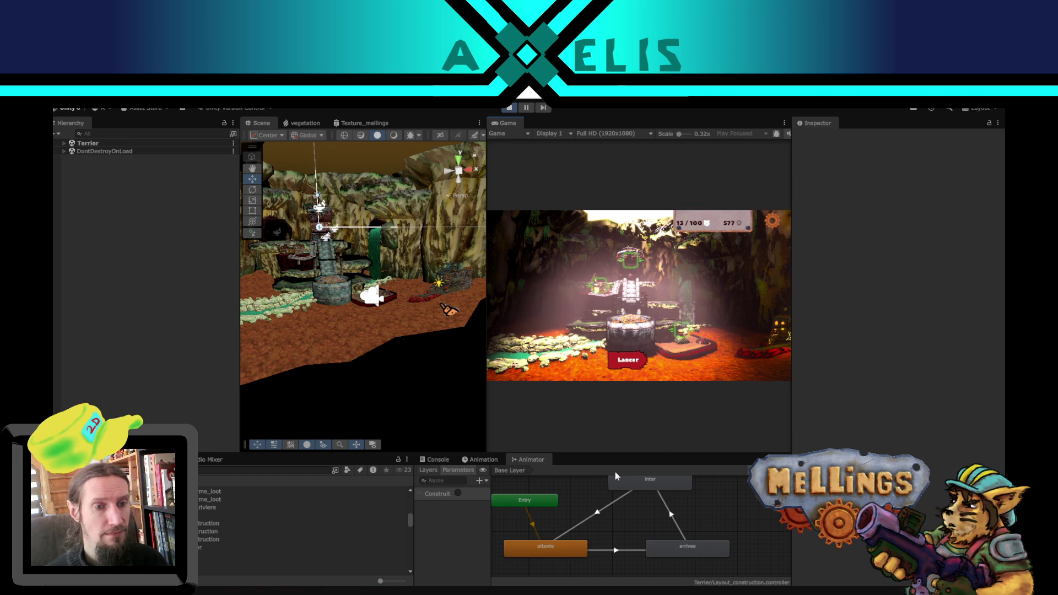
{"action": "left_click", "coordinate": [637, 487]}
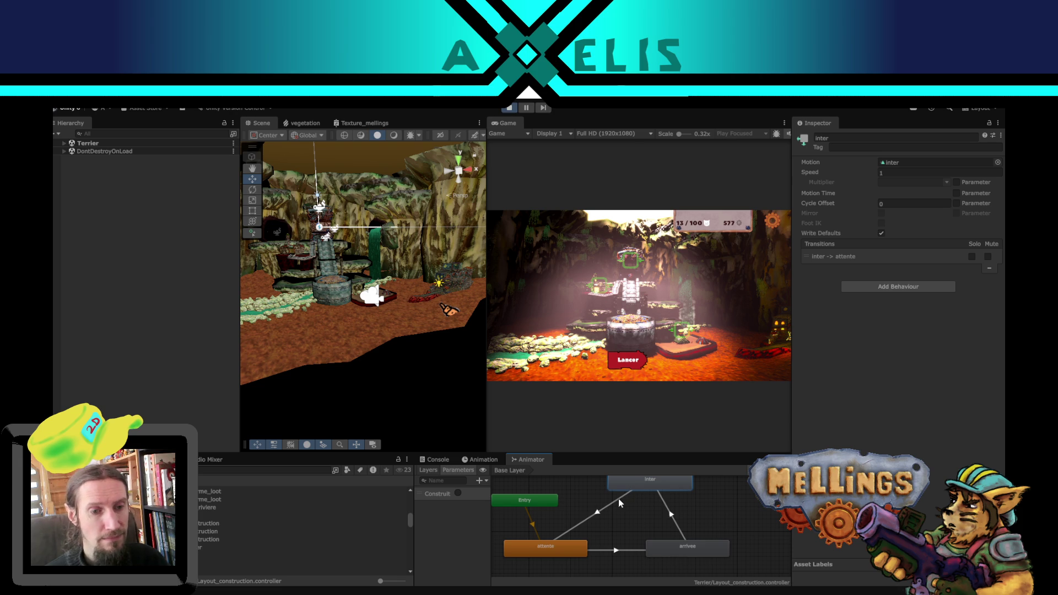
{"action": "left_click", "coordinate": [449, 311]}
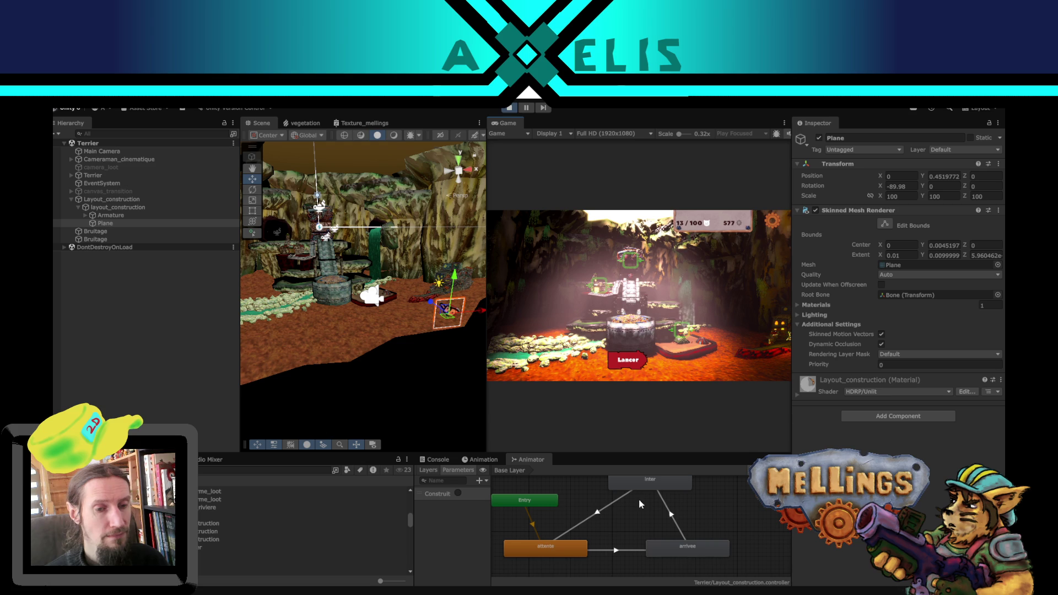
Step: Watch layout_construction's animator go from attente to inter in-game, then stop Play
{"action": "left_click", "coordinate": [115, 207]}
{"action": "left_click", "coordinate": [663, 388]}
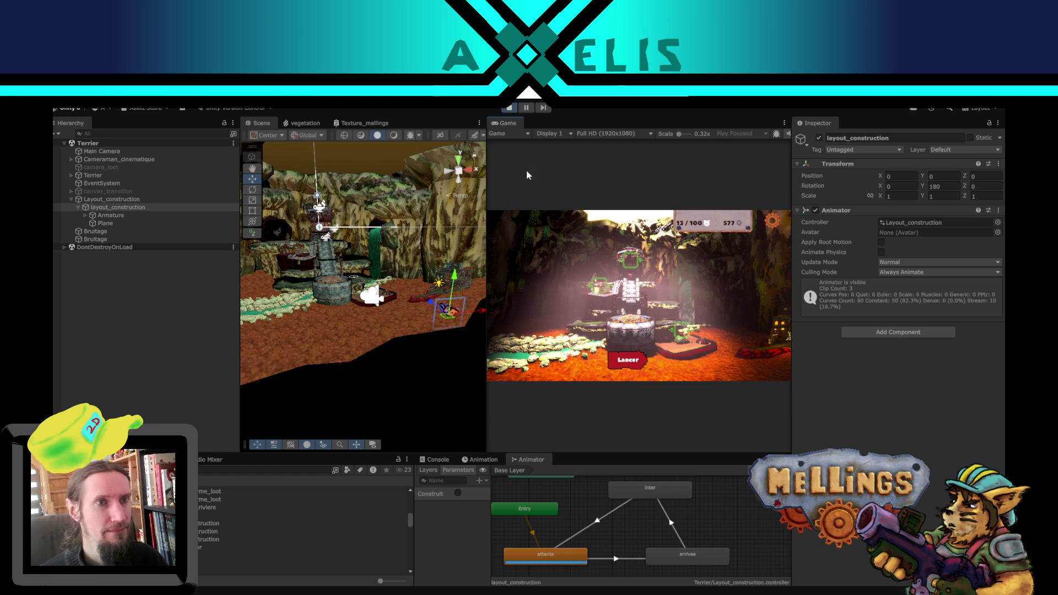
{"action": "left_click", "coordinate": [510, 111]}
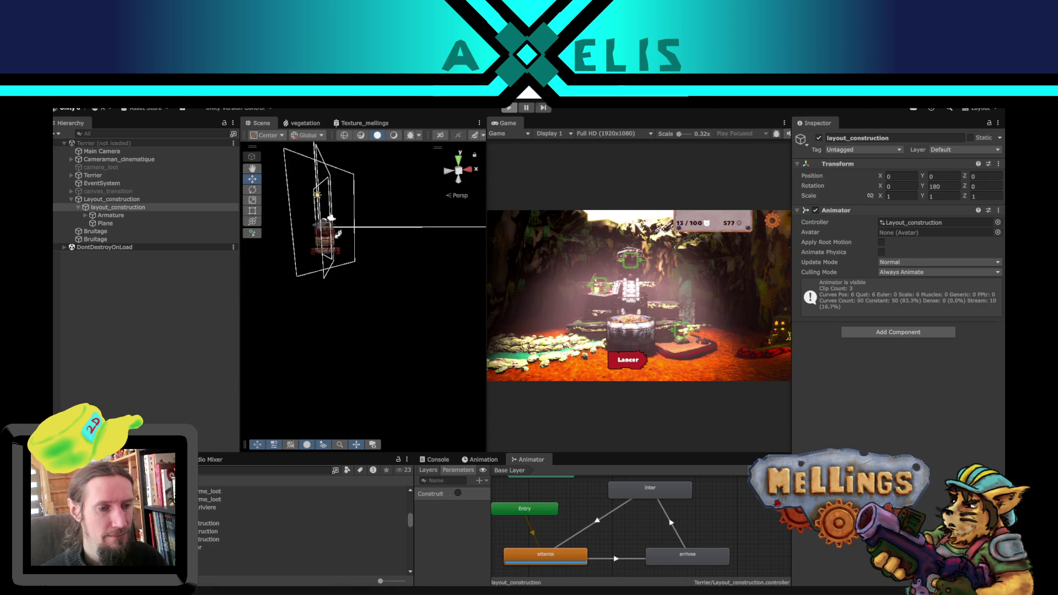
{"action": "key", "text": "alt+Tab"}
{"action": "scroll", "coordinate": [505, 394], "scroll_direction": "up", "scroll_amount": 10}
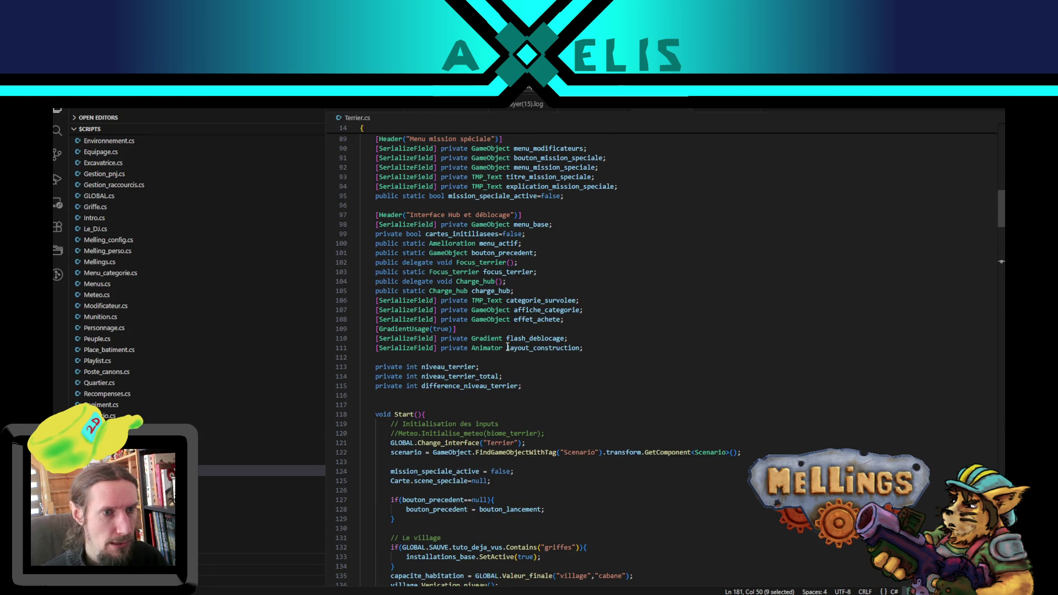
Step: Find and copy the secouage UnityEvent<float> declaration in Cameraman.cs via a 'unityevent' workspace search
{"action": "scroll", "coordinate": [548, 401], "scroll_direction": "up", "scroll_amount": 4}
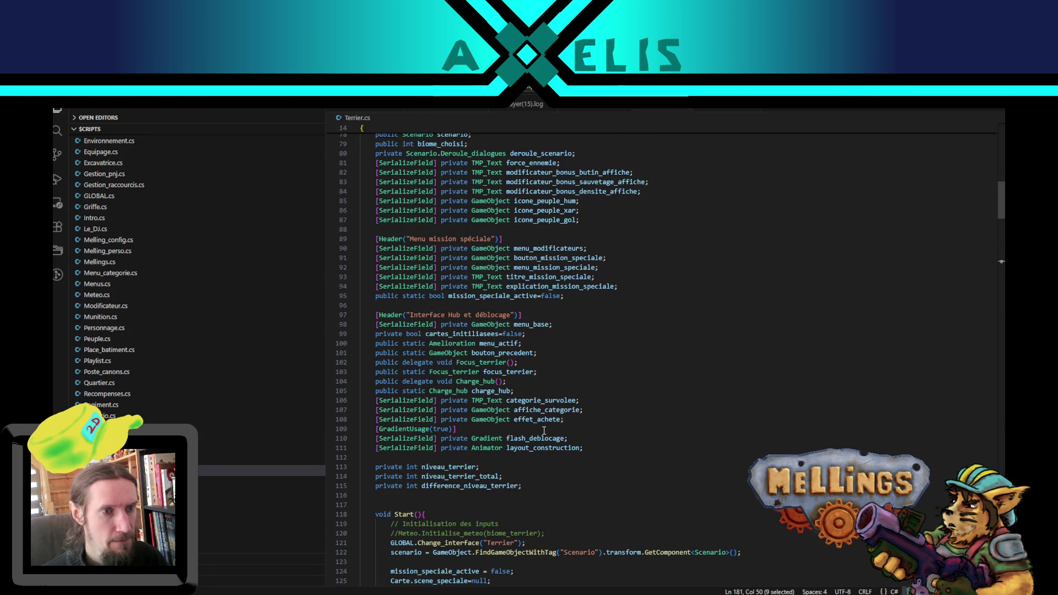
{"action": "left_click", "coordinate": [704, 389]}
{"action": "key", "text": "ctrl+f"}
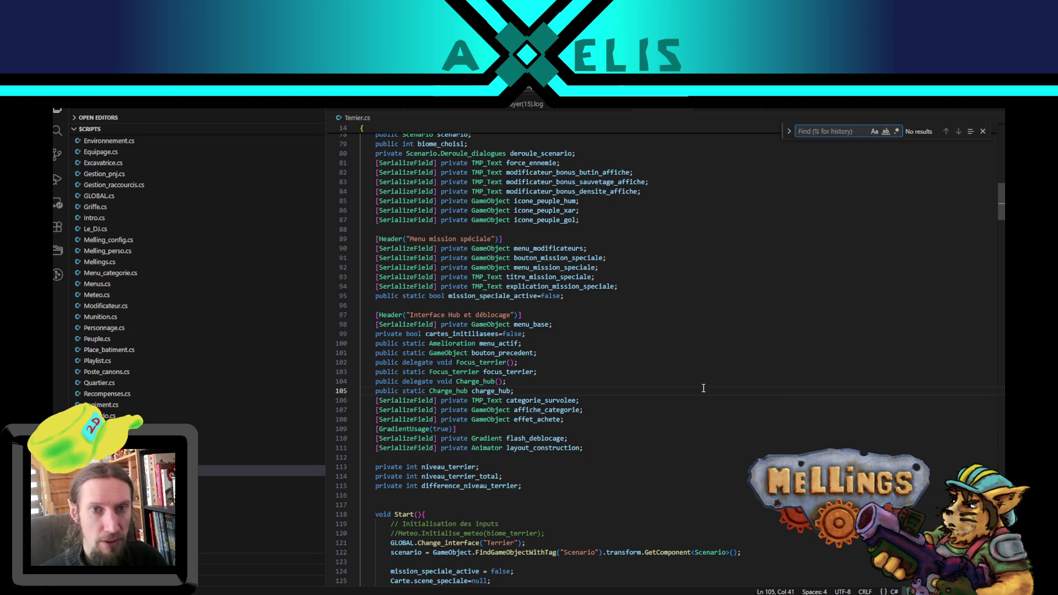
{"action": "type", "text": "even"}
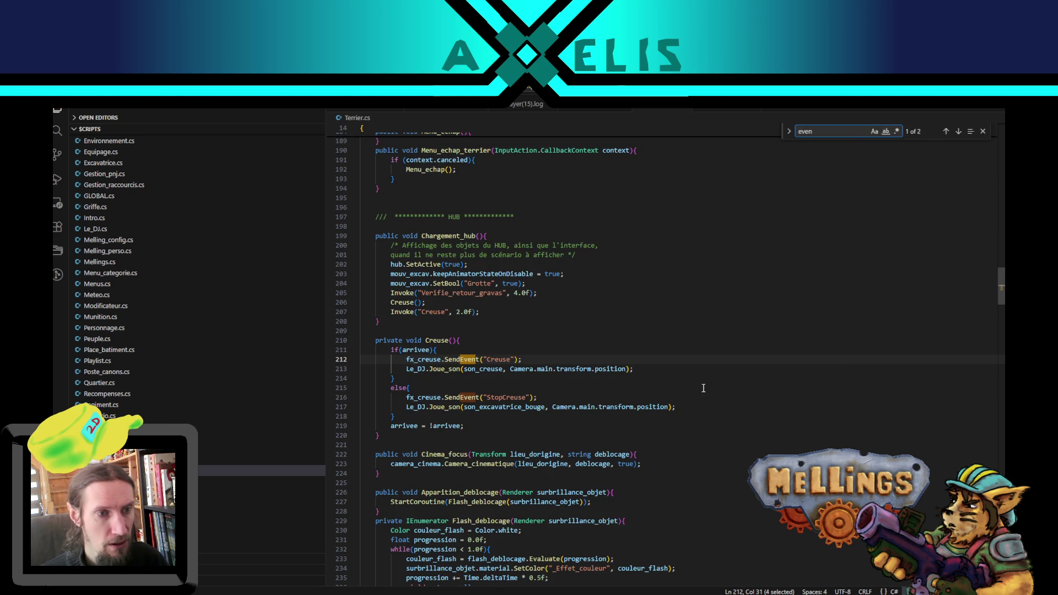
{"action": "type", "text": "t"}
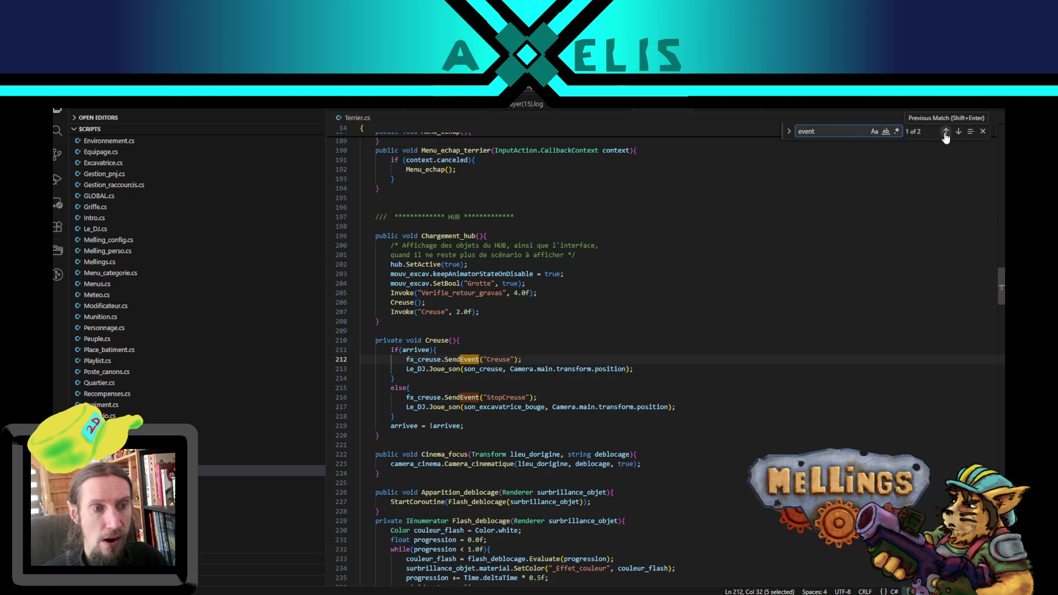
{"action": "left_click", "coordinate": [982, 133]}
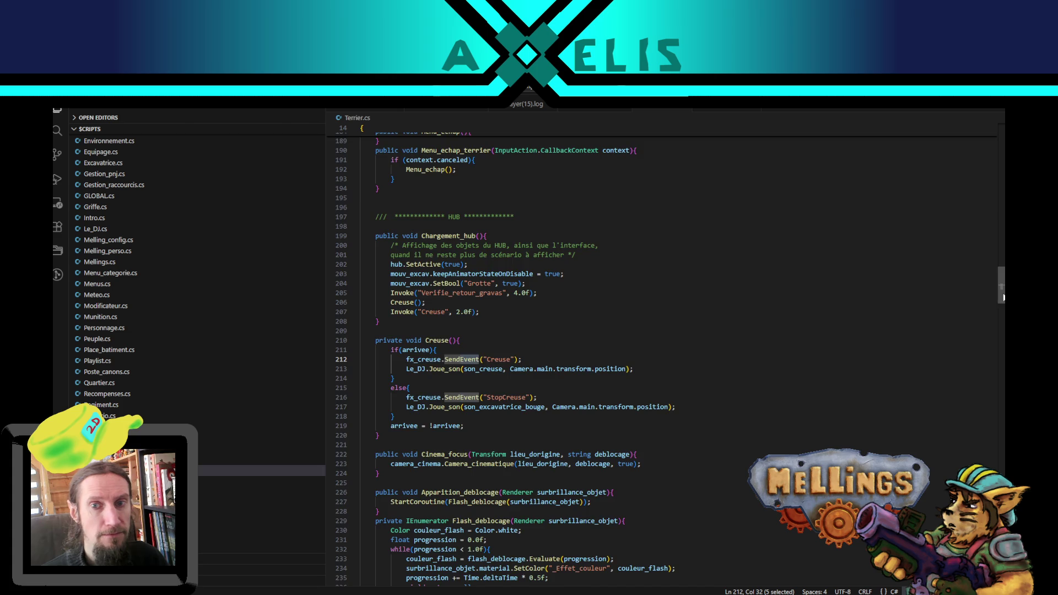
{"action": "mouse_move", "coordinate": [1003, 298]}
{"action": "left_mouse_down"}
{"action": "mouse_move", "coordinate": [996, 161]}
{"action": "mouse_move", "coordinate": [993, 211]}
{"action": "left_mouse_up"}
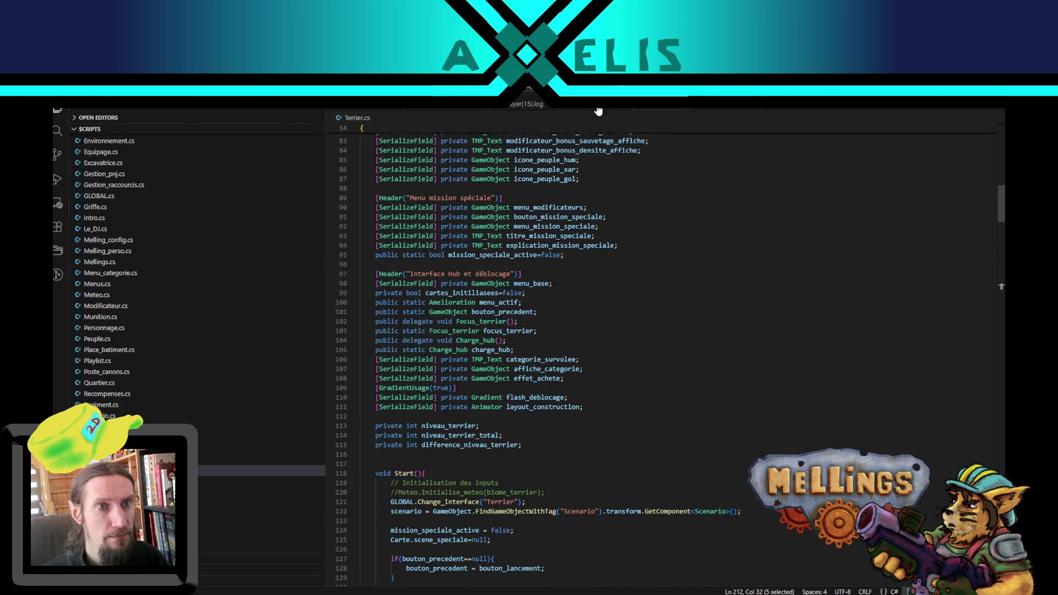
{"action": "key", "text": "ctrl+shift+f"}
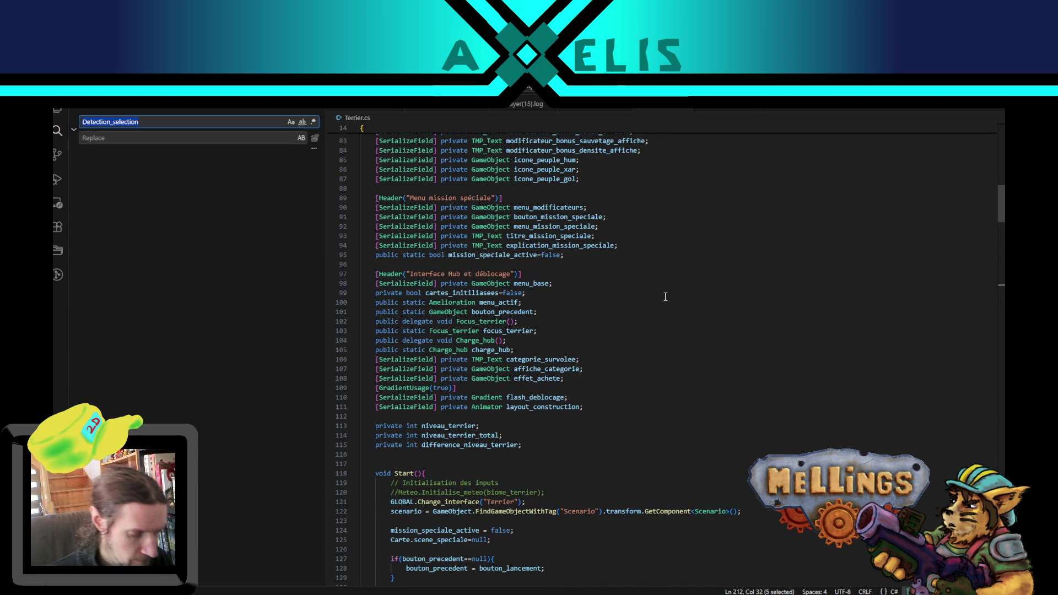
{"action": "type", "text": "unityevent"}
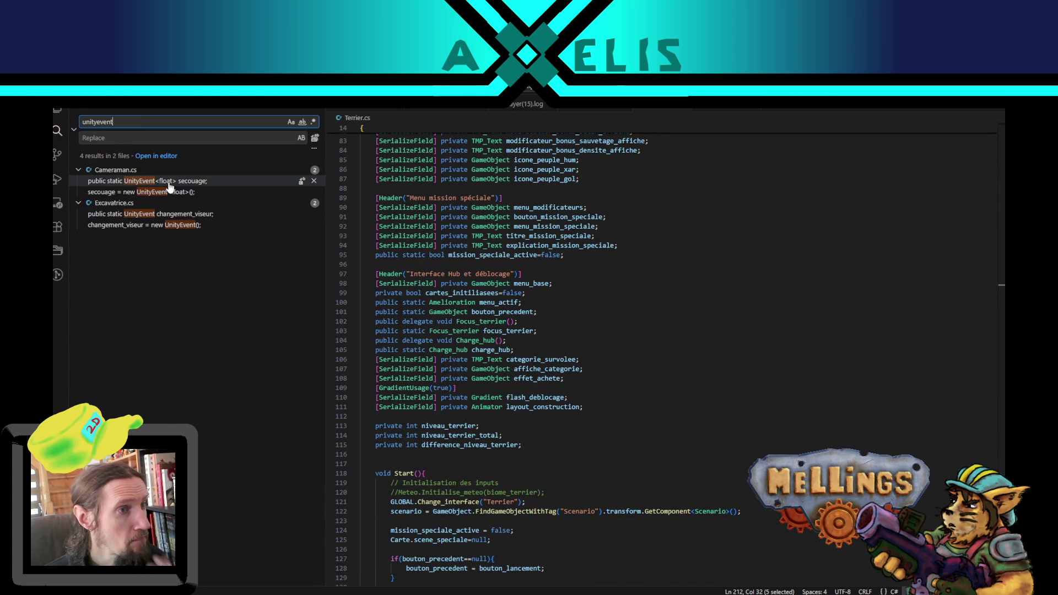
{"action": "left_click", "coordinate": [170, 186]}
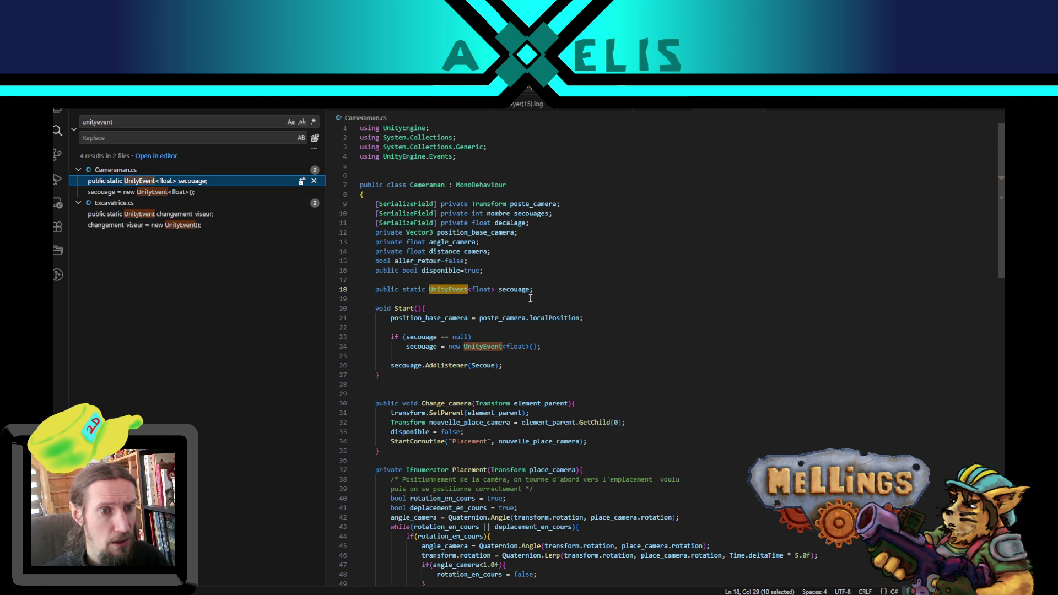
{"action": "left_click_drag", "start_coordinate": [532, 289], "coordinate": [377, 290]}
{"action": "key", "text": "ctrl+c"}
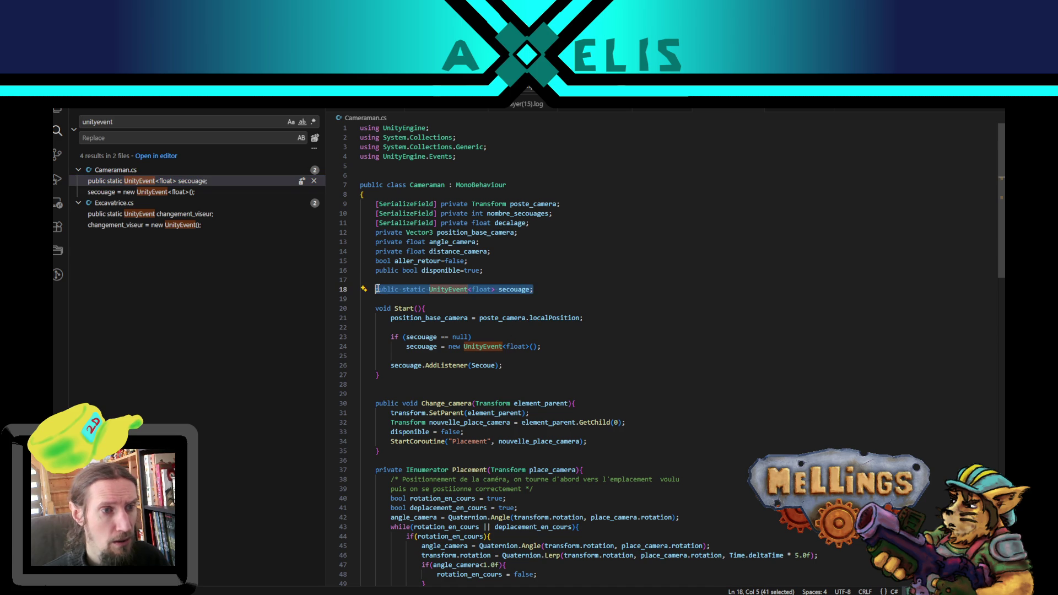
Step: Paste the declaration into Terrier.cs on a new line after layout_construction (line 111)
{"action": "left_click", "coordinate": [669, 111]}
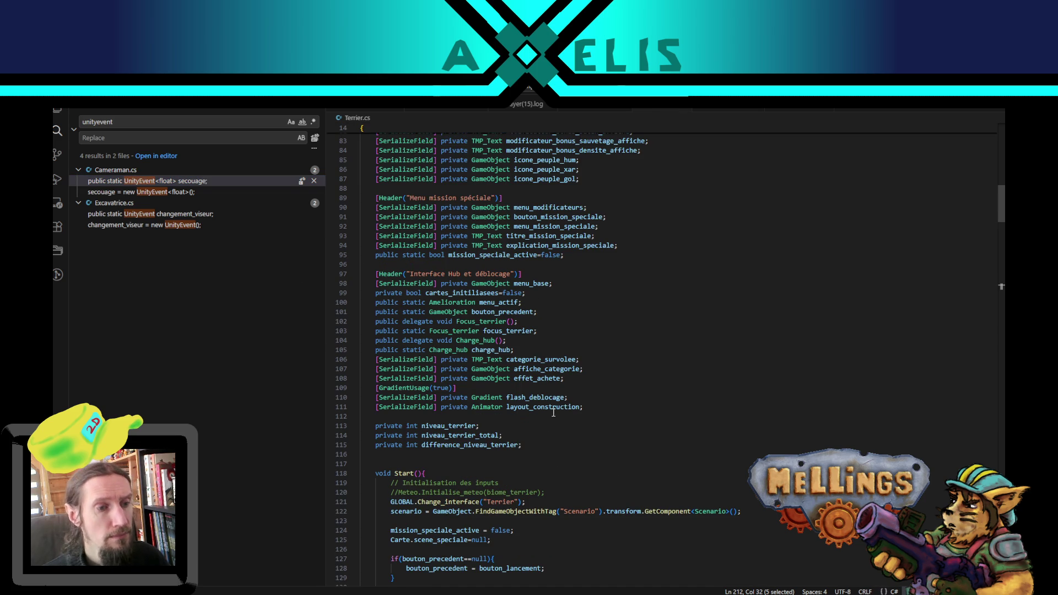
{"action": "left_click", "coordinate": [544, 444]}
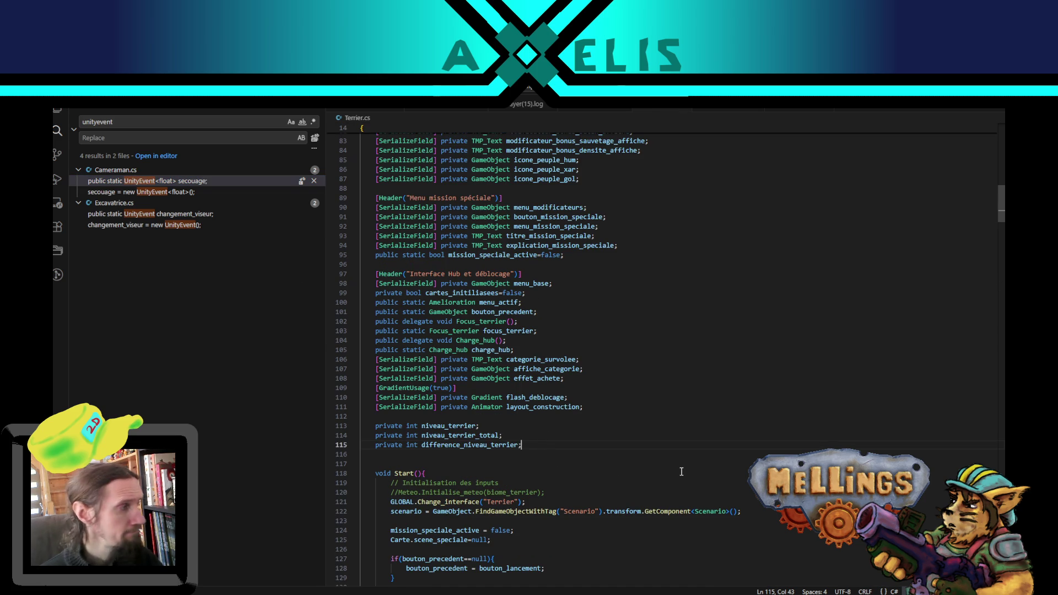
{"action": "key", "text": "Up"}
{"action": "key", "text": "Up"}
{"action": "key", "text": "Up"}
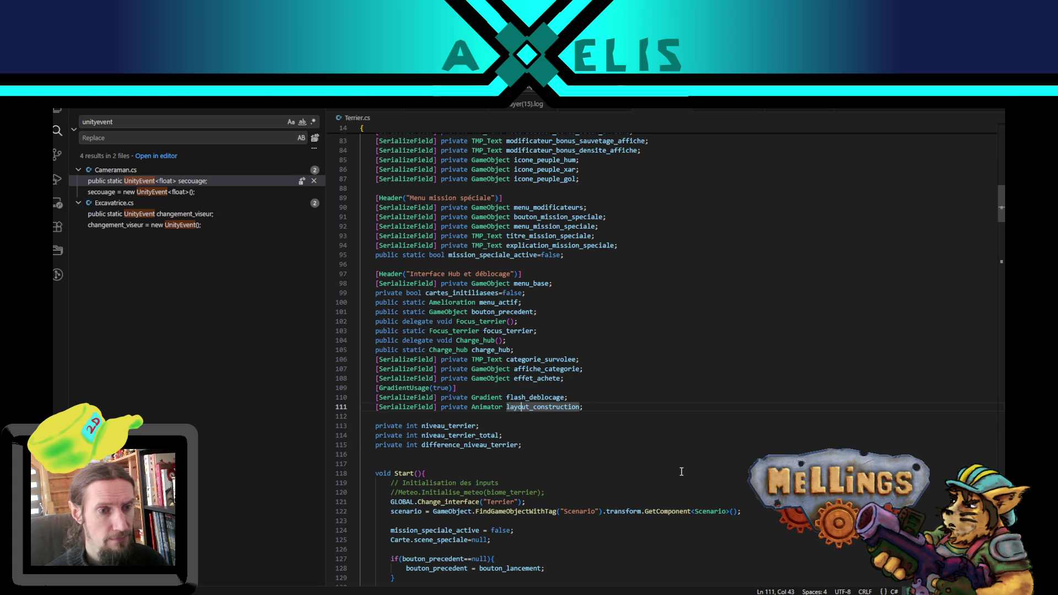
{"action": "key", "text": "Return"}
{"action": "key", "text": "ctrl+v"}
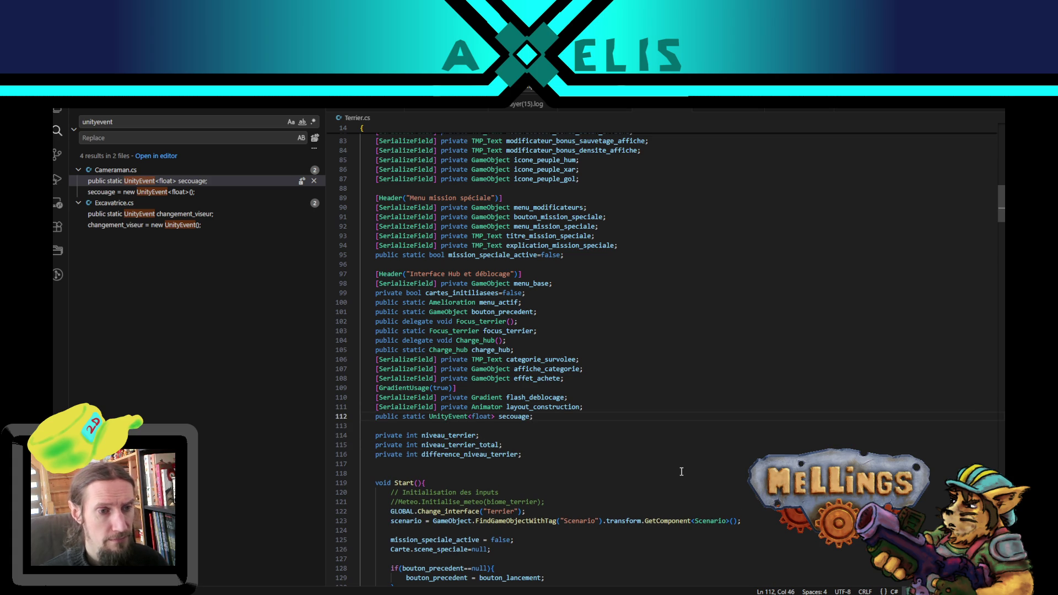
Step: Rename the copied secouage event on line 112 to valide_construction
{"action": "double_click", "coordinate": [517, 416]}
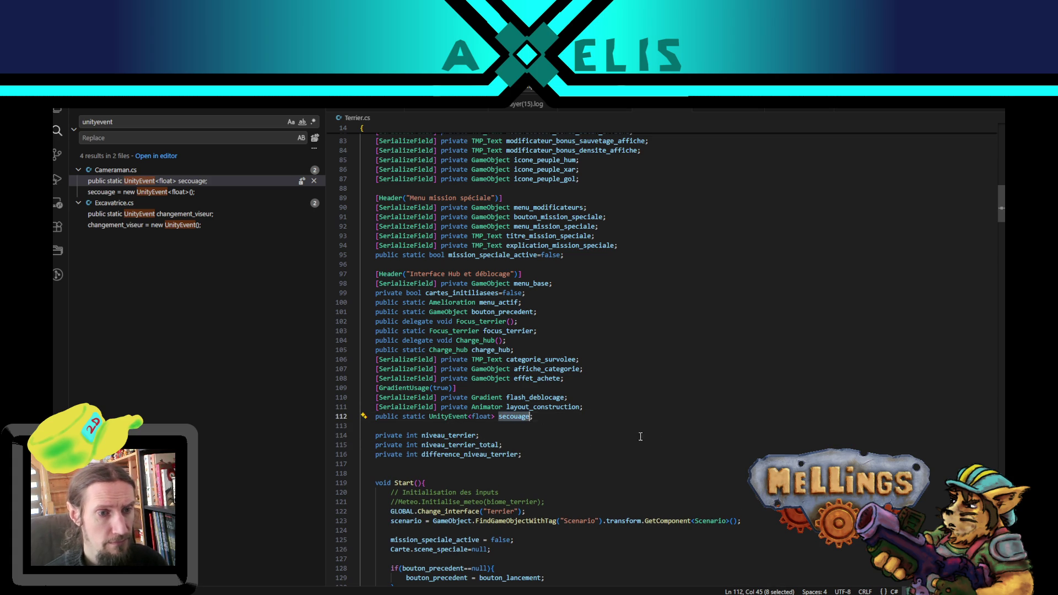
{"action": "type", "text": "lay"}
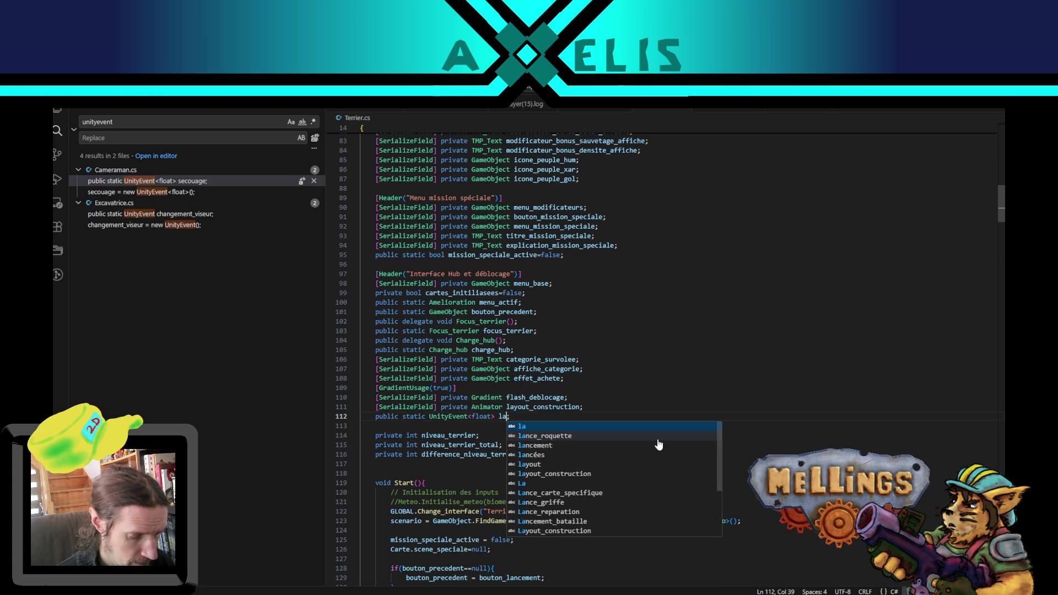
{"action": "key", "text": "BackSpace"}
{"action": "key", "text": "BackSpace"}
{"action": "key", "text": "BackSpace"}
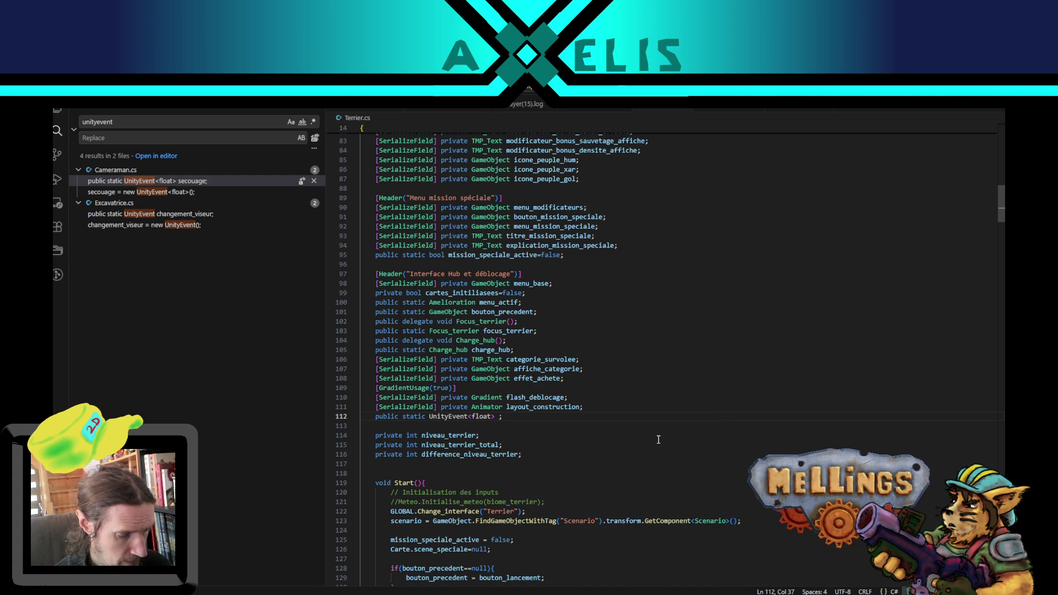
{"action": "type", "text": "la"}
{"action": "key", "text": "BackSpace"}
{"action": "key", "text": "BackSpace"}
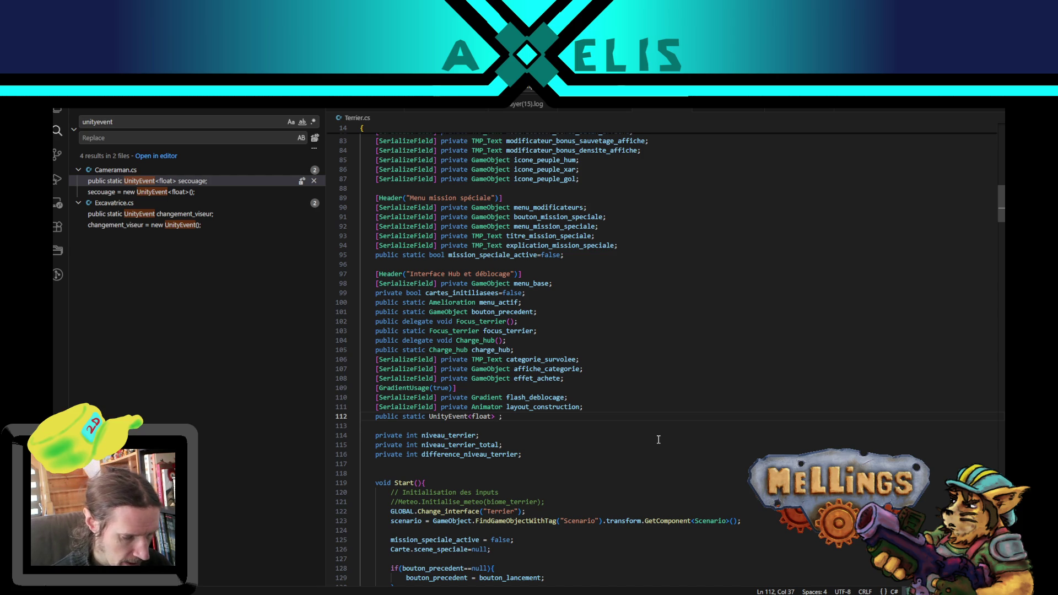
{"action": "type", "text": "valide_v"}
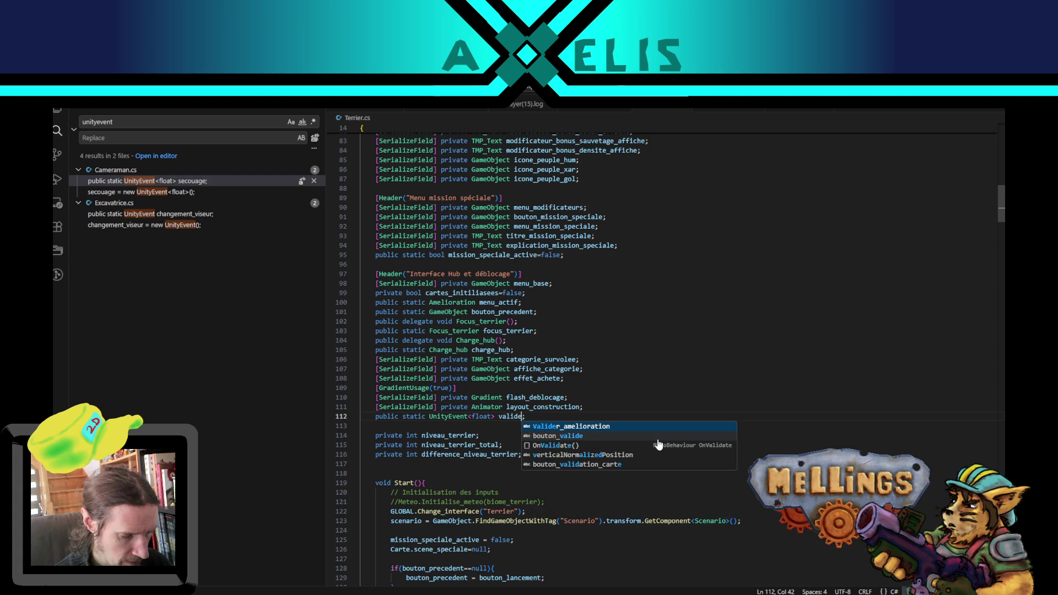
{"action": "key", "text": "BackSpace"}
{"action": "type", "text": "construction"}
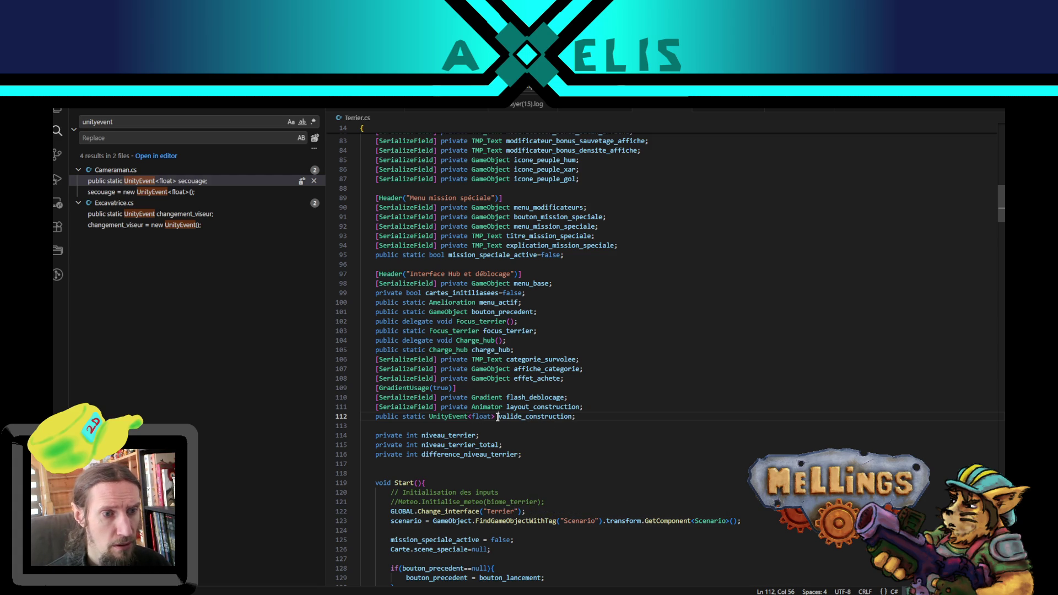
Step: Change the event's type argument from <float> to <bool>
{"action": "left_click_drag", "start_coordinate": [499, 417], "coordinate": [469, 417]}
{"action": "key", "text": "BackSpace"}
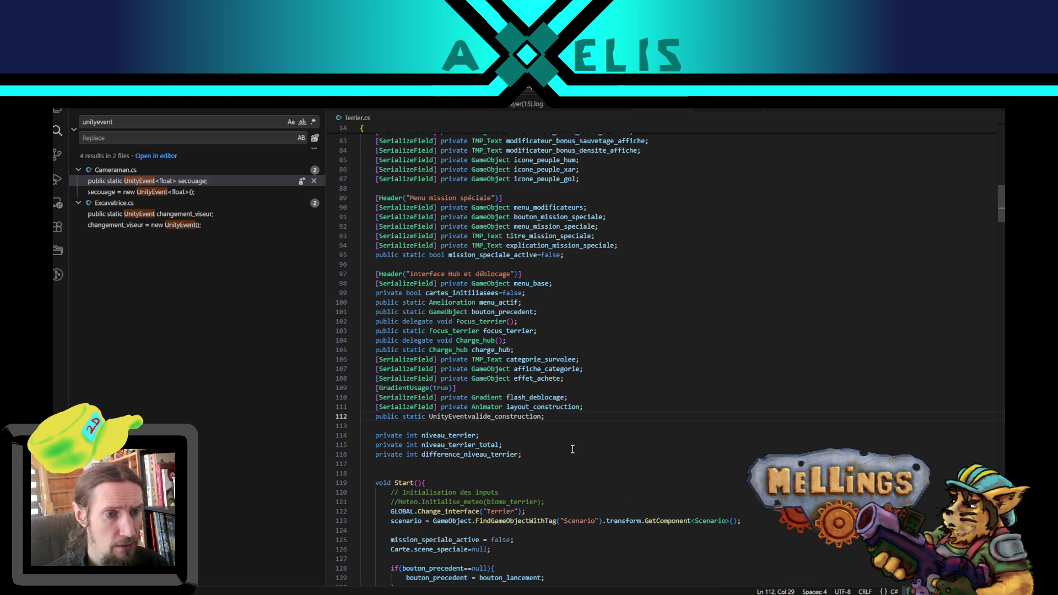
{"action": "key", "text": "ctrl+shift+Right"}
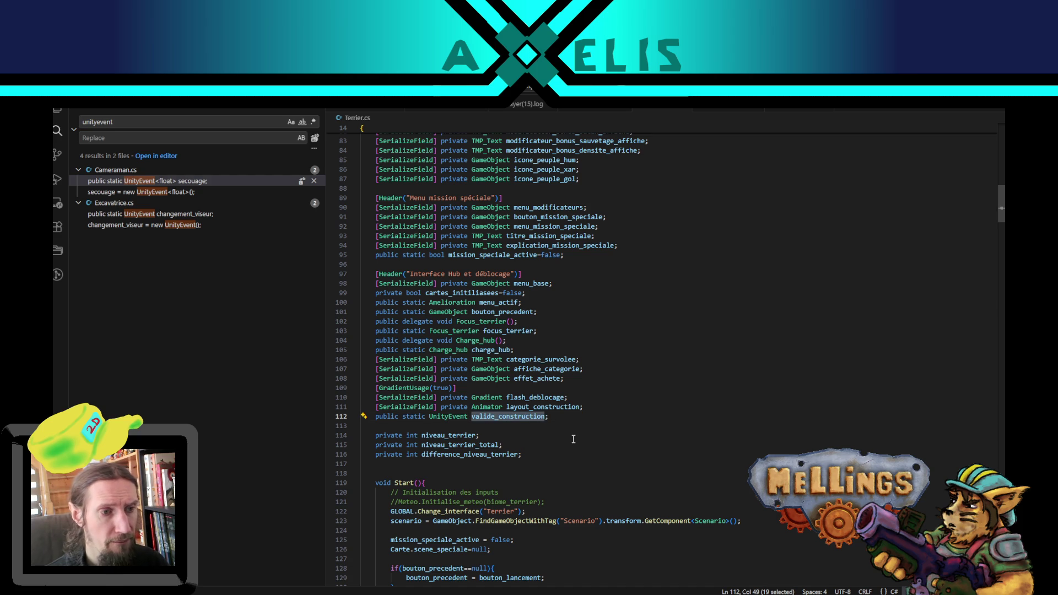
{"action": "left_click", "coordinate": [551, 417]}
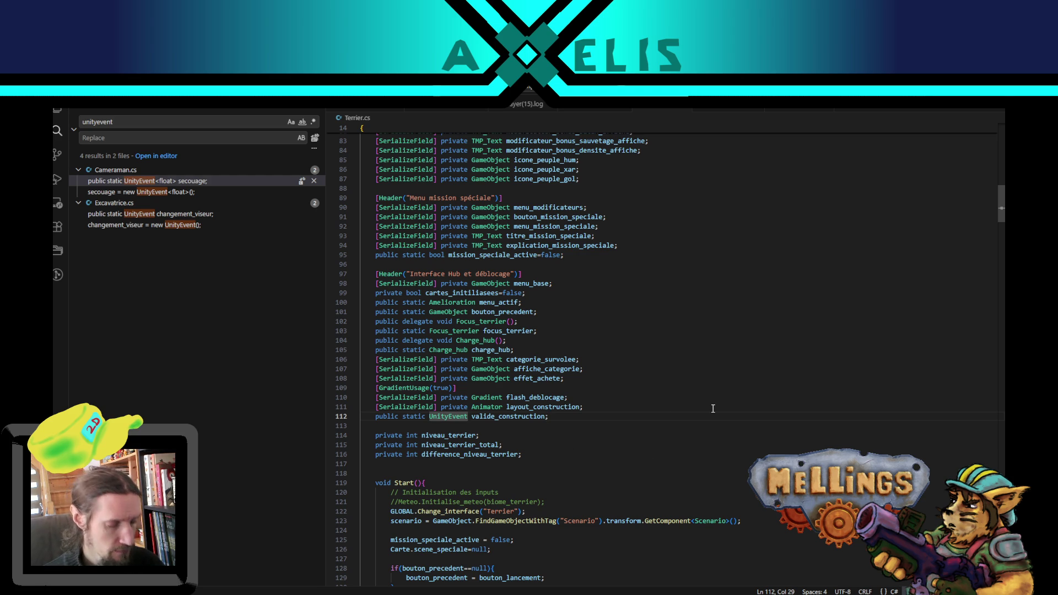
{"action": "key", "text": "ctrl+z"}
{"action": "type", "text": "<boo"}
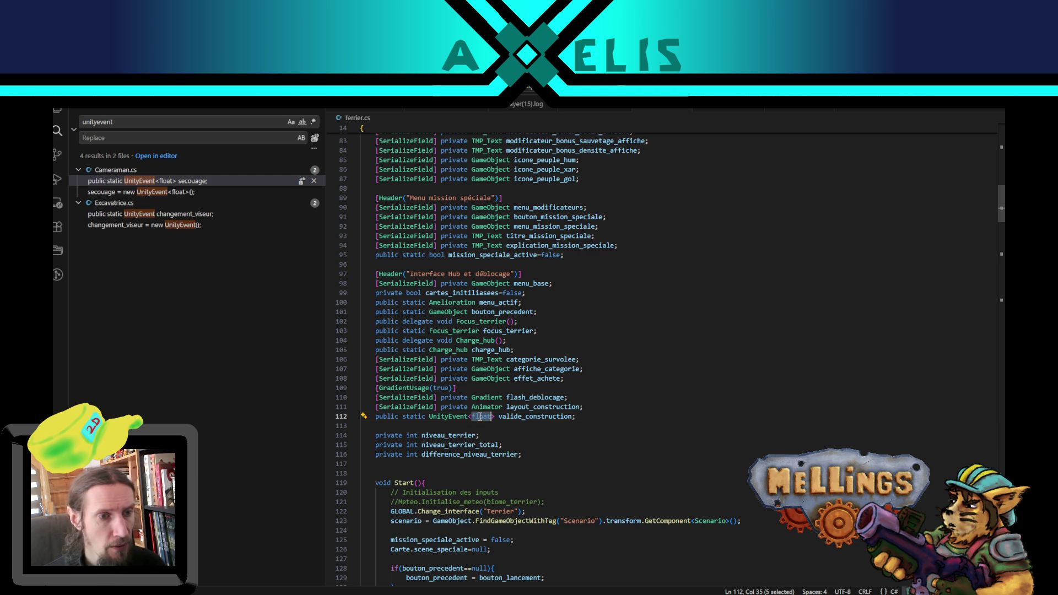
{"action": "type", "text": "l"}
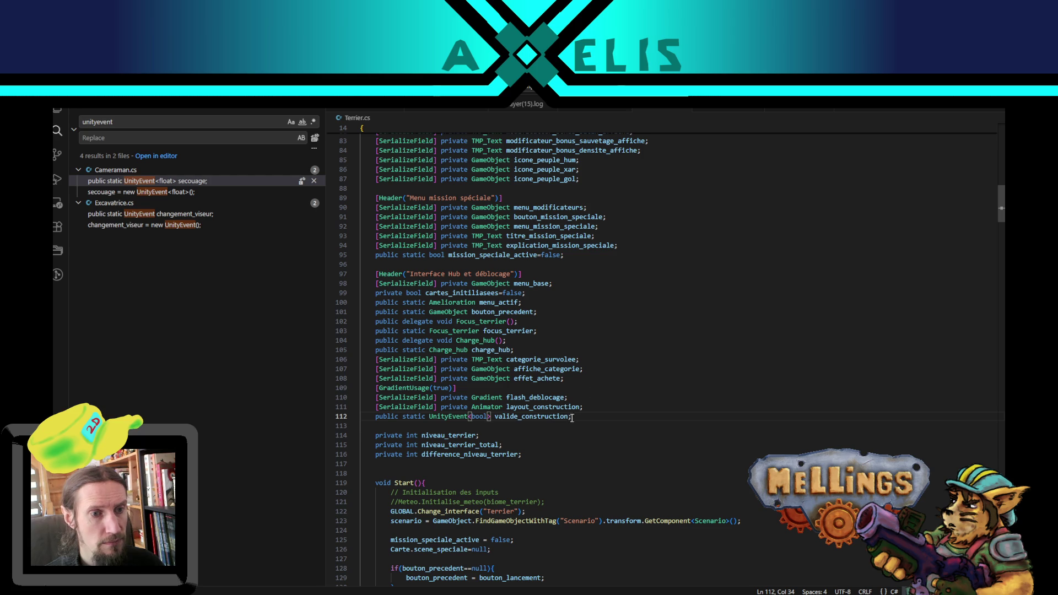
Step: Copy Cameraman.cs's null-check and AddListener block into Terrier's Start() after line 126
{"action": "left_click", "coordinate": [799, 111]}
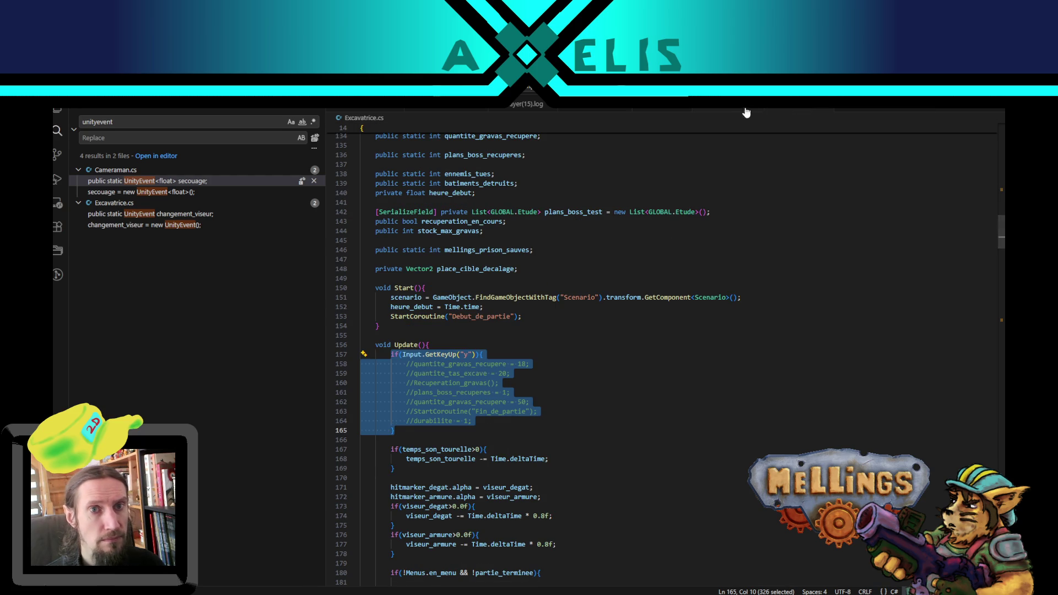
{"action": "left_click", "coordinate": [720, 111]}
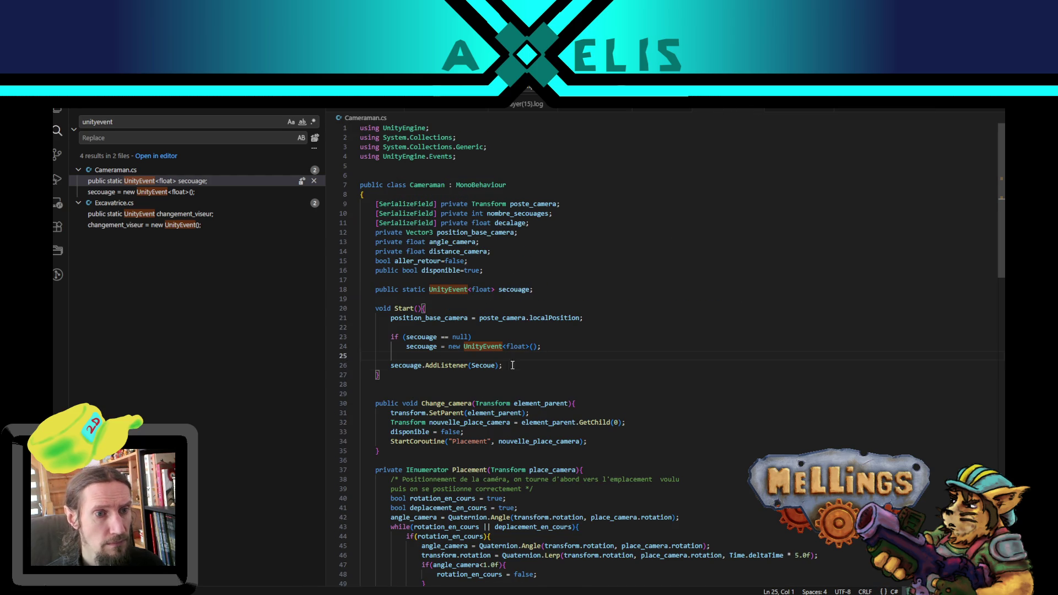
{"action": "mouse_move", "coordinate": [503, 366]}
{"action": "left_mouse_down"}
{"action": "mouse_move", "coordinate": [386, 346]}
{"action": "mouse_move", "coordinate": [390, 337]}
{"action": "left_mouse_up"}
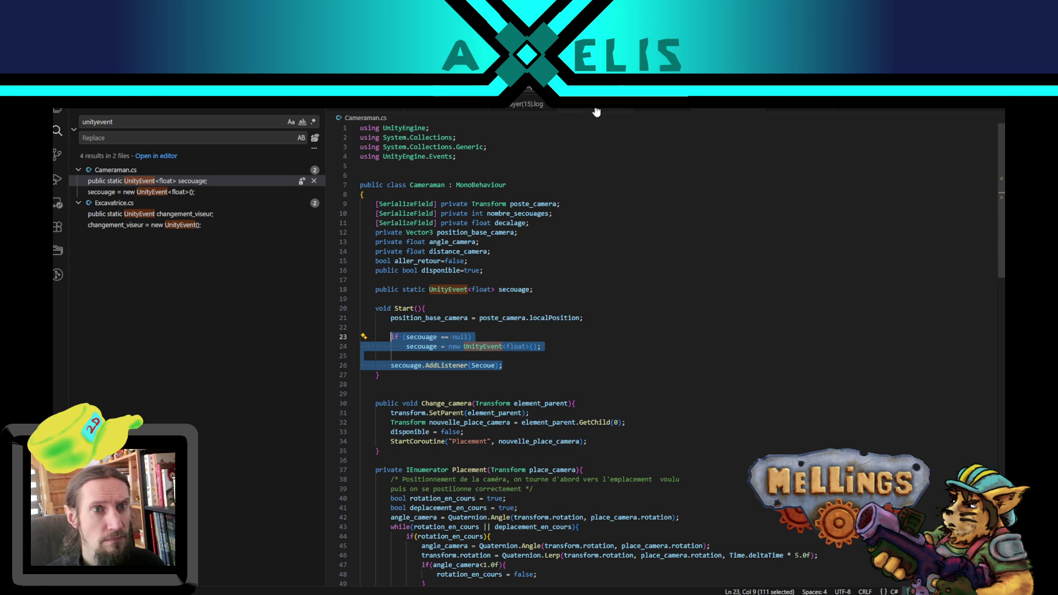
{"action": "scroll", "coordinate": [523, 428], "scroll_direction": "down", "scroll_amount": 7}
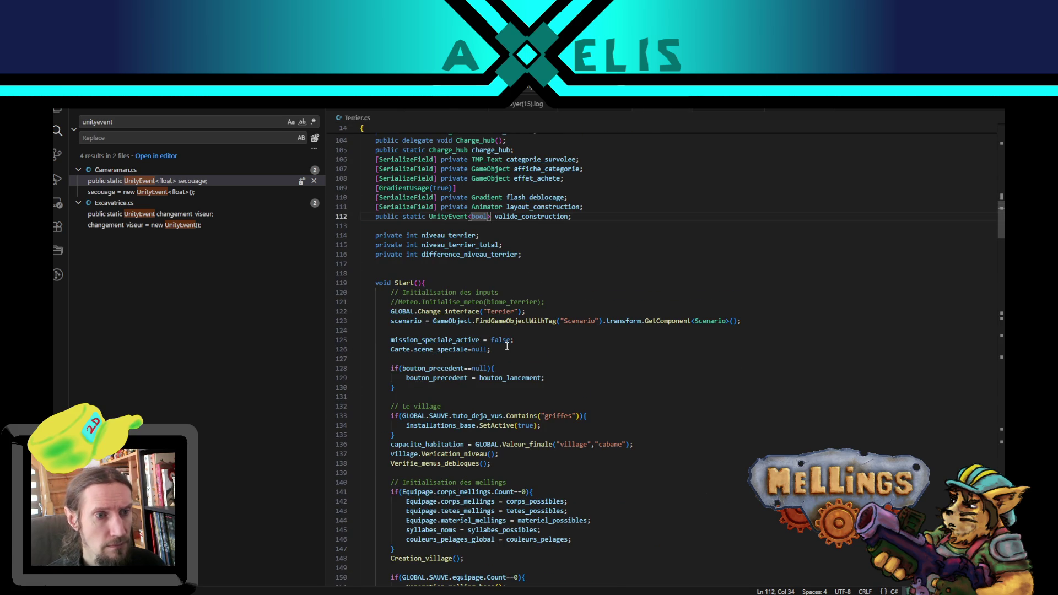
{"action": "left_click", "coordinate": [495, 350]}
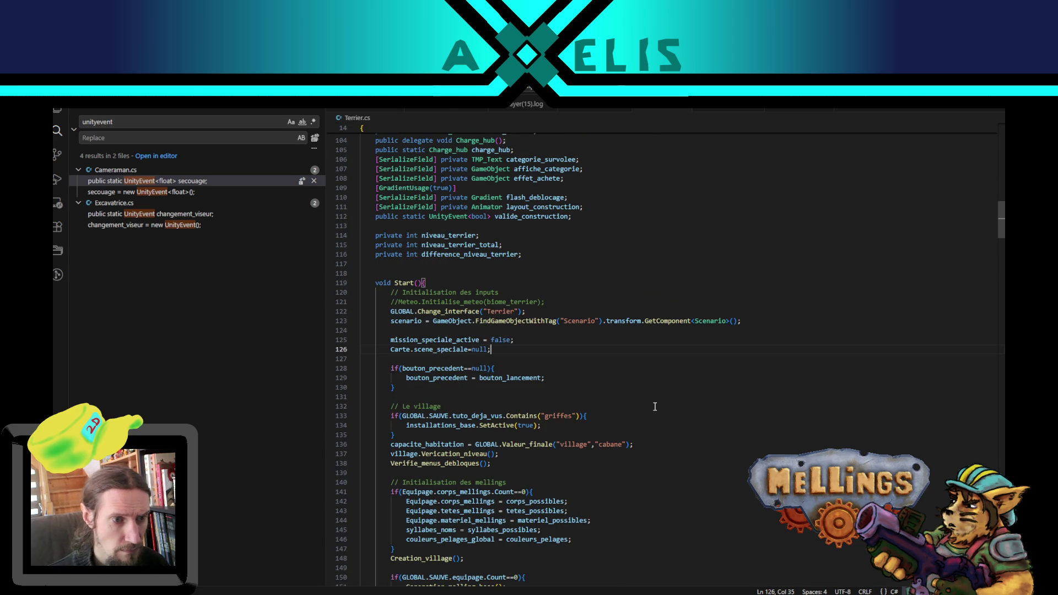
{"action": "key", "text": "ctrl+v"}
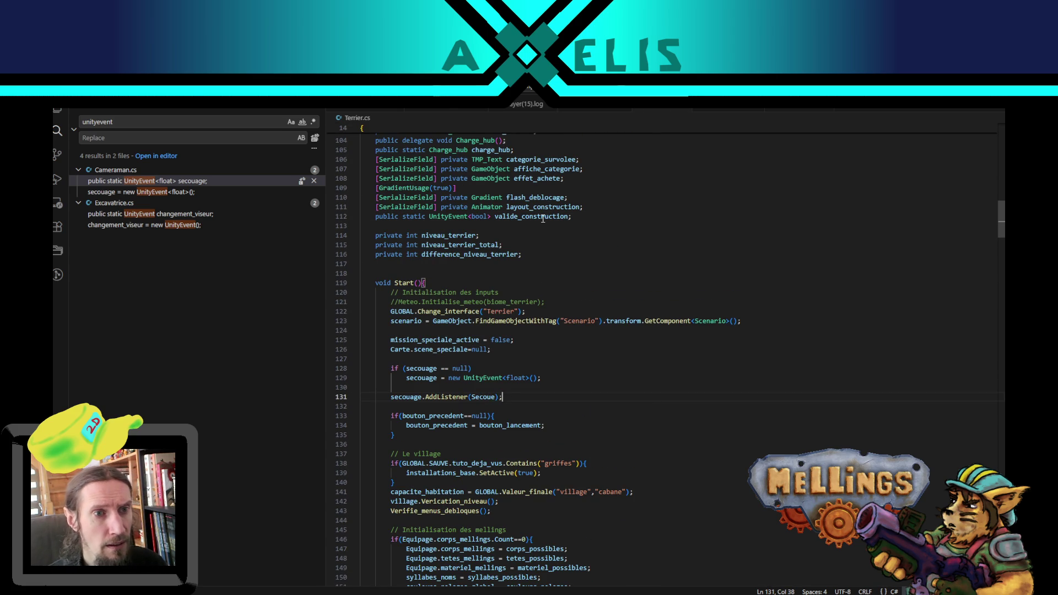
Step: Replace secouage with valide_construction on lines 128–131 and change float to bool
{"action": "double_click", "coordinate": [543, 216]}
{"action": "key", "text": "ctrl+c"}
{"action": "double_click", "coordinate": [410, 369]}
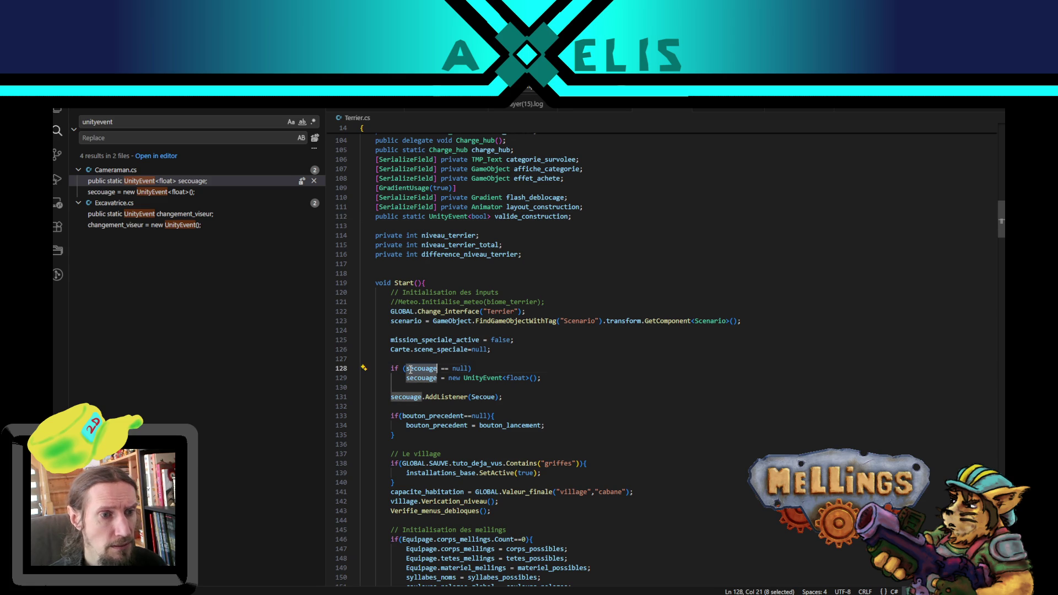
{"action": "key", "text": "ctrl+v"}
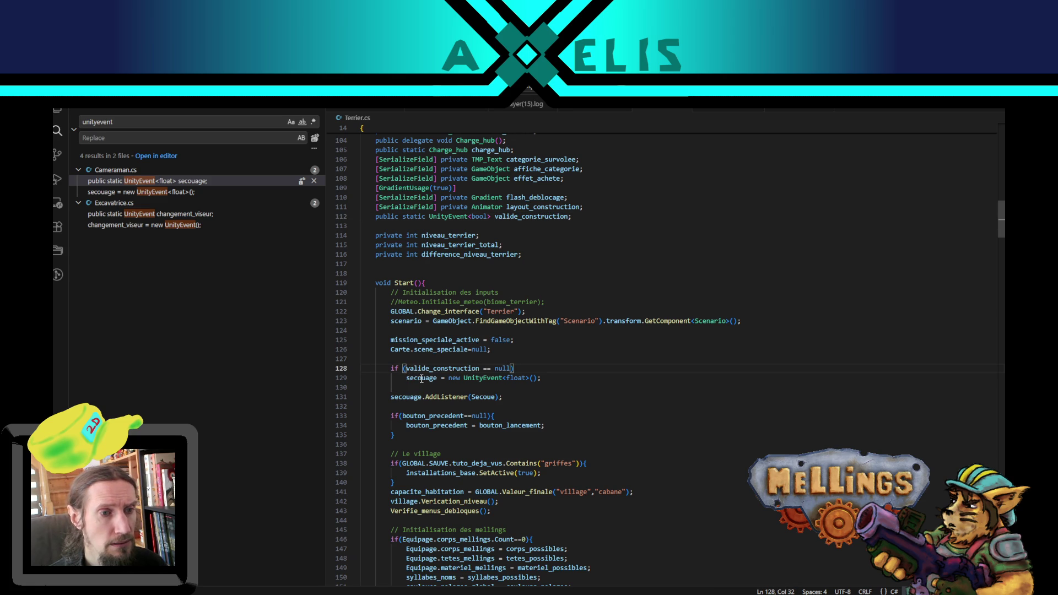
{"action": "key", "text": "ctrl+z"}
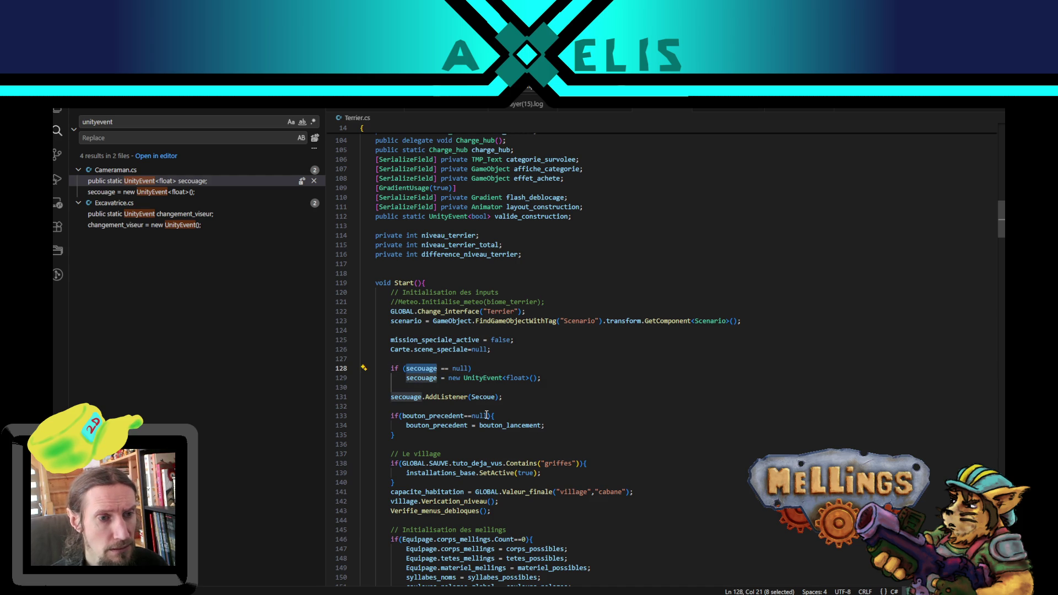
{"action": "key", "text": "ctrl+v"}
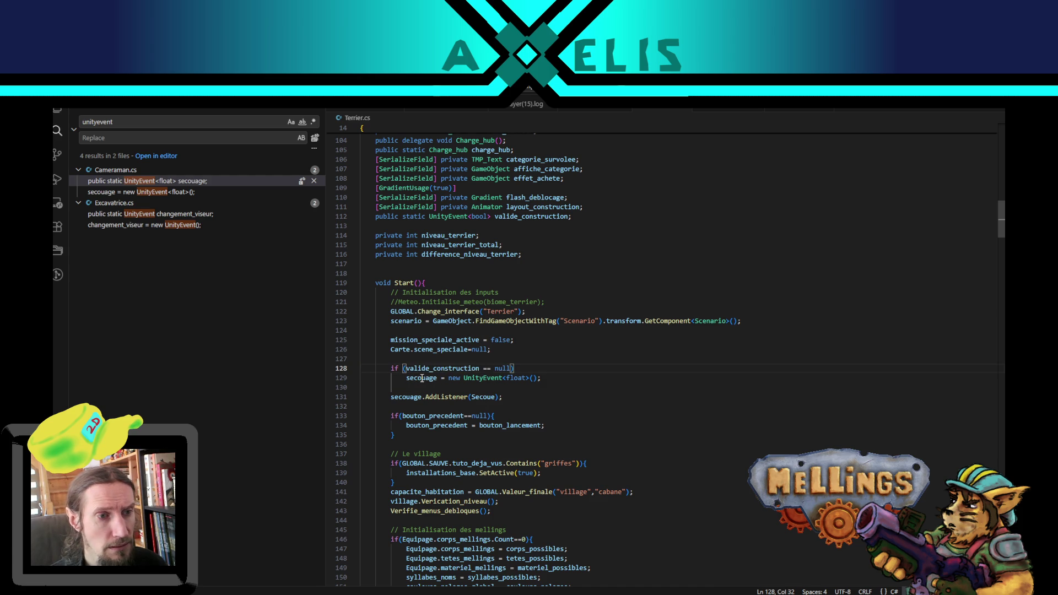
{"action": "double_click", "coordinate": [422, 378]}
{"action": "key", "text": "ctrl+v"}
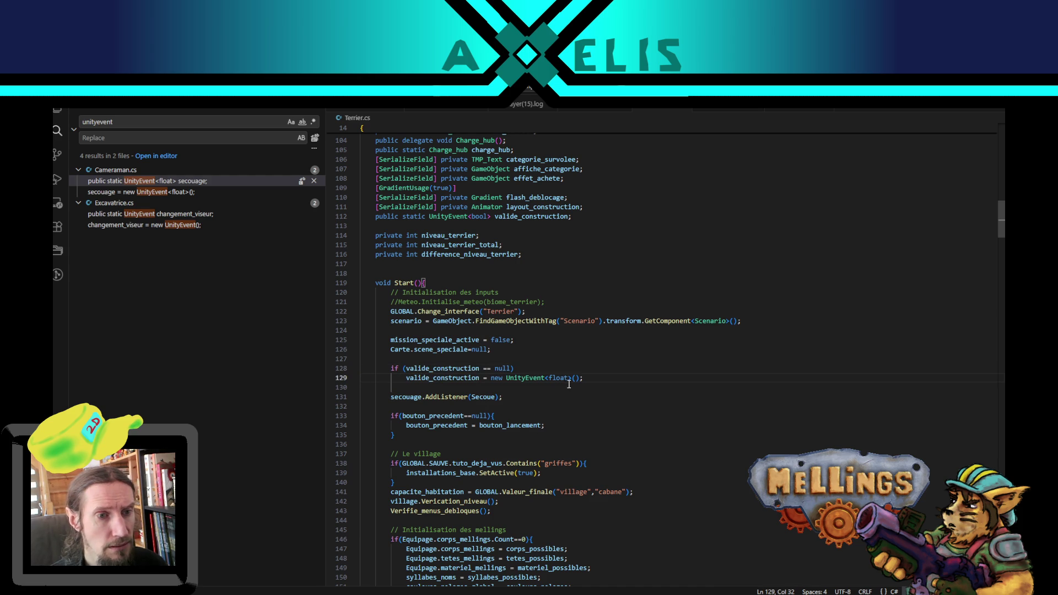
{"action": "double_click", "coordinate": [559, 378]}
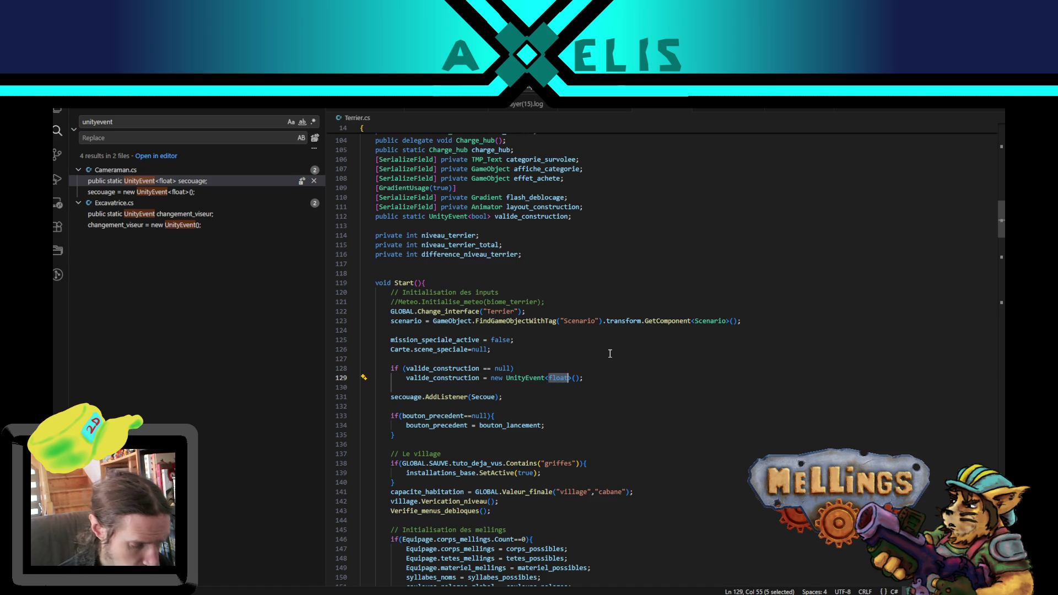
{"action": "type", "text": "boll"}
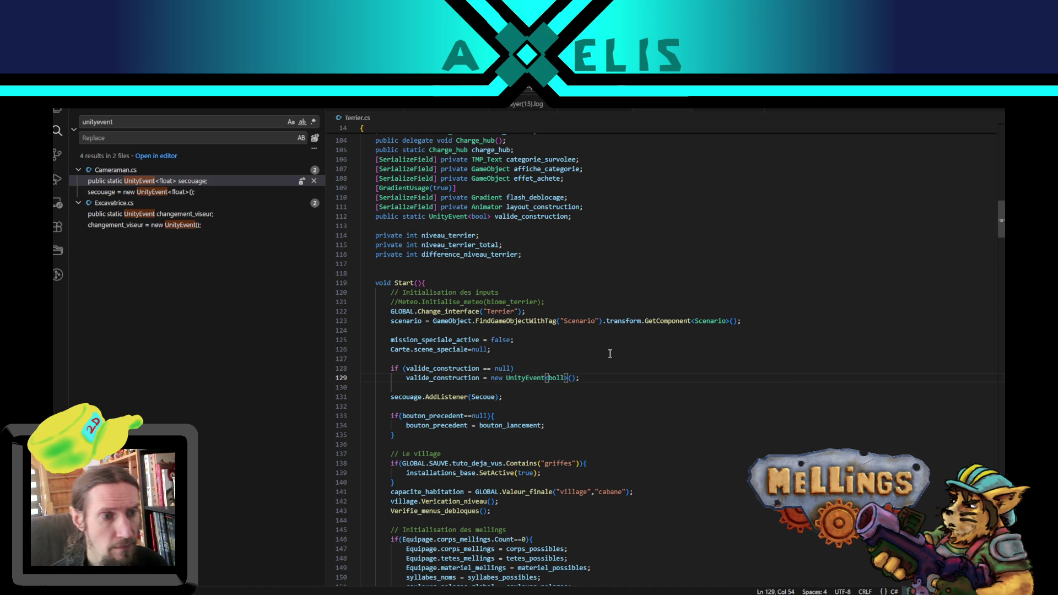
{"action": "double_click", "coordinate": [400, 397]}
{"action": "key", "text": "ctrl+v"}
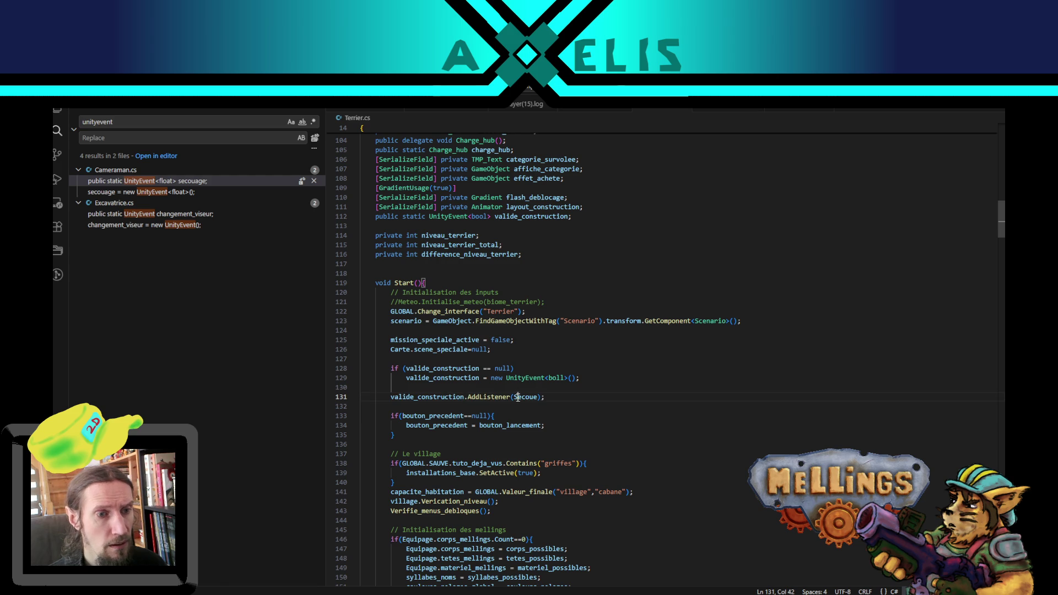
Step: Set the registered listener from Secoue to Layout_construction
{"action": "double_click", "coordinate": [525, 396]}
{"action": "scroll", "coordinate": [572, 461], "scroll_direction": "down", "scroll_amount": 5}
{"action": "scroll", "coordinate": [572, 462], "scroll_direction": "up", "scroll_amount": 8}
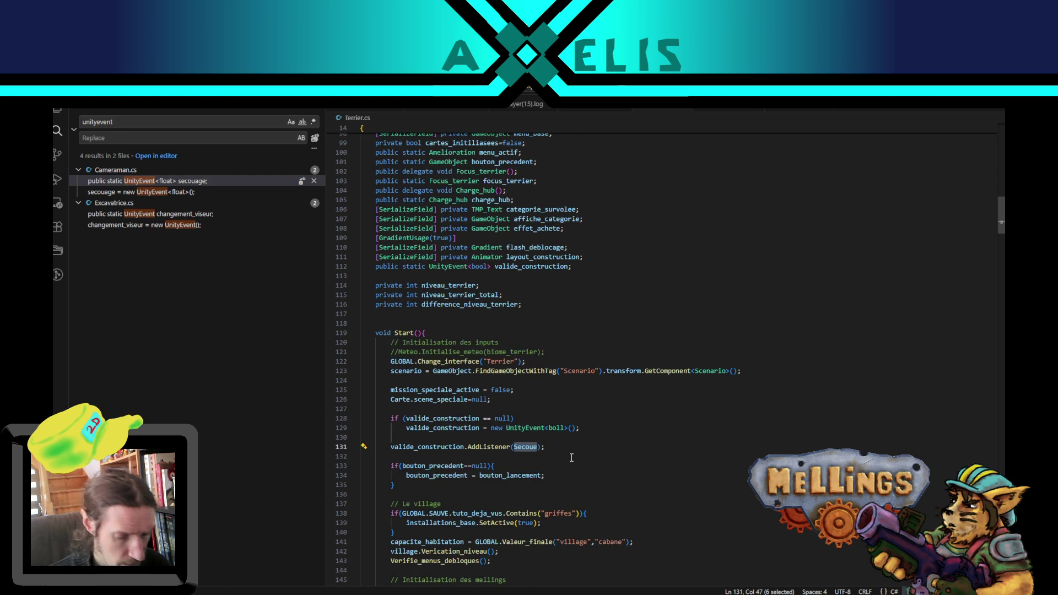
{"action": "type", "text": "Layou"}
{"action": "key", "text": "Return"}
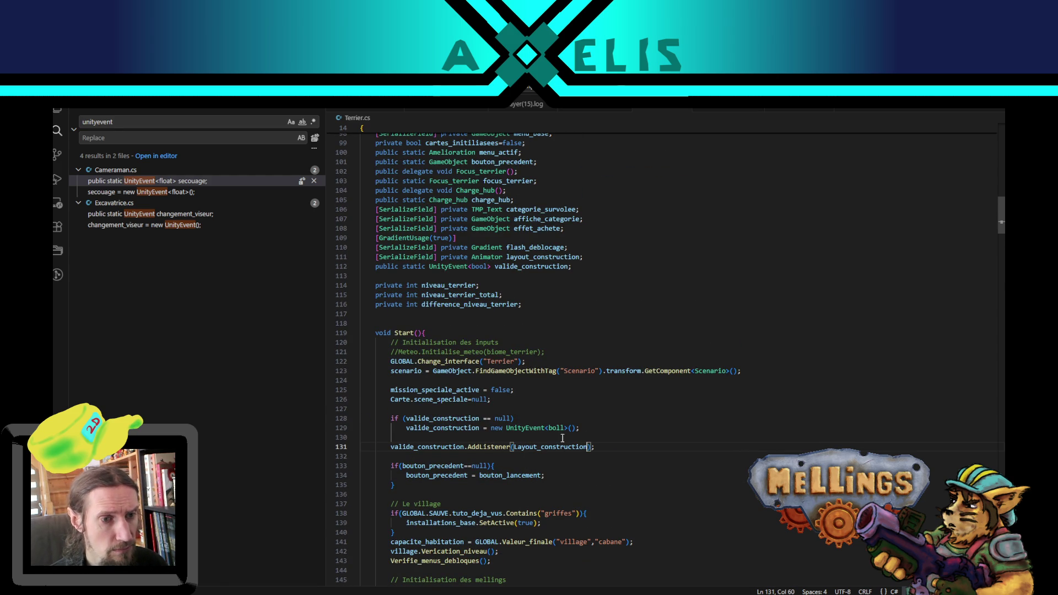
{"action": "scroll", "coordinate": [506, 475], "scroll_direction": "down", "scroll_amount": 10}
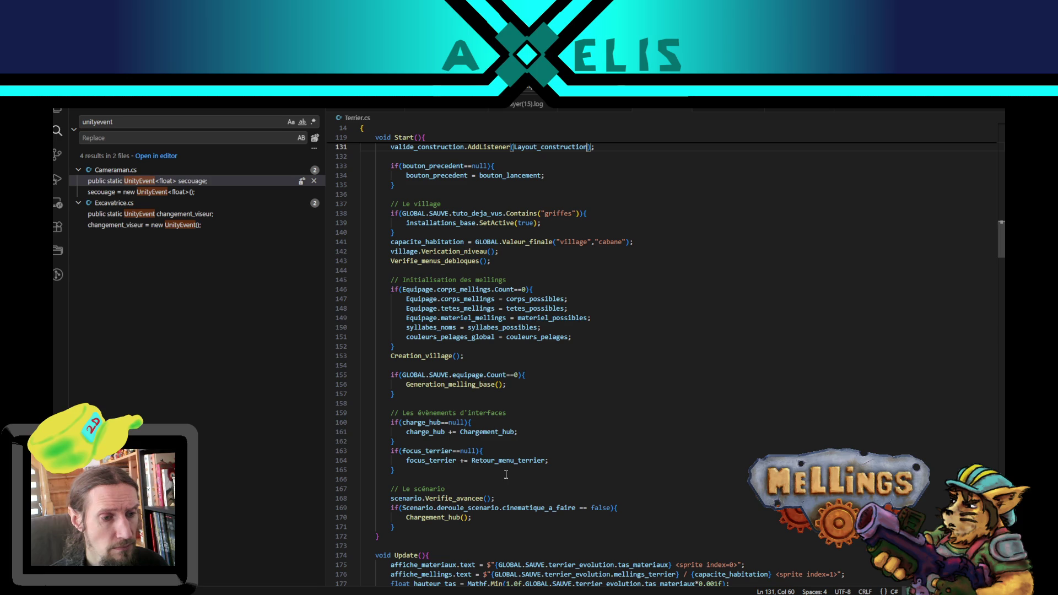
Step: Give Layout_construction a 'bool mission_speciale' parameter
{"action": "scroll", "coordinate": [506, 475], "scroll_direction": "down", "scroll_amount": 7}
{"action": "scroll", "coordinate": [505, 483], "scroll_direction": "down", "scroll_amount": 10}
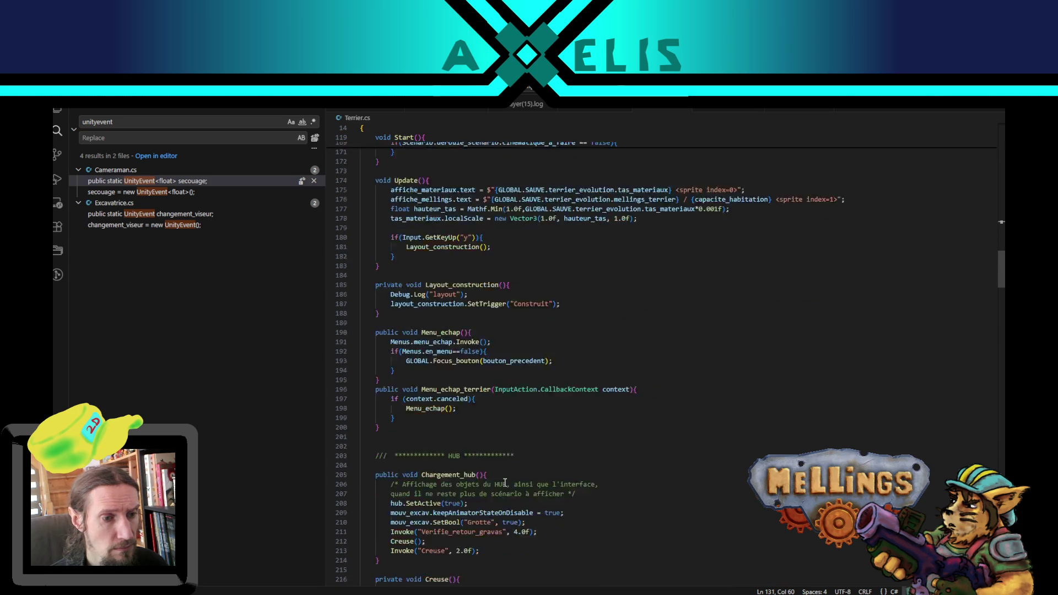
{"action": "scroll", "coordinate": [530, 388], "scroll_direction": "up", "scroll_amount": 12}
{"action": "scroll", "coordinate": [530, 388], "scroll_direction": "up", "scroll_amount": 17}
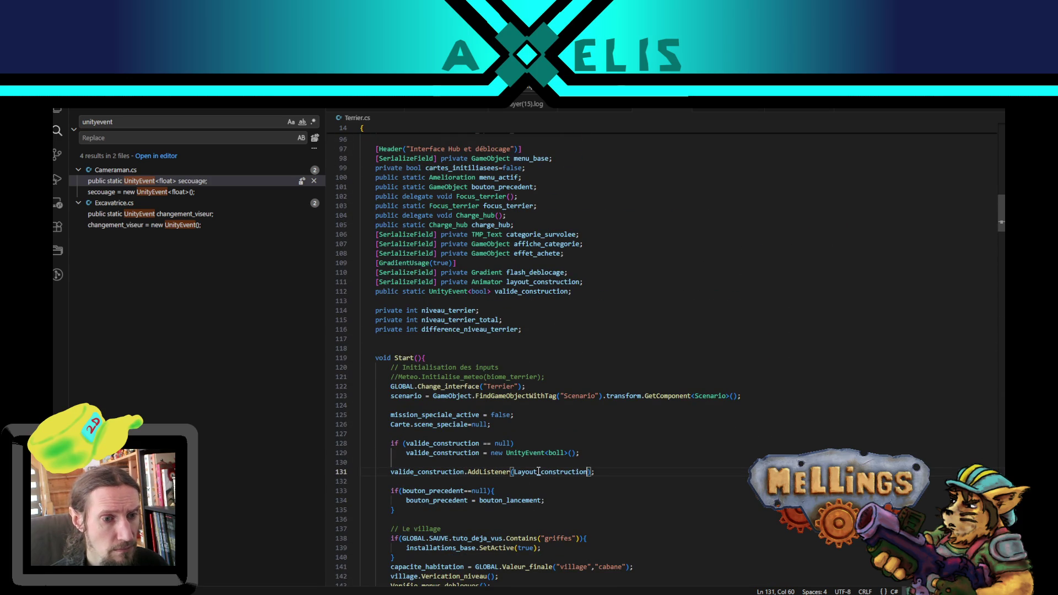
{"action": "double_click", "coordinate": [551, 472]}
{"action": "key", "text": "ctrl+f"}
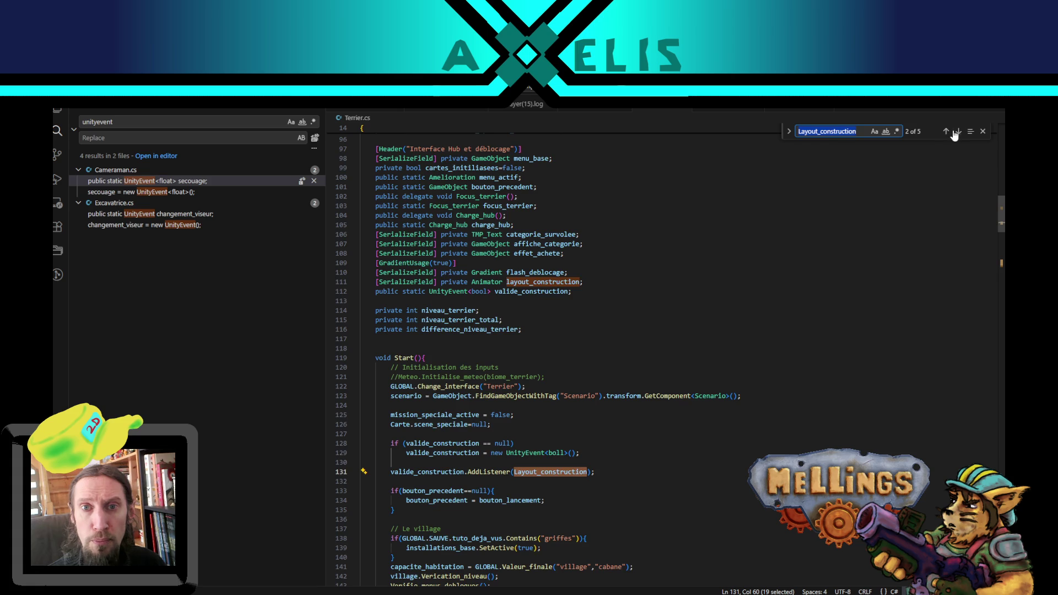
{"action": "left_click", "coordinate": [956, 132]}
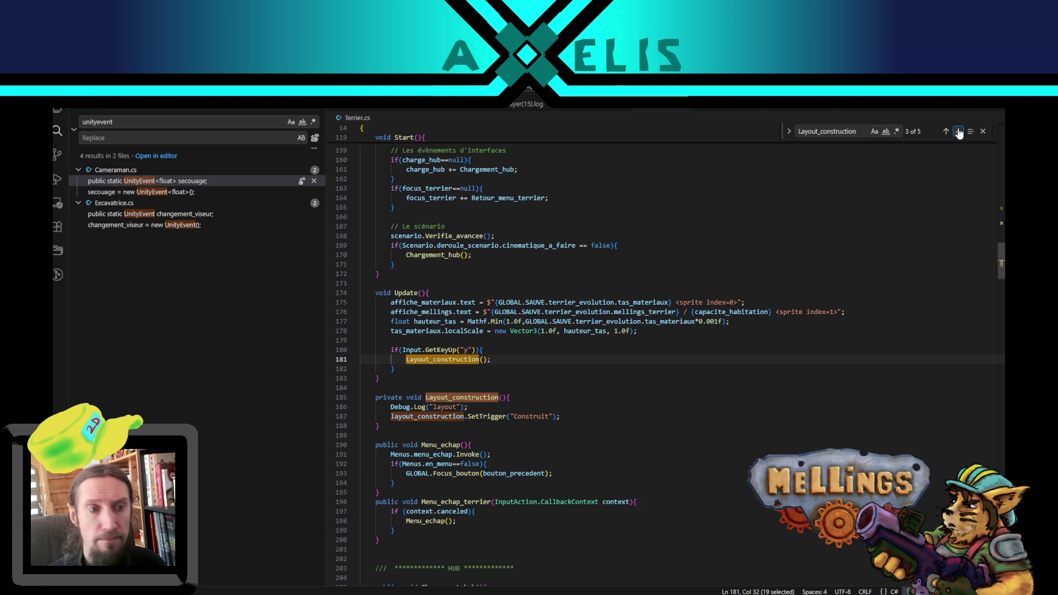
{"action": "left_click", "coordinate": [501, 399]}
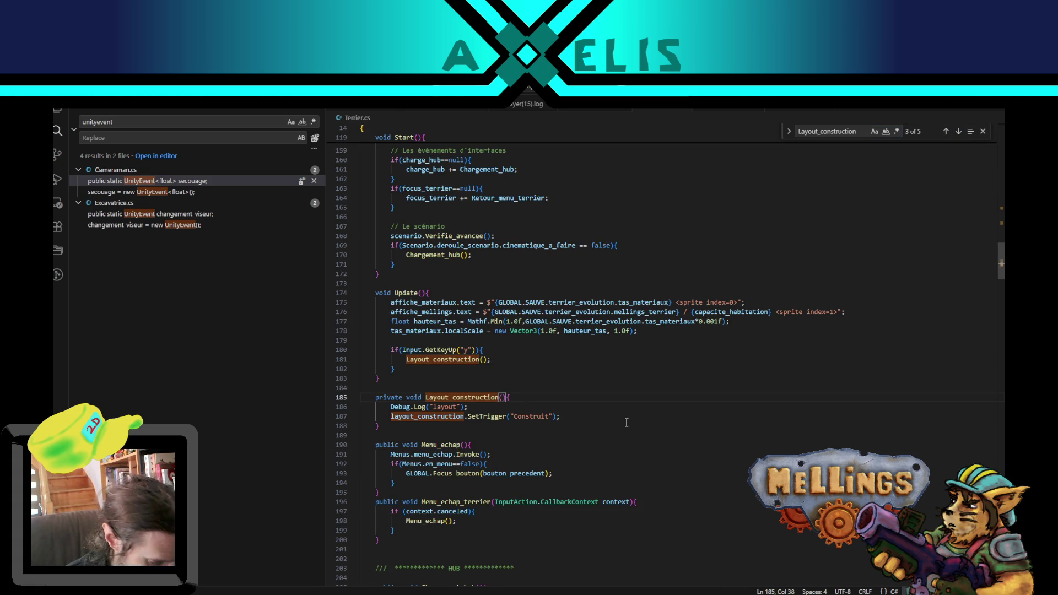
{"action": "type", "text": "bool "}
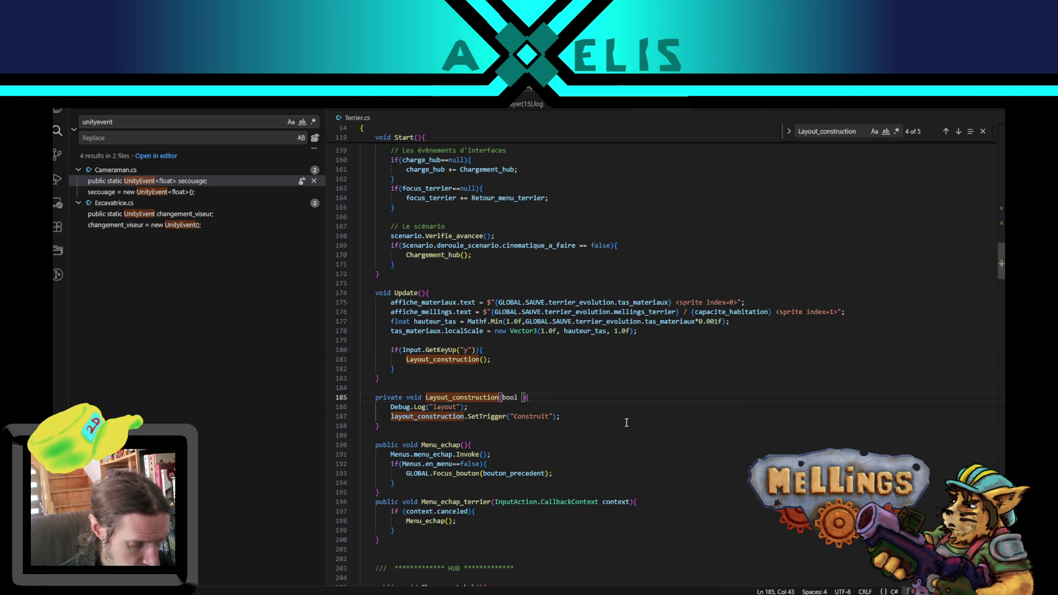
{"action": "type", "text": "mission_p"}
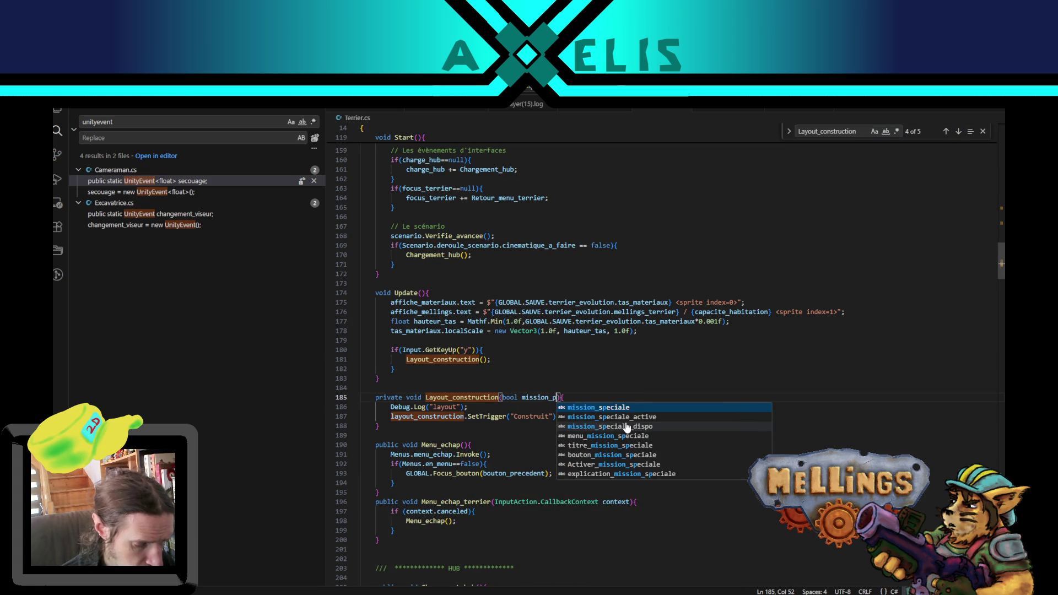
{"action": "key", "text": "BackSpace"}
{"action": "type", "text": "speciale"}
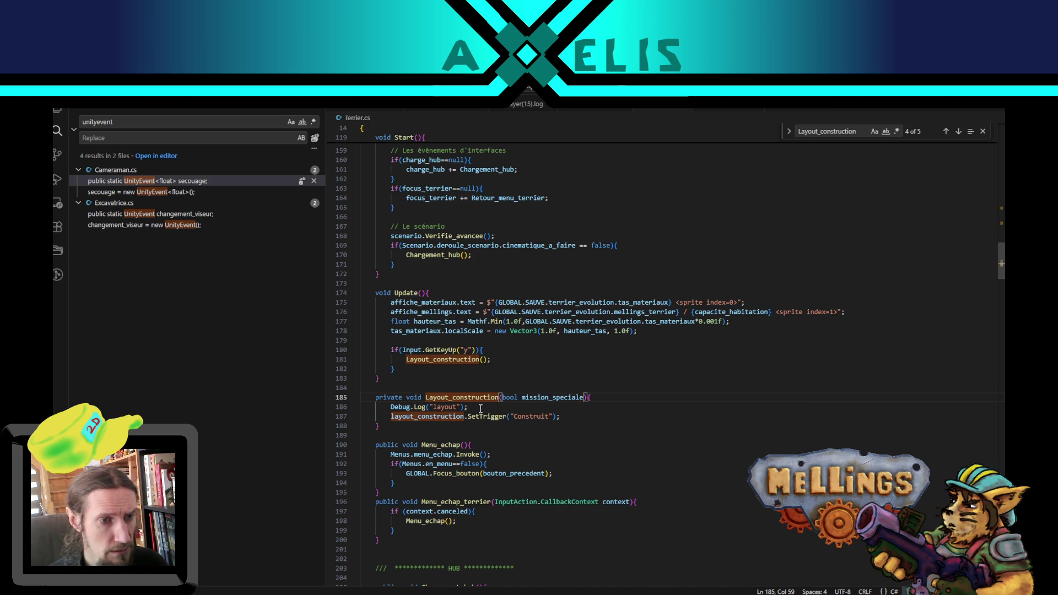
Step: Wrap the Debug.Log in if(mission_speciale) and change its message to 'layout mission_speciale'
{"action": "key", "text": "Down"}
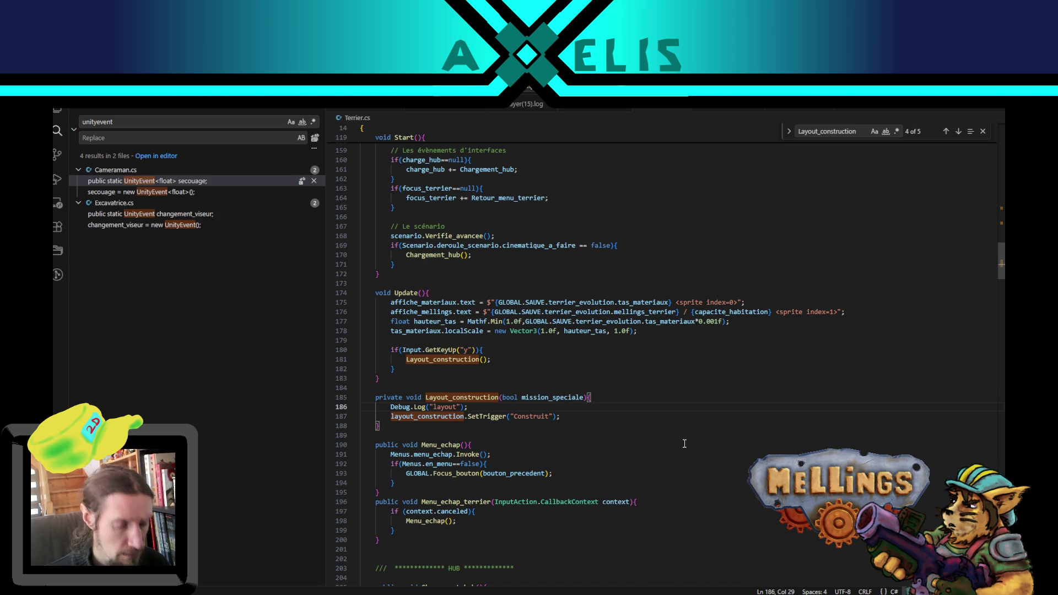
{"action": "key", "text": "Return"}
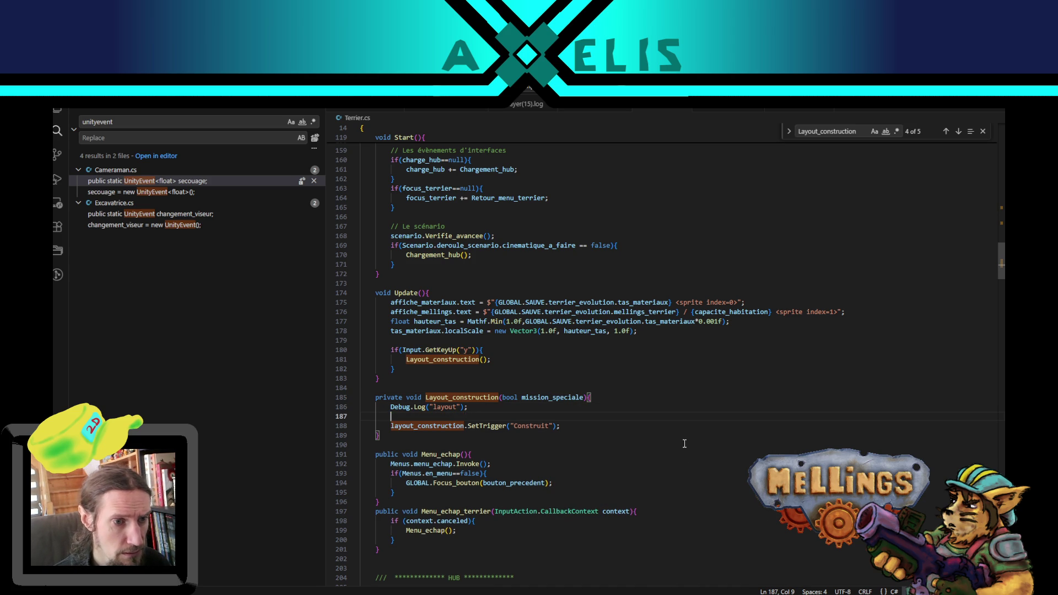
{"action": "type", "text": "if(missio"}
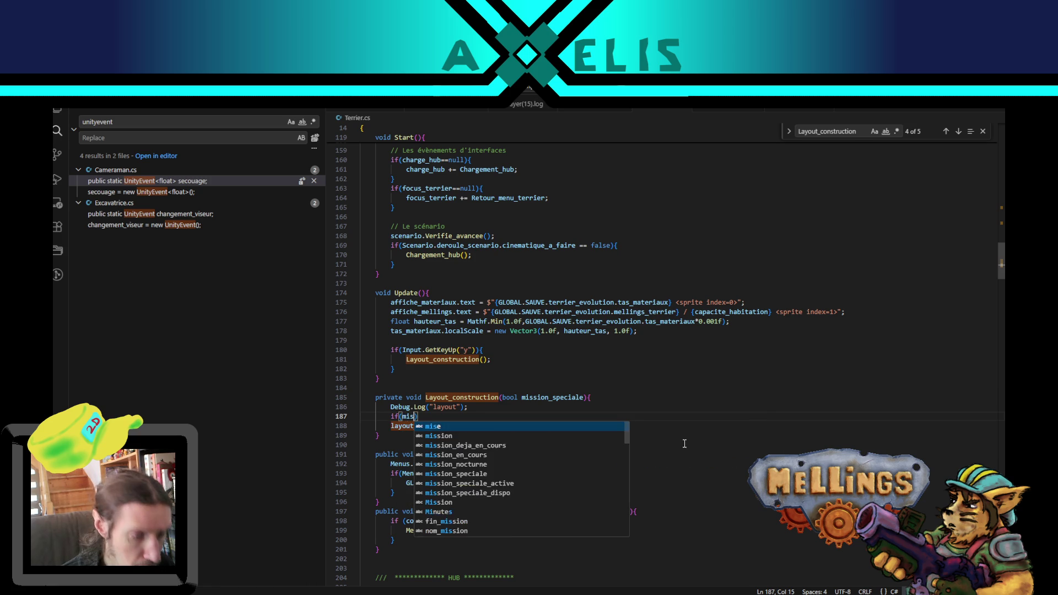
{"action": "key", "text": "Down"}
{"action": "key", "text": "Down"}
{"action": "key", "text": "Down"}
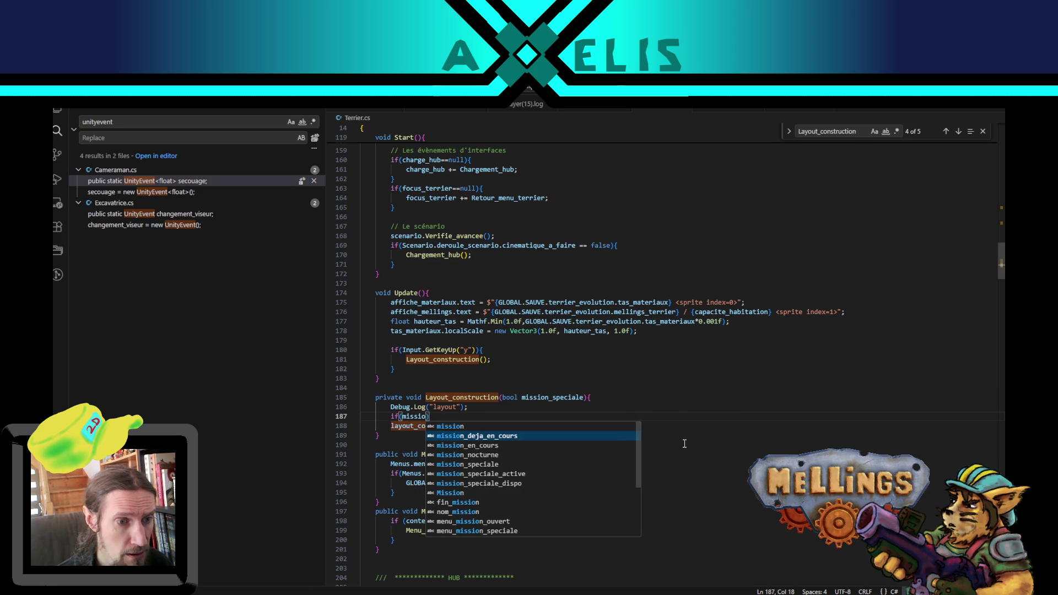
{"action": "key", "text": "Return"}
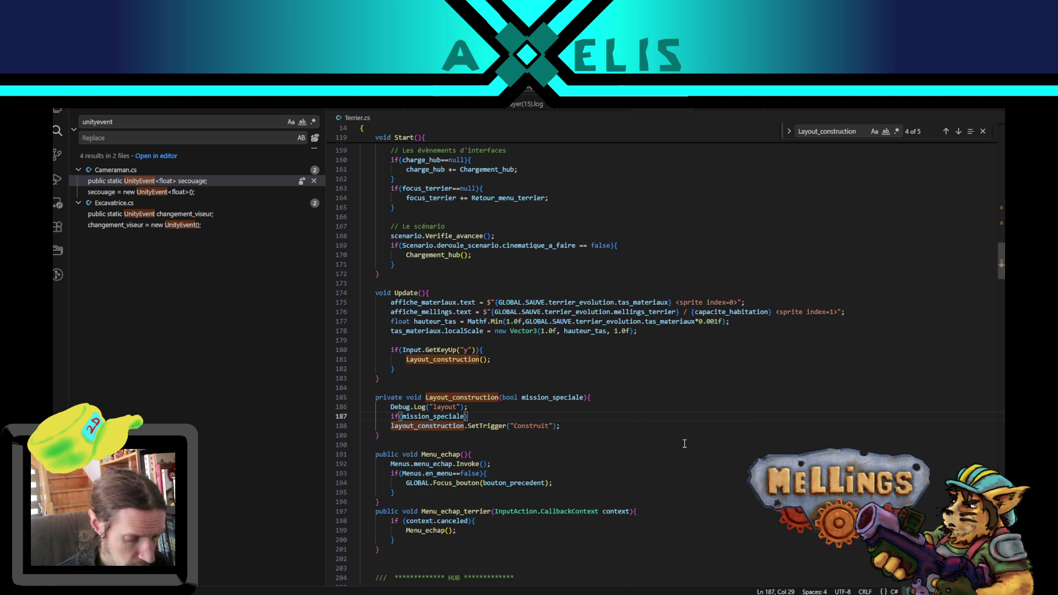
{"action": "type", "text": "{"}
{"action": "key", "text": "Return"}
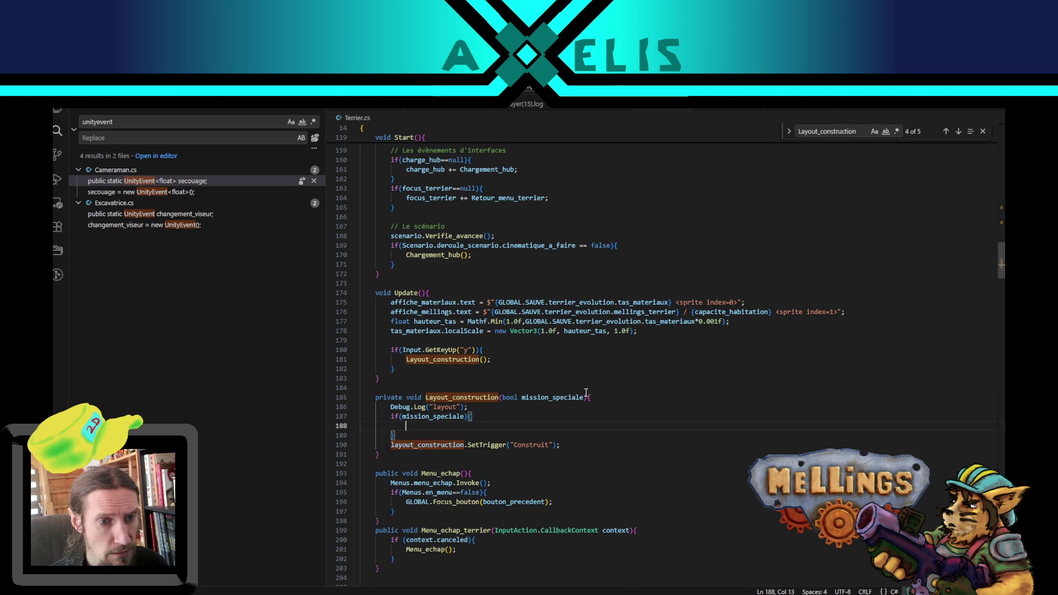
{"action": "key", "text": "Down"}
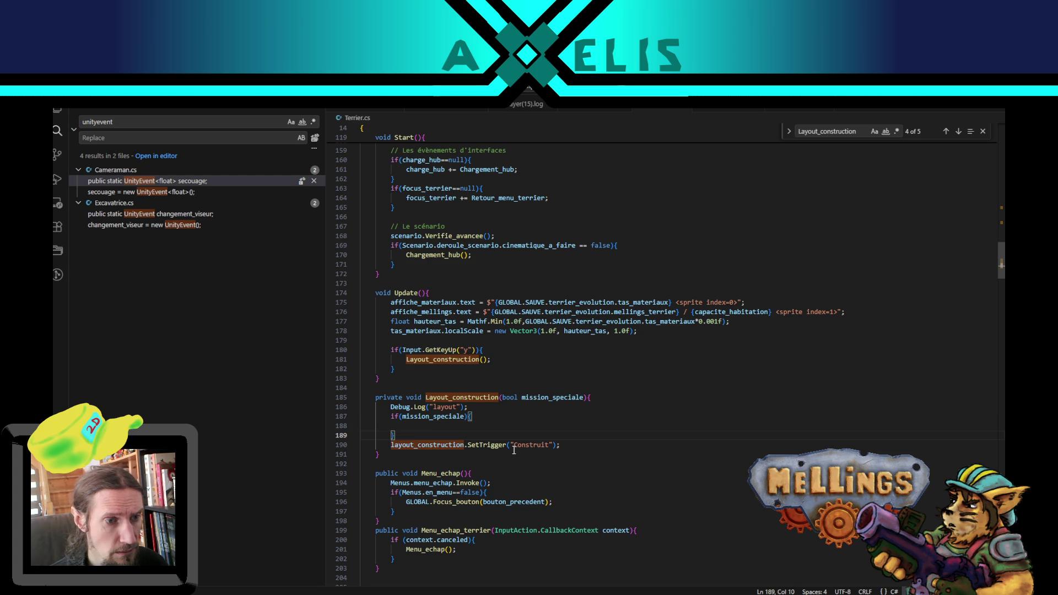
{"action": "key", "text": "Up"}
{"action": "left_click", "coordinate": [425, 408]}
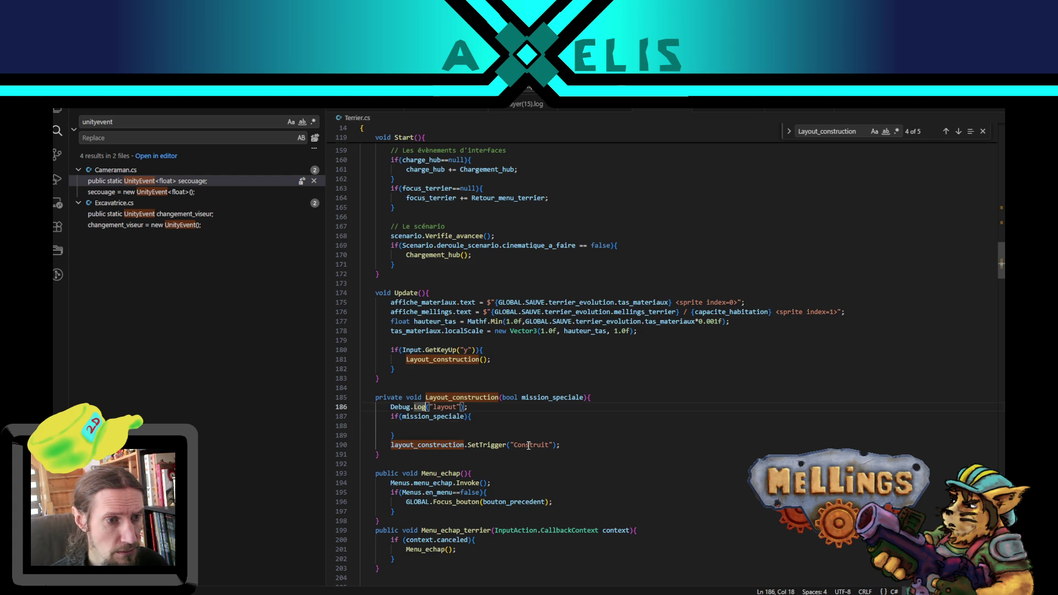
{"action": "key", "text": "alt+Down"}
{"action": "key", "text": "Home"}
{"action": "key", "text": "Tab"}
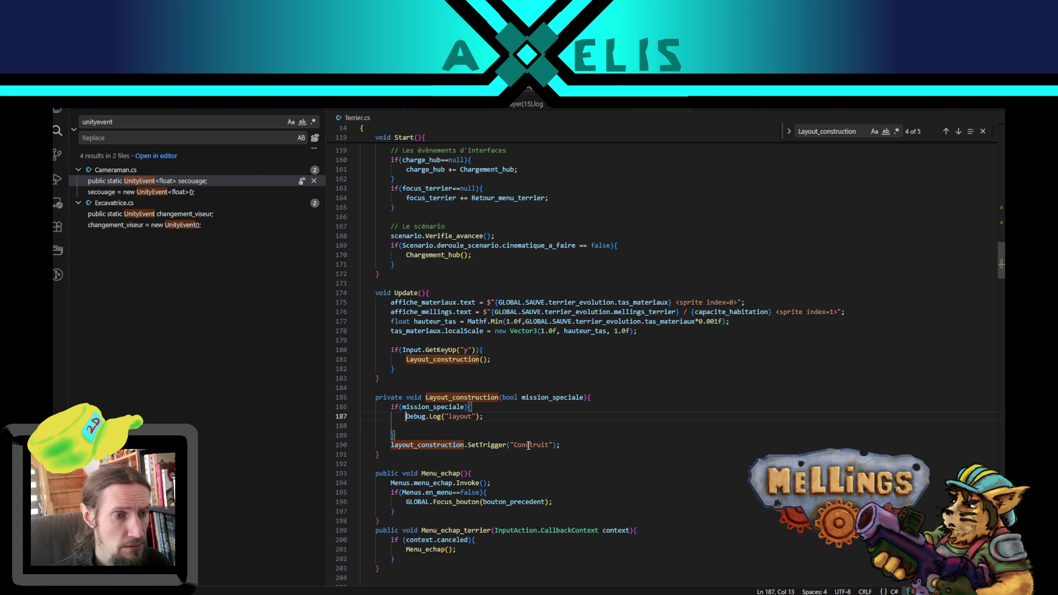
{"action": "left_click", "coordinate": [472, 417]}
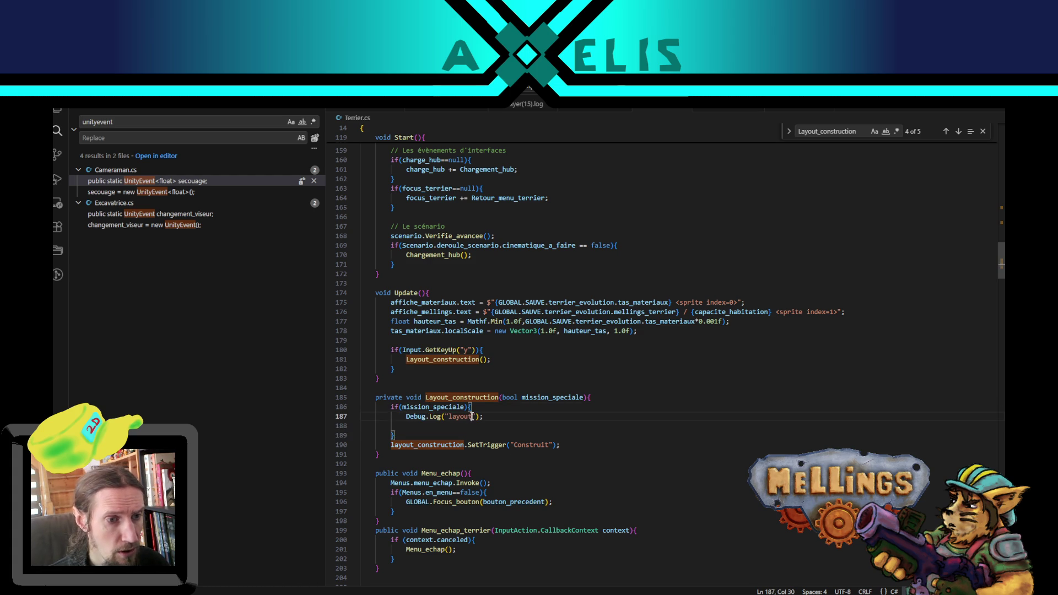
{"action": "type", "text": "mission_s"}
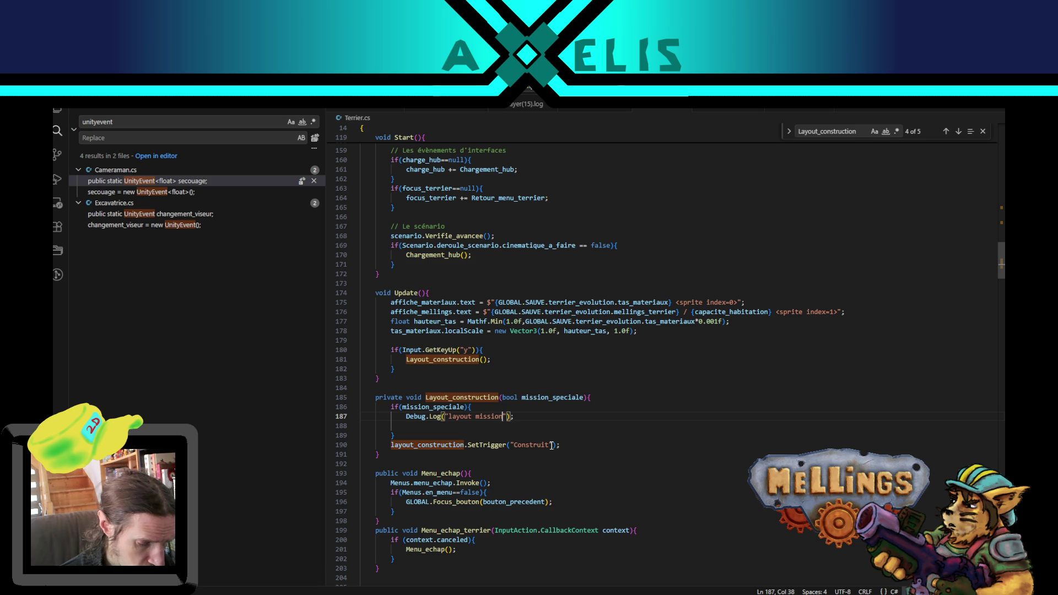
{"action": "type", "text": "peciale"}
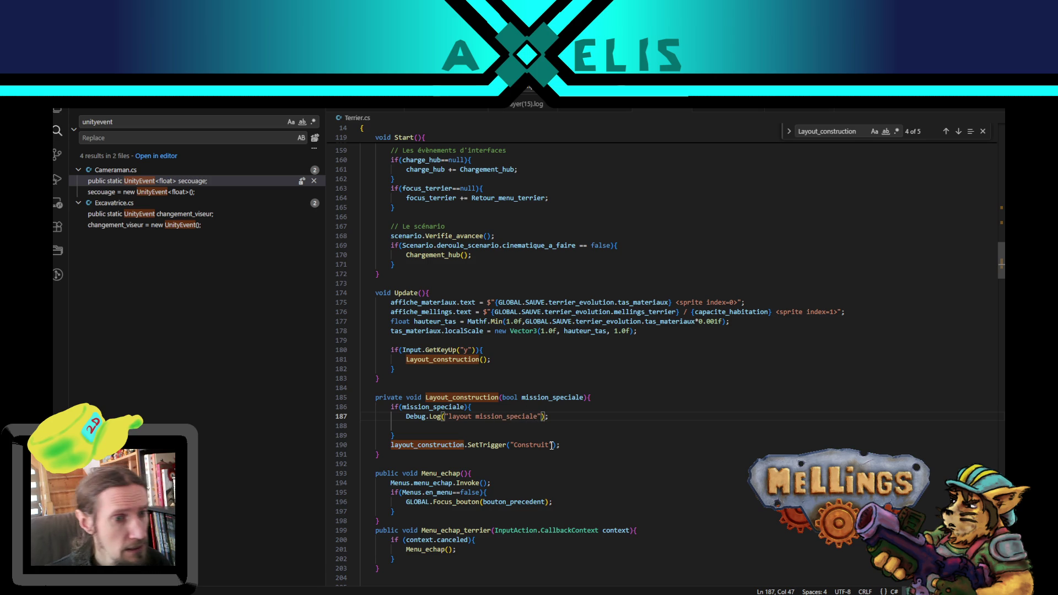
{"action": "key", "text": "Down"}
{"action": "key", "text": "BackSpace"}
{"action": "key", "text": "BackSpace"}
{"action": "key", "text": "BackSpace"}
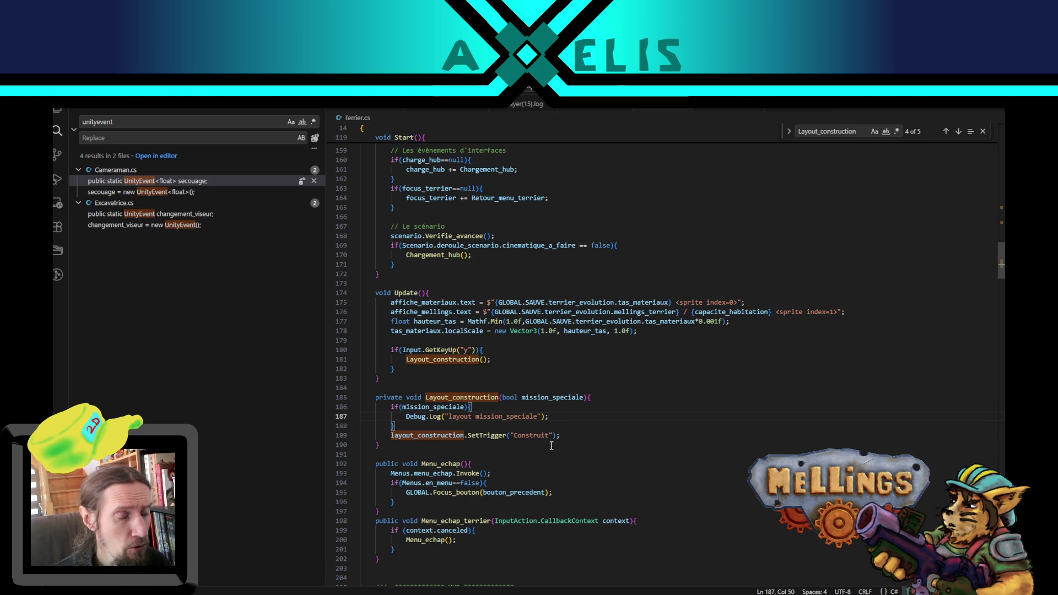
Step: Add an else block containing the SetTrigger("Construit") call
{"action": "key", "text": "Down"}
{"action": "key", "text": "Return"}
{"action": "type", "text": "e"}
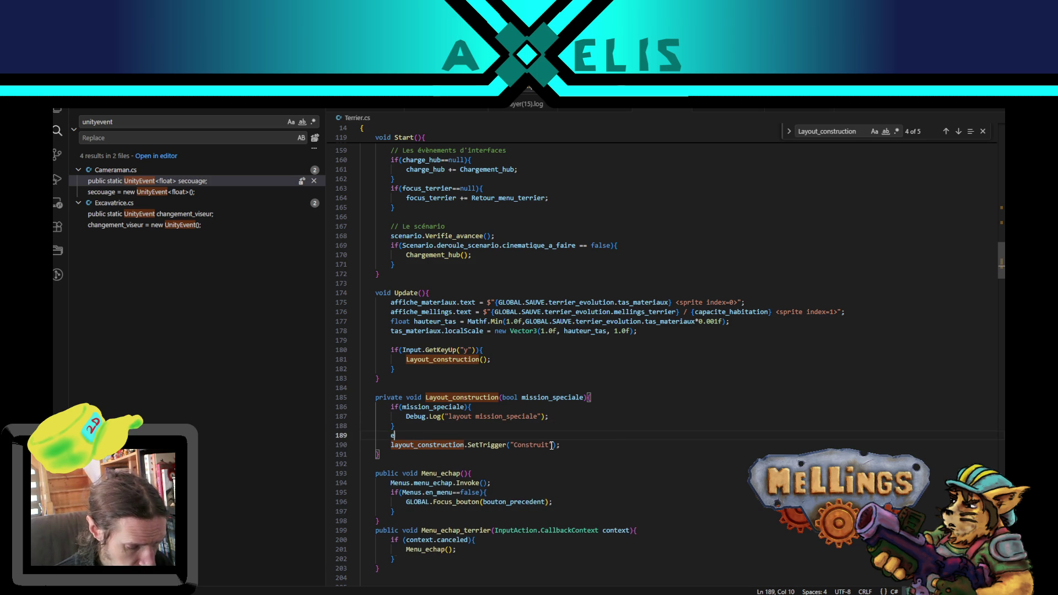
{"action": "type", "text": "lse{"}
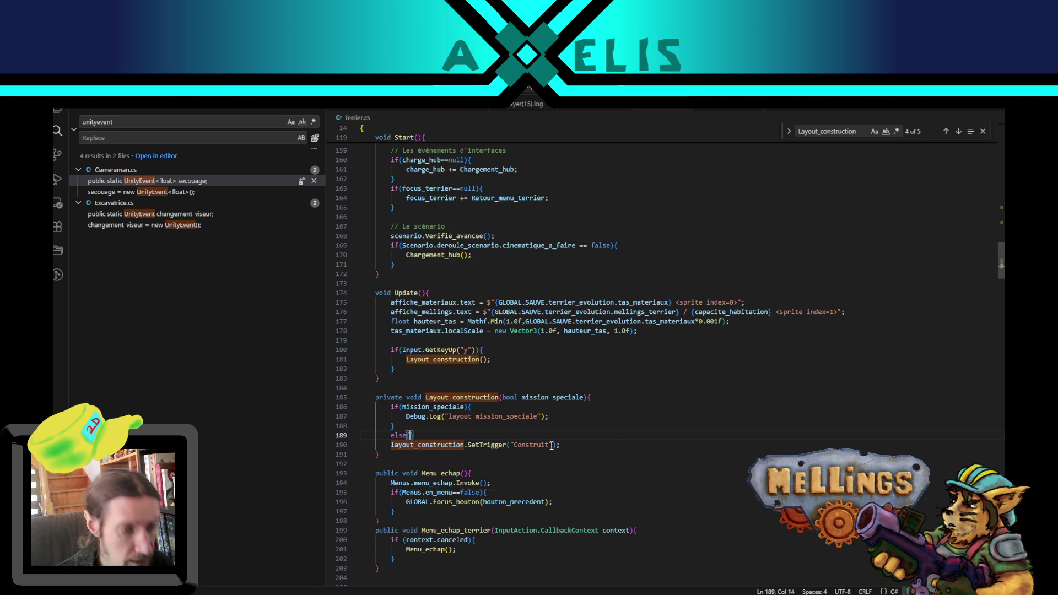
{"action": "key", "text": "Return"}
{"action": "key", "text": "Down"}
{"action": "key", "text": "Down"}
{"action": "key", "text": "Home"}
{"action": "key", "text": "alt+Up"}
{"action": "key", "text": "alt+Up"}
{"action": "key", "text": "Tab"}
{"action": "key", "text": "End"}
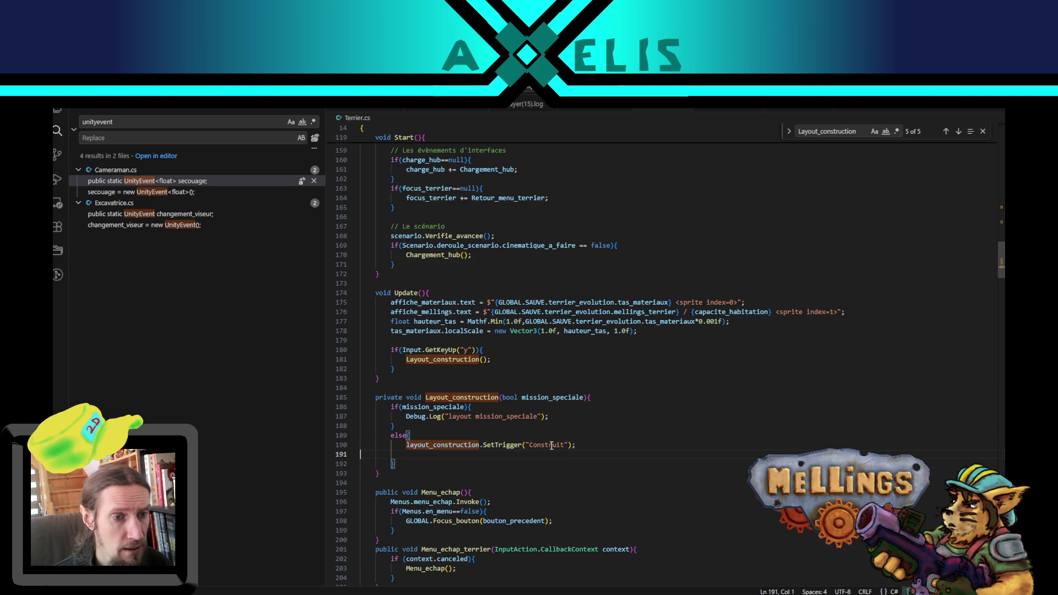
{"action": "key", "text": "Delete"}
Step: Copy the log line into the else block, changing its message to 'layout construction'
{"action": "left_click", "coordinate": [478, 417]}
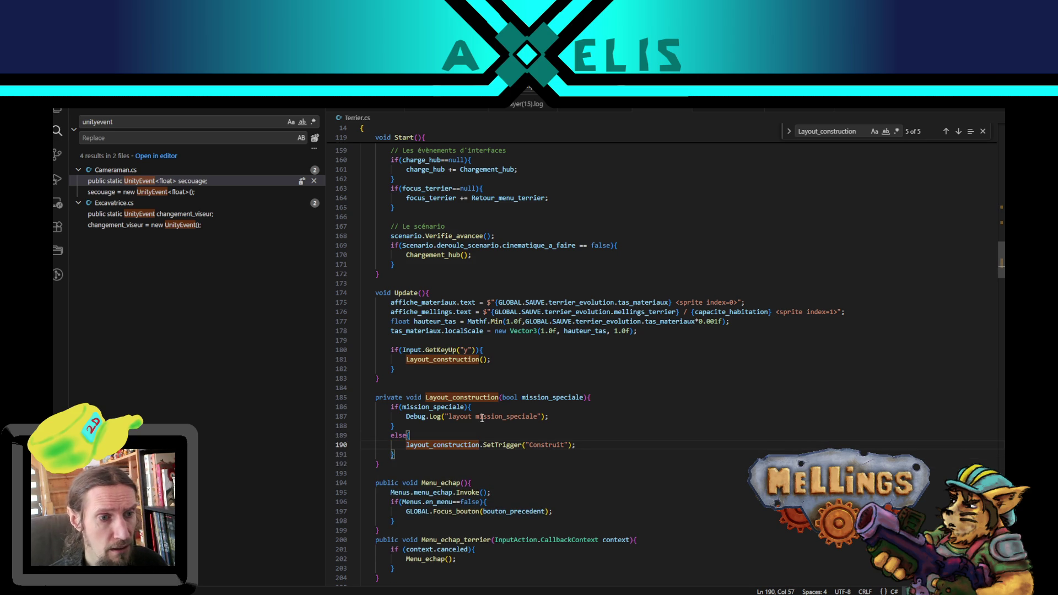
{"action": "key", "text": "shift+alt+Down"}
{"action": "key", "text": "alt+Down"}
{"action": "key", "text": "alt+Down"}
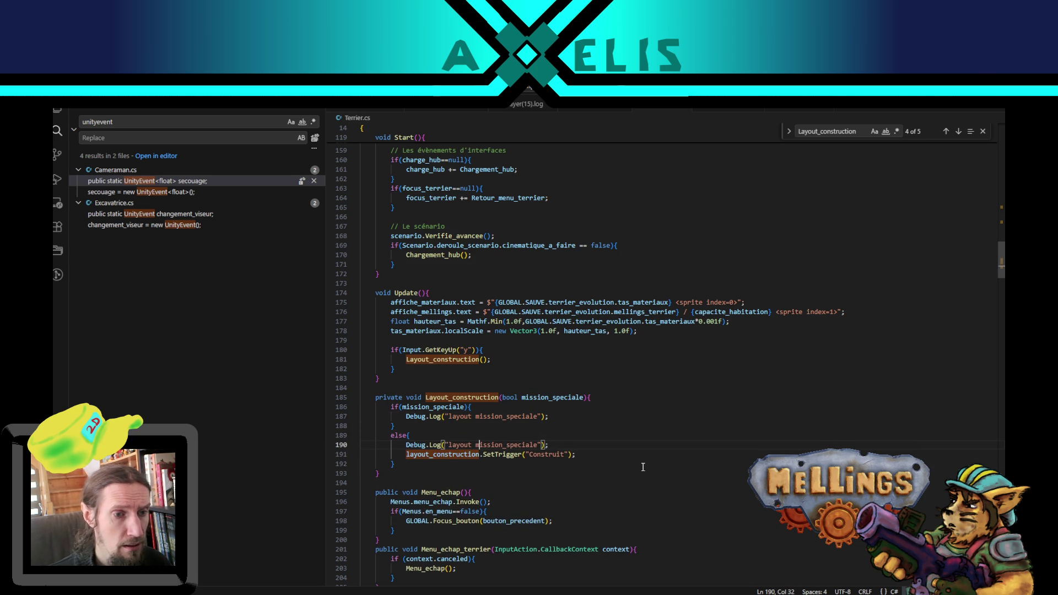
{"action": "double_click", "coordinate": [497, 446]}
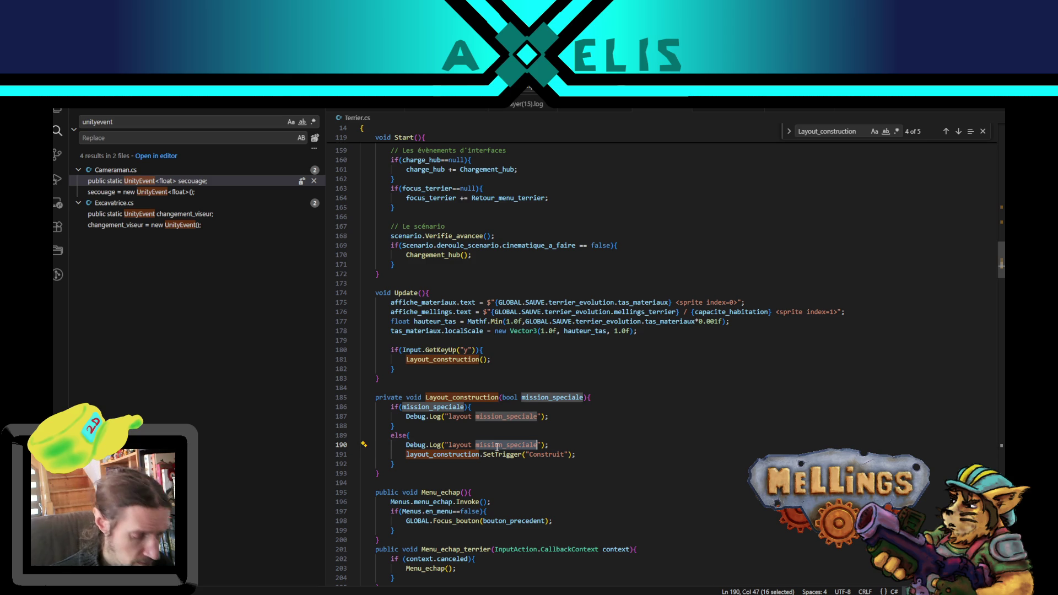
{"action": "type", "text": "construction"}
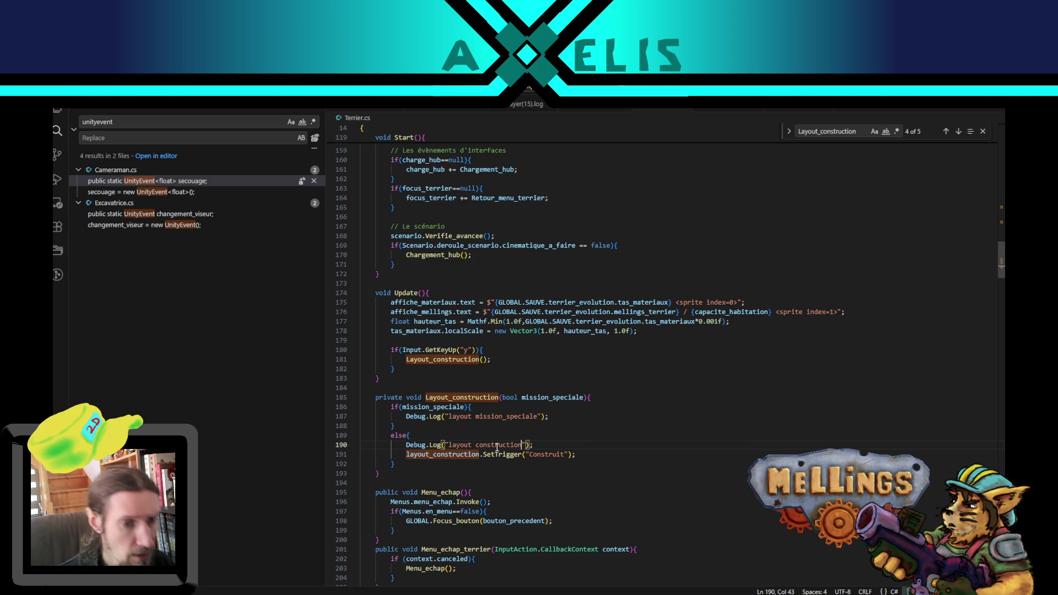
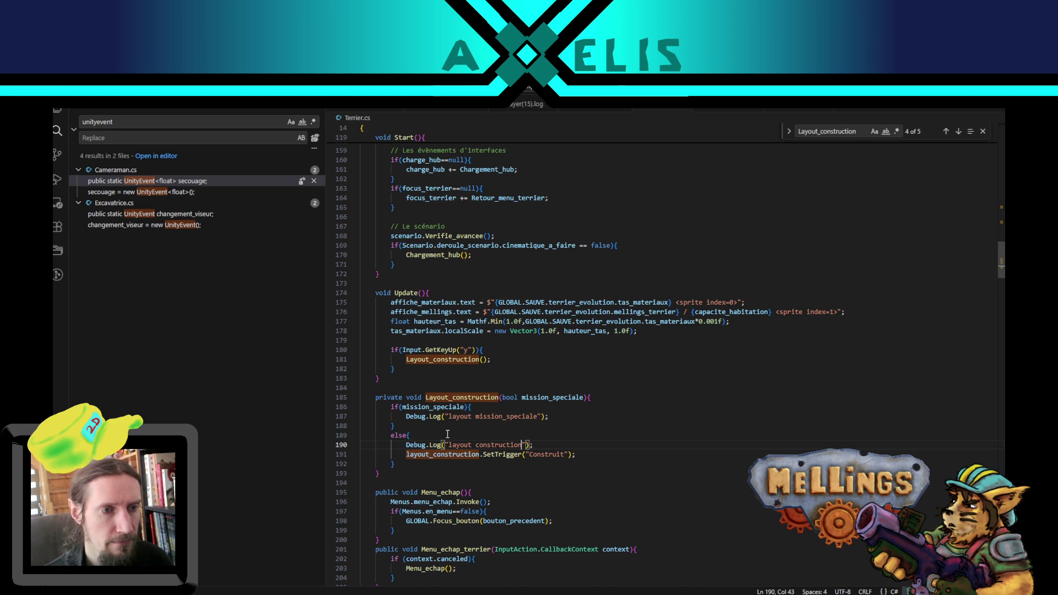
Step: Scroll Terrier.cs back up to its field declarations and select the old 'unityevent' search term
{"action": "scroll", "coordinate": [560, 360], "scroll_direction": "up", "scroll_amount": 10}
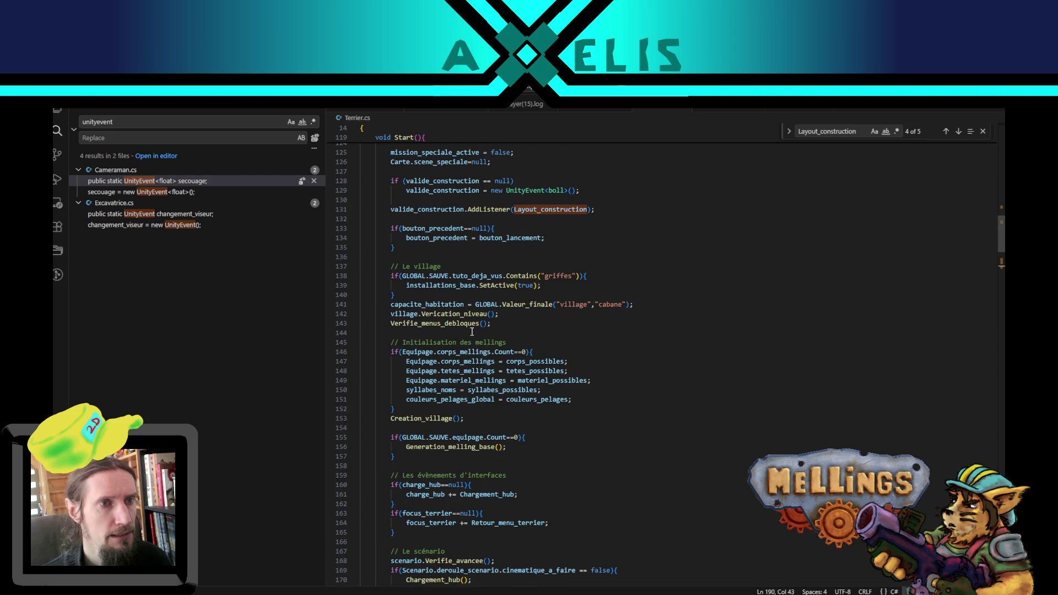
{"action": "scroll", "coordinate": [471, 332], "scroll_direction": "up", "scroll_amount": 4}
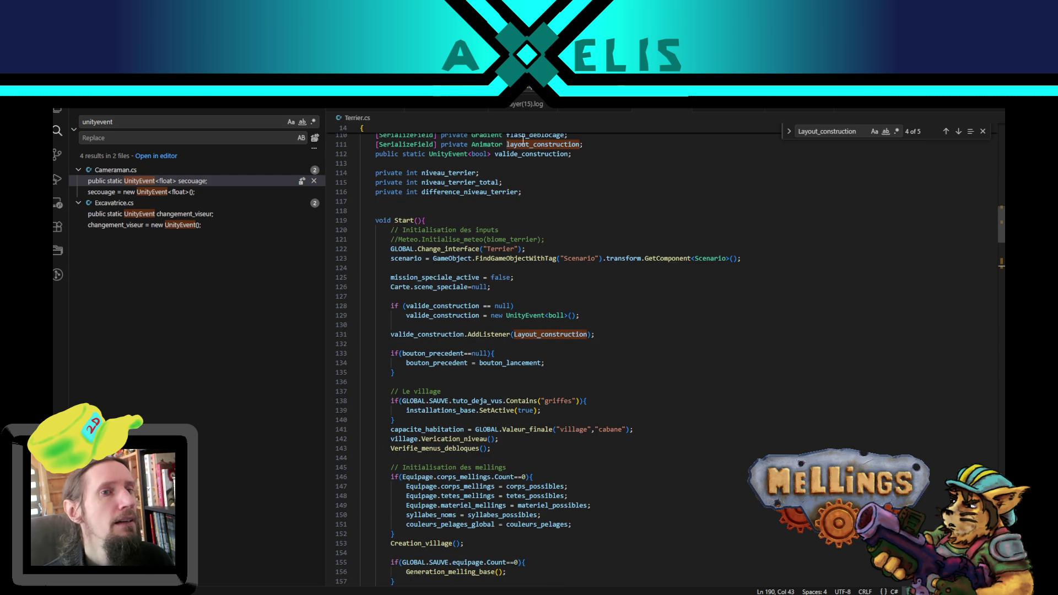
{"action": "scroll", "coordinate": [531, 245], "scroll_direction": "up", "scroll_amount": 2}
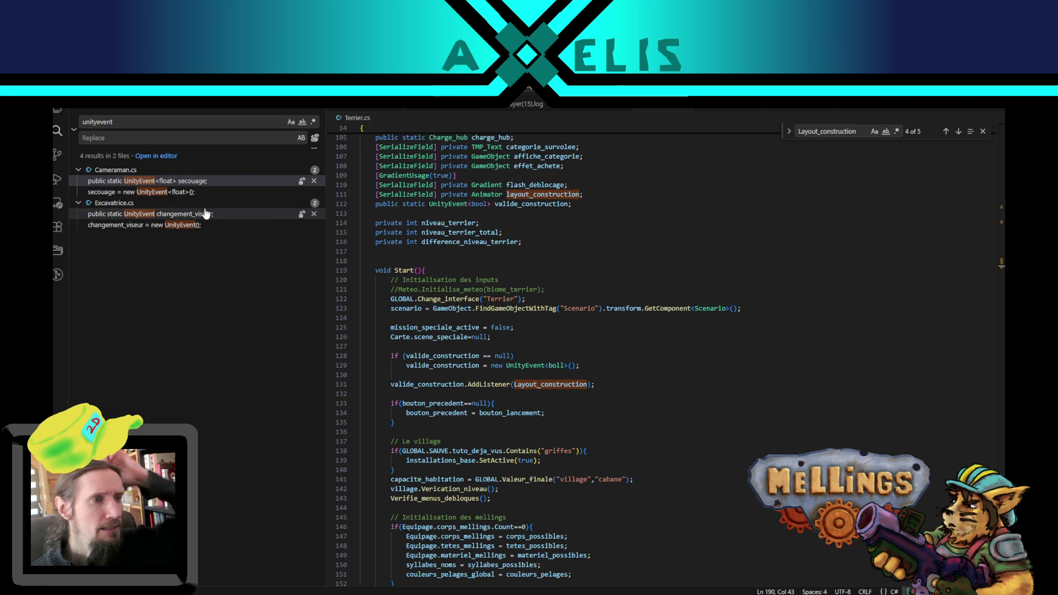
{"action": "scroll", "coordinate": [587, 213], "scroll_direction": "up", "scroll_amount": 3}
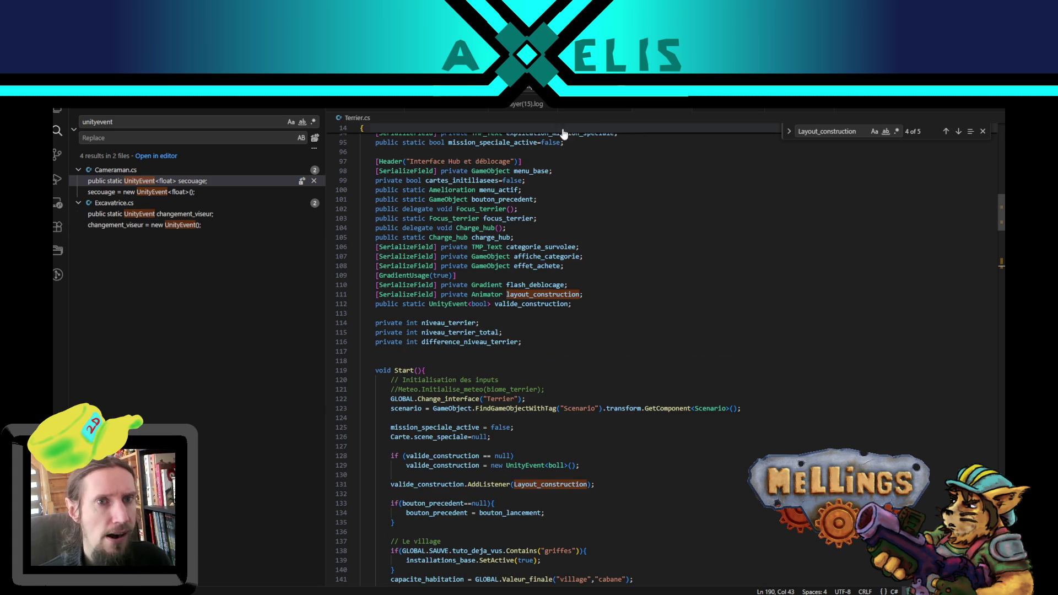
{"action": "left_click", "coordinate": [117, 121]}
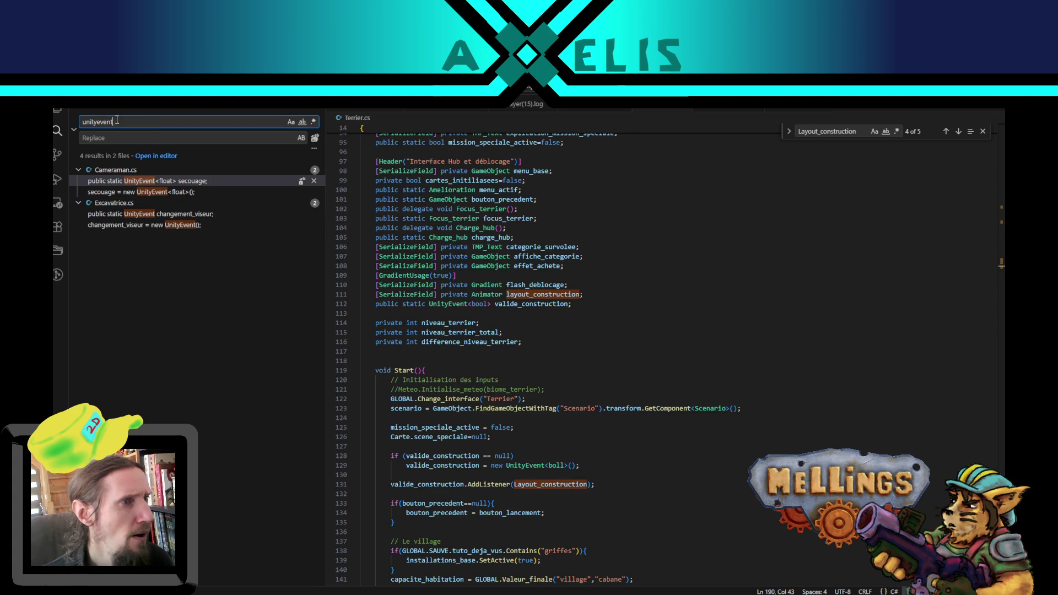
{"action": "double_click", "coordinate": [117, 121]}
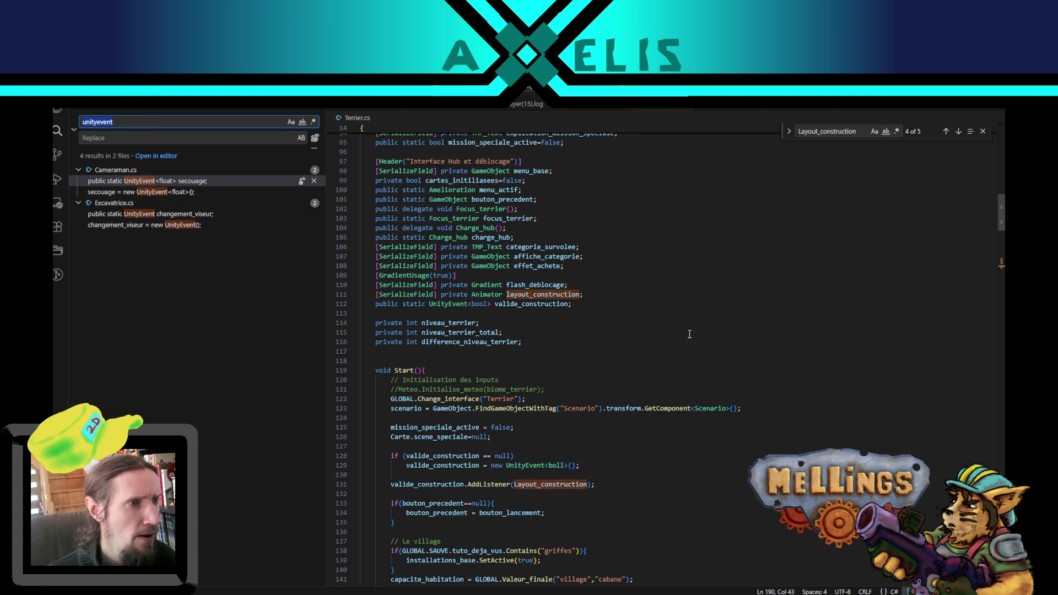
Step: Open Cameraman.cs, search the project for 'secouage' (22 results in 3 files), then open Amelioration.cs
{"action": "left_click", "coordinate": [727, 105]}
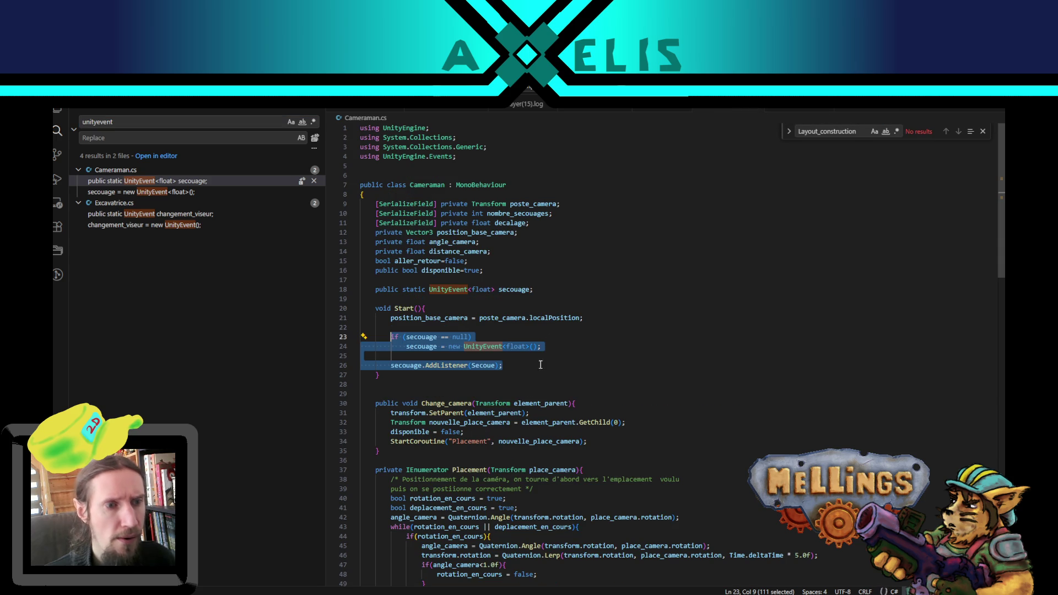
{"action": "double_click", "coordinate": [427, 346]}
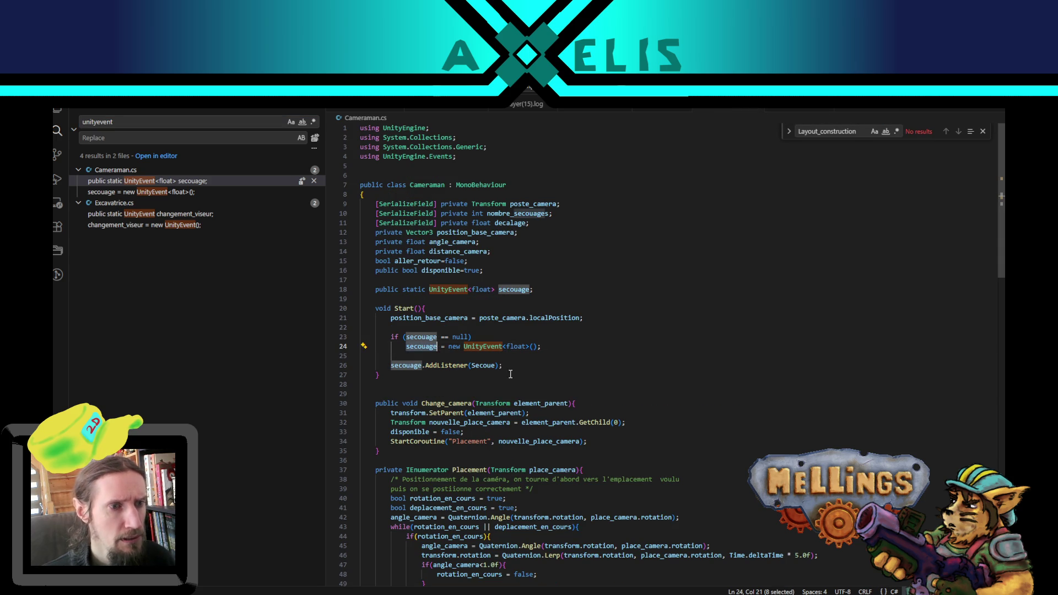
{"action": "left_click", "coordinate": [231, 122]}
{"action": "key", "text": "ctrl+a"}
{"action": "type", "text": "secouage"}
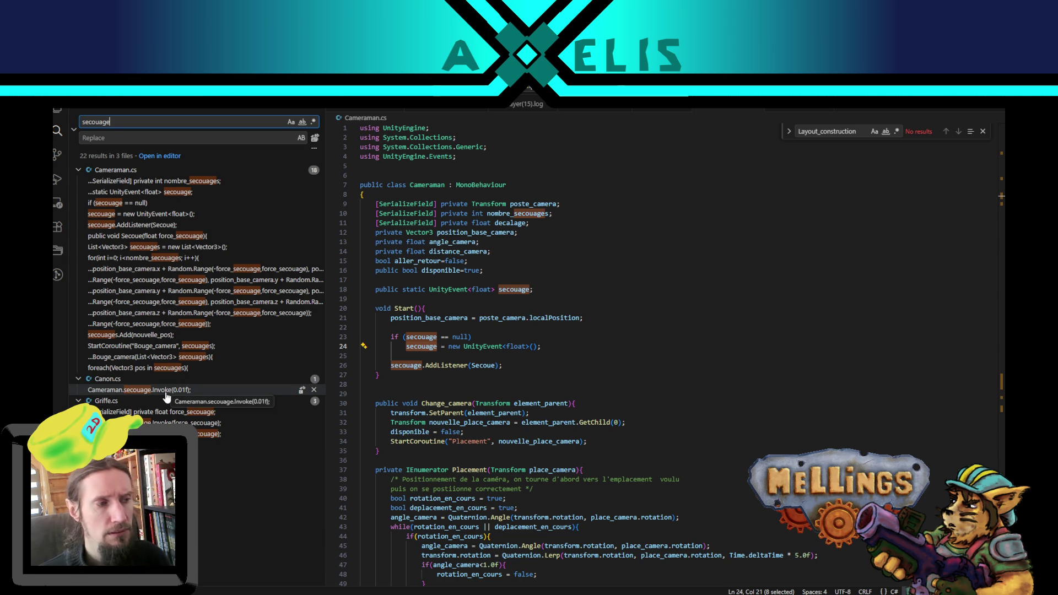
{"action": "left_click", "coordinate": [607, 105]}
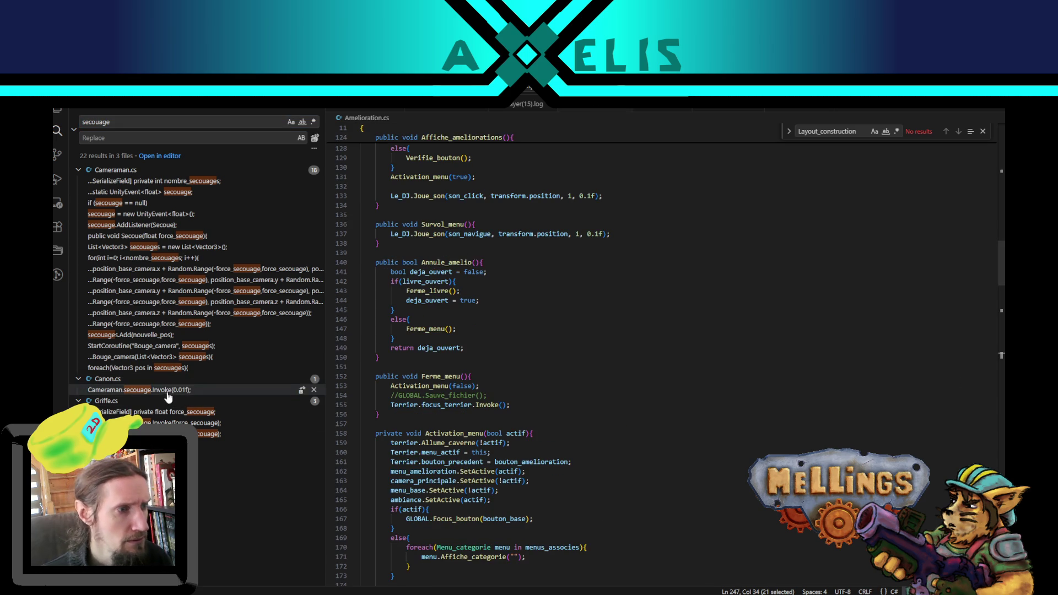
{"action": "scroll", "coordinate": [555, 338], "scroll_direction": "down", "scroll_amount": 3}
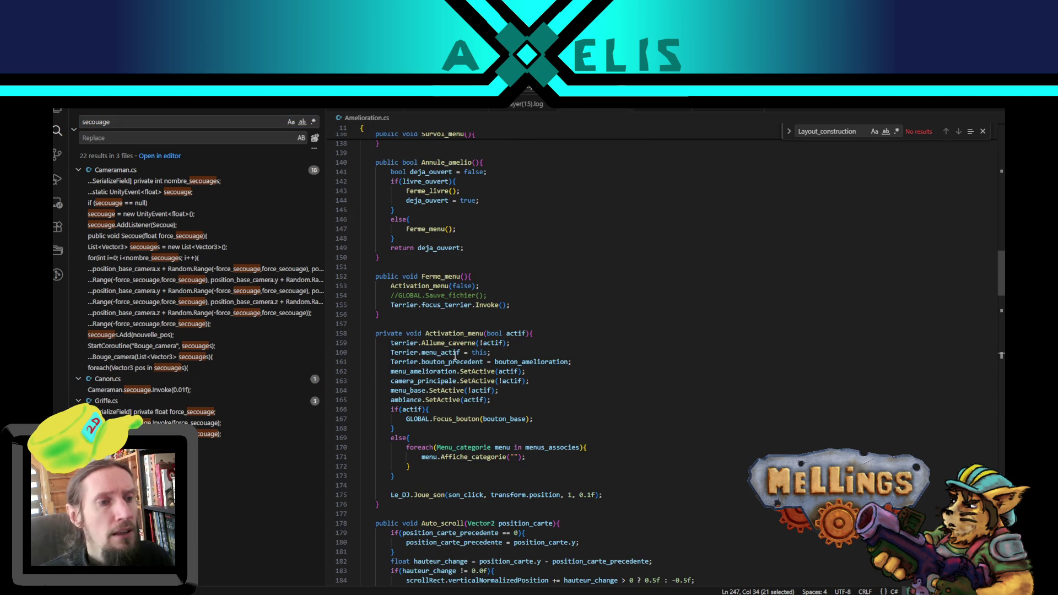
Step: Check the valide_construction declaration and its uses in Terrier.cs
{"action": "left_click", "coordinate": [668, 110]}
{"action": "scroll", "coordinate": [535, 419], "scroll_direction": "down", "scroll_amount": 3}
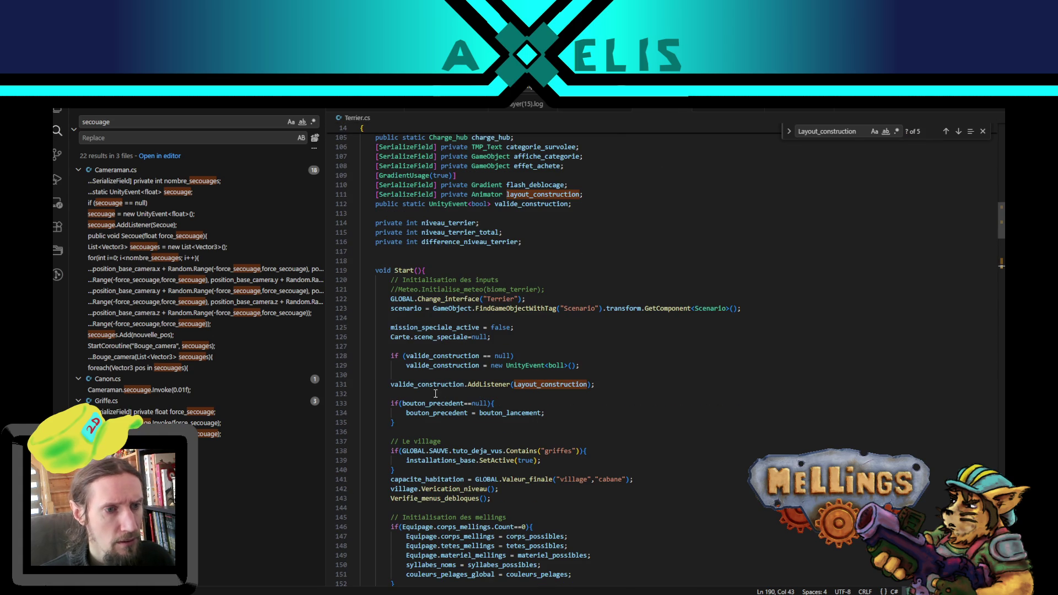
{"action": "double_click", "coordinate": [440, 365]}
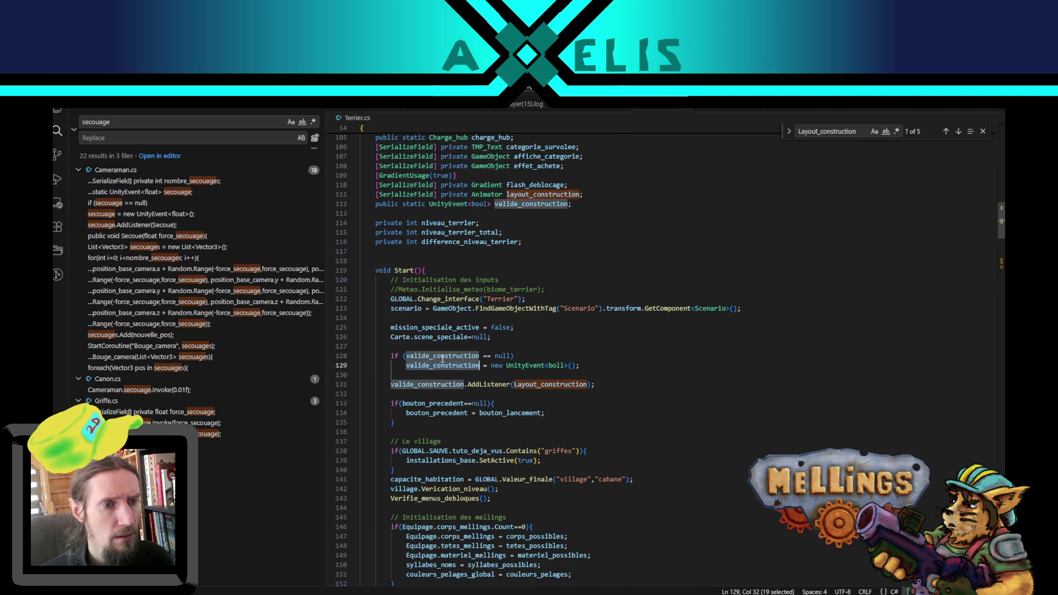
Step: In Amelioration.cs, find Valider_amelioration and review where stat_en_cours is used
{"action": "left_click", "coordinate": [595, 110]}
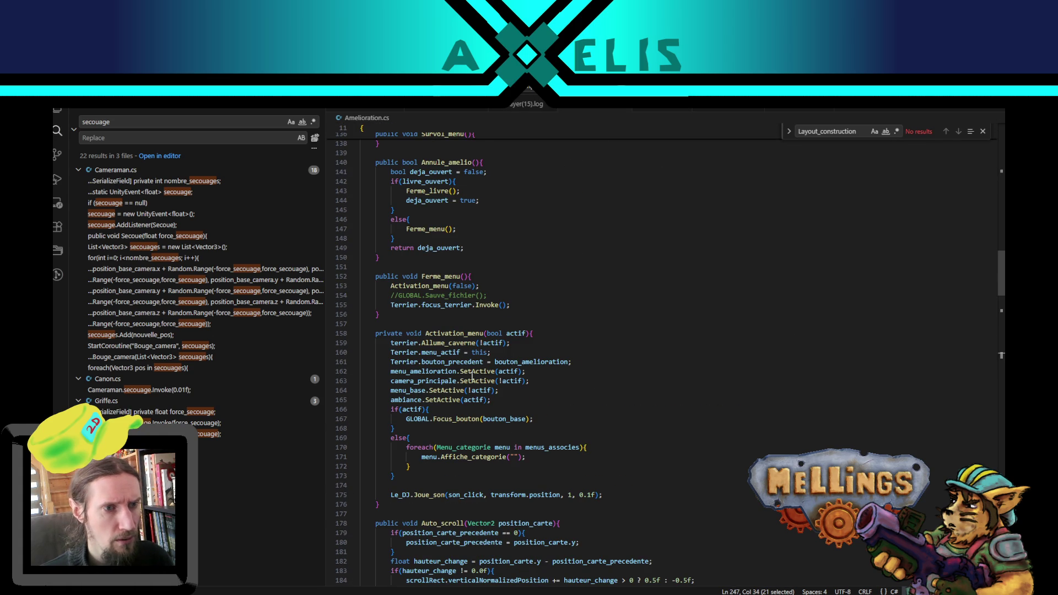
{"action": "scroll", "coordinate": [472, 376], "scroll_direction": "down", "scroll_amount": 4}
{"action": "scroll", "coordinate": [473, 376], "scroll_direction": "up", "scroll_amount": 12}
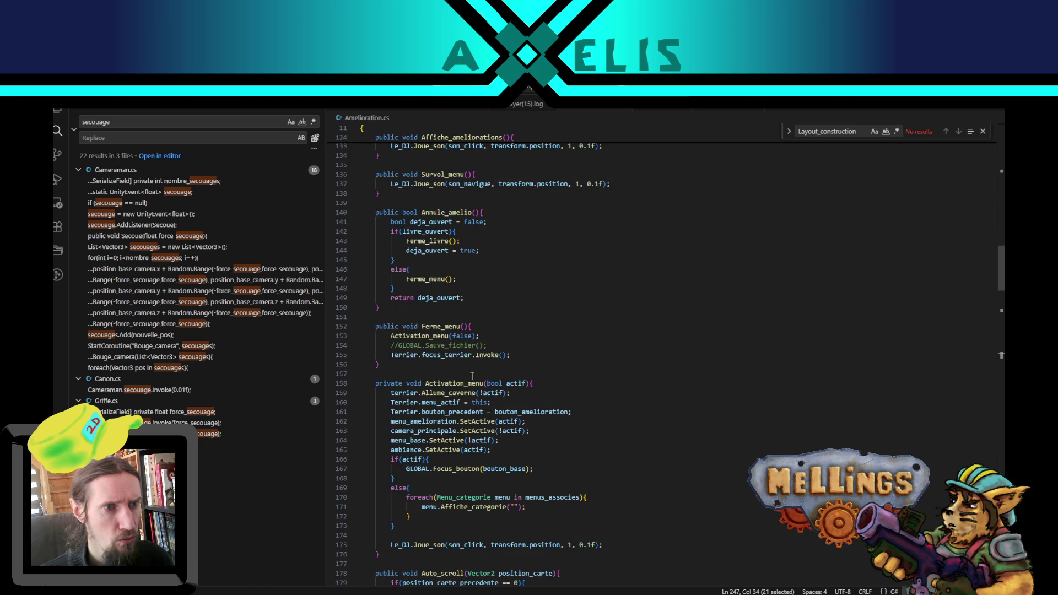
{"action": "scroll", "coordinate": [551, 385], "scroll_direction": "up", "scroll_amount": 5}
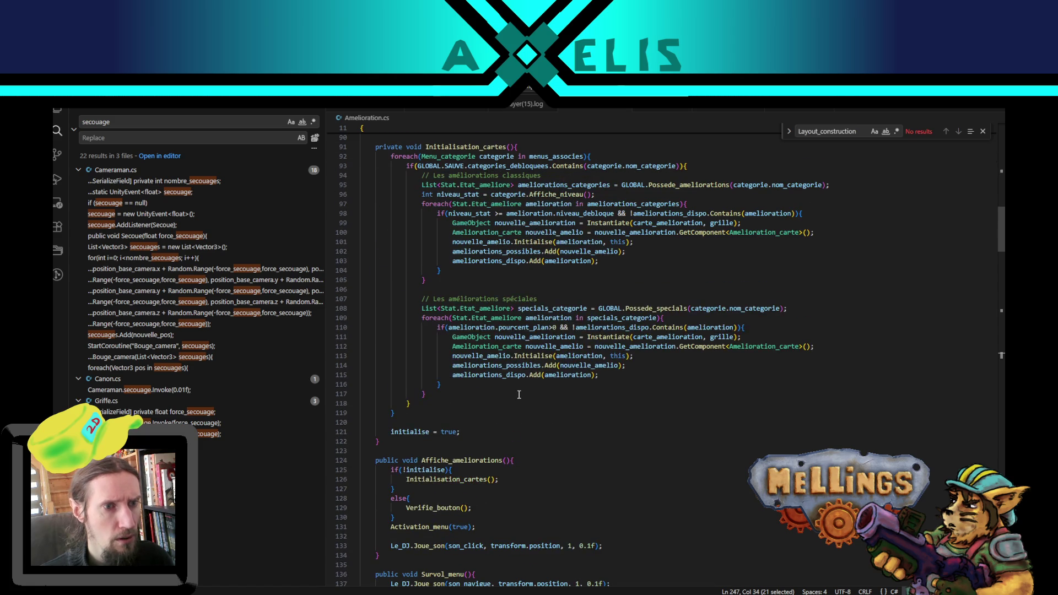
{"action": "scroll", "coordinate": [468, 436], "scroll_direction": "up", "scroll_amount": 10}
{"action": "scroll", "coordinate": [473, 479], "scroll_direction": "down", "scroll_amount": 15}
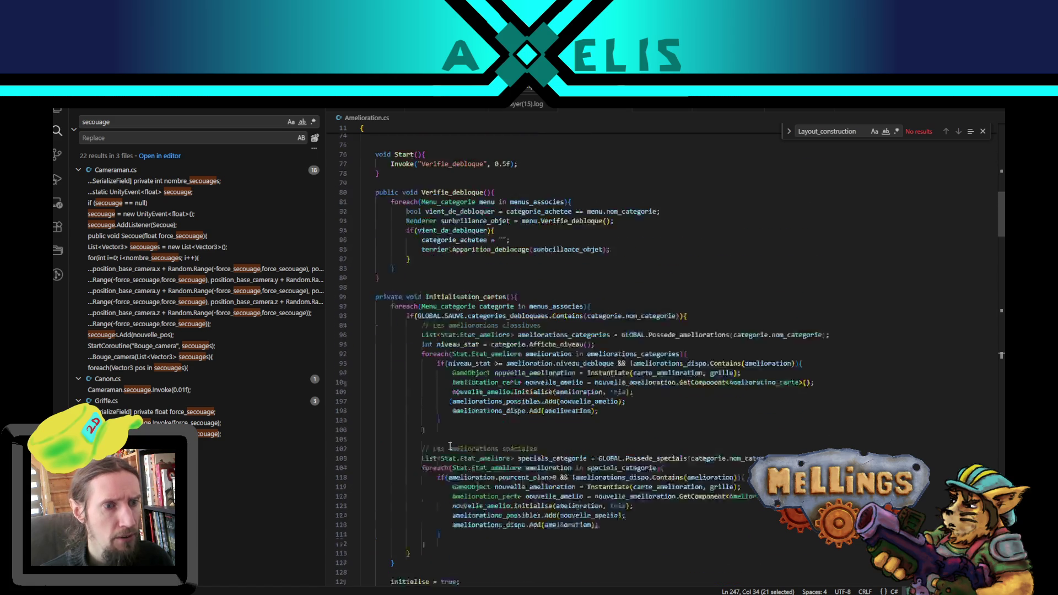
{"action": "scroll", "coordinate": [473, 479], "scroll_direction": "down", "scroll_amount": 10}
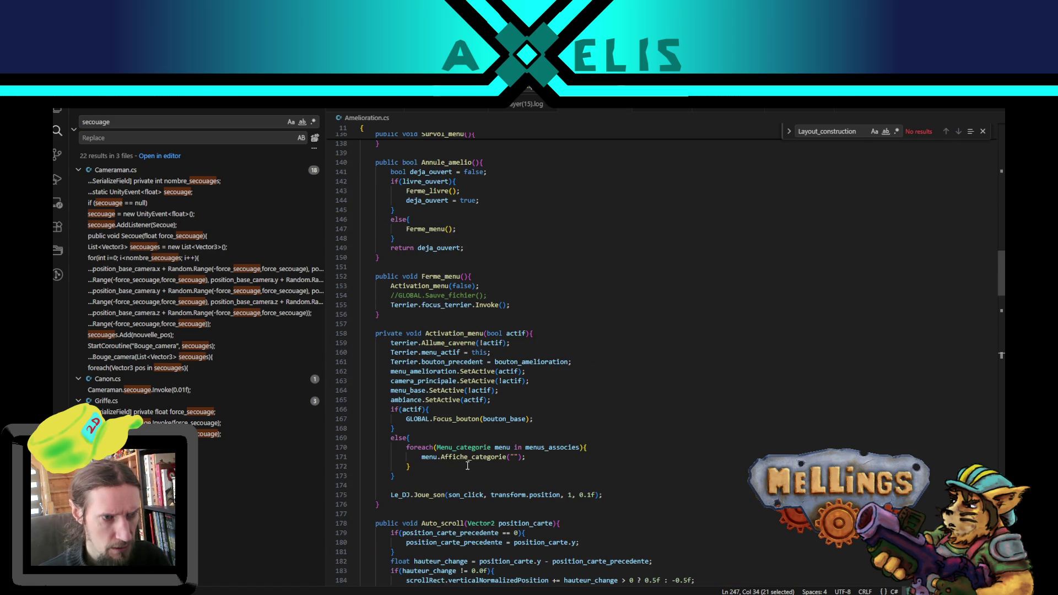
{"action": "scroll", "coordinate": [467, 466], "scroll_direction": "down", "scroll_amount": 20}
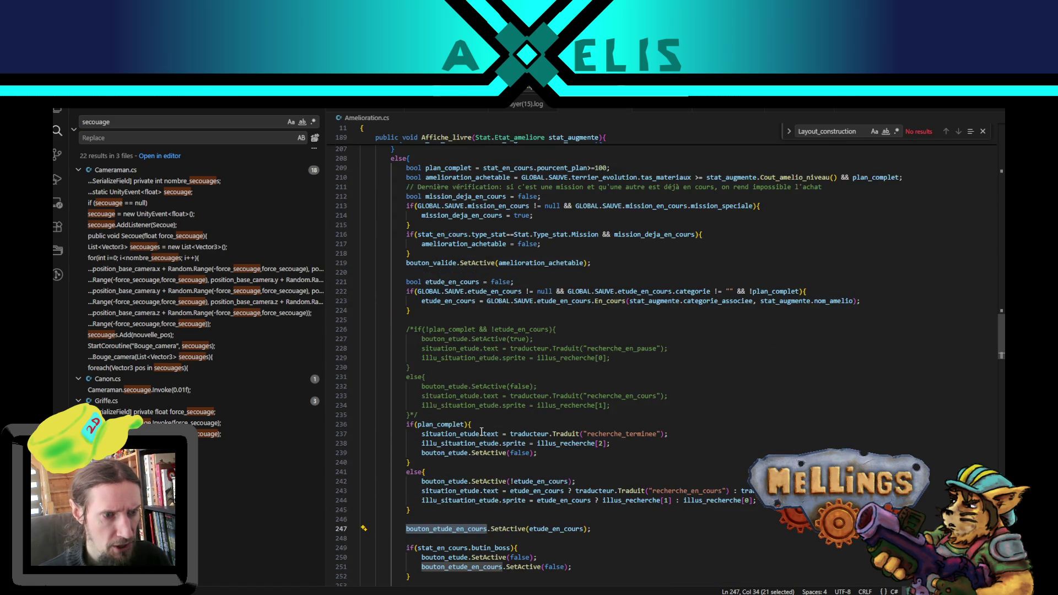
{"action": "scroll", "coordinate": [481, 432], "scroll_direction": "down", "scroll_amount": 20}
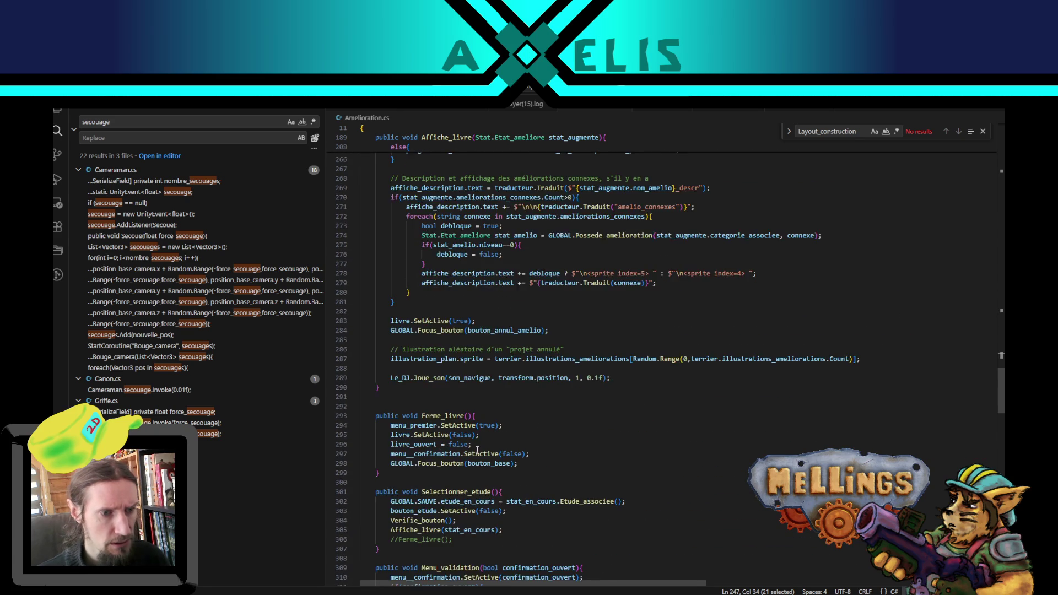
{"action": "scroll", "coordinate": [477, 449], "scroll_direction": "down", "scroll_amount": 5}
{"action": "scroll", "coordinate": [479, 449], "scroll_direction": "down", "scroll_amount": 13}
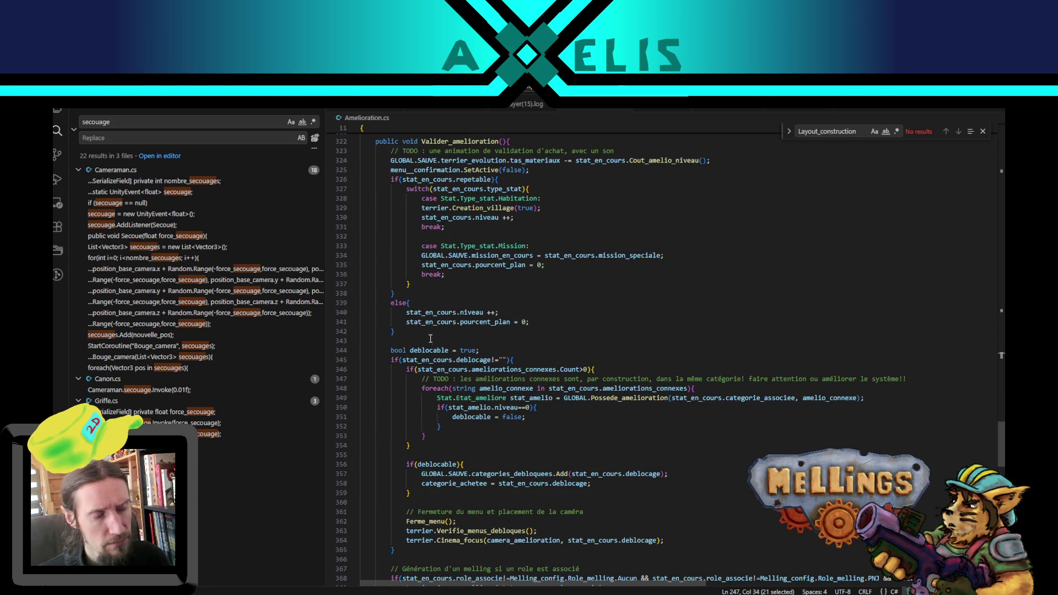
{"action": "double_click", "coordinate": [423, 179]}
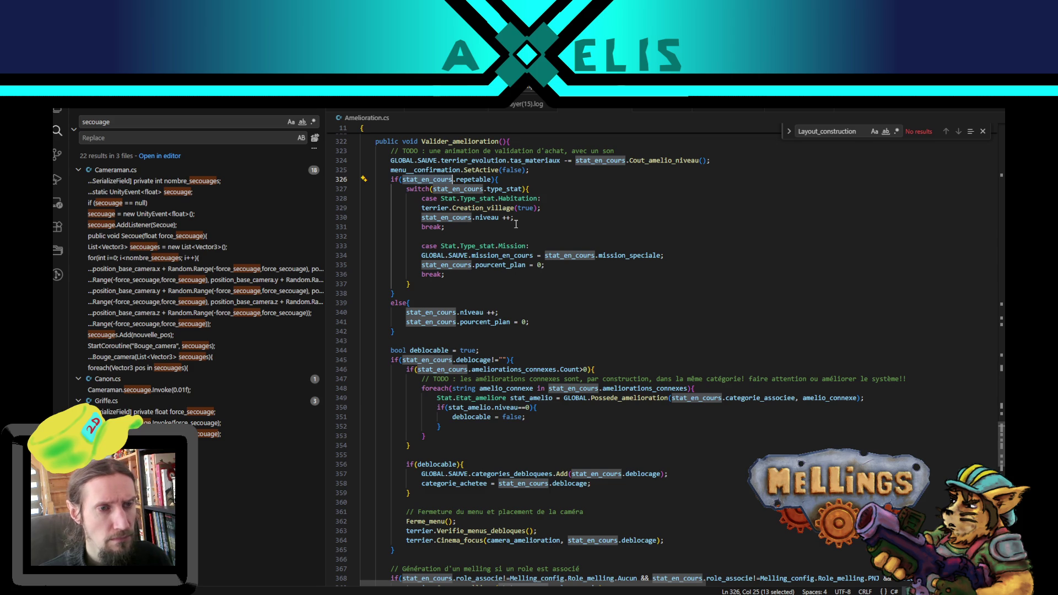
{"action": "scroll", "coordinate": [425, 418], "scroll_direction": "down", "scroll_amount": 4}
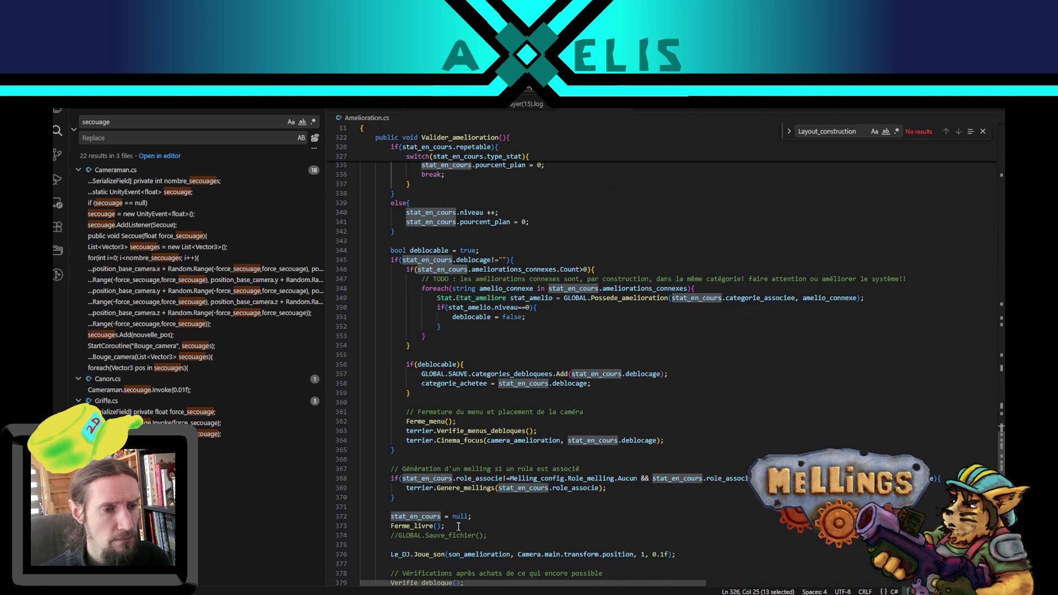
{"action": "left_click", "coordinate": [492, 508]}
{"action": "scroll", "coordinate": [493, 508], "scroll_direction": "down", "scroll_amount": 6}
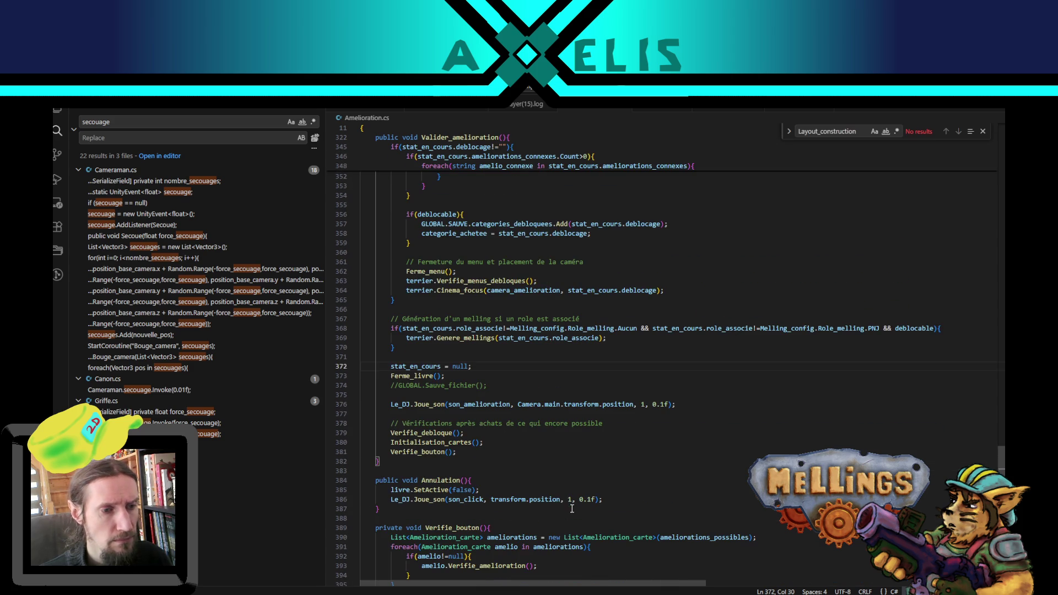
Step: Insert a new empty line right after Ferme_livre() in Valider_amelioration
{"action": "left_click", "coordinate": [473, 451]}
{"action": "key", "text": "Up"}
{"action": "key", "text": "Up"}
{"action": "key", "text": "Up"}
{"action": "key", "text": "End"}
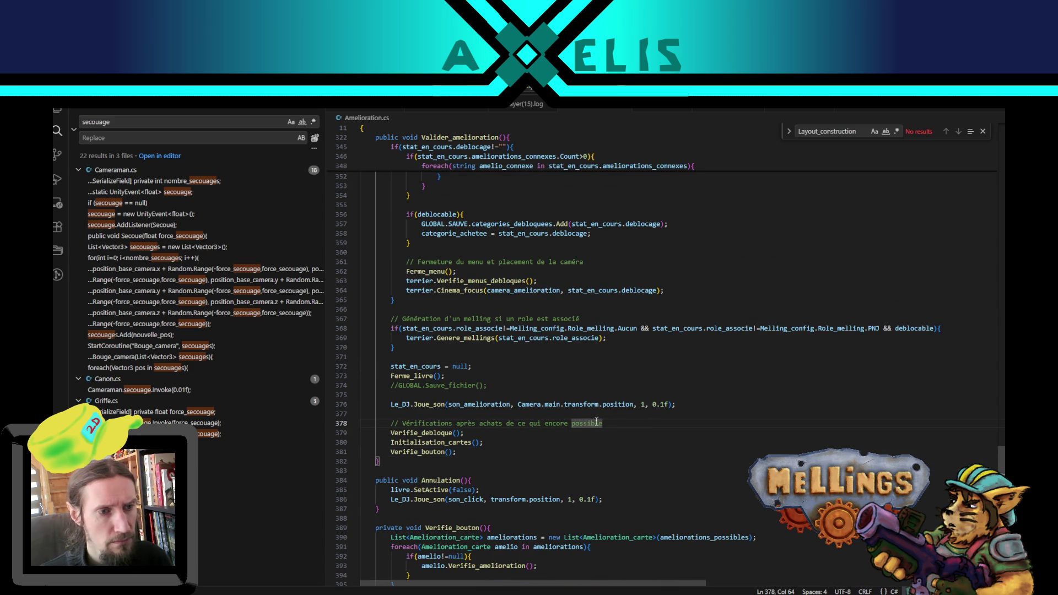
{"action": "left_click", "coordinate": [499, 387]}
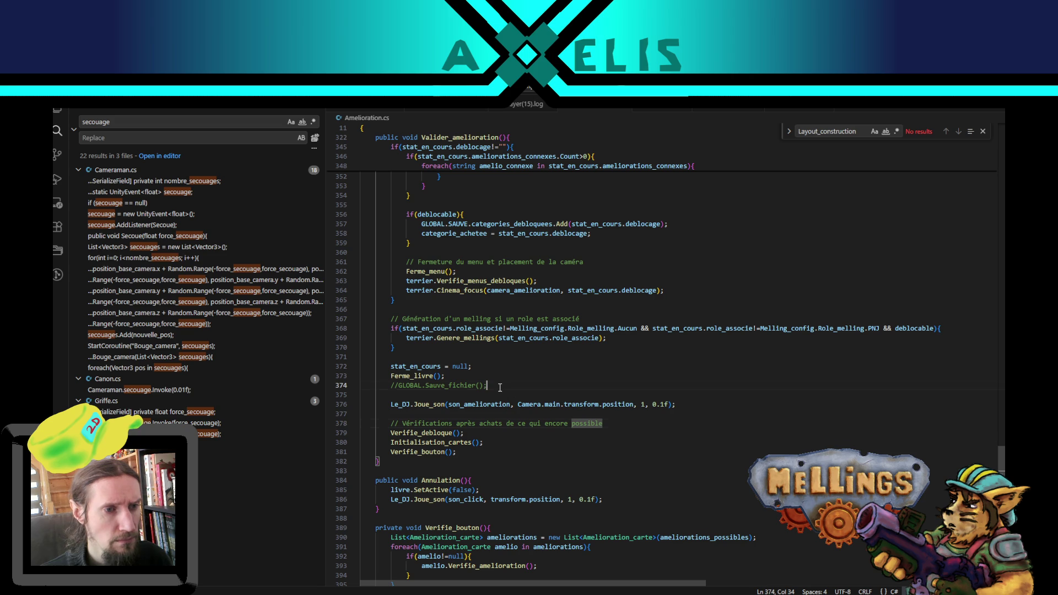
{"action": "key", "text": "Up"}
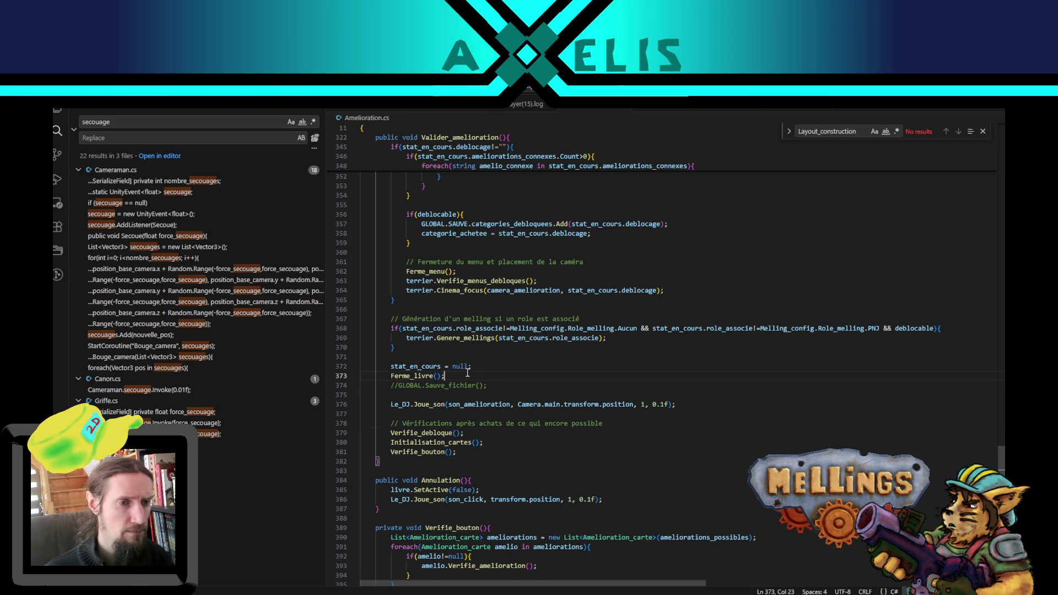
{"action": "key", "text": "Return"}
Step: Write valide_construction on the new line and check its definition in Terrier.cs with F12
{"action": "type", "text": "valide_construction"}
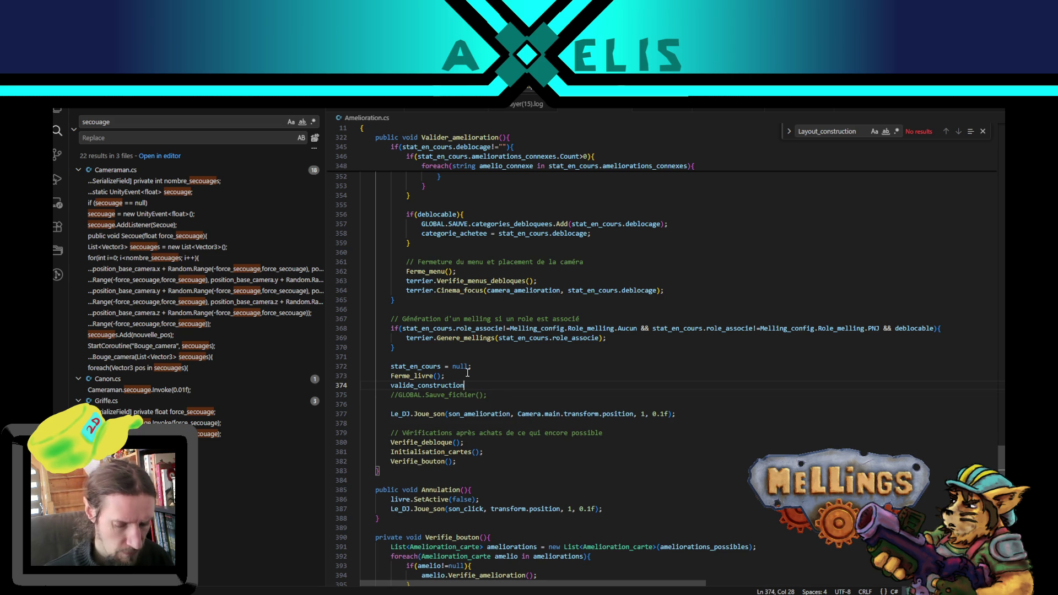
{"action": "key", "text": "shift+Home"}
{"action": "key", "text": "Home"}
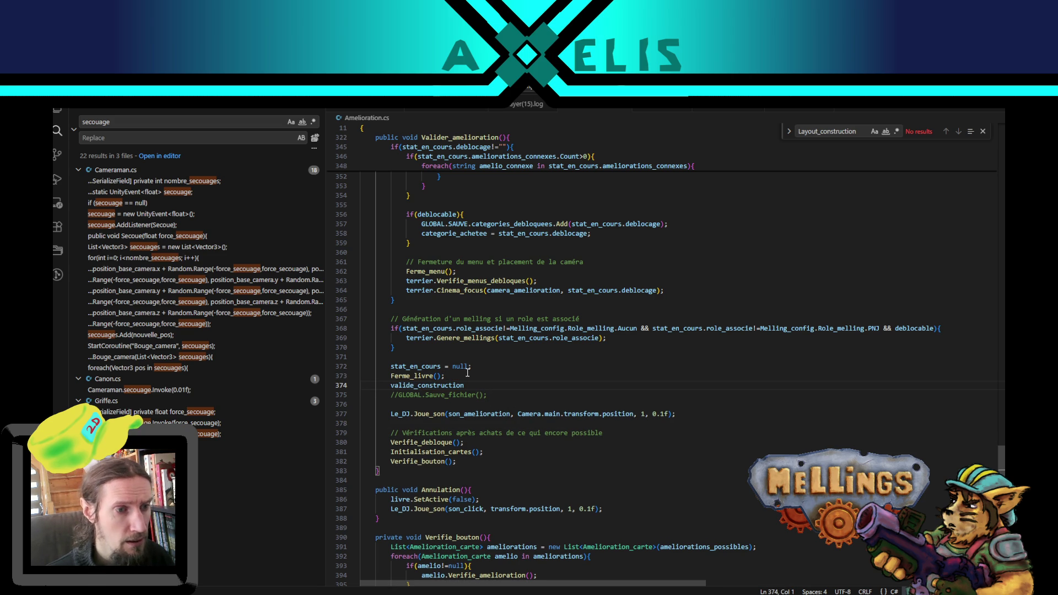
{"action": "key", "text": "Tab"}
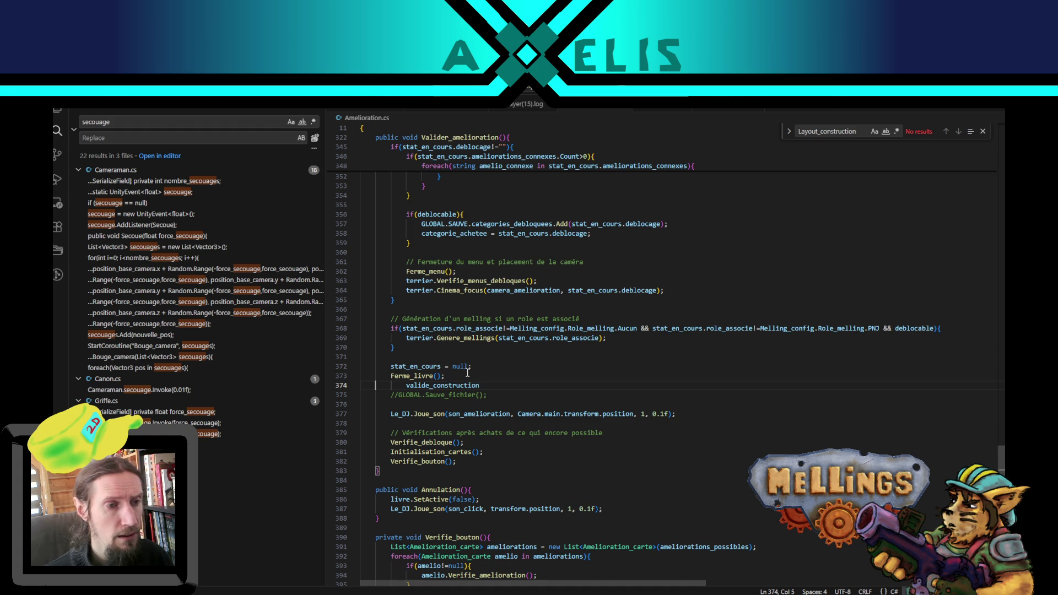
{"action": "key", "text": "F12"}
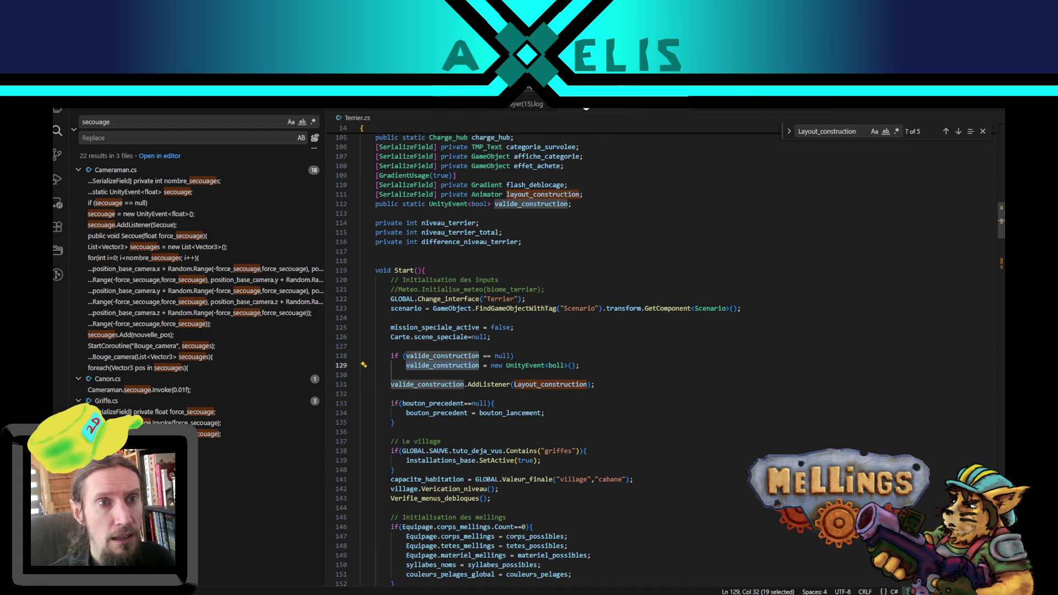
{"action": "key", "text": "alt+Left"}
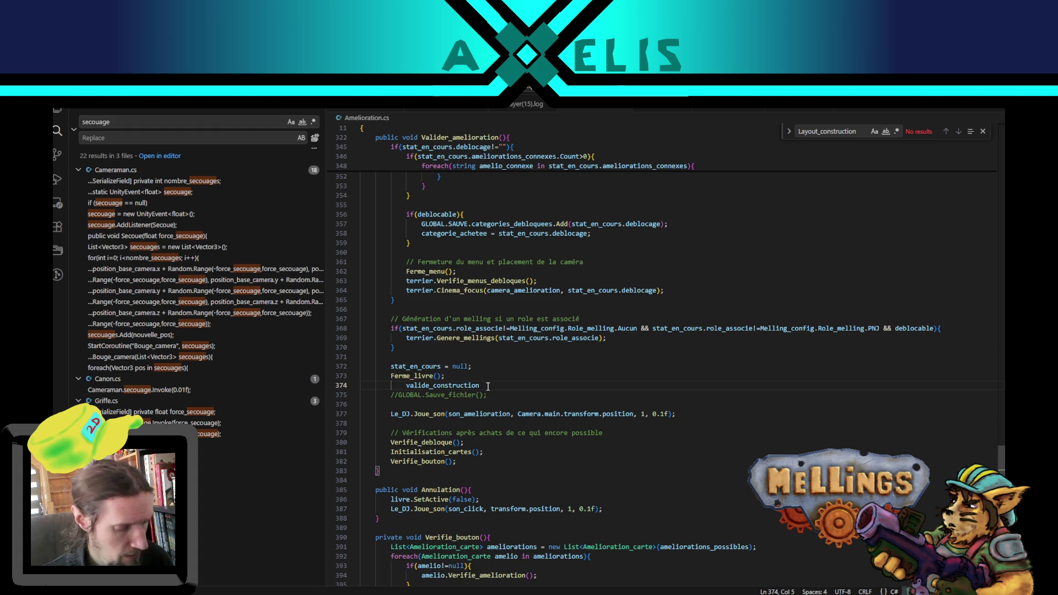
{"action": "key", "text": "shift+Tab"}
Step: Turn line 374 into the call Terrier.valide_construction(false);
{"action": "double_click", "coordinate": [394, 385]}
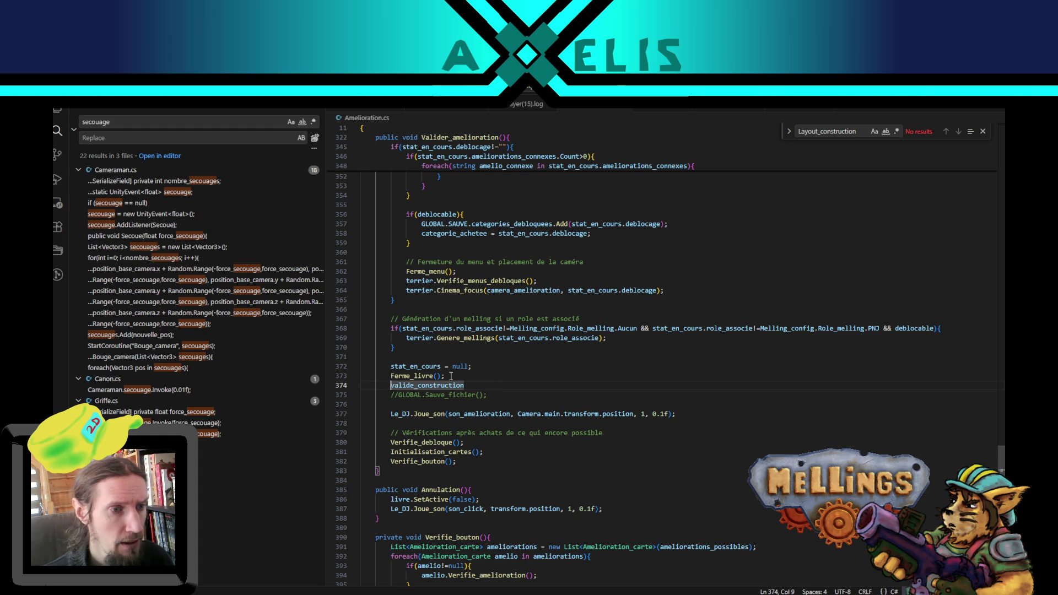
{"action": "type", "text": "Terrier."}
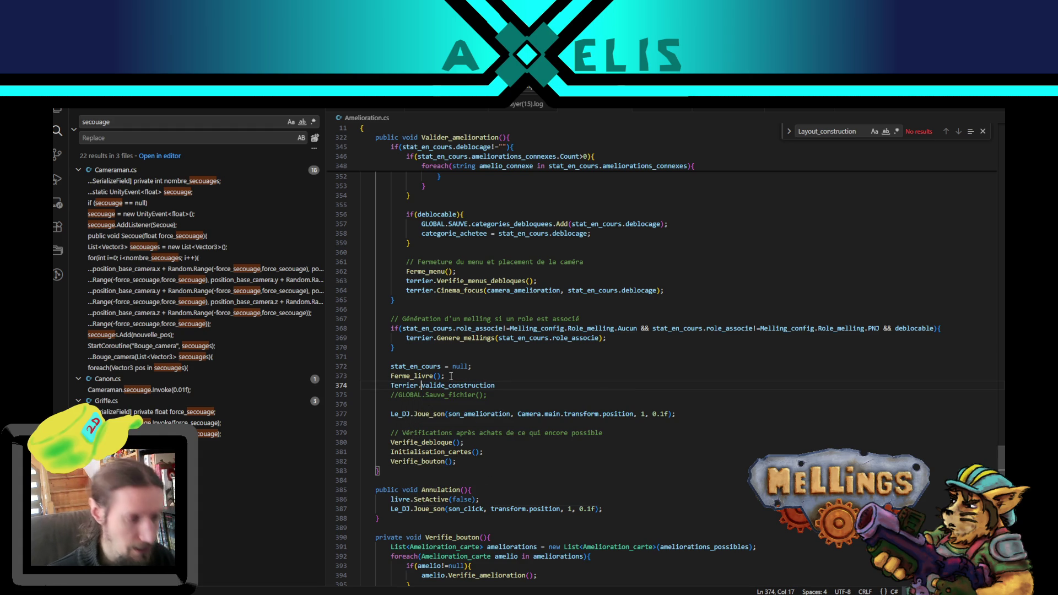
{"action": "left_click", "coordinate": [510, 385]}
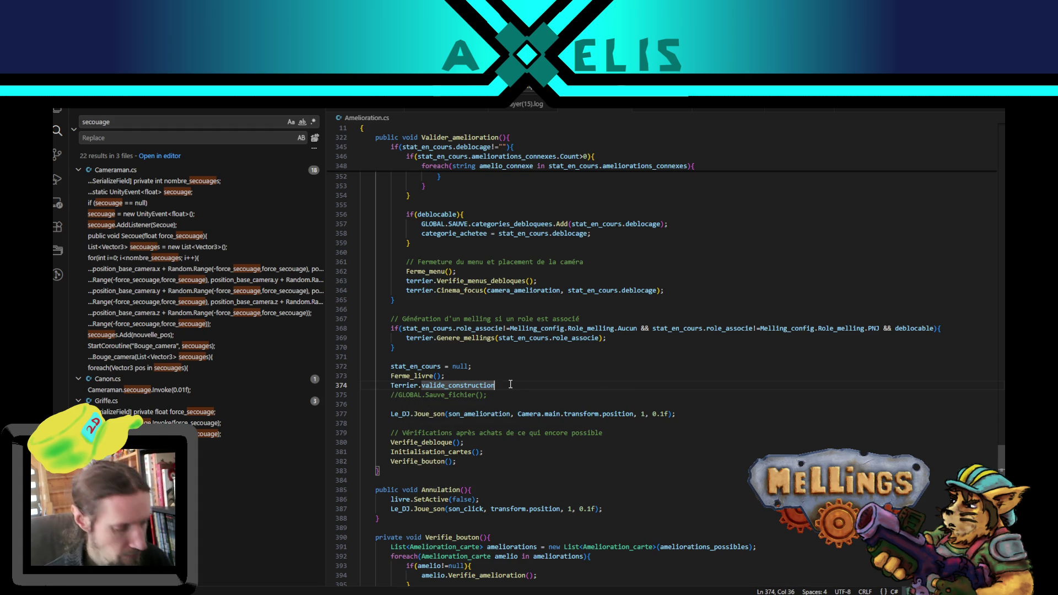
{"action": "type", "text": "(false)"}
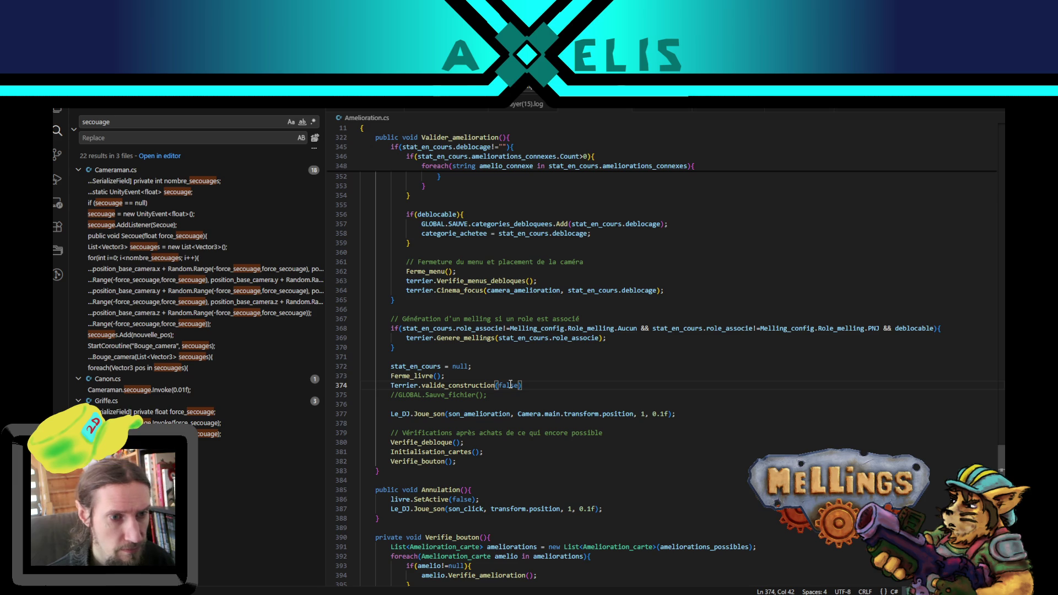
{"action": "type", "text": ";"}
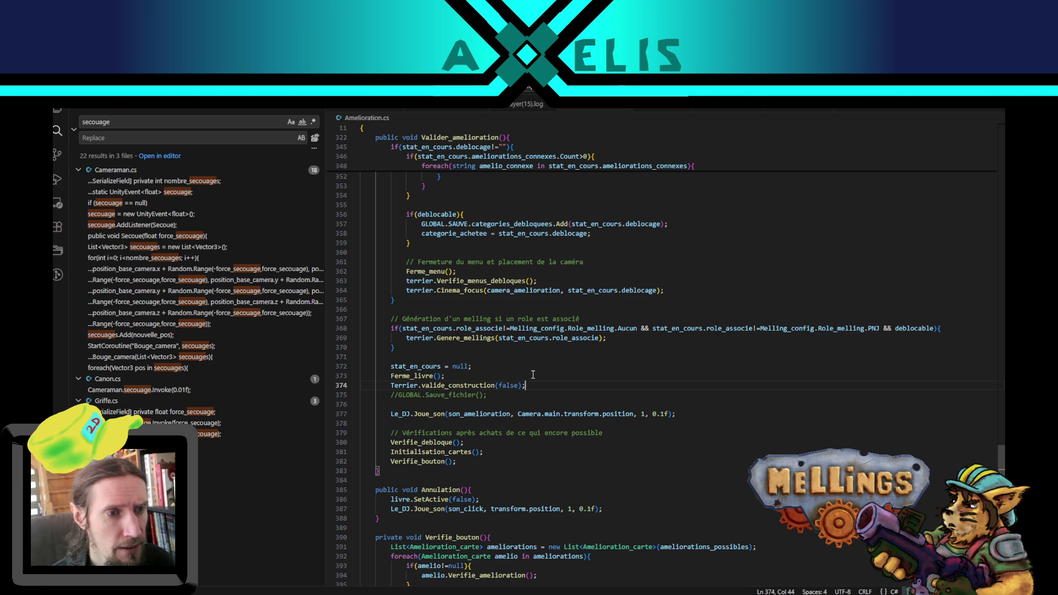
{"action": "scroll", "coordinate": [533, 375], "scroll_direction": "up", "scroll_amount": 4}
{"action": "double_click", "coordinate": [449, 334]}
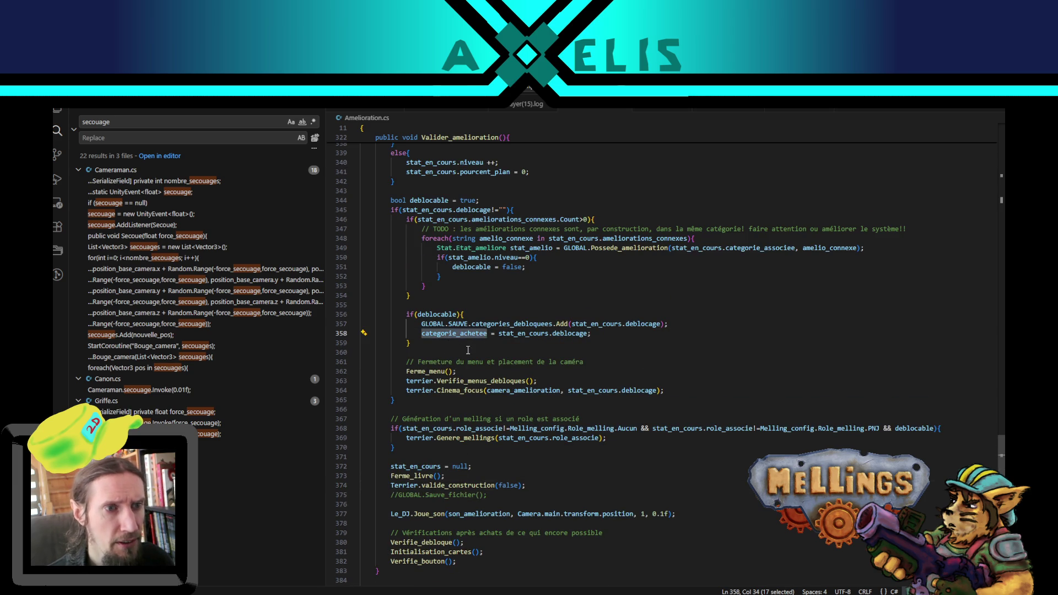
{"action": "scroll", "coordinate": [417, 340], "scroll_direction": "up", "scroll_amount": 4}
{"action": "scroll", "coordinate": [417, 339], "scroll_direction": "up", "scroll_amount": 1}
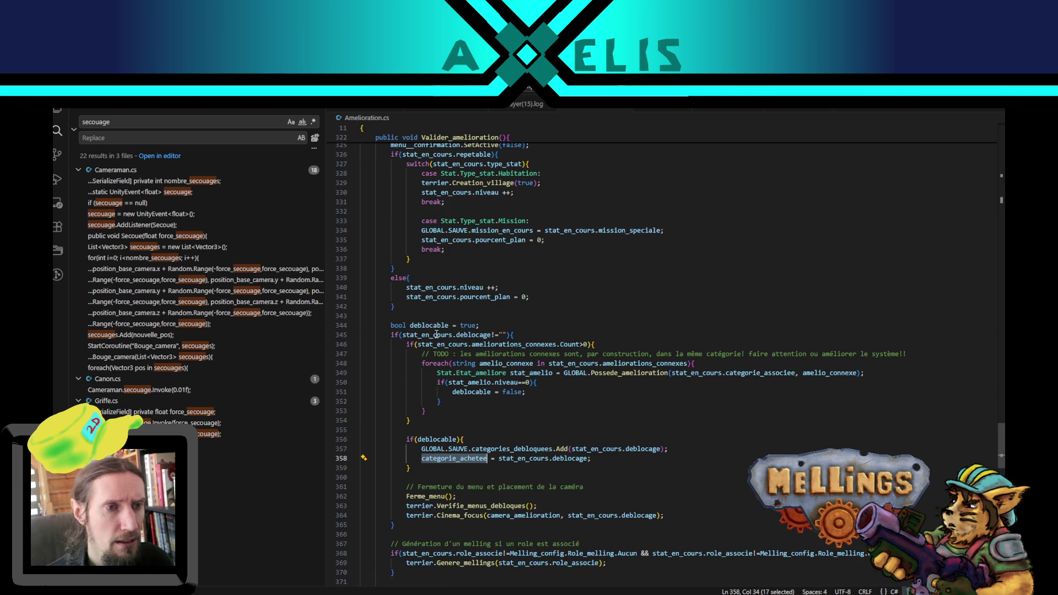
{"action": "scroll", "coordinate": [436, 334], "scroll_direction": "up", "scroll_amount": 2}
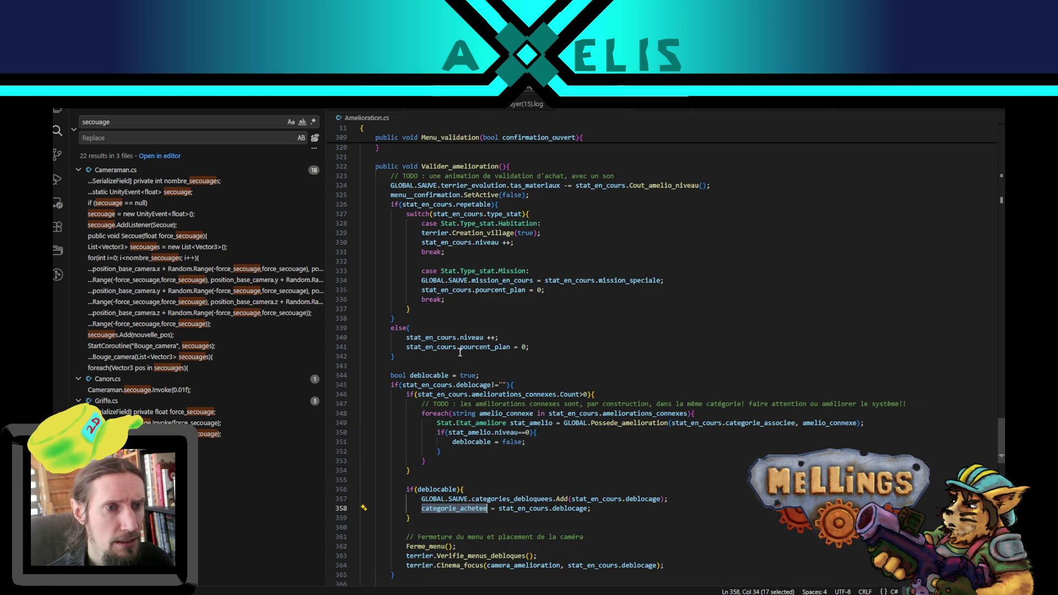
{"action": "double_click", "coordinate": [512, 281]}
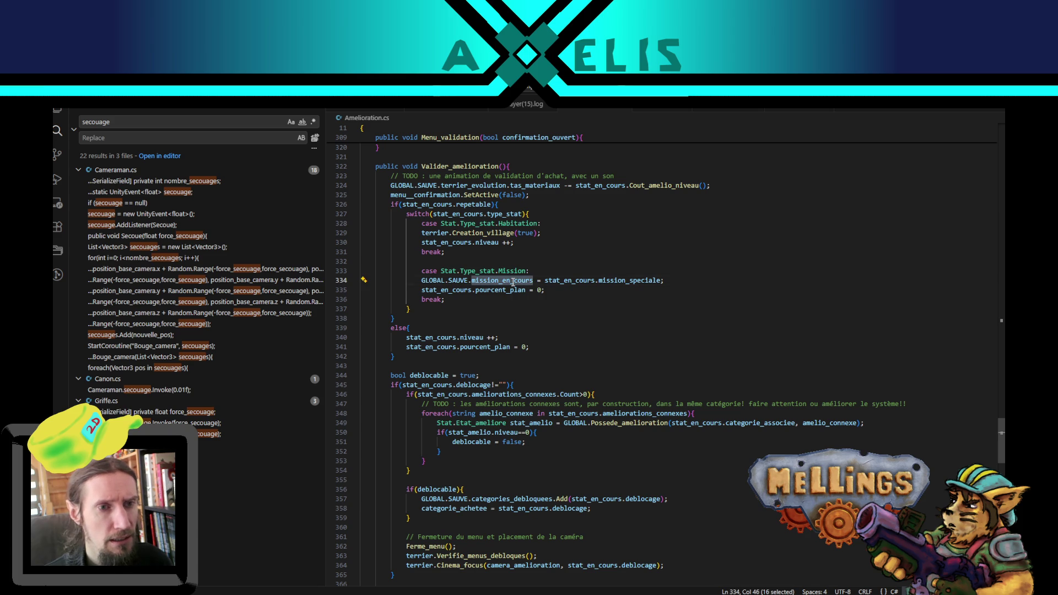
{"action": "double_click", "coordinate": [451, 270]}
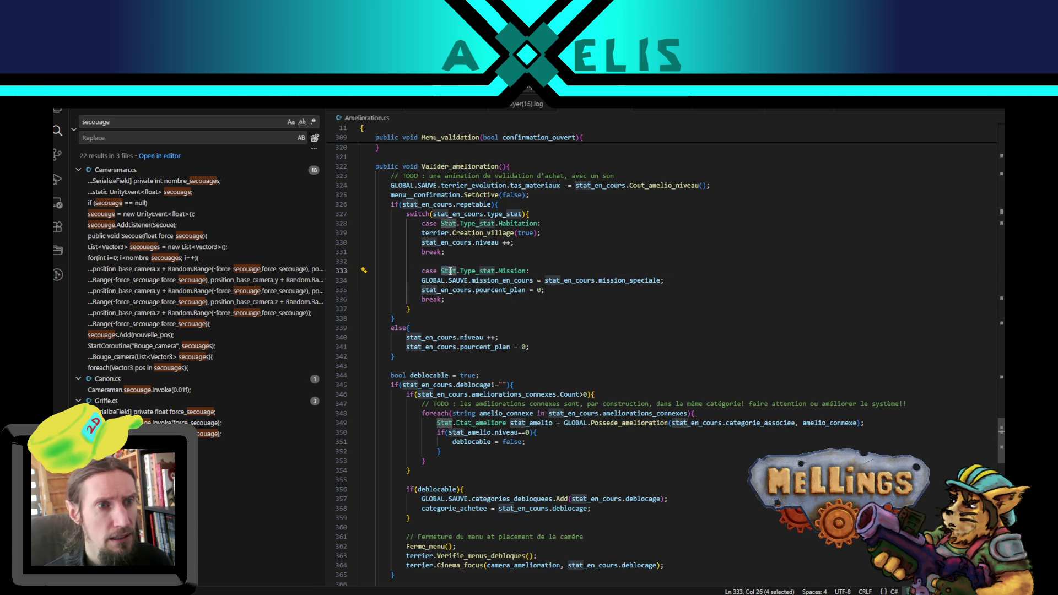
{"action": "left_click_drag", "start_coordinate": [450, 270], "coordinate": [515, 267]}
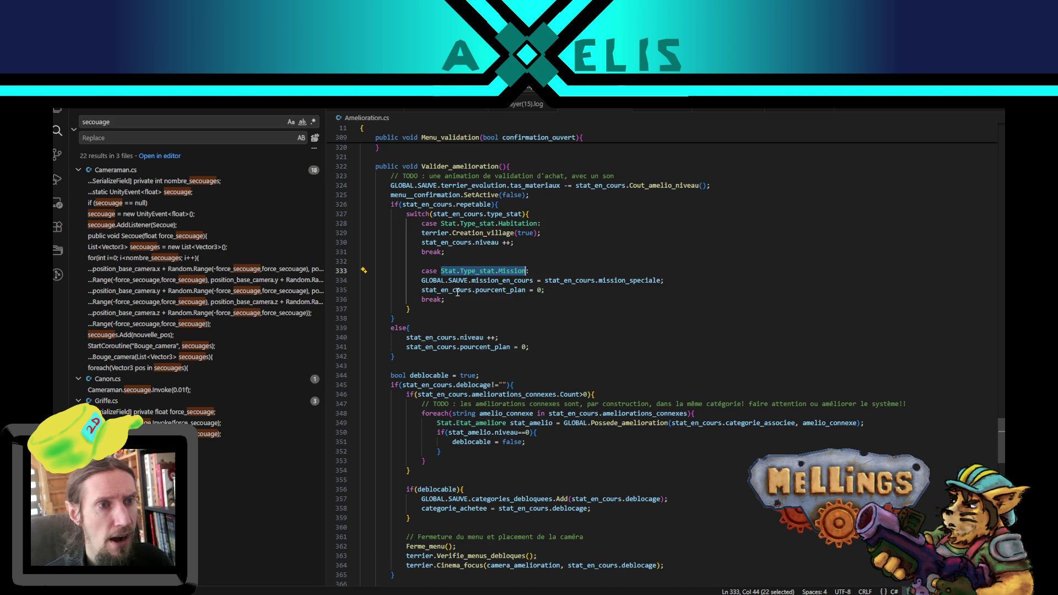
{"action": "scroll", "coordinate": [453, 273], "scroll_direction": "up", "scroll_amount": 2}
{"action": "double_click", "coordinate": [452, 264]}
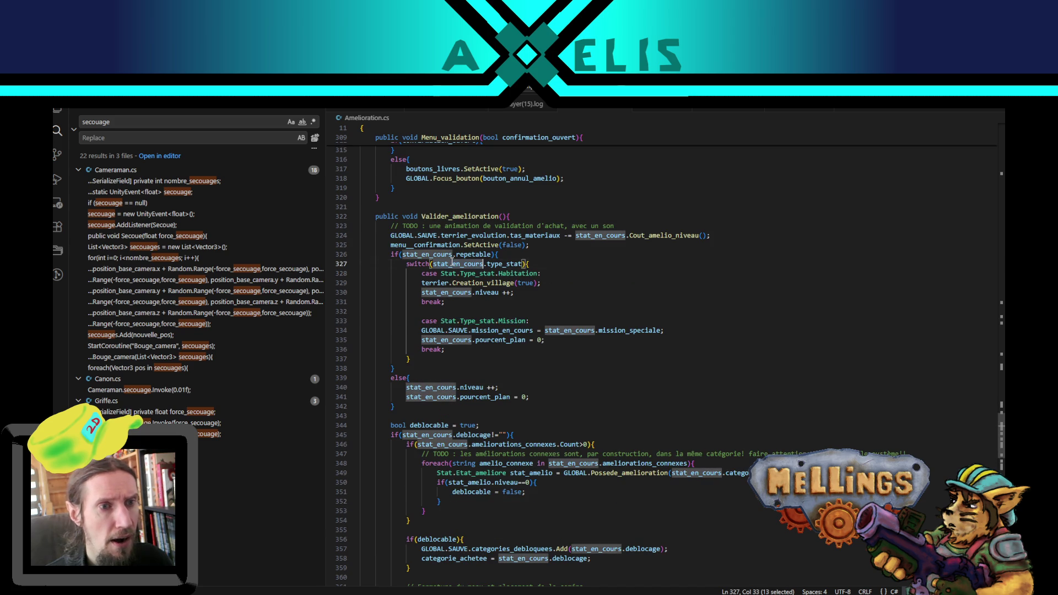
{"action": "left_click_drag", "start_coordinate": [452, 264], "coordinate": [496, 265]}
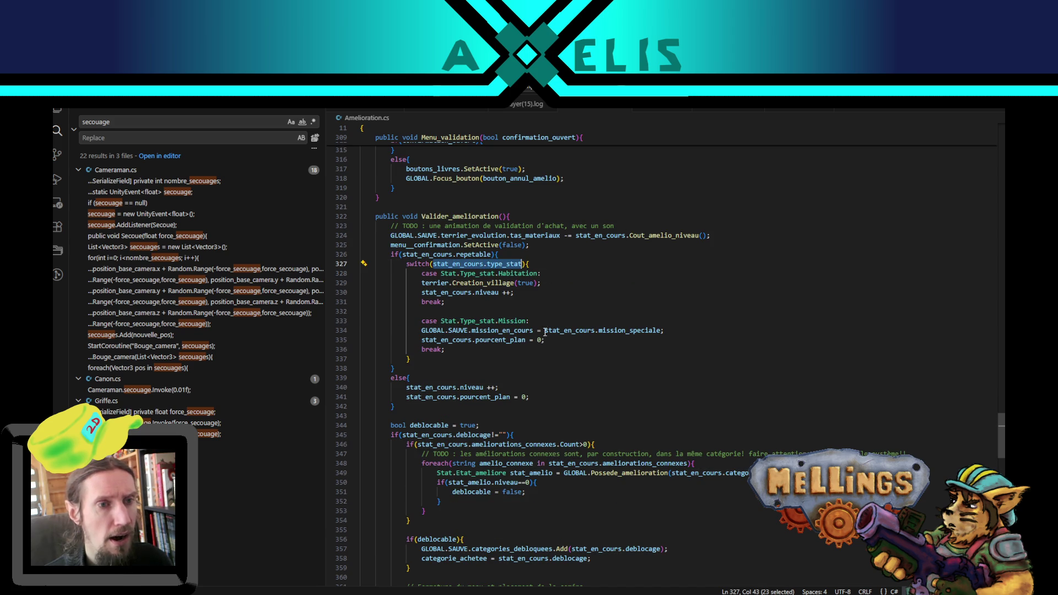
{"action": "scroll", "coordinate": [481, 351], "scroll_direction": "down", "scroll_amount": 11}
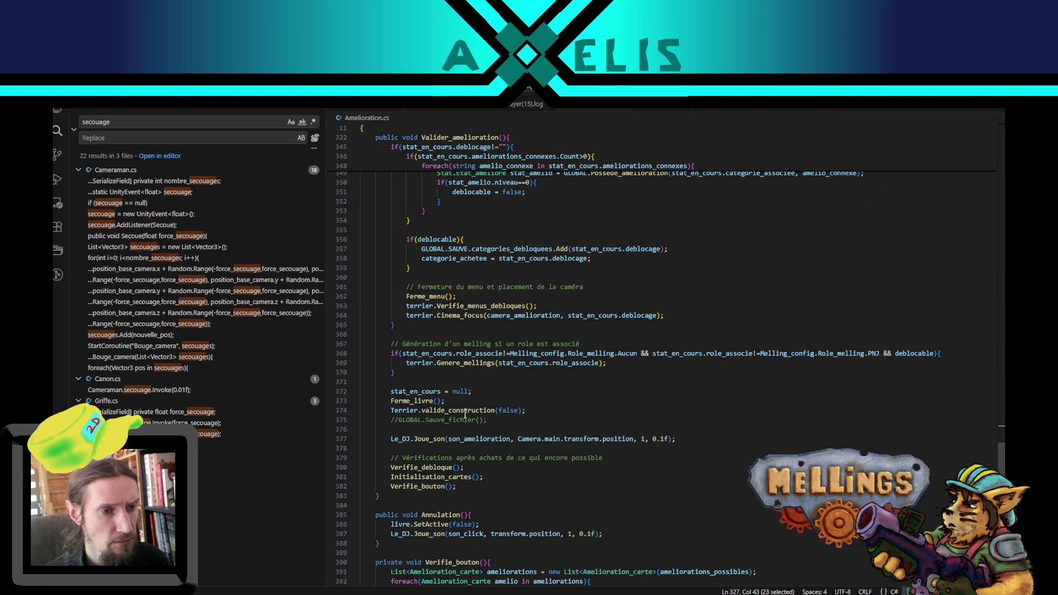
Step: Replace the false argument on line 374 with the pasted stat_en_cours.type_stat
{"action": "scroll", "coordinate": [509, 443], "scroll_direction": "up", "scroll_amount": 1}
{"action": "left_click", "coordinate": [504, 435]}
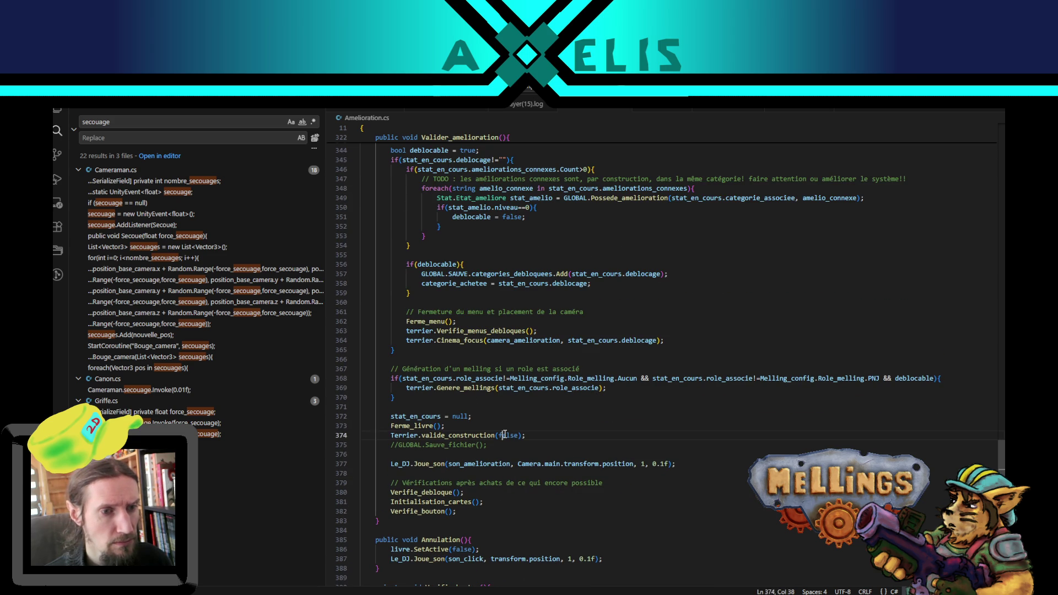
{"action": "double_click", "coordinate": [503, 434]}
{"action": "type", "text": "stat_en_cours.type_stat"}
{"action": "key", "text": "End"}
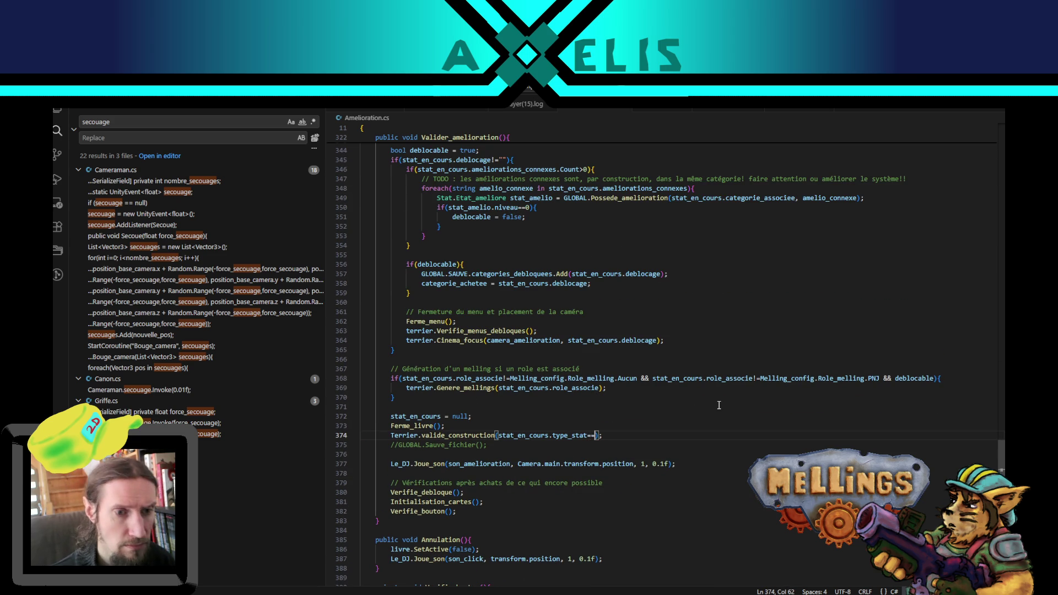
{"action": "scroll", "coordinate": [537, 293], "scroll_direction": "up", "scroll_amount": 10}
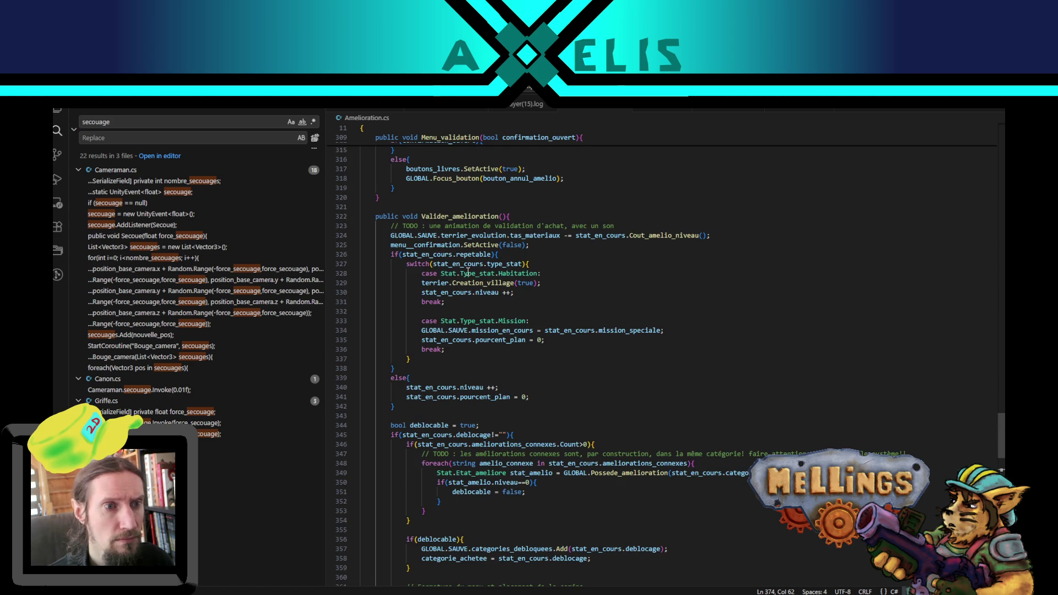
{"action": "left_click_drag", "start_coordinate": [441, 273], "coordinate": [537, 273]}
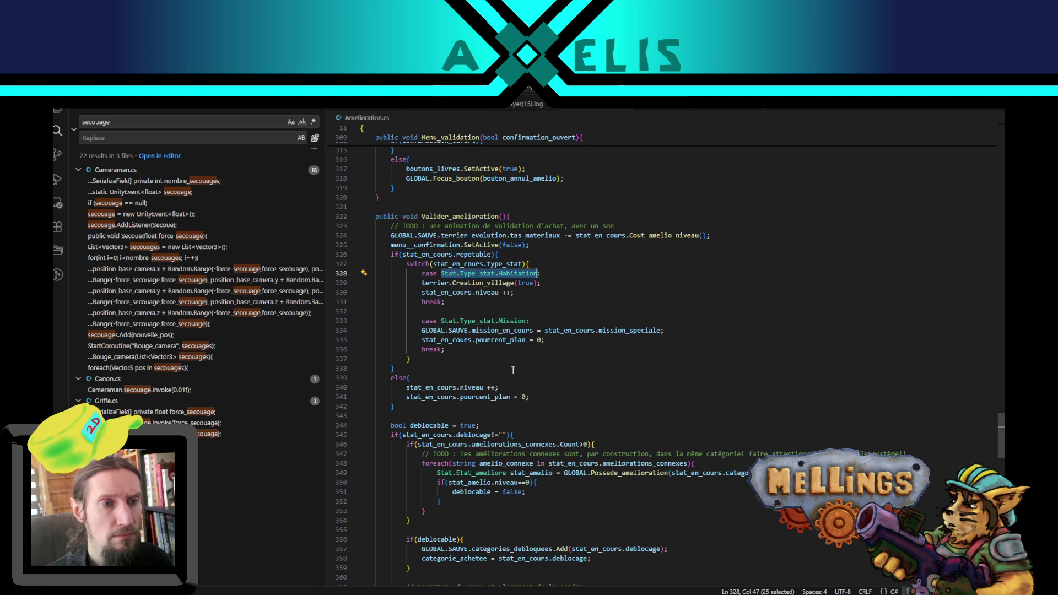
Step: Complete the argument as ==Stat.Type_stat.Mission, then search the file for Type_stat
{"action": "double_click", "coordinate": [430, 255]}
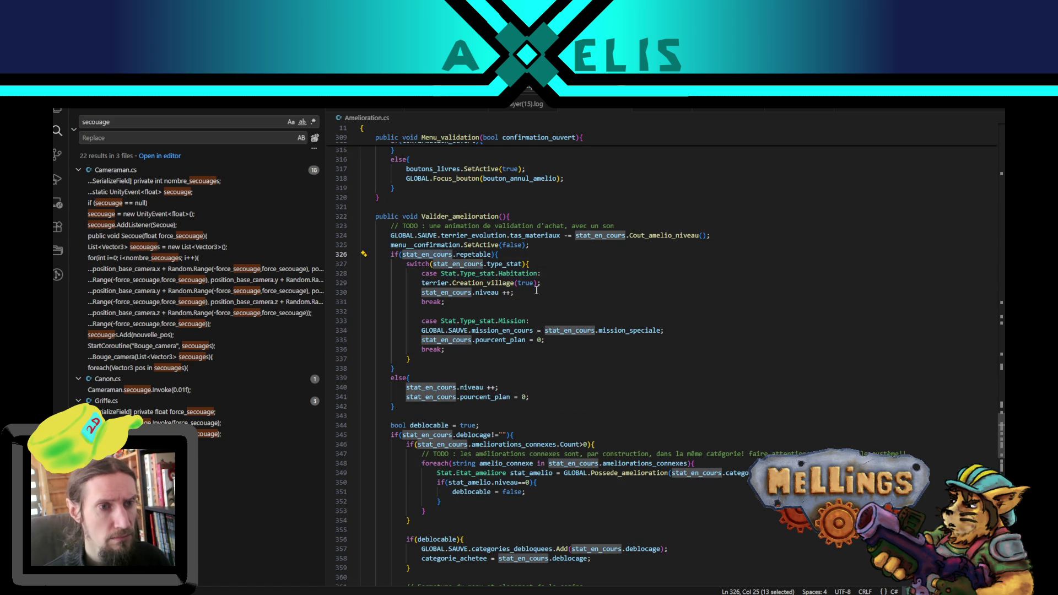
{"action": "scroll", "coordinate": [548, 295], "scroll_direction": "down", "scroll_amount": 5}
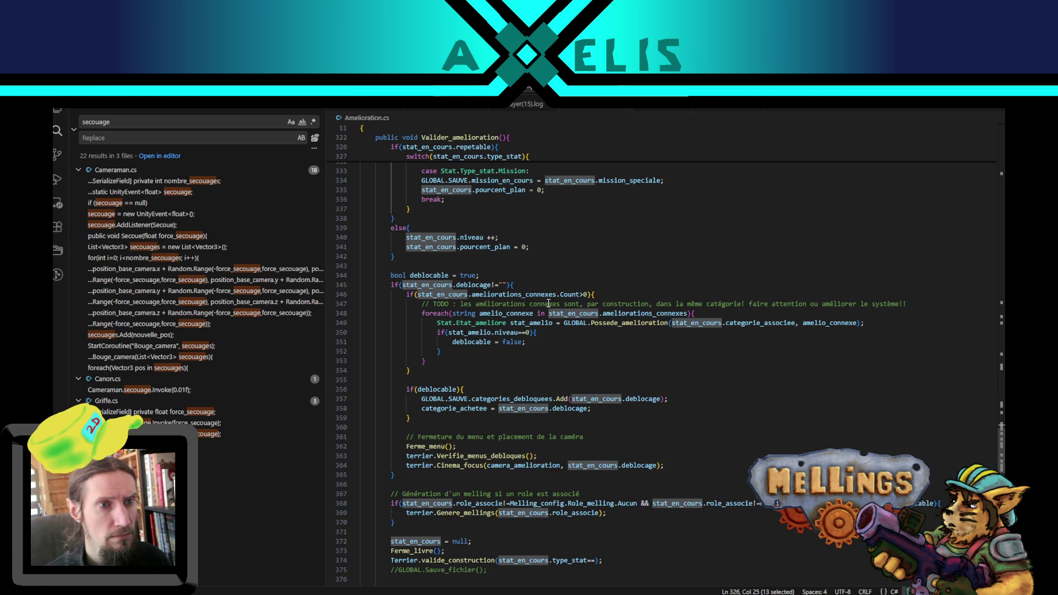
{"action": "scroll", "coordinate": [548, 303], "scroll_direction": "down", "scroll_amount": 5}
{"action": "left_click", "coordinate": [596, 410]}
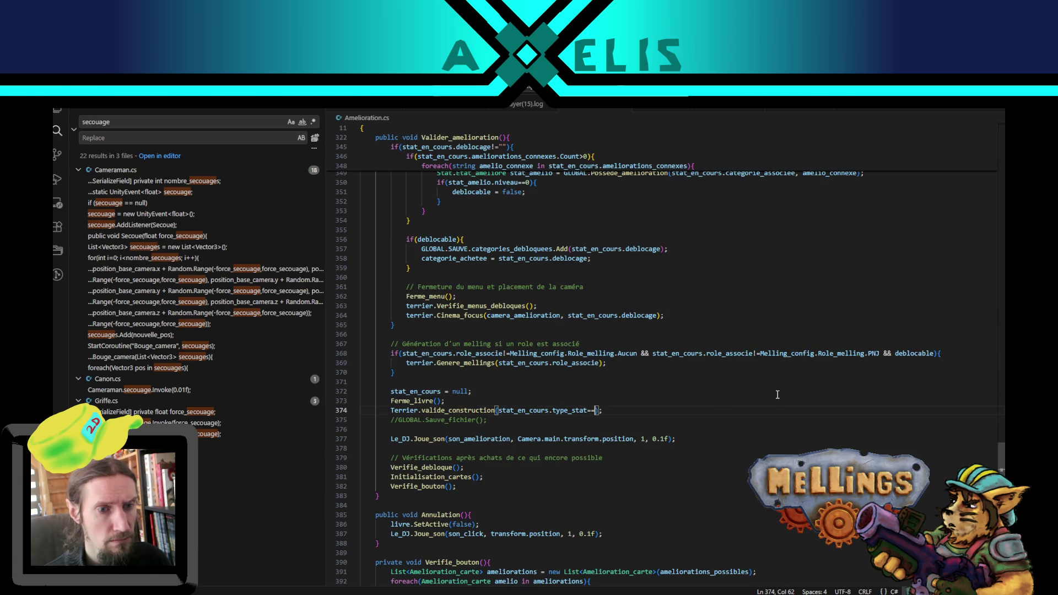
{"action": "type", "text": "Stat.Type_stat.Habitation"}
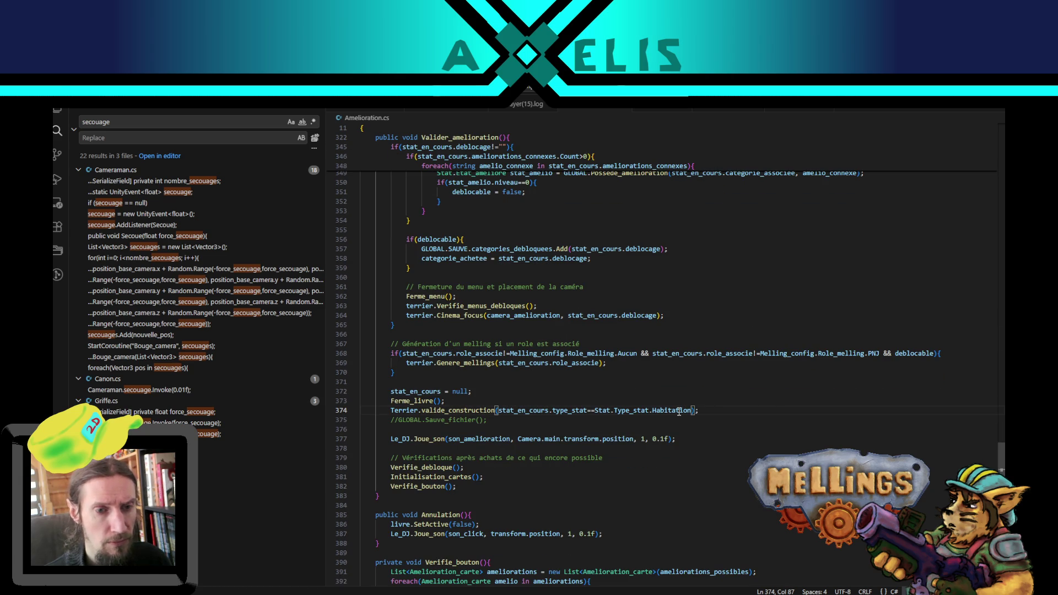
{"action": "double_click", "coordinate": [679, 411]}
{"action": "type", "text": "Missi"}
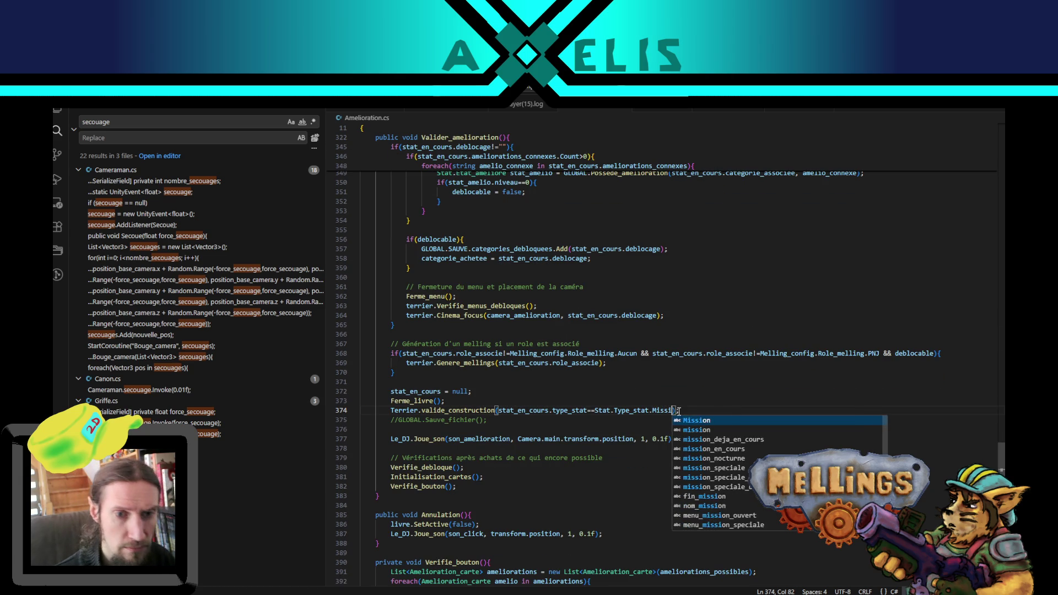
{"action": "key", "text": "Return"}
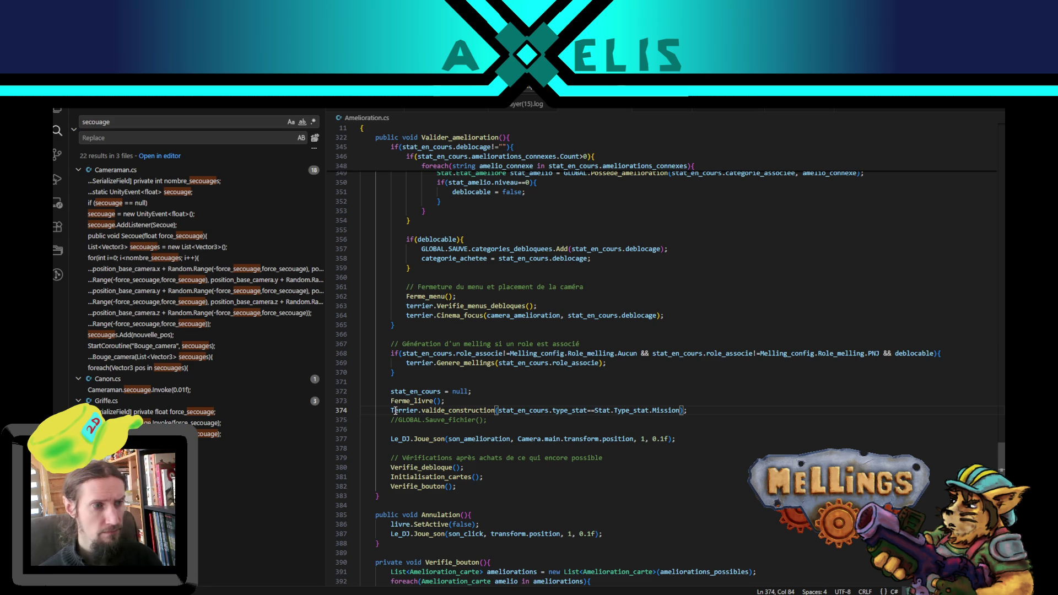
{"action": "double_click", "coordinate": [630, 411]}
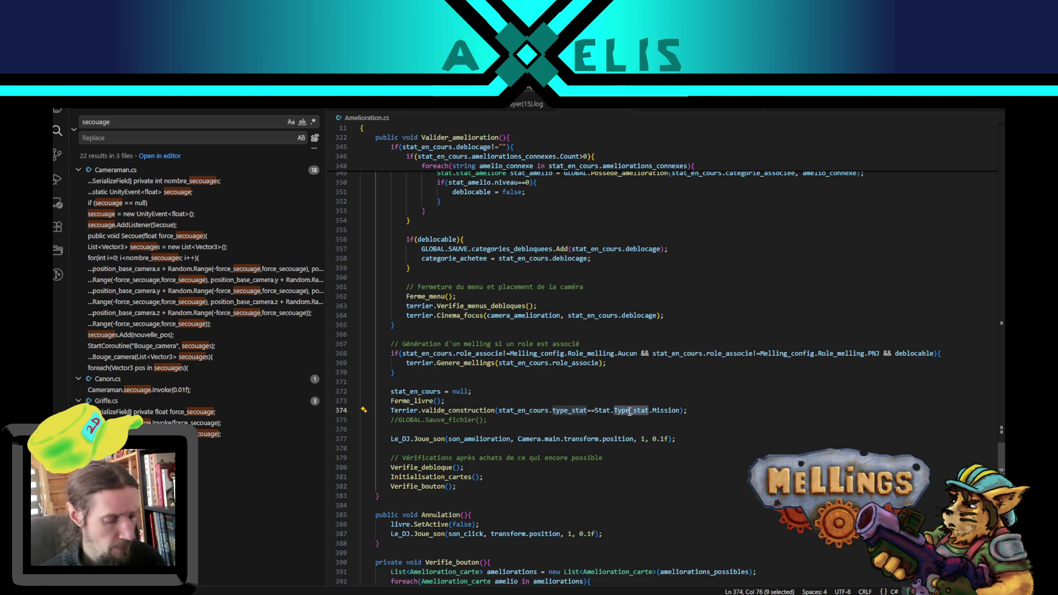
{"action": "key", "text": "ctrl+f"}
Step: Review the Type_stat matches in Stat.cs, return to line 374 of Amelioration.cs, and recompile in Unity
{"action": "left_click", "coordinate": [57, 112]}
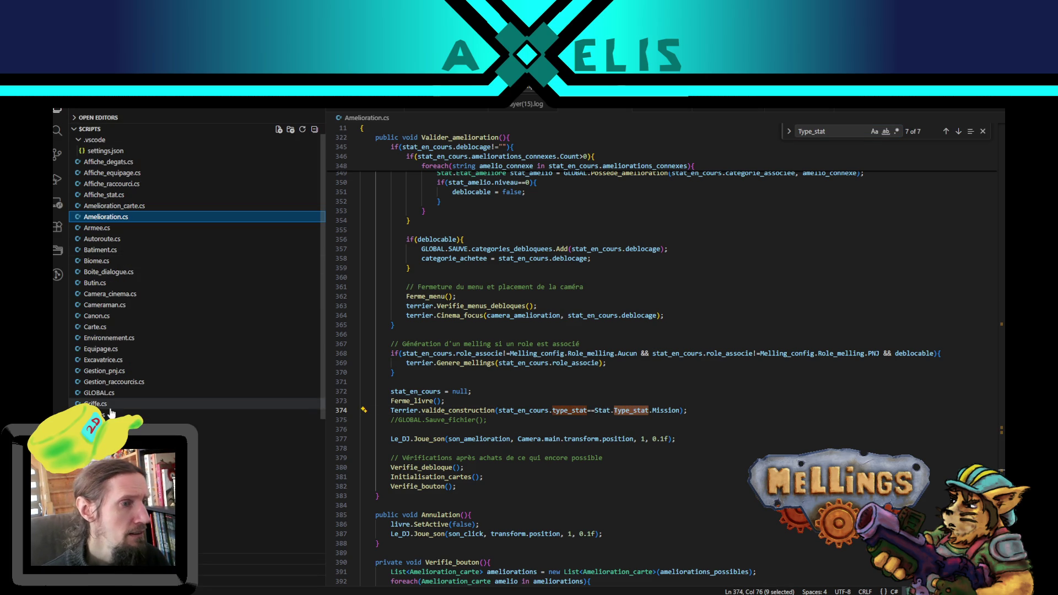
{"action": "scroll", "coordinate": [110, 412], "scroll_direction": "down", "scroll_amount": 3}
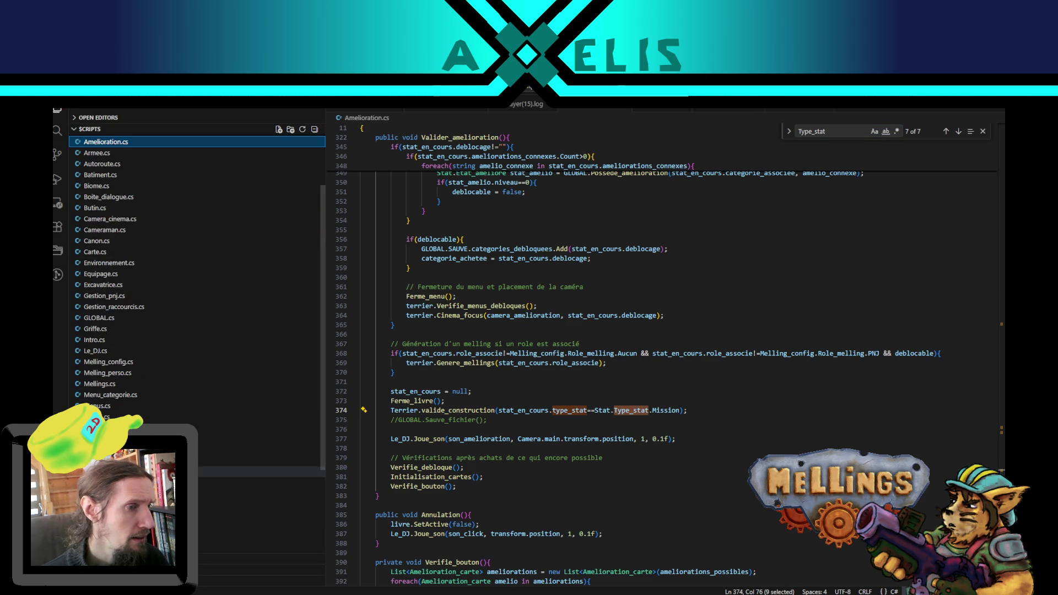
{"action": "scroll", "coordinate": [138, 330], "scroll_direction": "down", "scroll_amount": 3}
{"action": "left_click", "coordinate": [220, 495]}
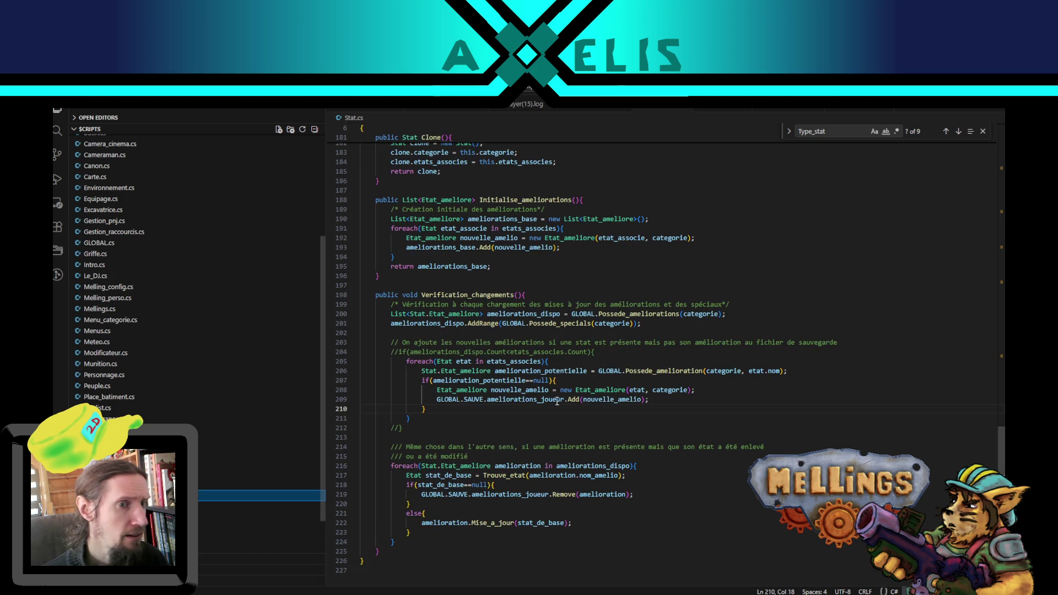
{"action": "left_click", "coordinate": [945, 131]}
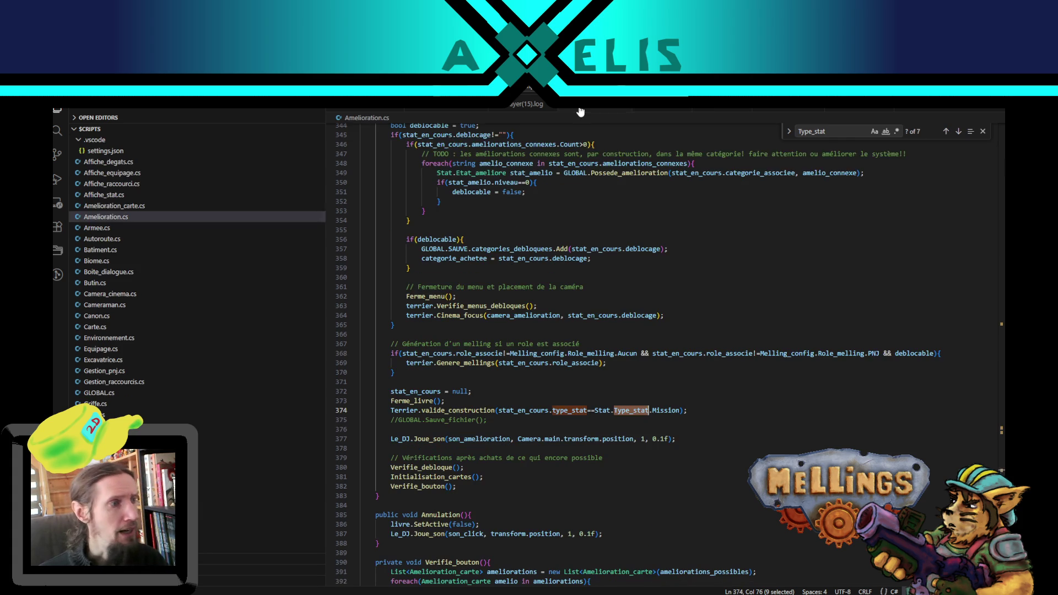
{"action": "left_click", "coordinate": [580, 109]}
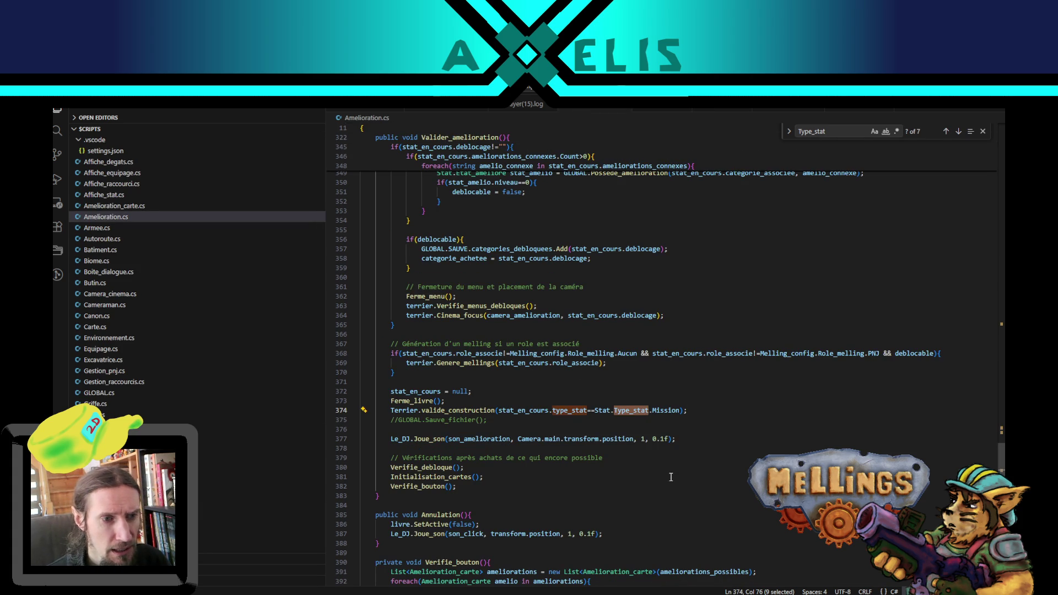
{"action": "left_click", "coordinate": [691, 410]}
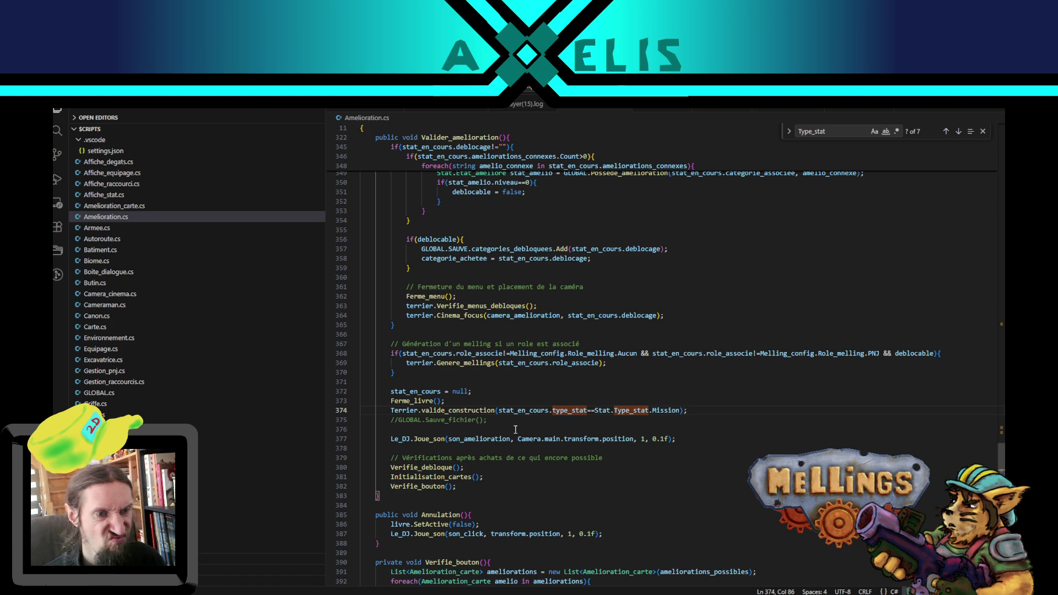
{"action": "key", "text": "alt+Tab"}
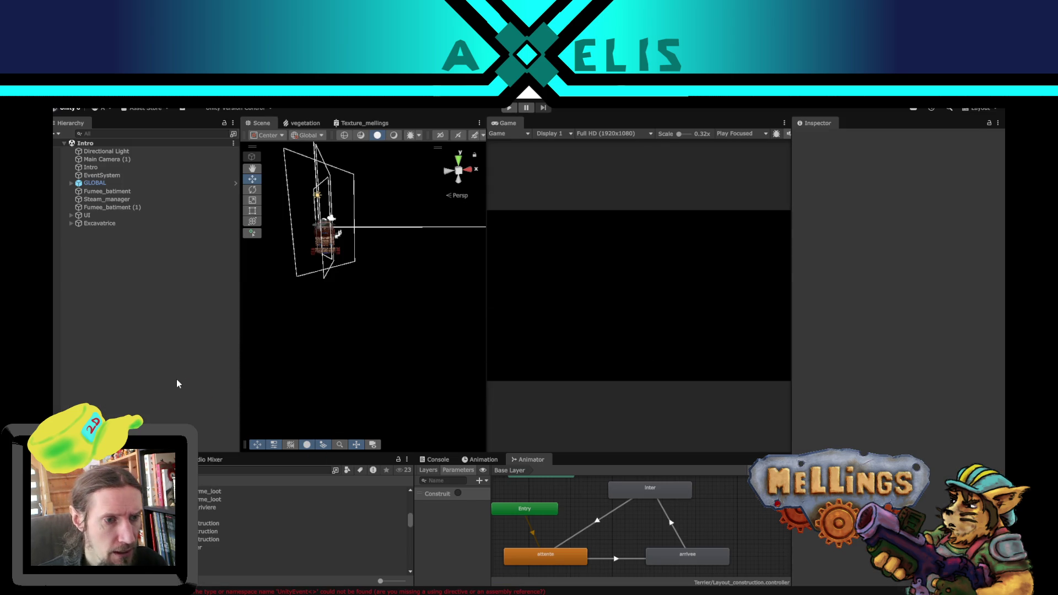
Step: Read the CS0246 error in Unity's Console: UnityEvent not found at Terrier.cs(112,19)
{"action": "left_click", "coordinate": [438, 460]}
{"action": "left_click", "coordinate": [539, 538]}
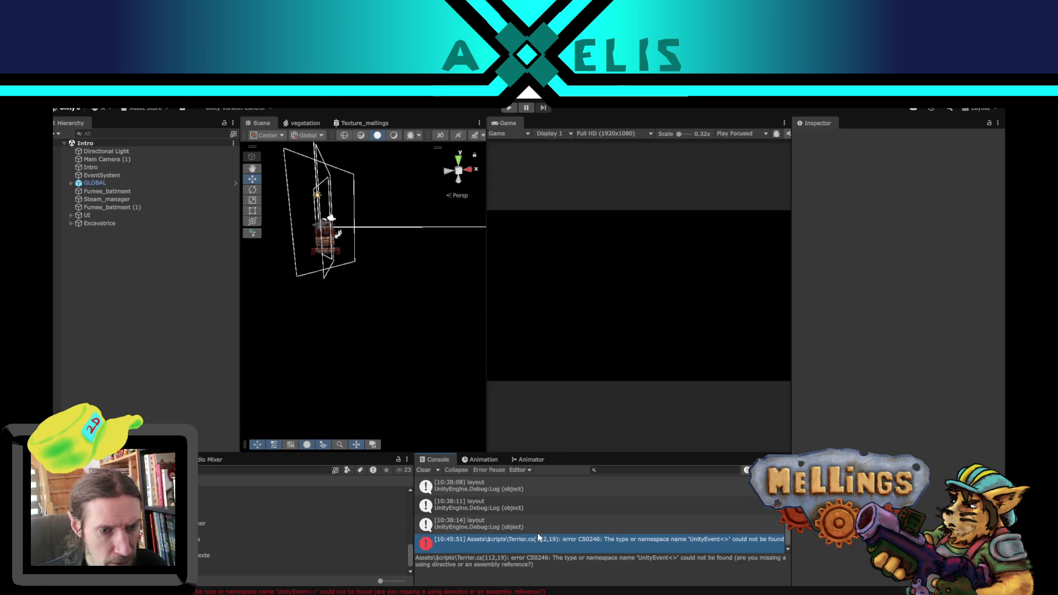
{"action": "left_click", "coordinate": [424, 470]}
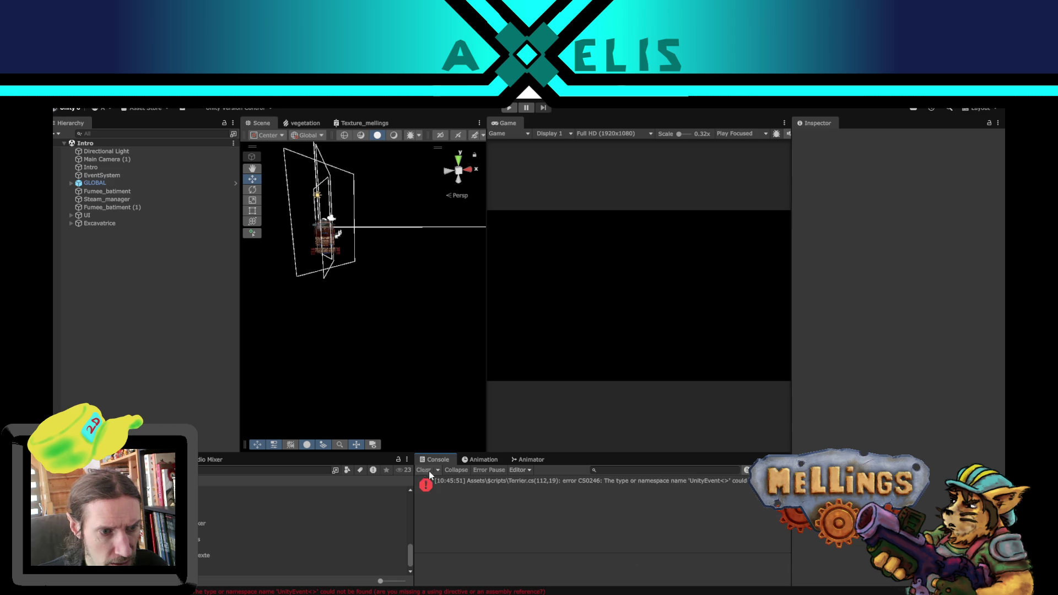
{"action": "left_click", "coordinate": [480, 482]}
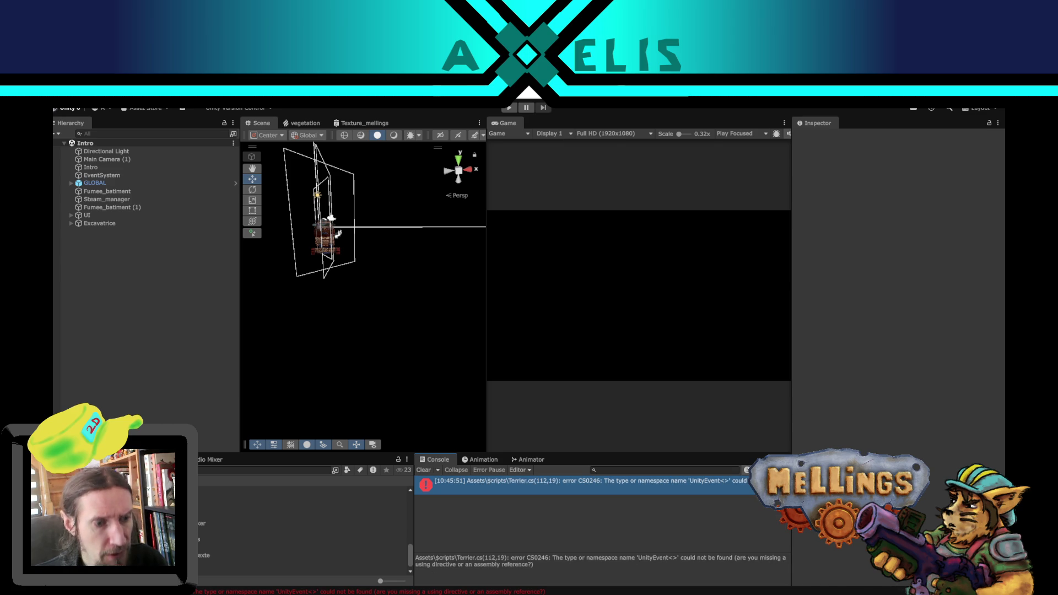
{"action": "key", "text": "alt+Tab"}
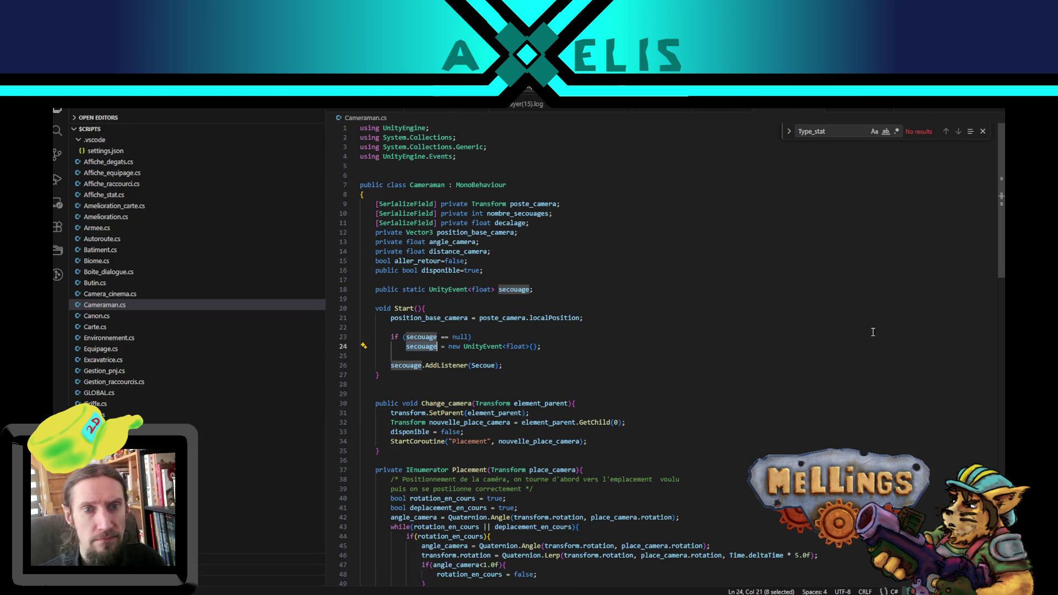
Step: Add 'using UnityEngine.Events;' as line 11 of Terrier.cs and recompile in Unity
{"action": "mouse_move", "coordinate": [458, 157]}
{"action": "left_mouse_down"}
{"action": "mouse_move", "coordinate": [361, 147]}
{"action": "mouse_move", "coordinate": [360, 157]}
{"action": "left_mouse_up"}
{"action": "key", "text": "ctrl+c"}
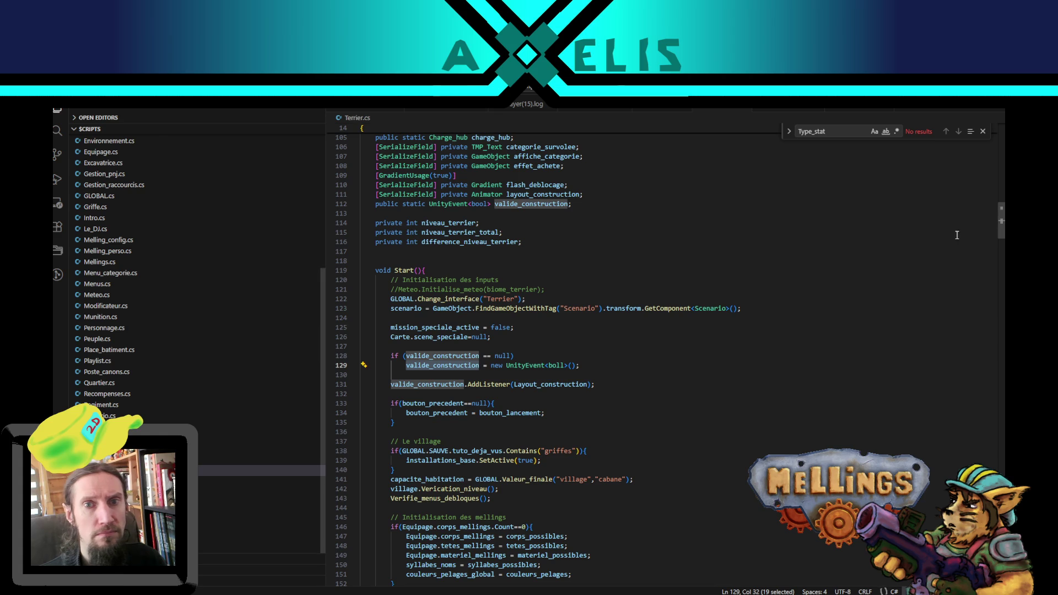
{"action": "left_click_drag", "start_coordinate": [998, 222], "coordinate": [979, 140]}
{"action": "left_click", "coordinate": [460, 226]}
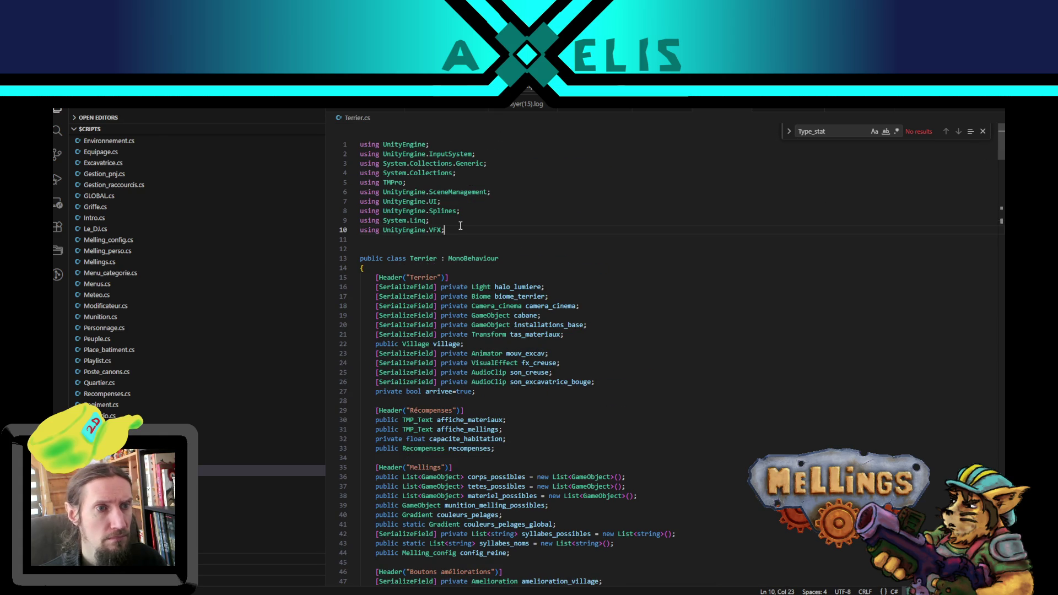
{"action": "key", "text": "Return"}
{"action": "key", "text": "ctrl+v"}
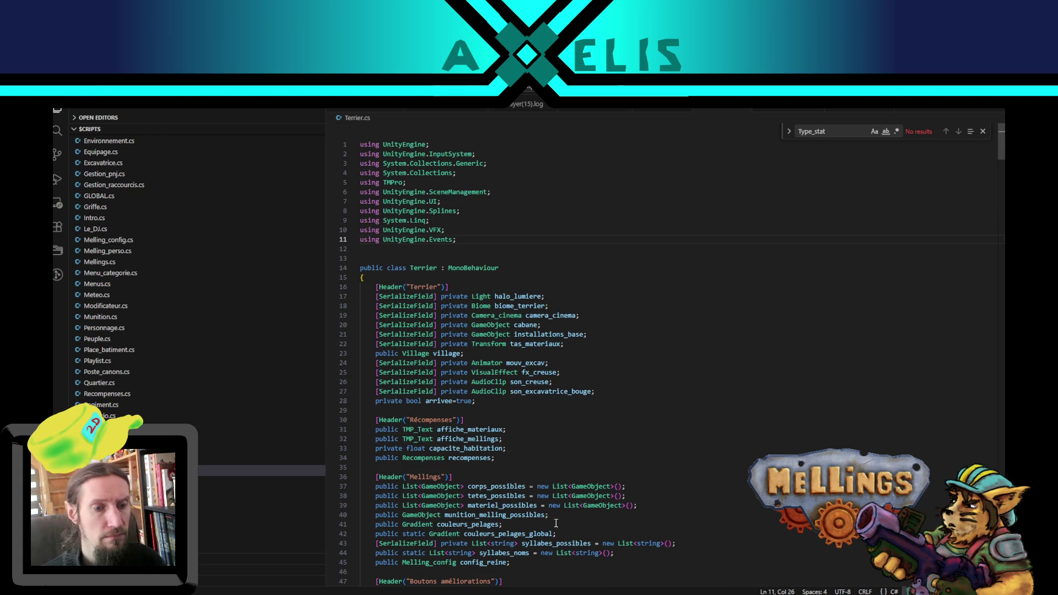
{"action": "key", "text": "alt+Tab"}
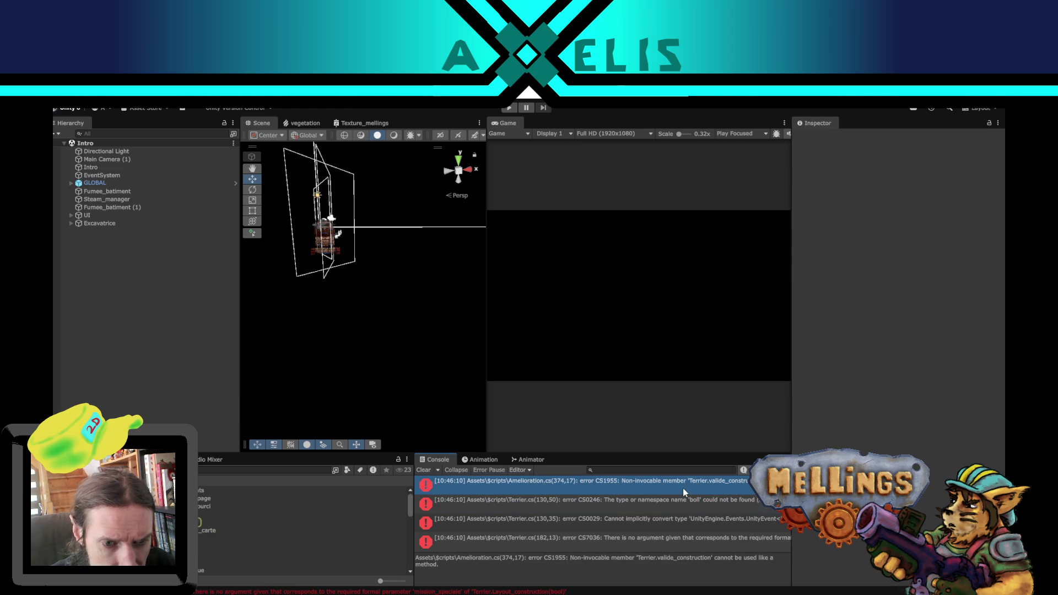
Step: Correct the UnityEvent<boll> typo to <bool> on line 130 and recompile
{"action": "key", "text": "alt+Tab"}
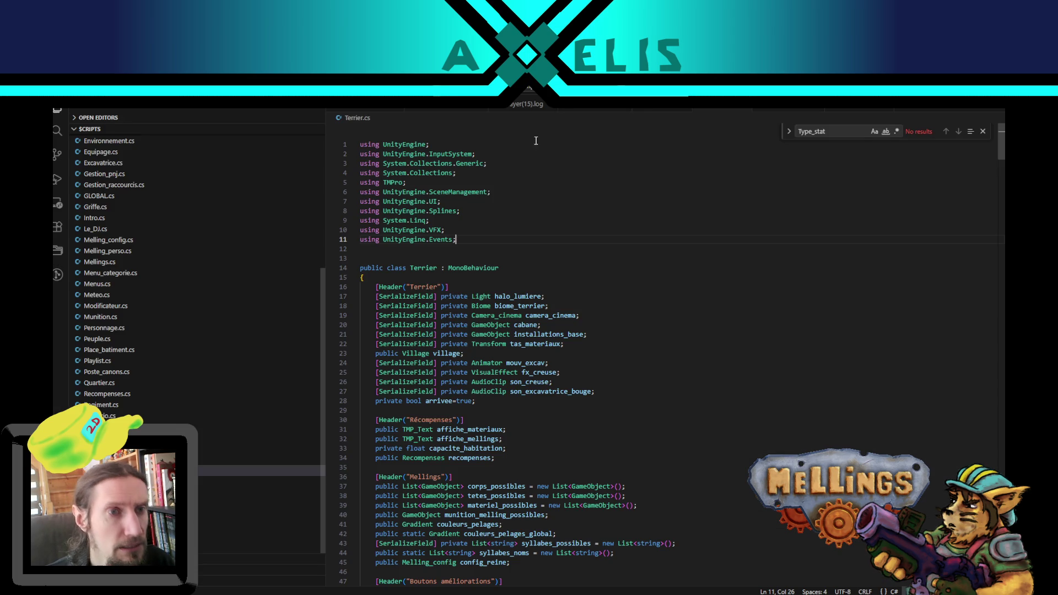
{"action": "scroll", "coordinate": [545, 378], "scroll_direction": "down", "scroll_amount": 5}
{"action": "scroll", "coordinate": [545, 379], "scroll_direction": "down", "scroll_amount": 20}
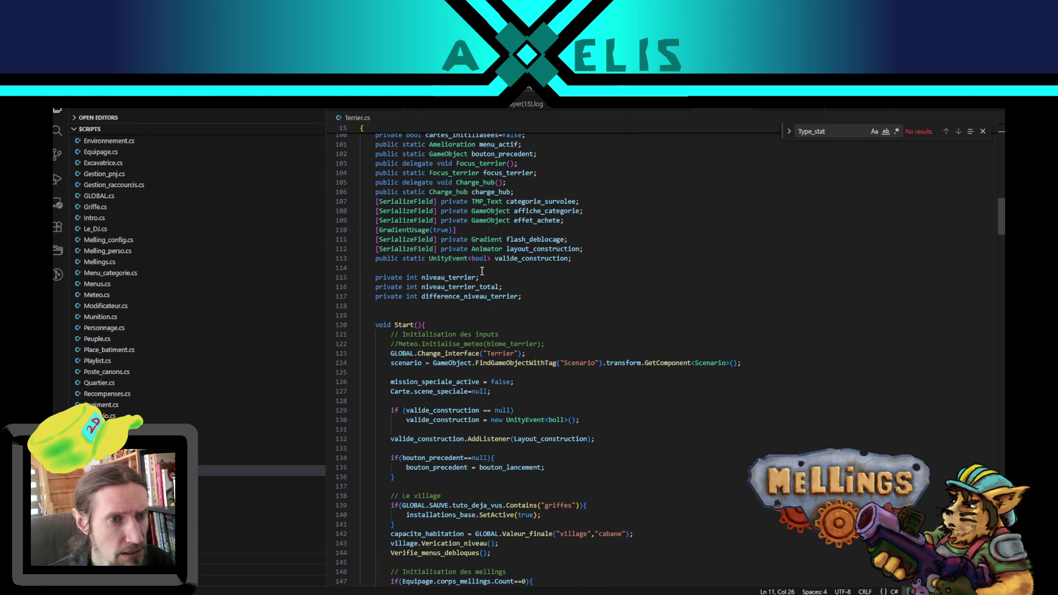
{"action": "left_click", "coordinate": [479, 258]}
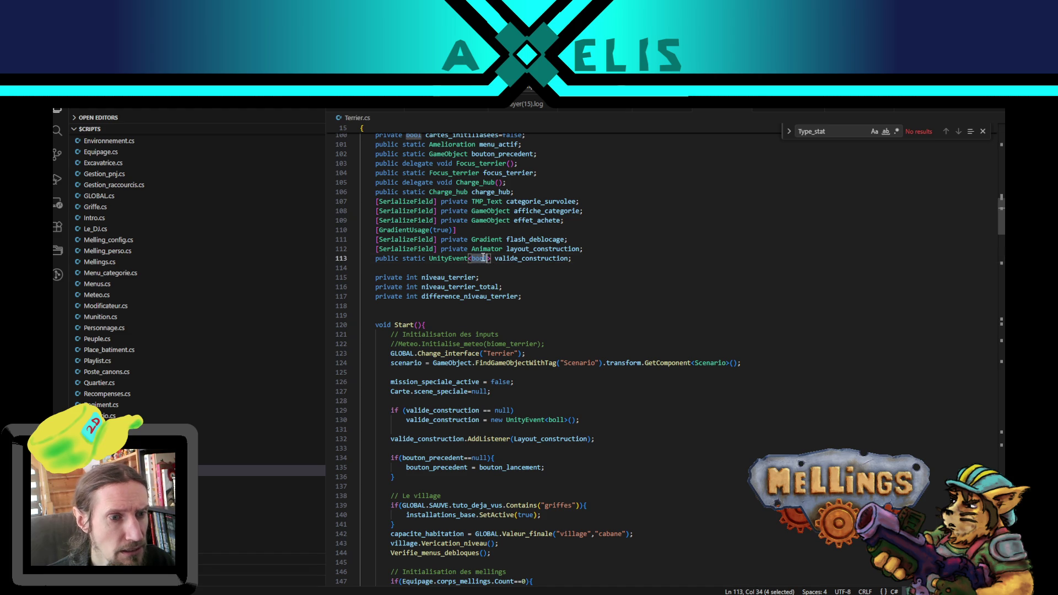
{"action": "double_click", "coordinate": [449, 258]}
{"action": "double_click", "coordinate": [510, 258]}
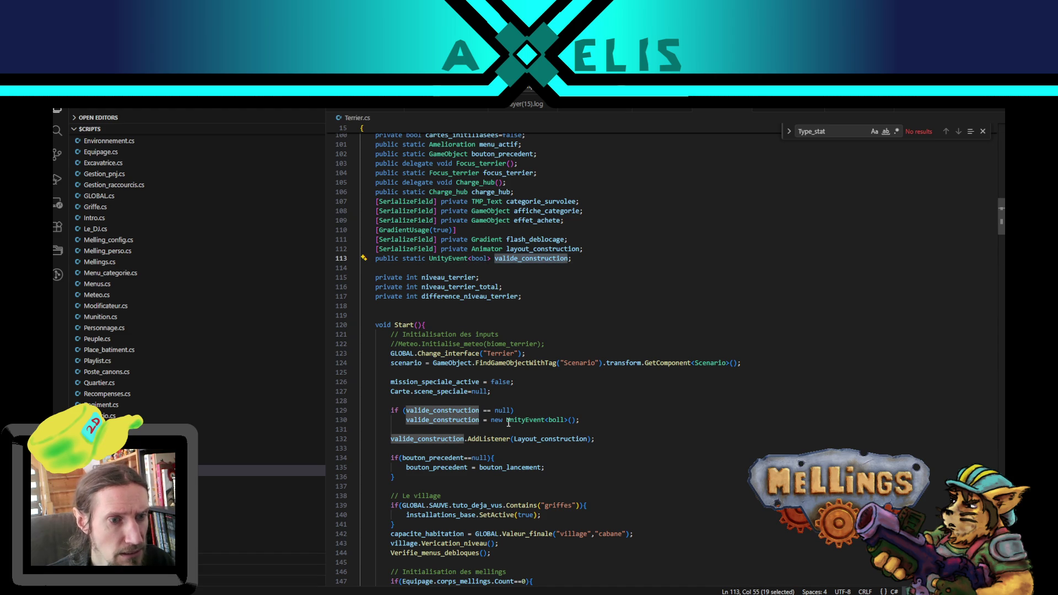
{"action": "left_click", "coordinate": [562, 420]}
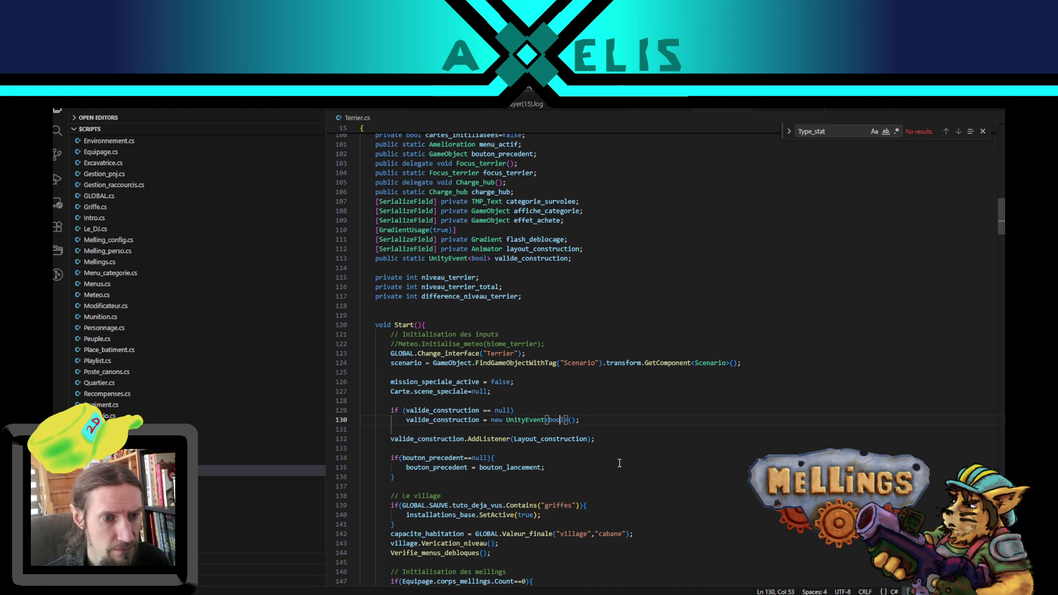
{"action": "key", "text": "alt+Tab"}
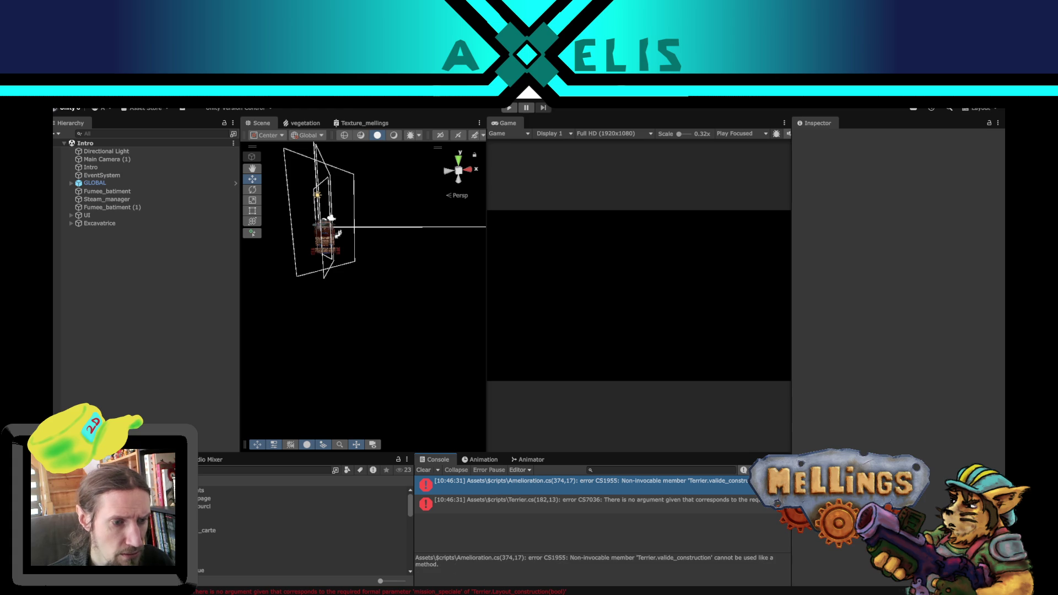
Step: Make line 374 call Terrier.valide_construction.Invoke with the Mission check, then recompile in Unity
{"action": "key", "text": "alt+Tab"}
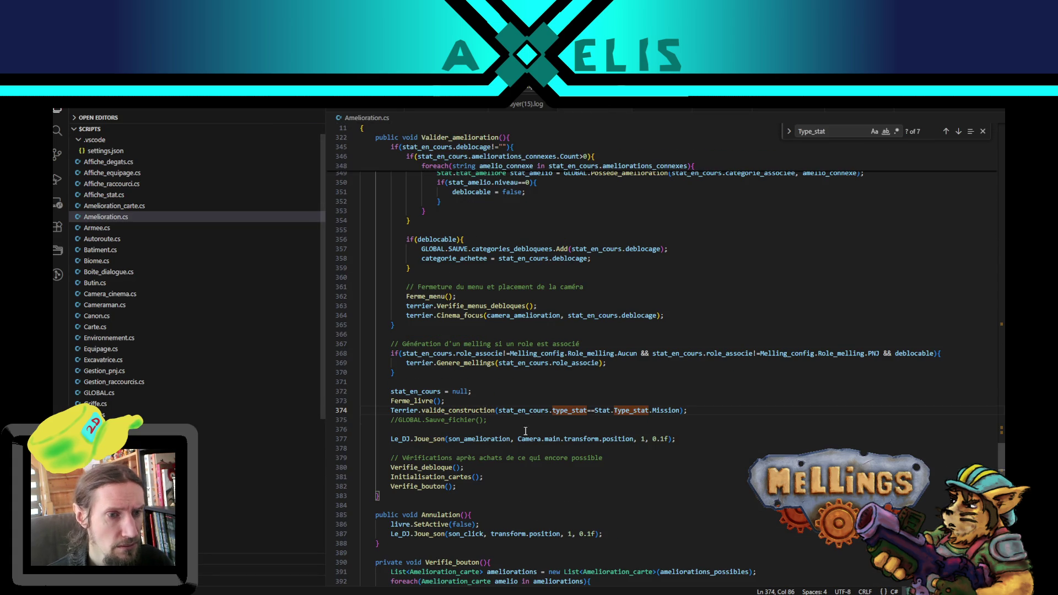
{"action": "double_click", "coordinate": [482, 411]}
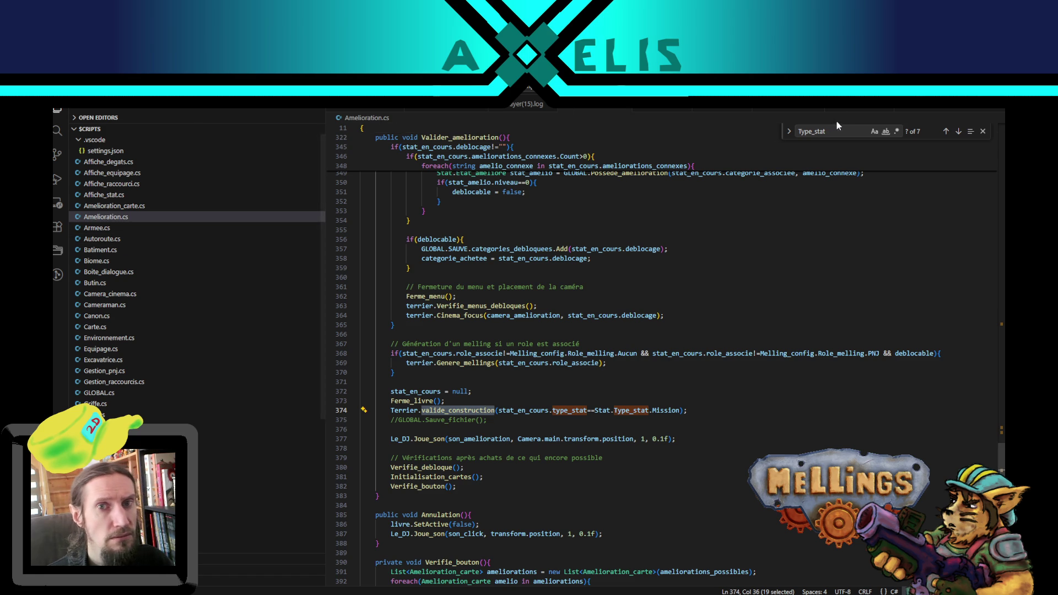
{"action": "left_click", "coordinate": [57, 131]}
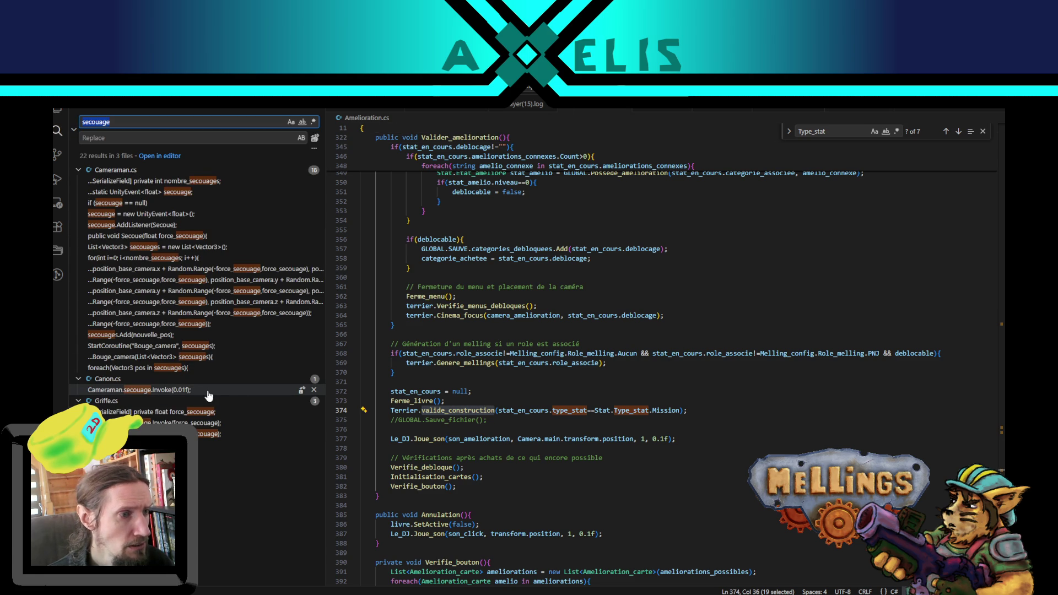
{"action": "left_click", "coordinate": [491, 410]}
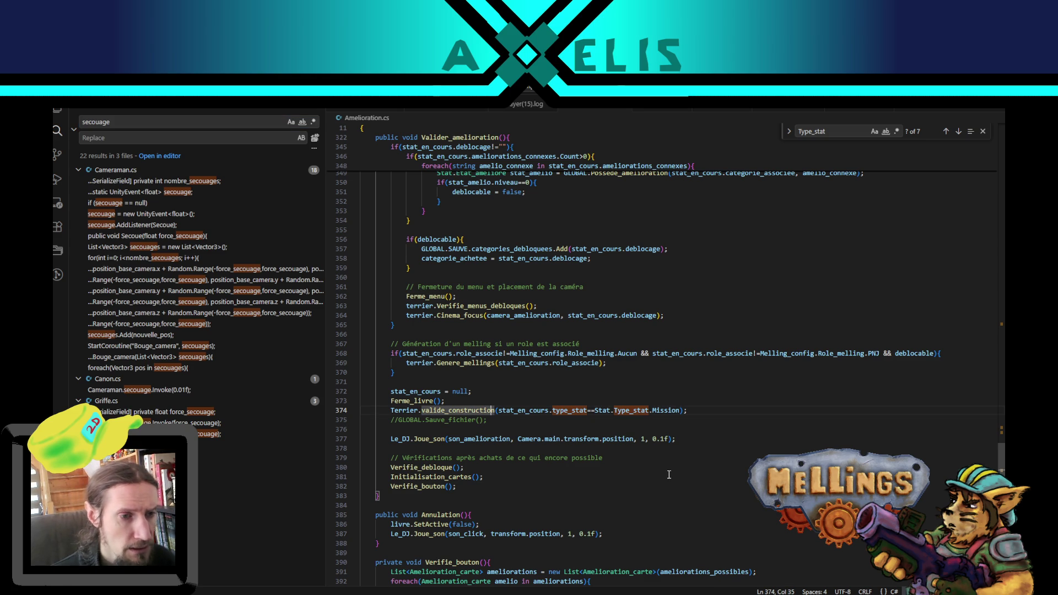
{"action": "key", "text": "Right"}
{"action": "type", "text": "."}
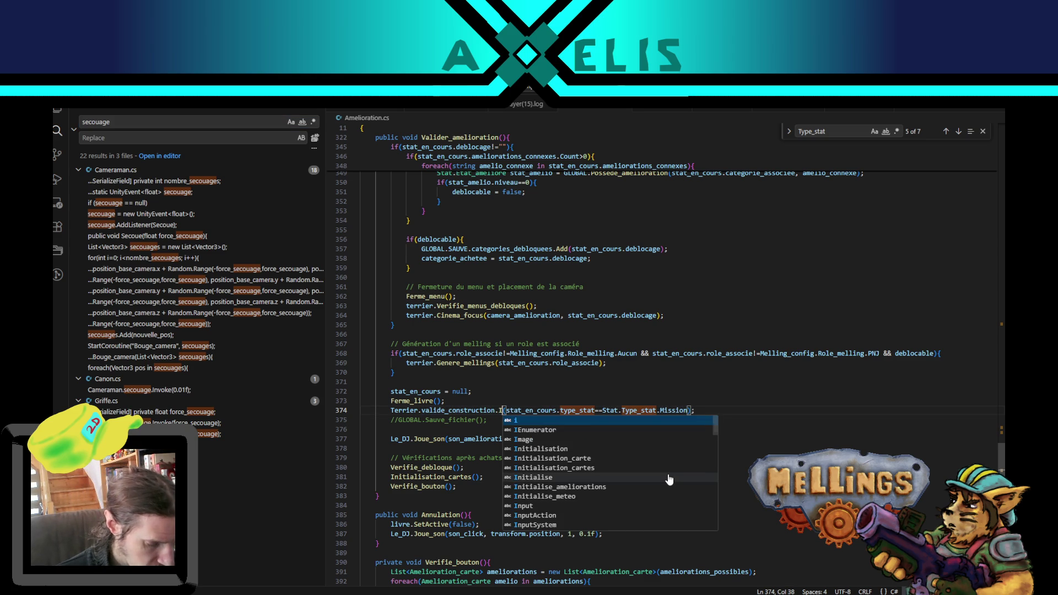
{"action": "type", "text": "Invoke"}
{"action": "key", "text": "Escape"}
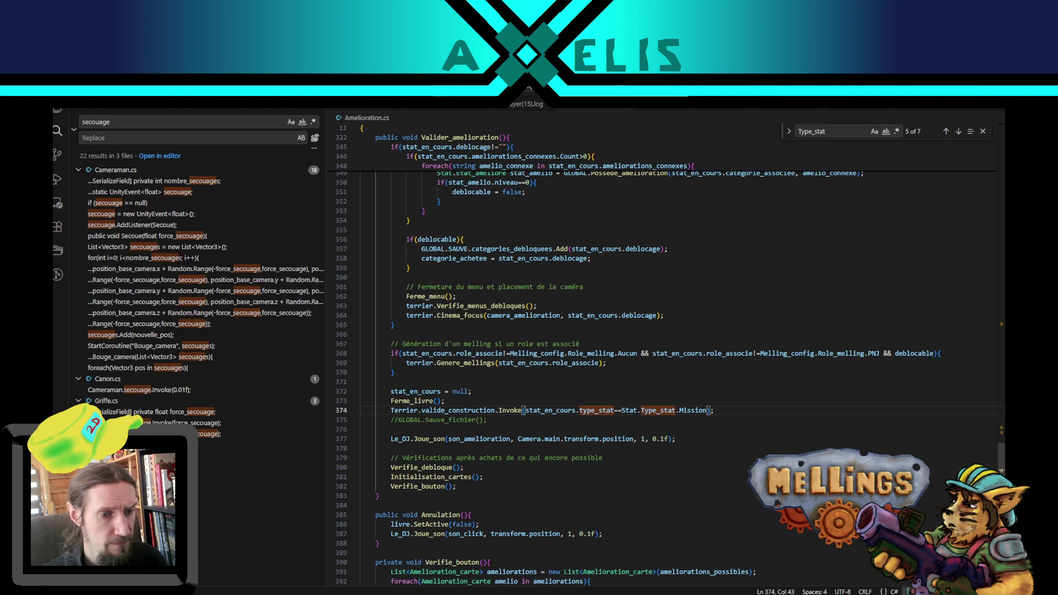
{"action": "key", "text": "alt+Tab"}
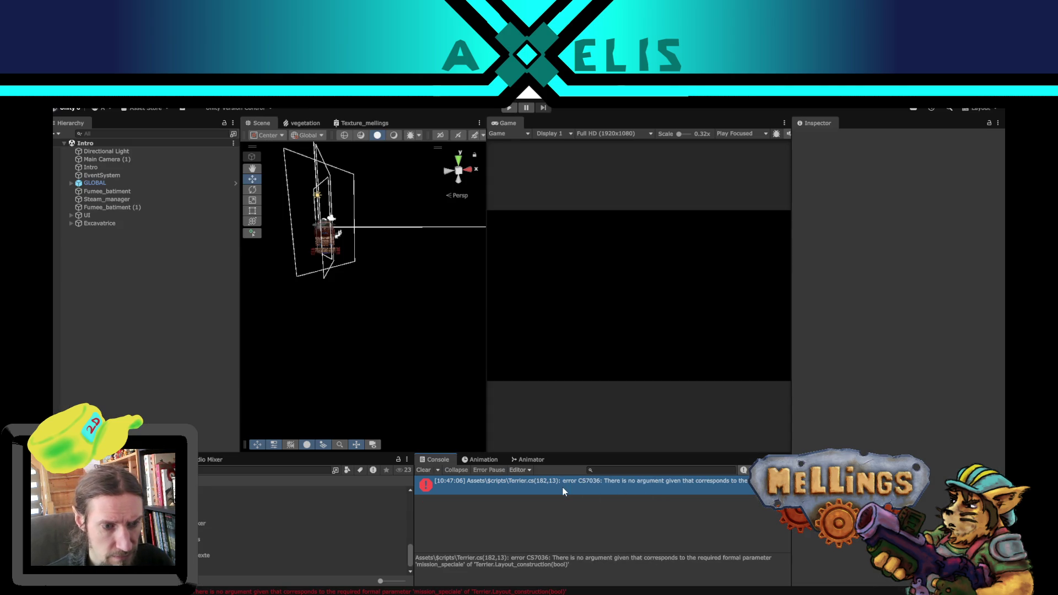
Step: At line 182 of Terrier.cs, wrap the if(Input.GetKeyUp("y")) block in /* */
{"action": "double_click", "coordinate": [531, 481]}
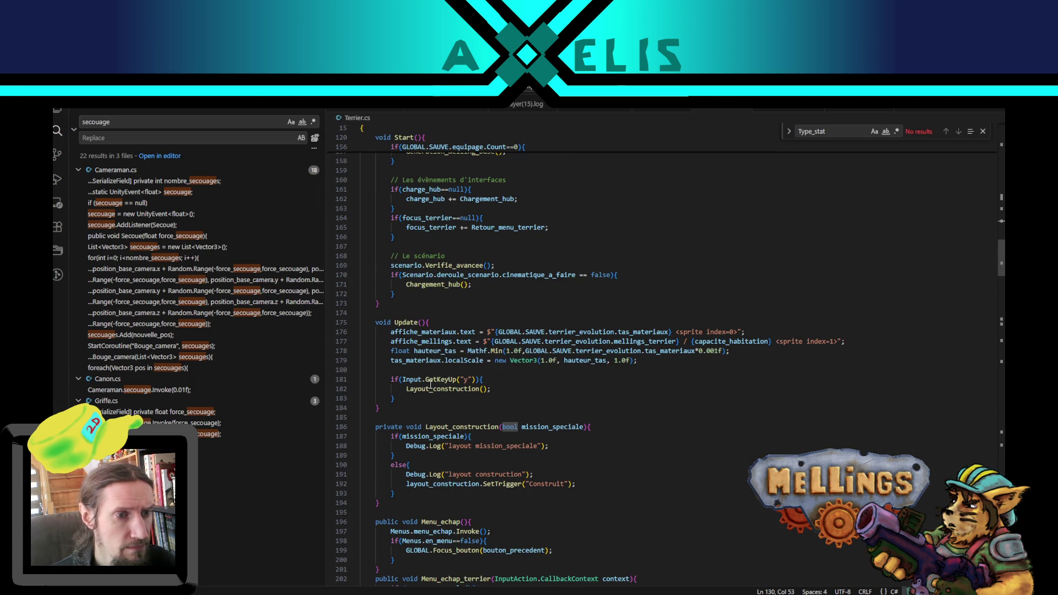
{"action": "double_click", "coordinate": [444, 389]}
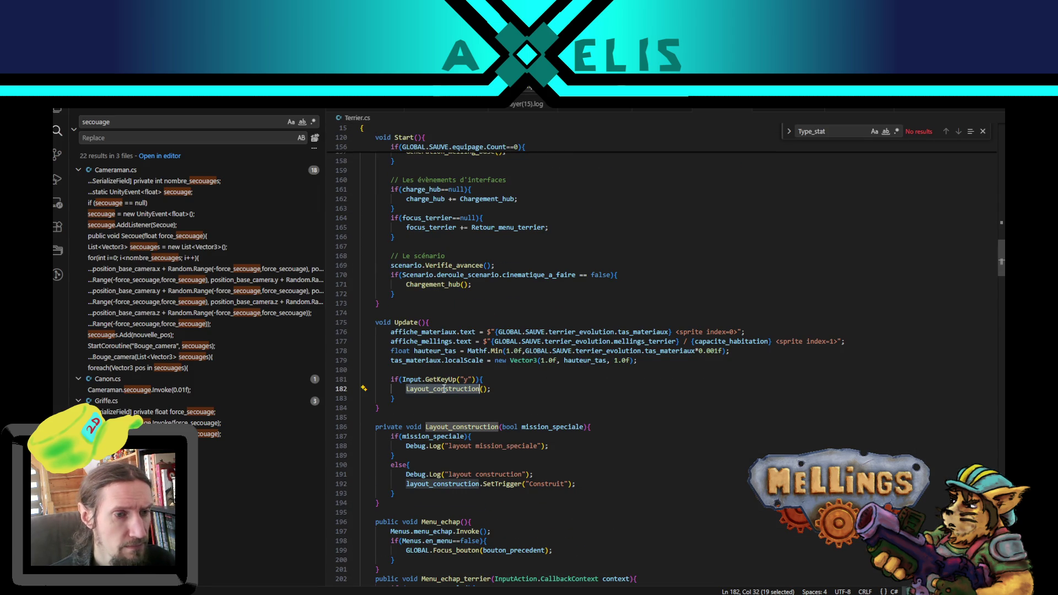
{"action": "left_click", "coordinate": [483, 390]}
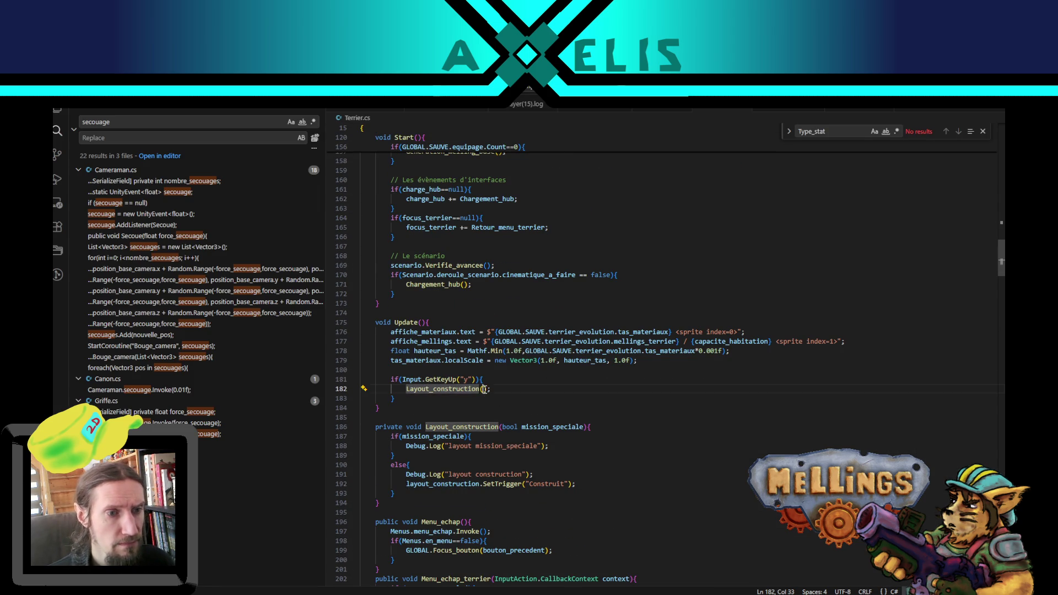
{"action": "left_click_drag", "start_coordinate": [402, 398], "coordinate": [374, 388]}
{"action": "left_click", "coordinate": [417, 400]}
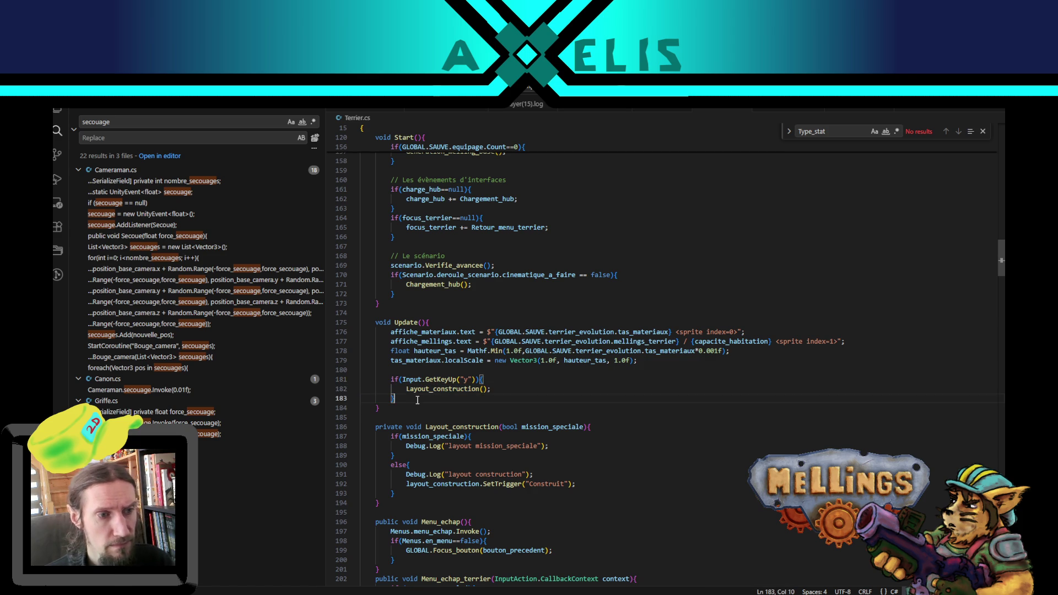
{"action": "type", "text": "*/"}
{"action": "key", "text": "Up"}
{"action": "key", "text": "Up"}
{"action": "key", "text": "Home"}
{"action": "type", "text": "/*"}
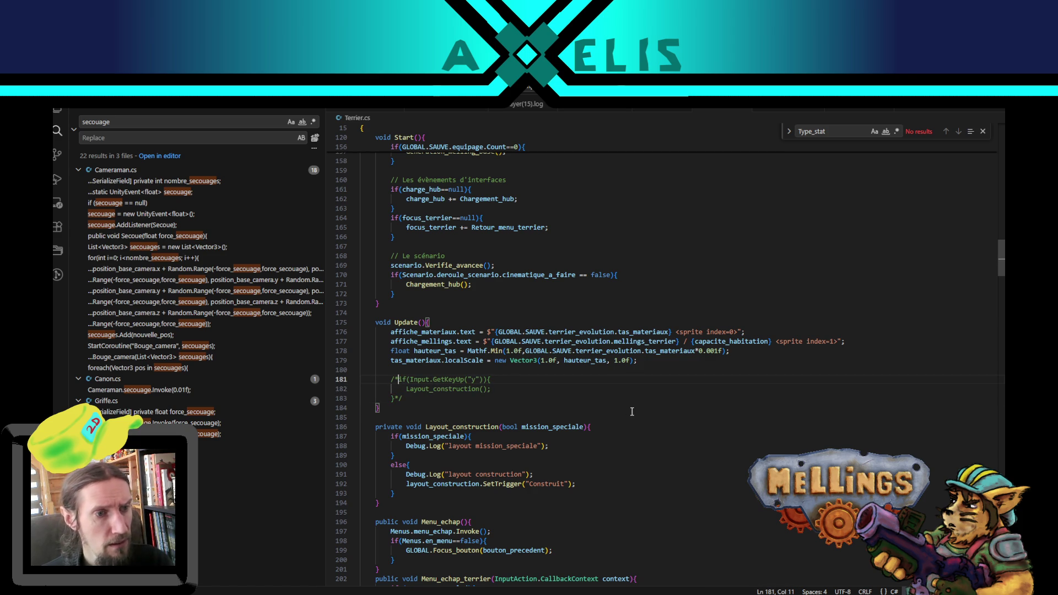
Step: Pass true to the Layout_construction call and recompile in Unity
{"action": "left_click", "coordinate": [483, 389]}
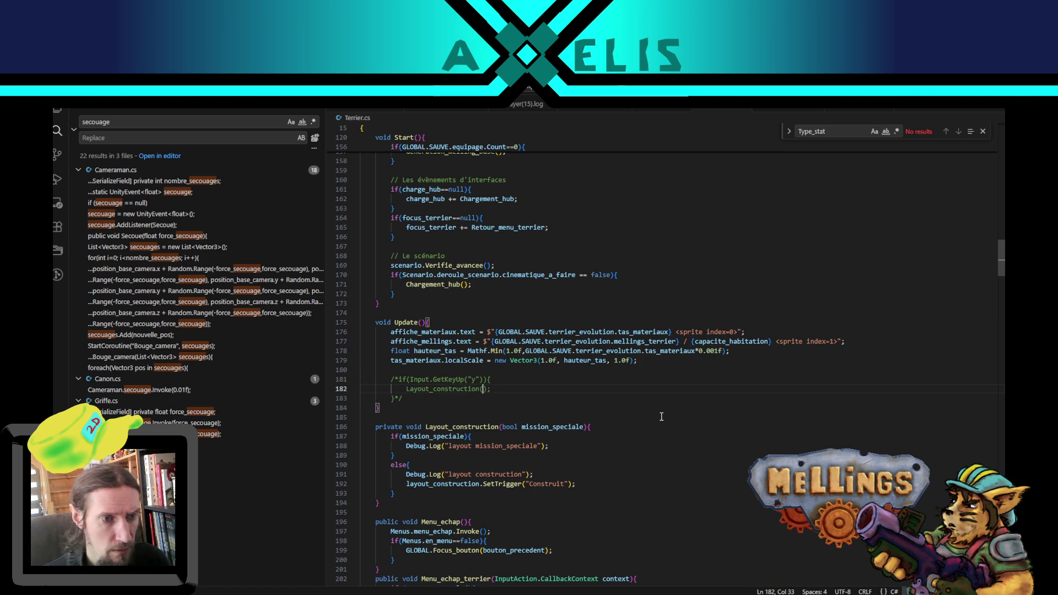
{"action": "type", "text": "false"}
{"action": "key", "text": "BackSpace"}
{"action": "key", "text": "BackSpace"}
{"action": "key", "text": "BackSpace"}
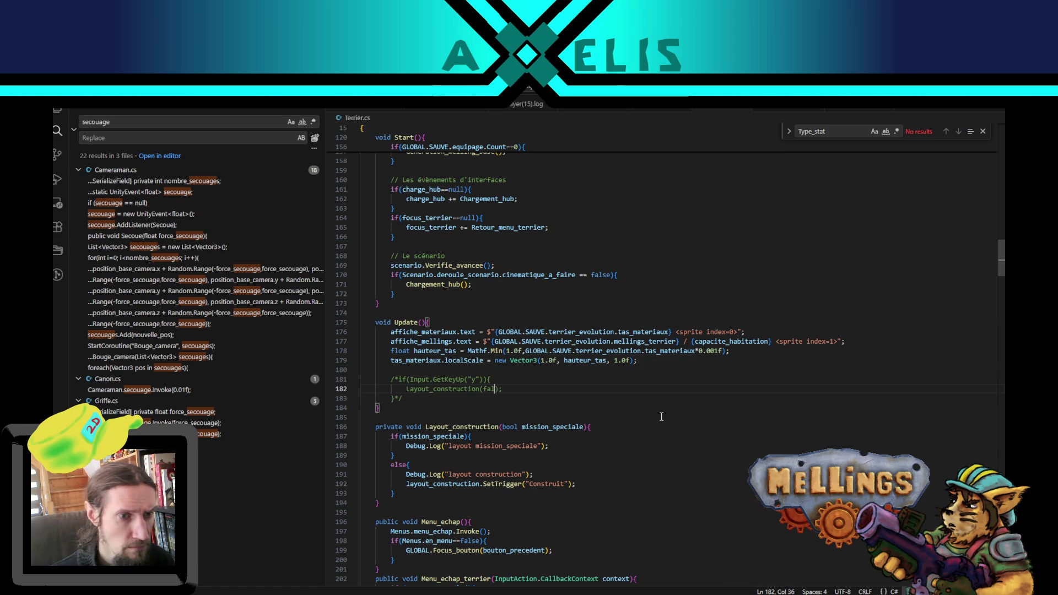
{"action": "type", "text": "true"}
{"action": "key", "text": "Escape"}
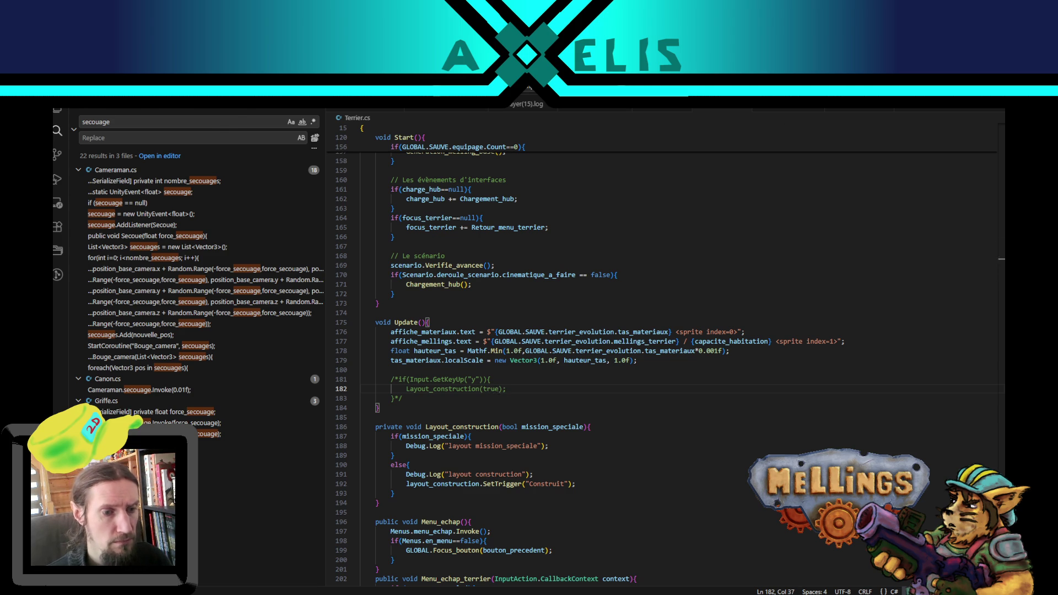
{"action": "key", "text": "alt+Tab"}
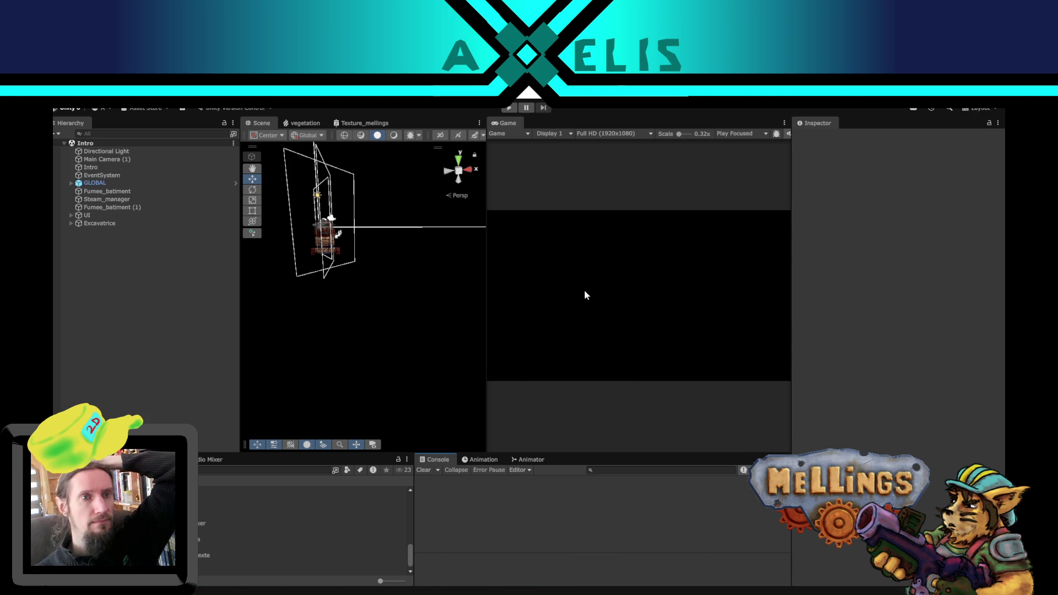
Step: Play-test buying the Excavatrice durability upgrade and read the NullReferenceException stack trace
{"action": "left_click", "coordinate": [508, 107]}
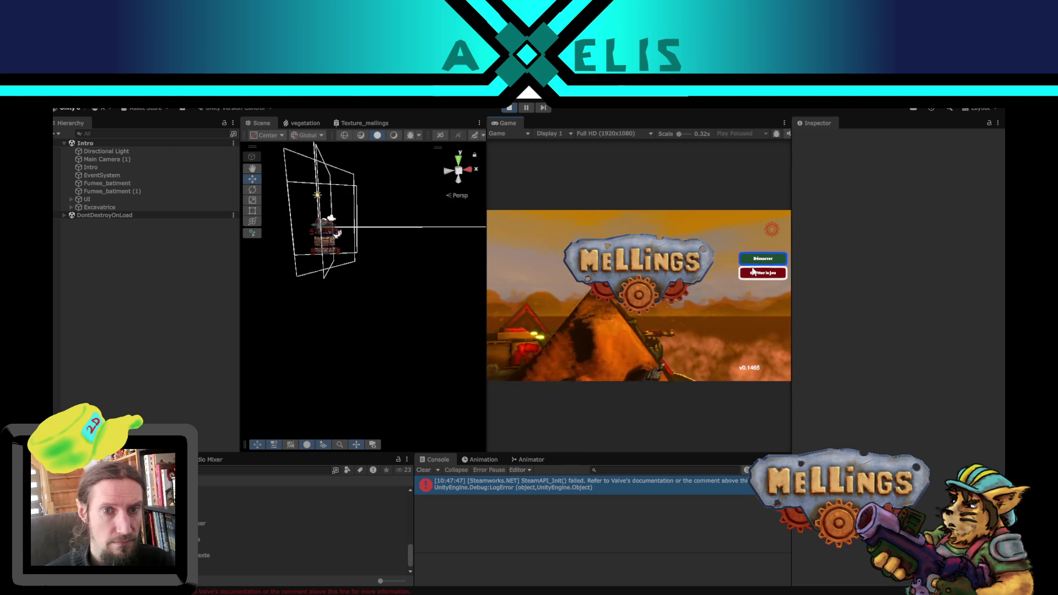
{"action": "left_click", "coordinate": [756, 258]}
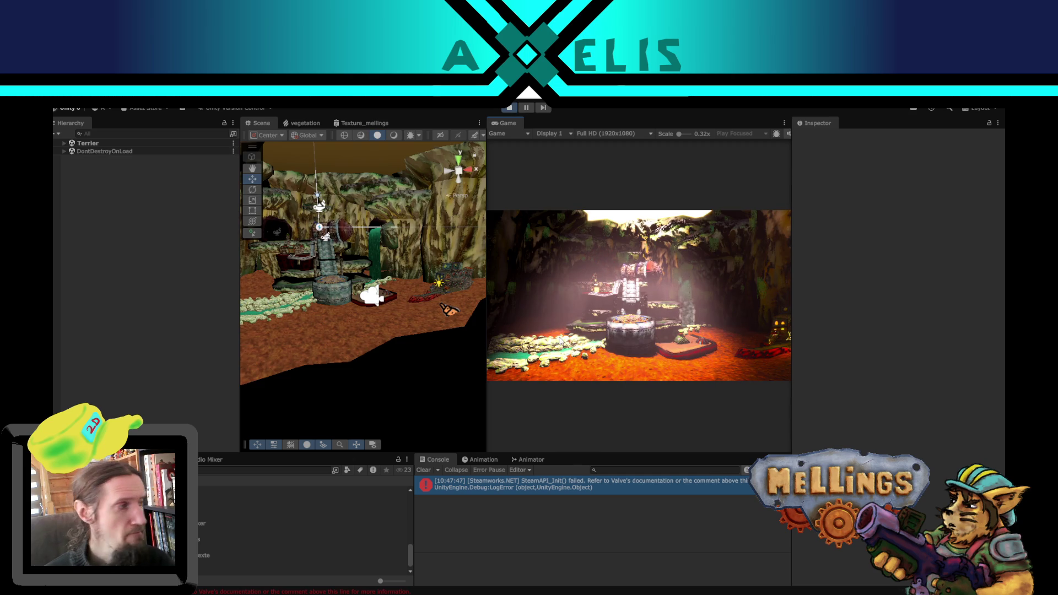
{"action": "left_click", "coordinate": [636, 263]}
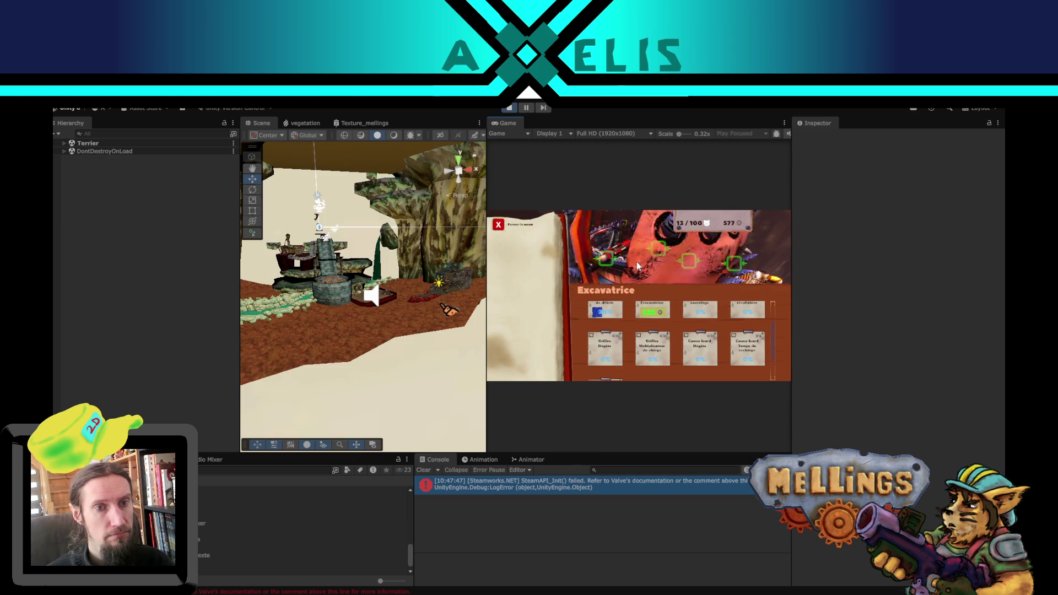
{"action": "left_click", "coordinate": [647, 312]}
{"action": "left_click", "coordinate": [609, 359]}
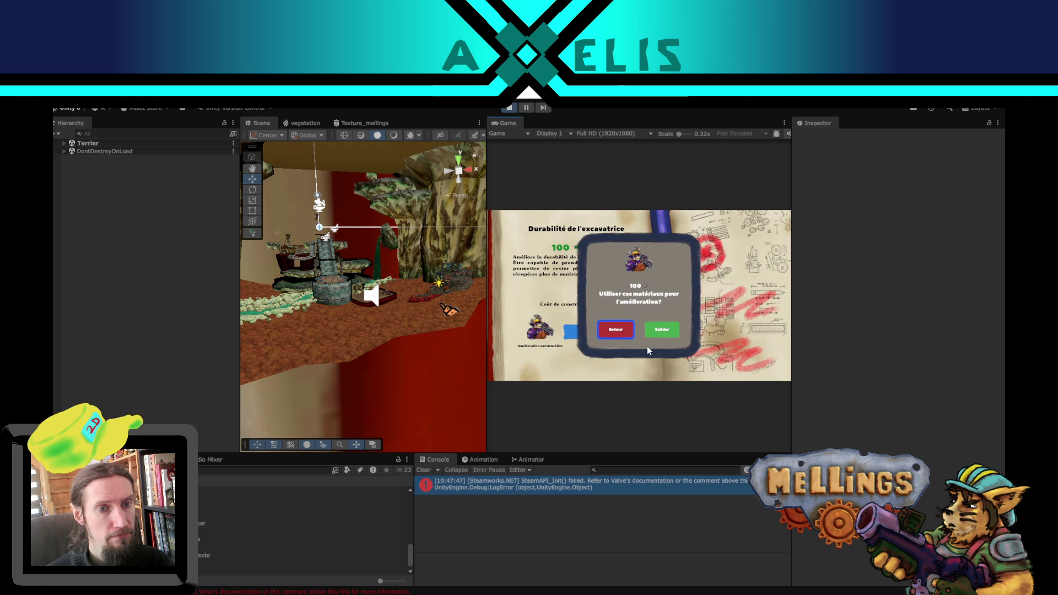
{"action": "left_click", "coordinate": [671, 333]}
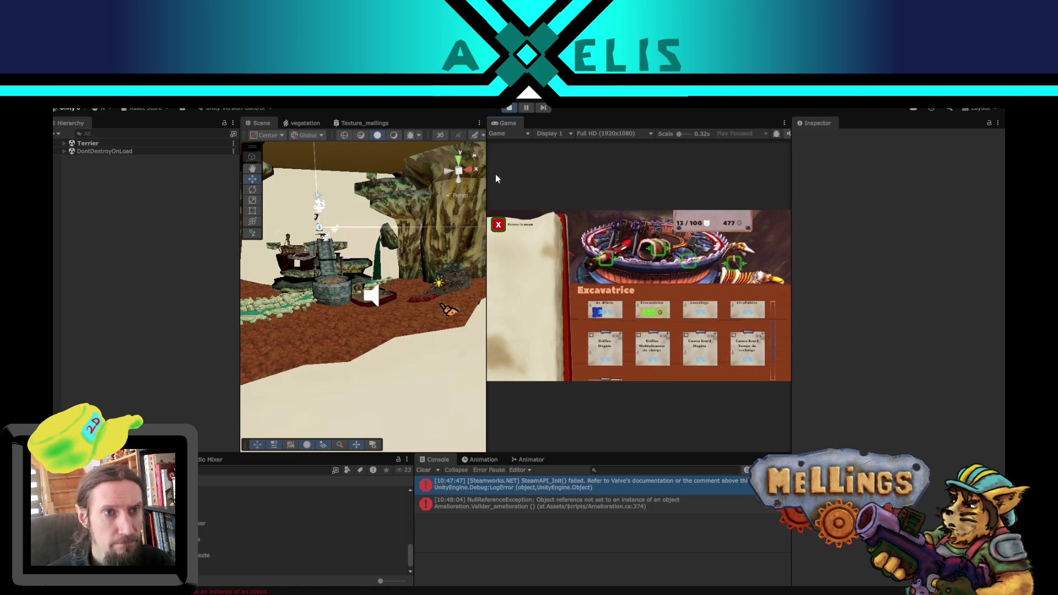
{"action": "left_click", "coordinate": [551, 506]}
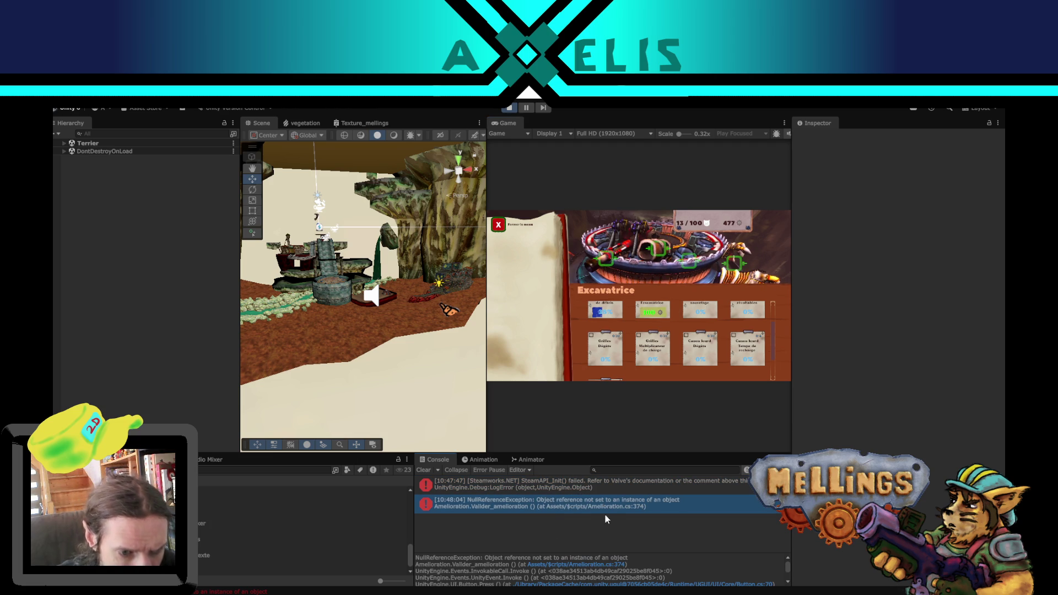
{"action": "key", "text": "alt+Tab"}
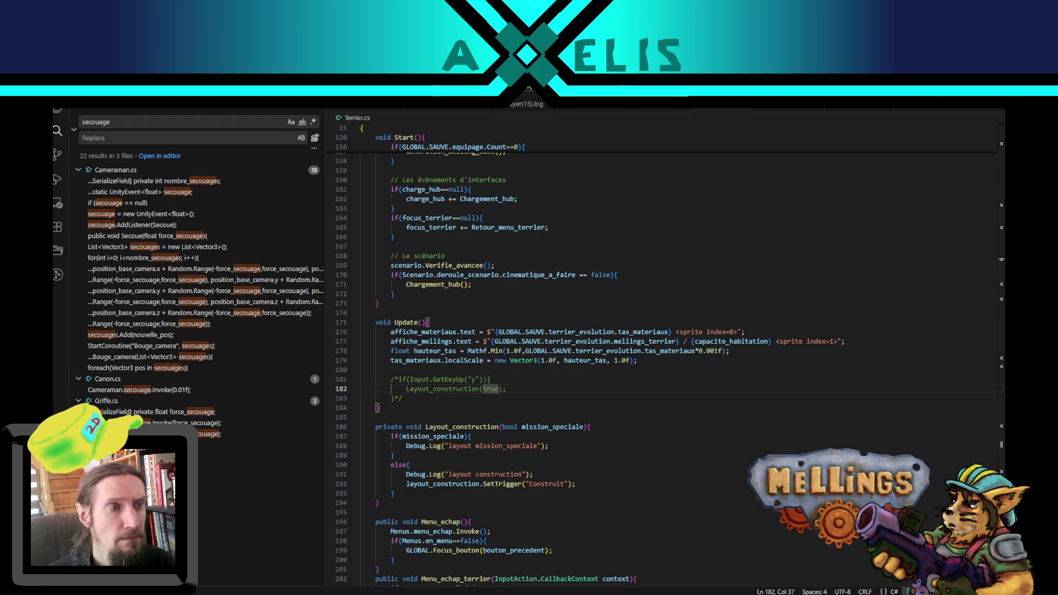
Step: Examine line 374 of Amelioration.cs against the Unity error message
{"action": "left_click", "coordinate": [581, 108]}
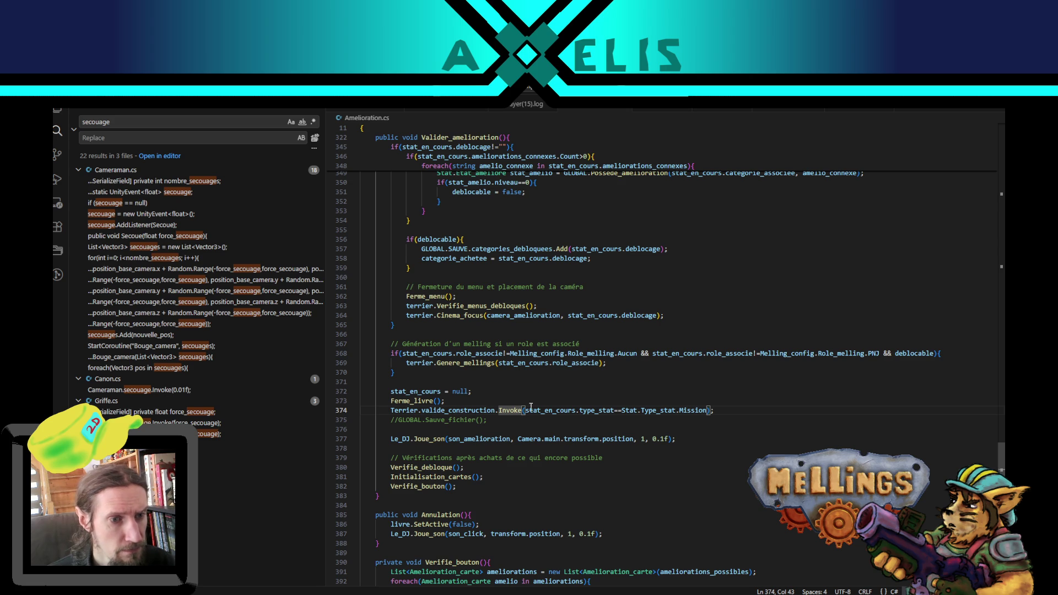
{"action": "left_click_drag", "start_coordinate": [539, 413], "coordinate": [708, 412]}
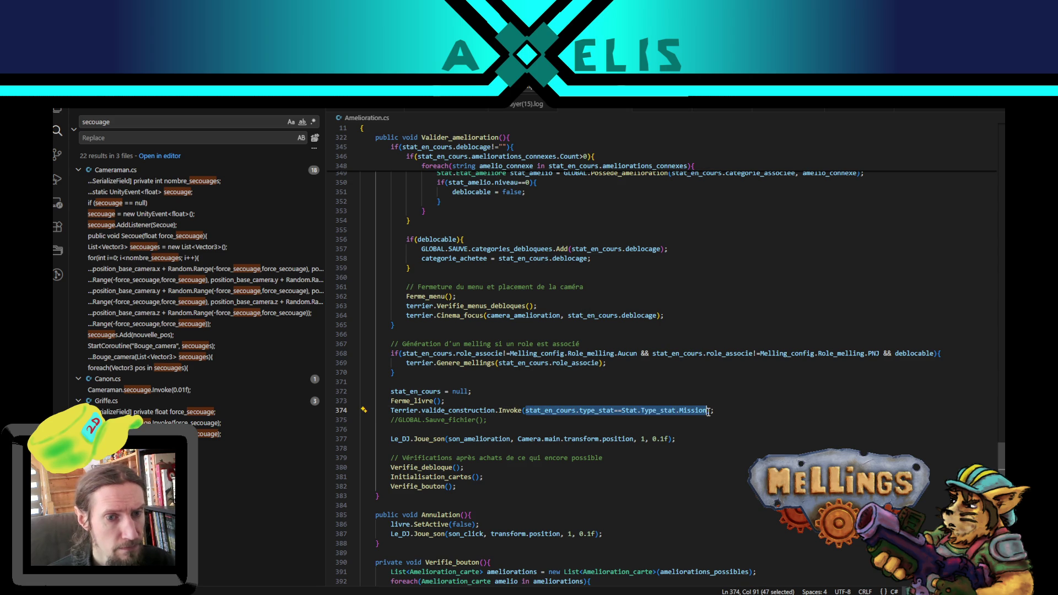
{"action": "double_click", "coordinate": [550, 412]}
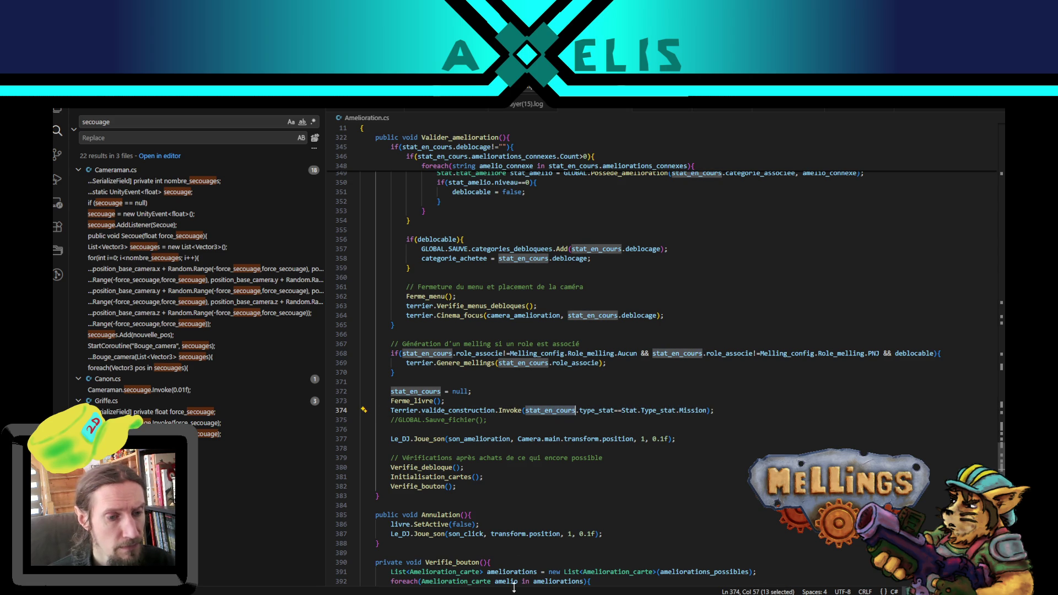
{"action": "mouse_move", "coordinate": [513, 589]}
{"action": "scroll", "coordinate": [534, 336], "scroll_direction": "up", "scroll_amount": 4}
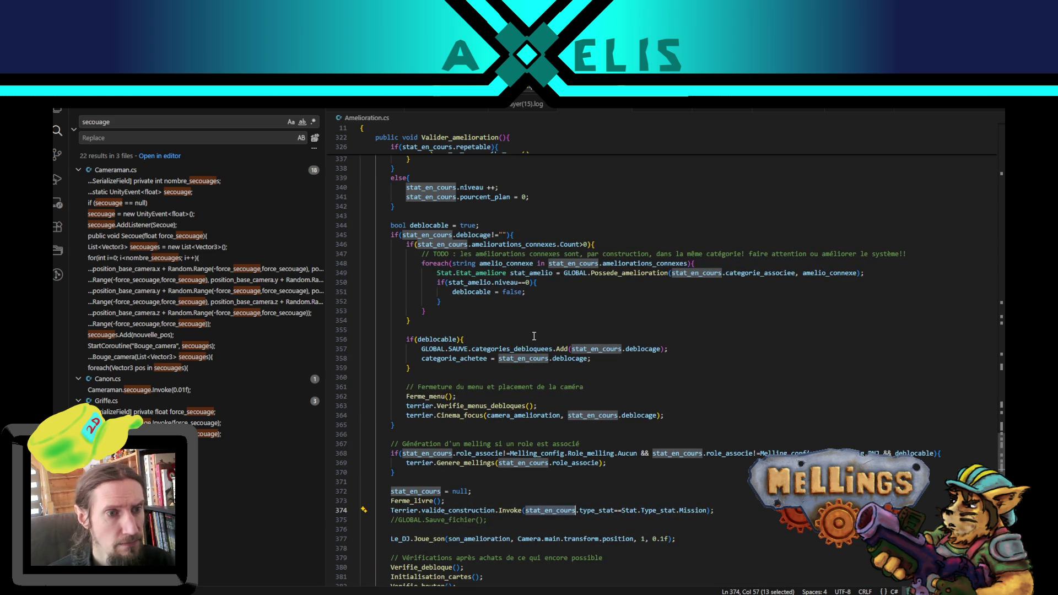
{"action": "left_click", "coordinate": [514, 589]}
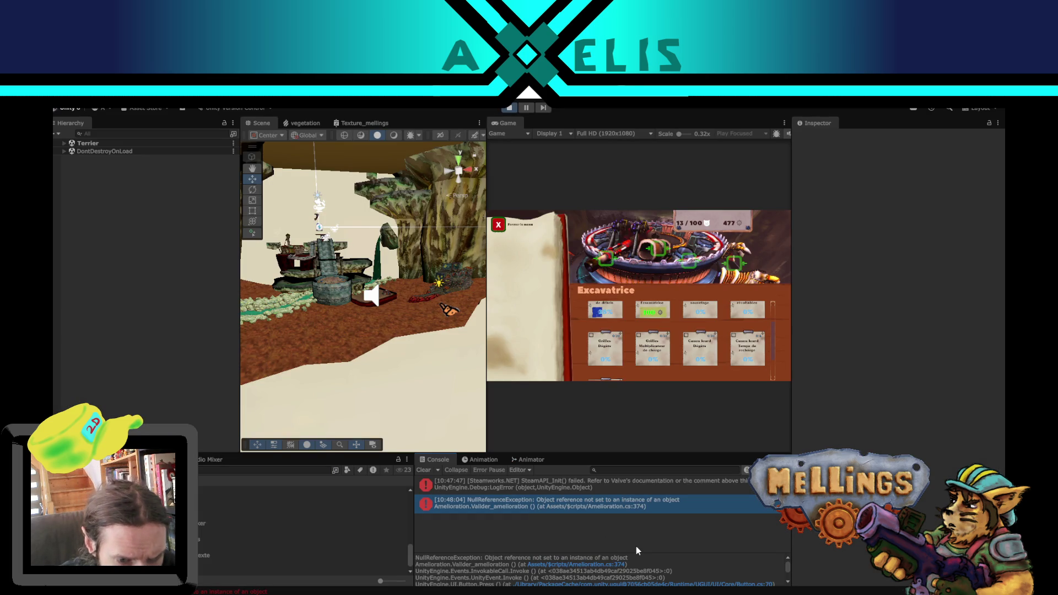
{"action": "scroll", "coordinate": [649, 562], "scroll_direction": "down", "scroll_amount": 1}
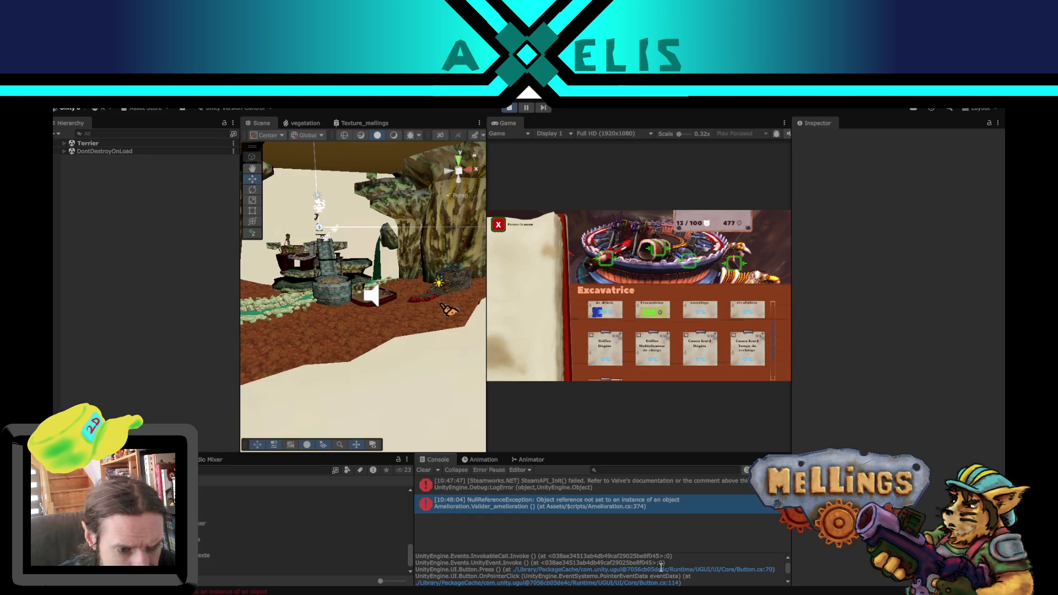
{"action": "scroll", "coordinate": [660, 567], "scroll_direction": "up", "scroll_amount": 1}
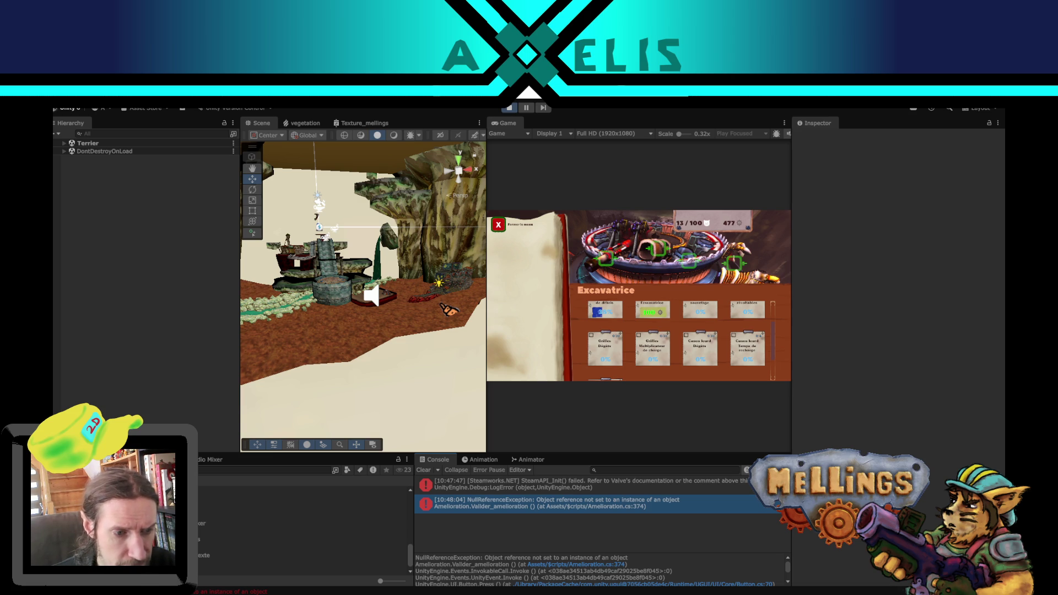
Step: Jump from the console error to line 374 and trace stat_en_cours usages nearby
{"action": "left_click", "coordinate": [576, 564]}
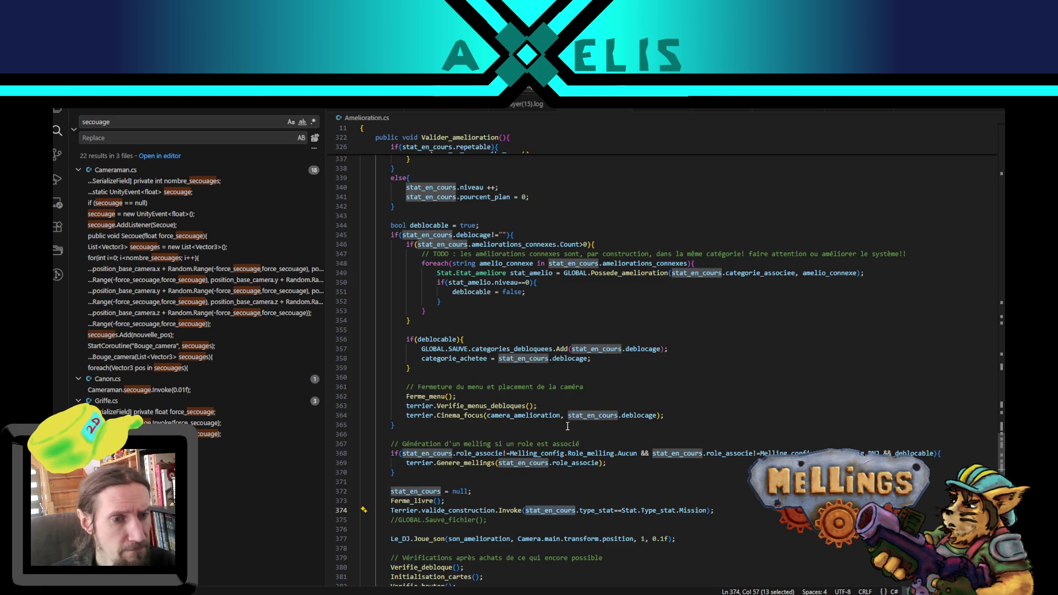
{"action": "double_click", "coordinate": [536, 463]}
{"action": "scroll", "coordinate": [472, 429], "scroll_direction": "up", "scroll_amount": 5}
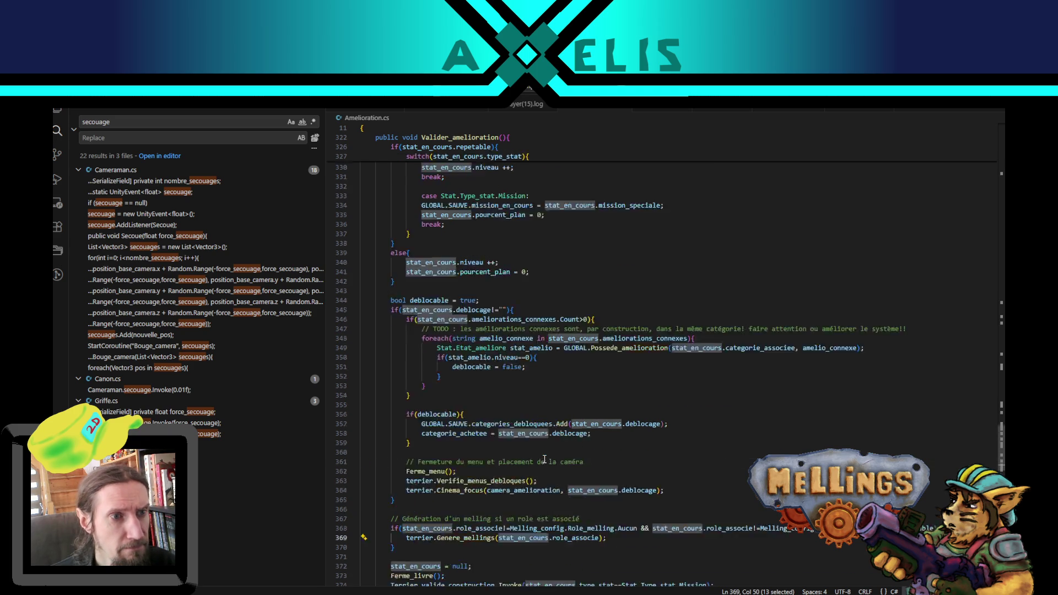
{"action": "scroll", "coordinate": [469, 404], "scroll_direction": "up", "scroll_amount": 3}
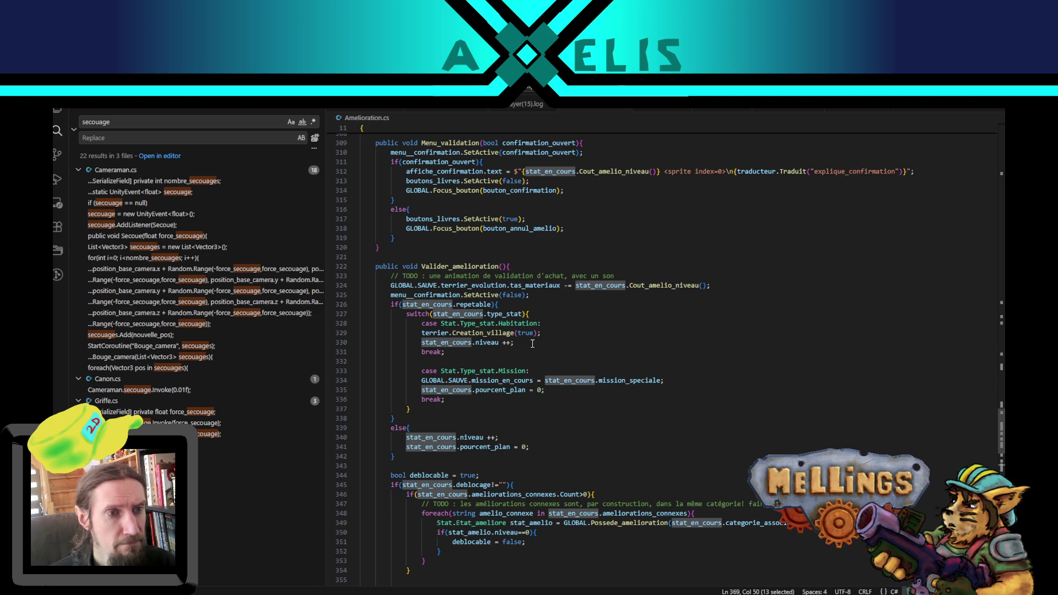
{"action": "scroll", "coordinate": [532, 344], "scroll_direction": "down", "scroll_amount": 8}
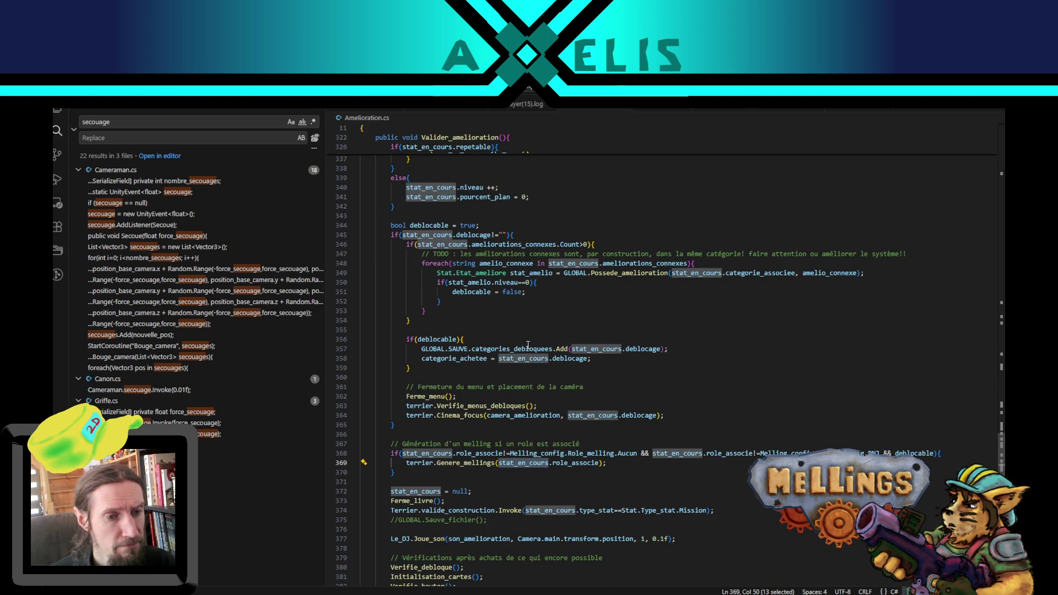
Step: Stop the running game in Unity and place the caret after Ferme_livre() on line 373
{"action": "key", "text": "alt+Tab"}
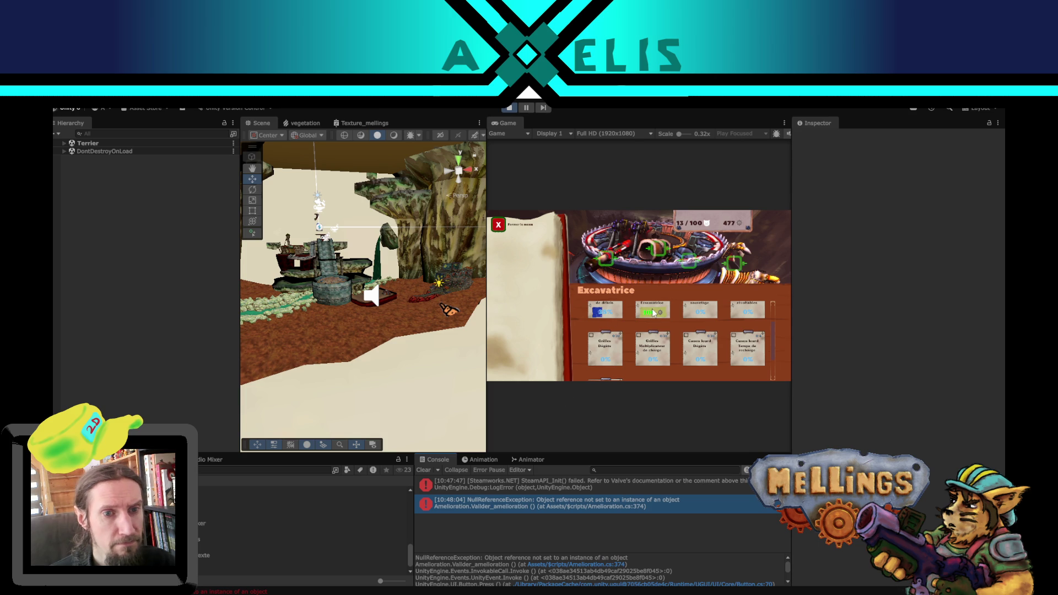
{"action": "left_click", "coordinate": [511, 108]}
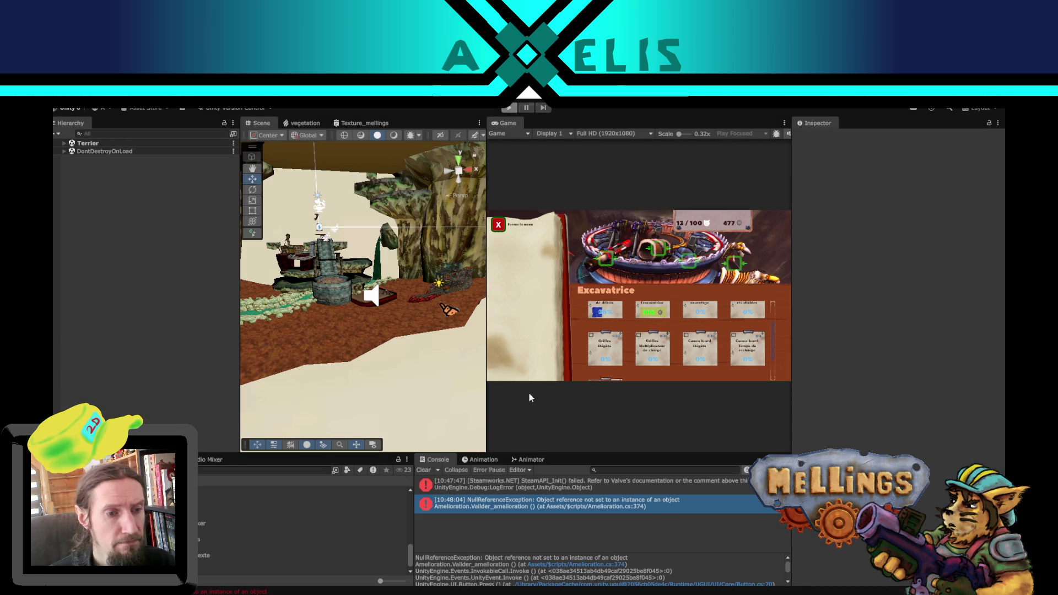
{"action": "key", "text": "alt+Tab"}
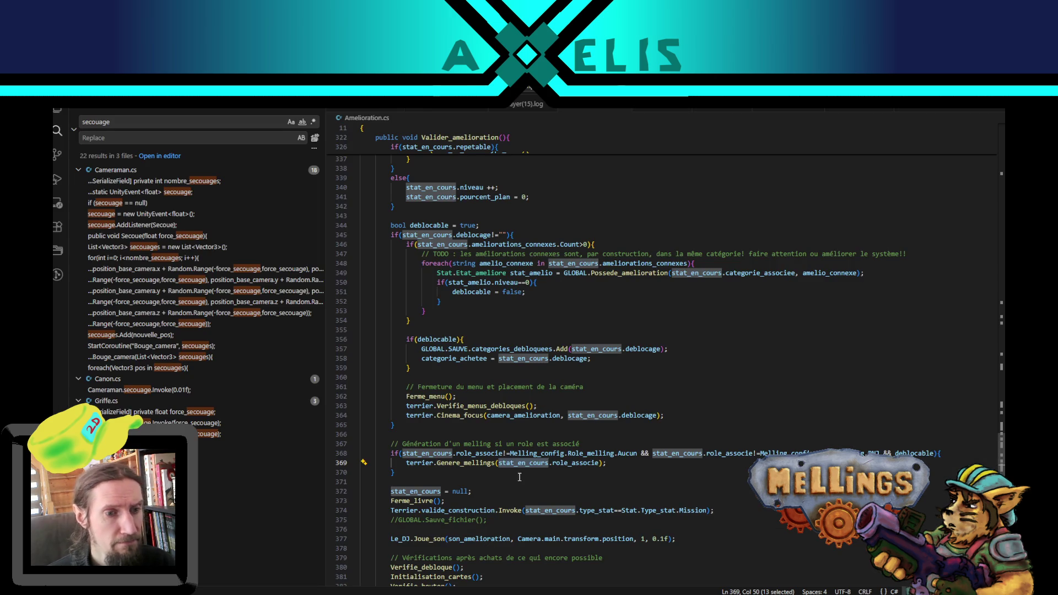
{"action": "double_click", "coordinate": [566, 506]}
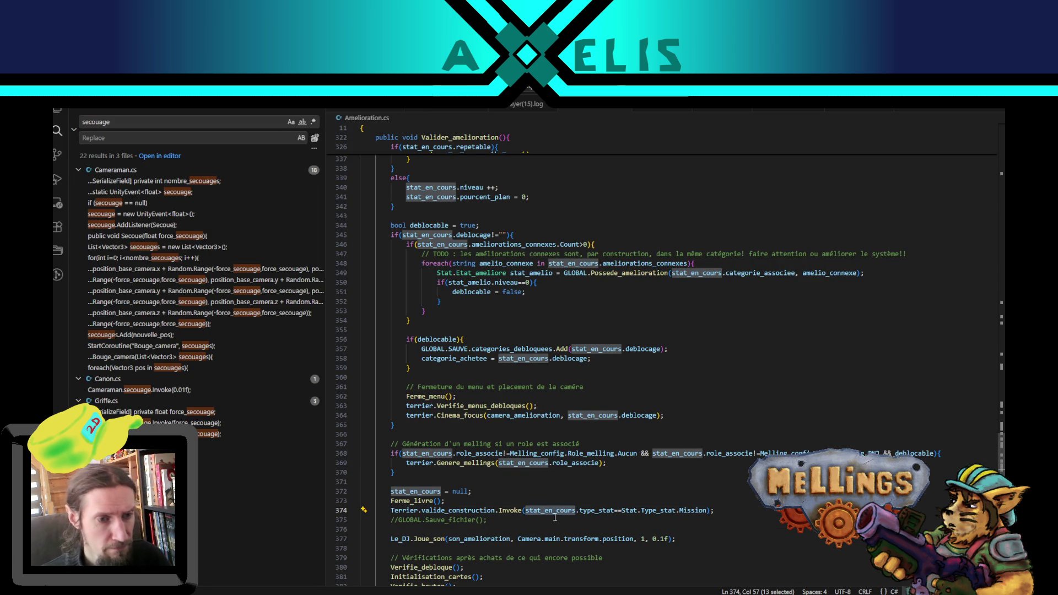
{"action": "left_click", "coordinate": [447, 502]}
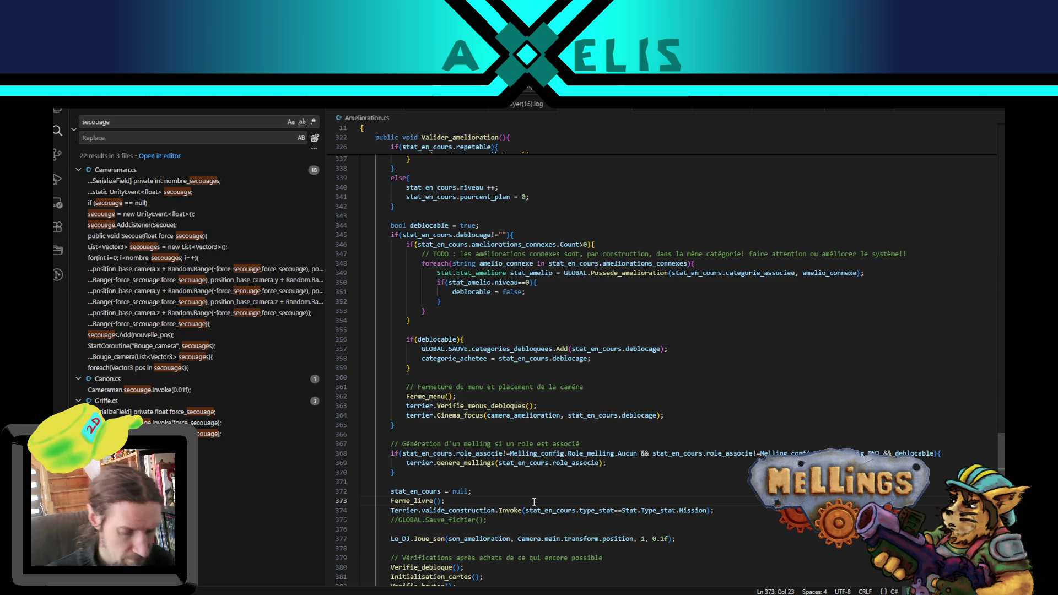
Step: Start a Debug.Log($"stat en cours {stat_en_cours." line after Ferme_livre()
{"action": "key", "text": "Return"}
{"action": "type", "text": "Debug"}
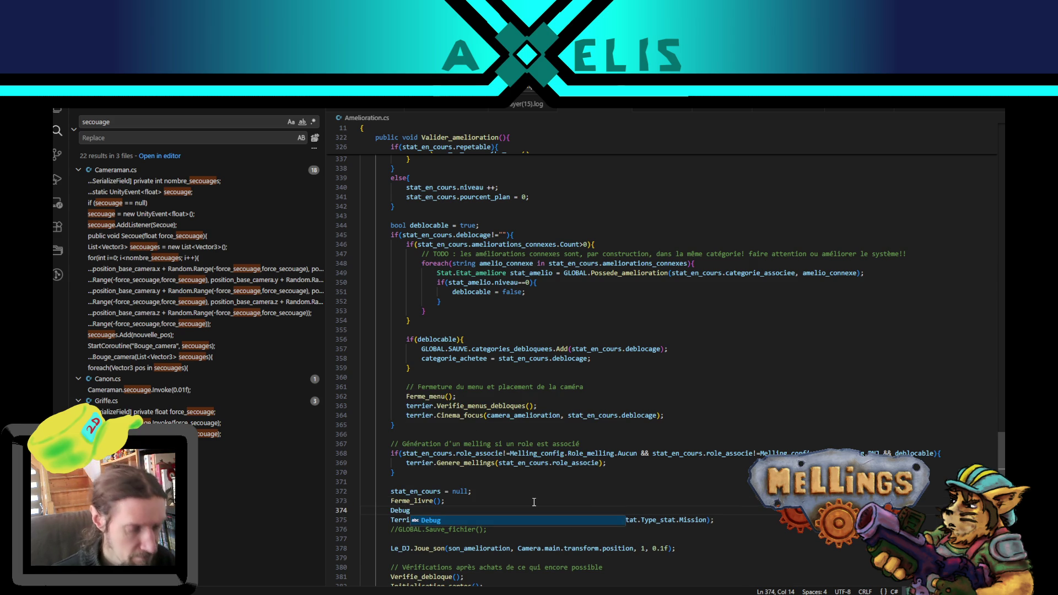
{"action": "type", "text": "."}
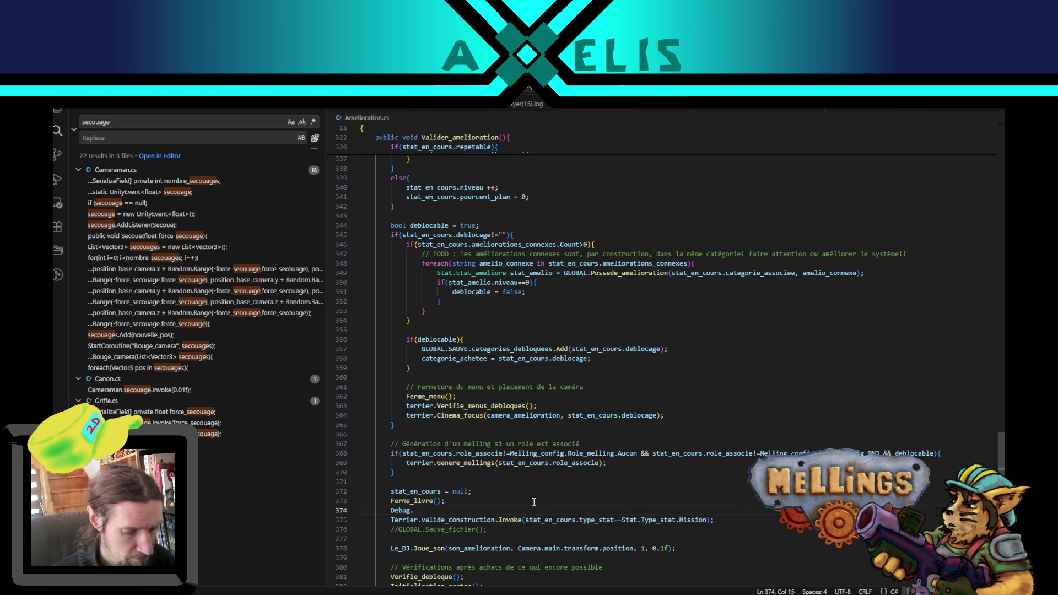
{"action": "type", "text": "Log"}
{"action": "key", "text": "Escape"}
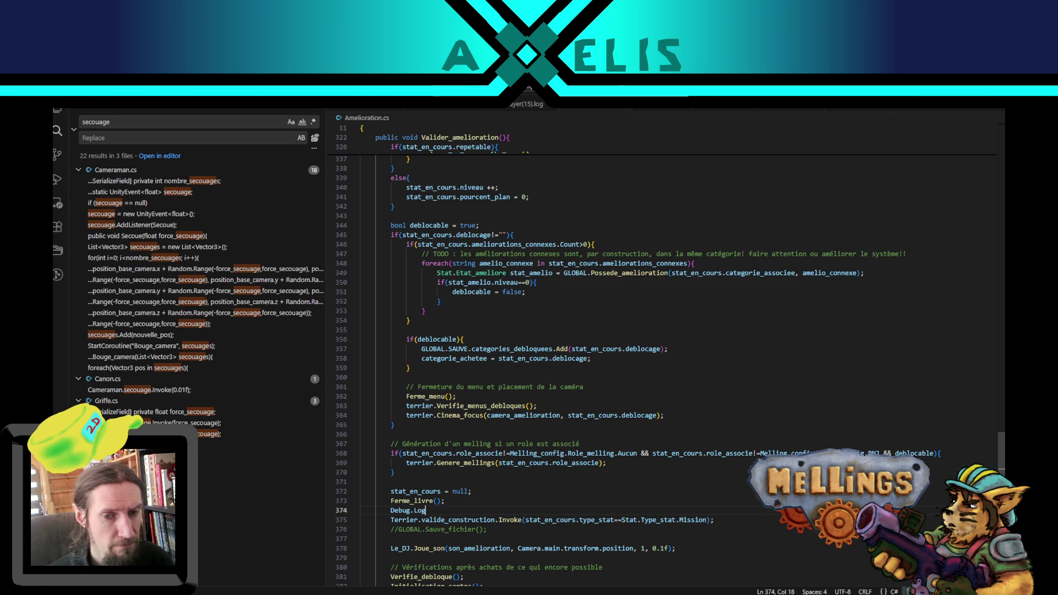
{"action": "type", "text": "("}
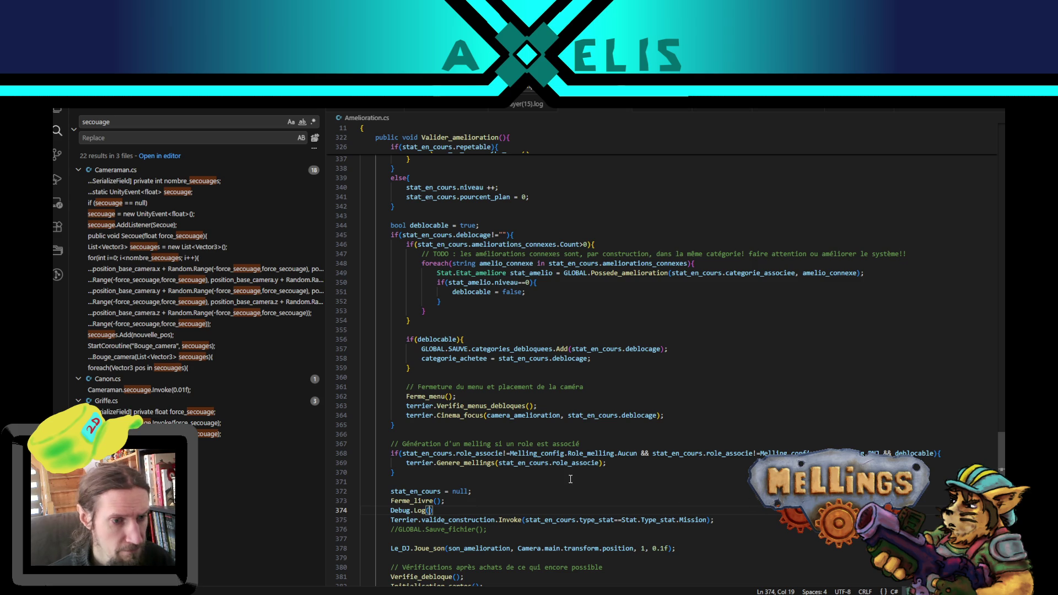
{"action": "type", "text": "$\""}
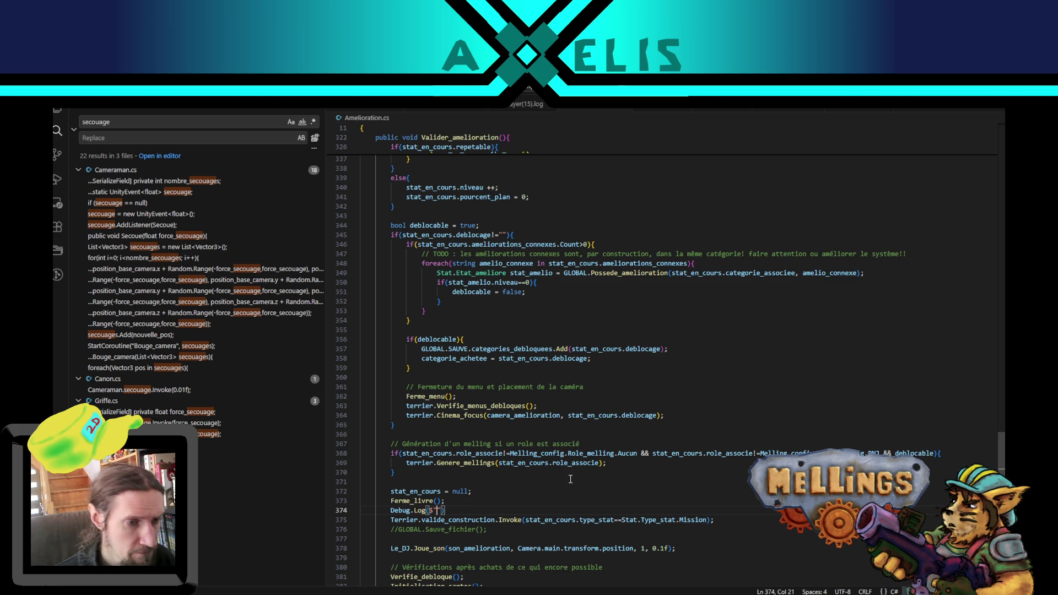
{"action": "type", "text": "stat en cours"}
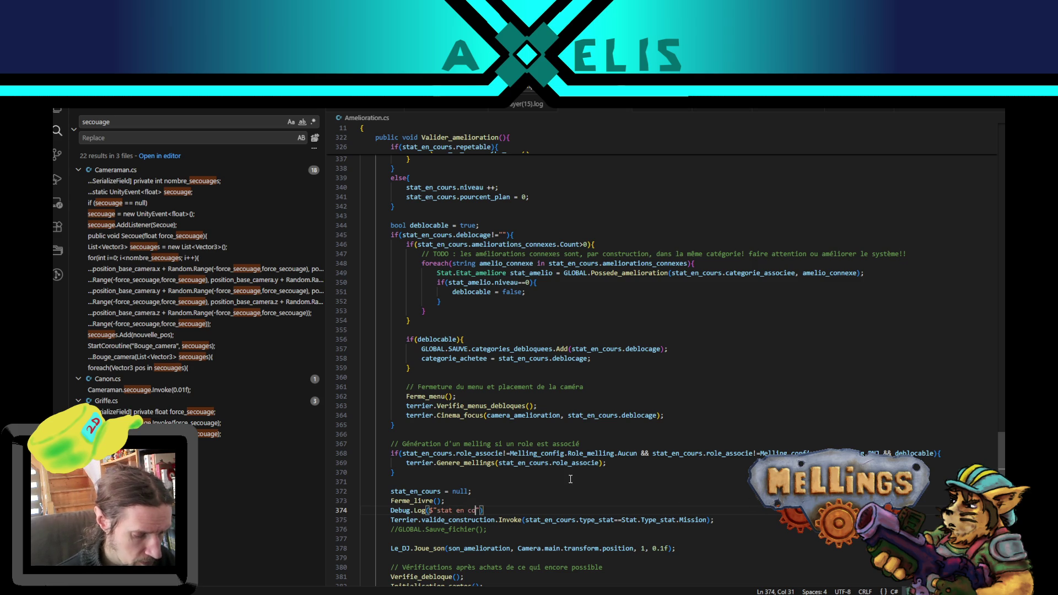
{"action": "type", "text": " {"}
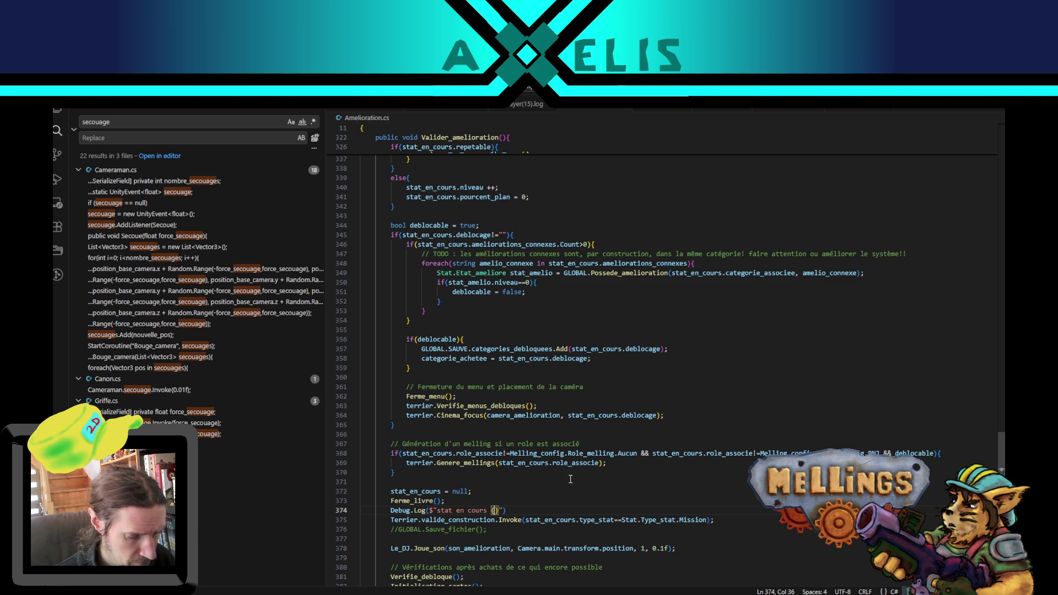
{"action": "type", "text": "stat"}
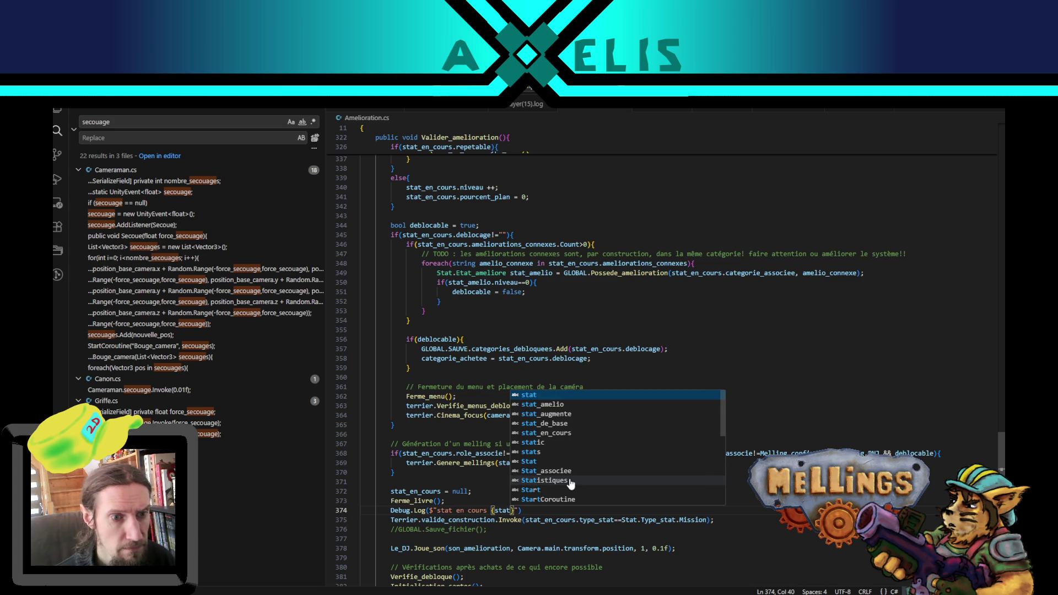
{"action": "key", "text": "Down"}
{"action": "key", "text": "Down"}
{"action": "key", "text": "Down"}
{"action": "key", "text": "Return"}
{"action": "type", "text": "."}
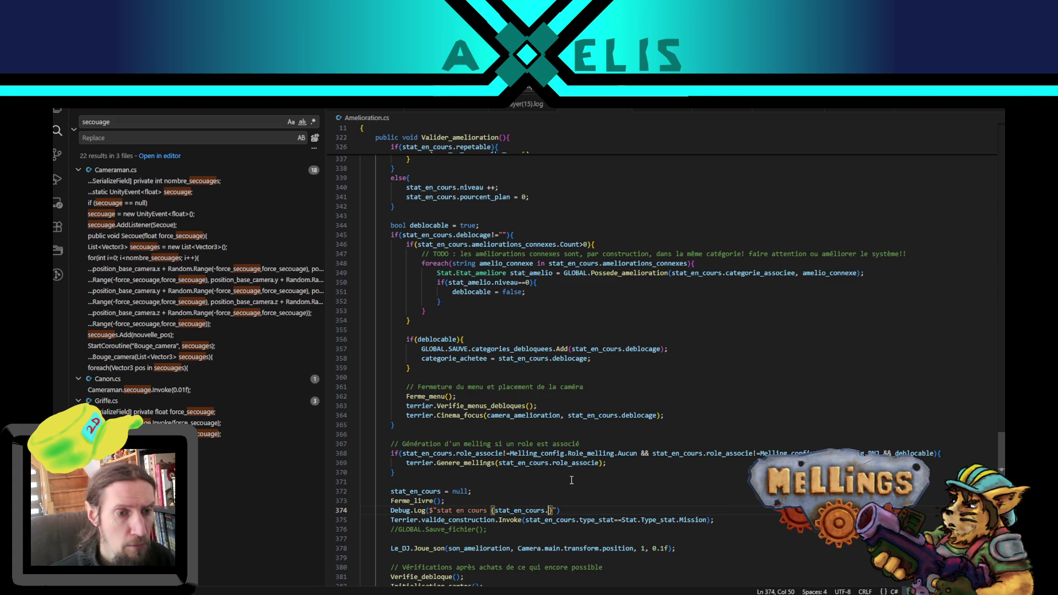
Step: Check the stat's fields and finish the log with stat_en_cours.nom
{"action": "left_click", "coordinate": [663, 520], "text": "ctrl"}
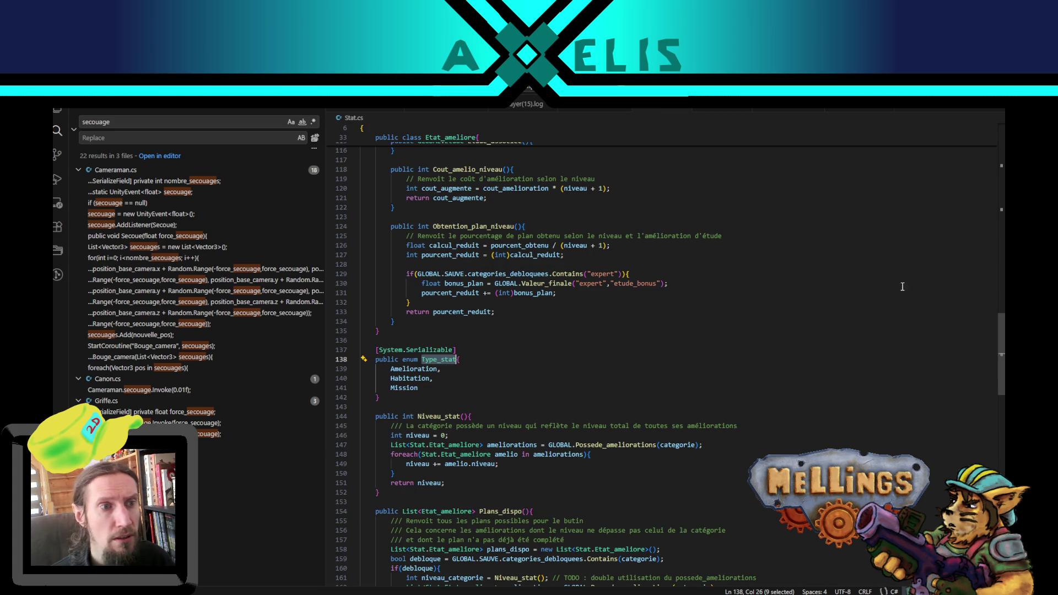
{"action": "scroll", "coordinate": [988, 173], "scroll_direction": "up", "scroll_amount": 15}
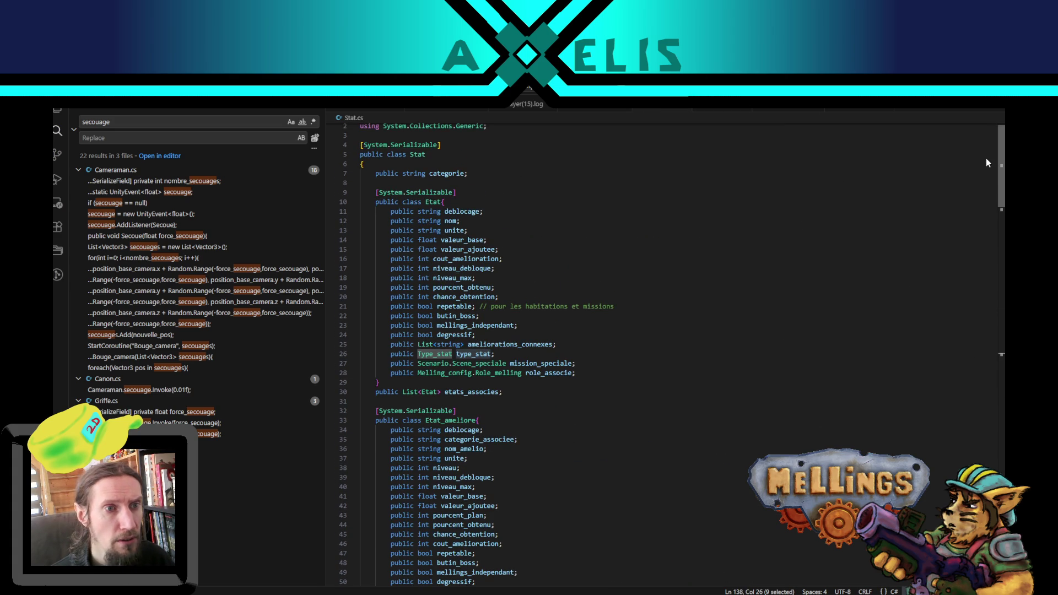
{"action": "left_click", "coordinate": [640, 109]}
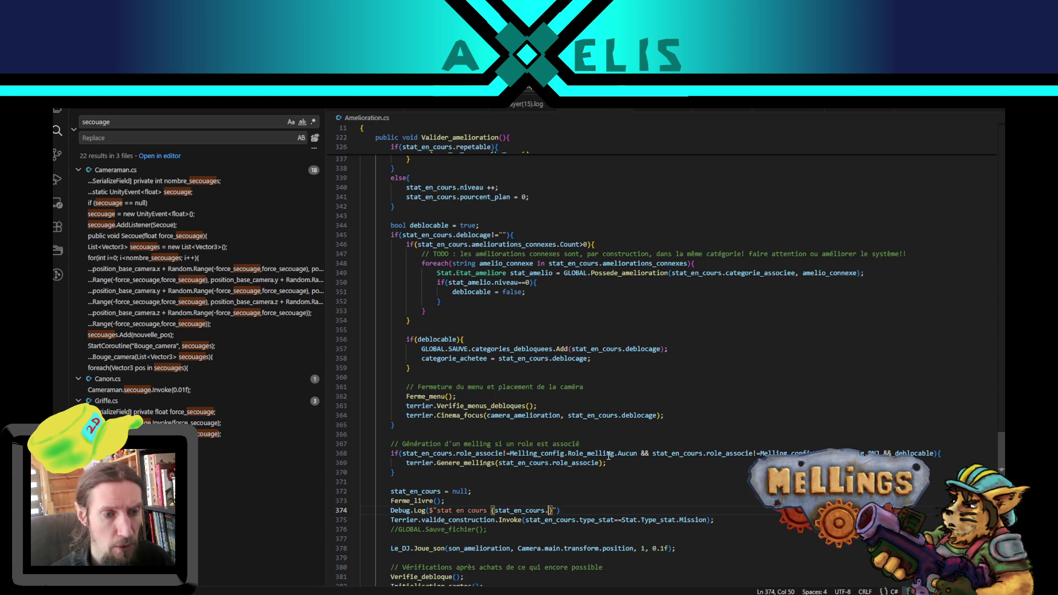
{"action": "type", "text": "nom"}
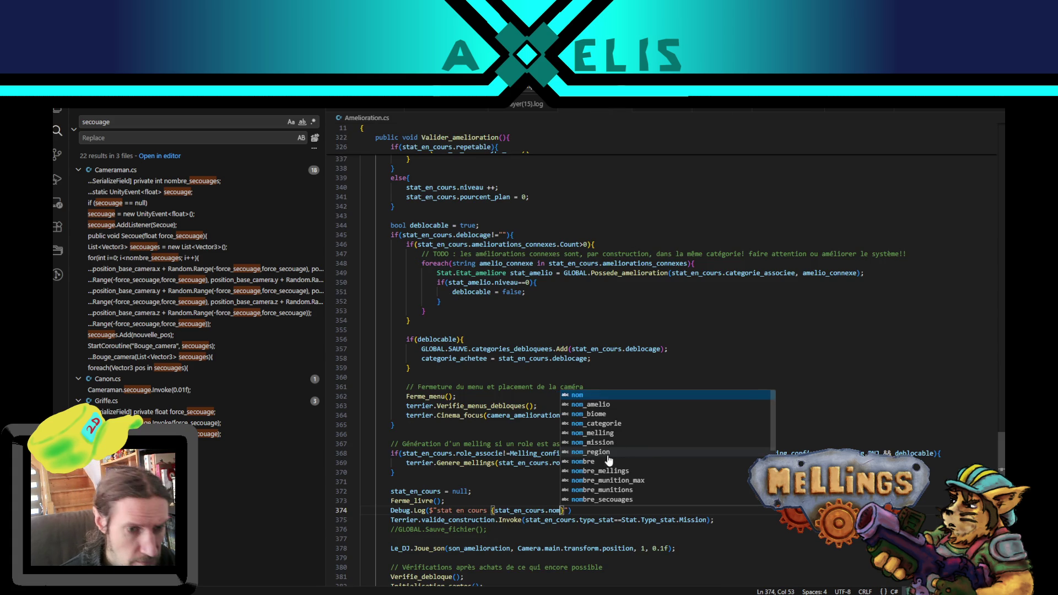
{"action": "key", "text": "End"}
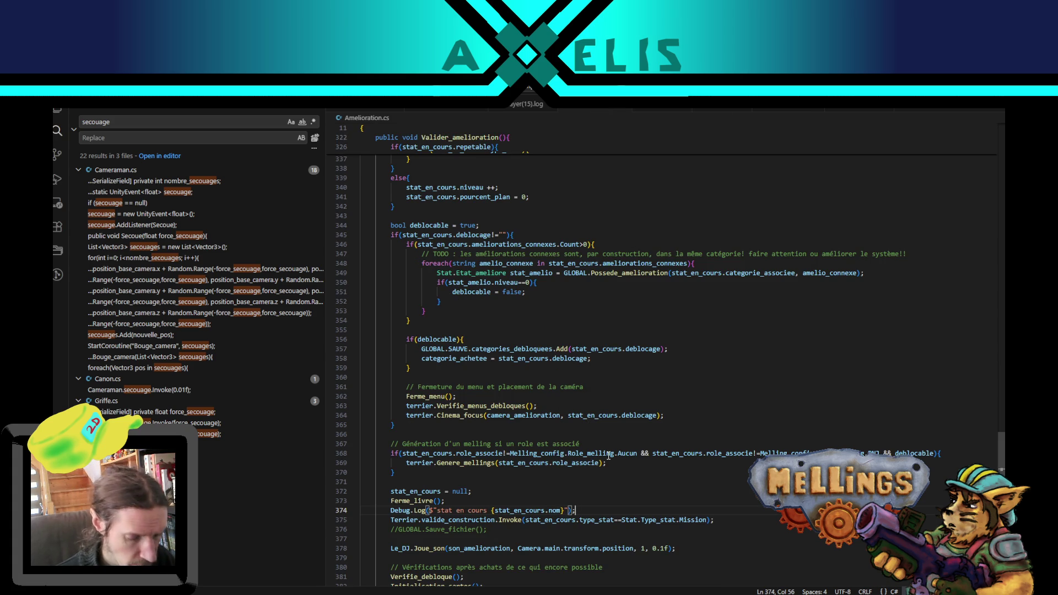
{"action": "key", "text": "End"}
Step: Duplicate the log as a 'type stat' line printing stat_en_cours.type_stat, then return to Unity
{"action": "key", "text": "shift+alt+Down"}
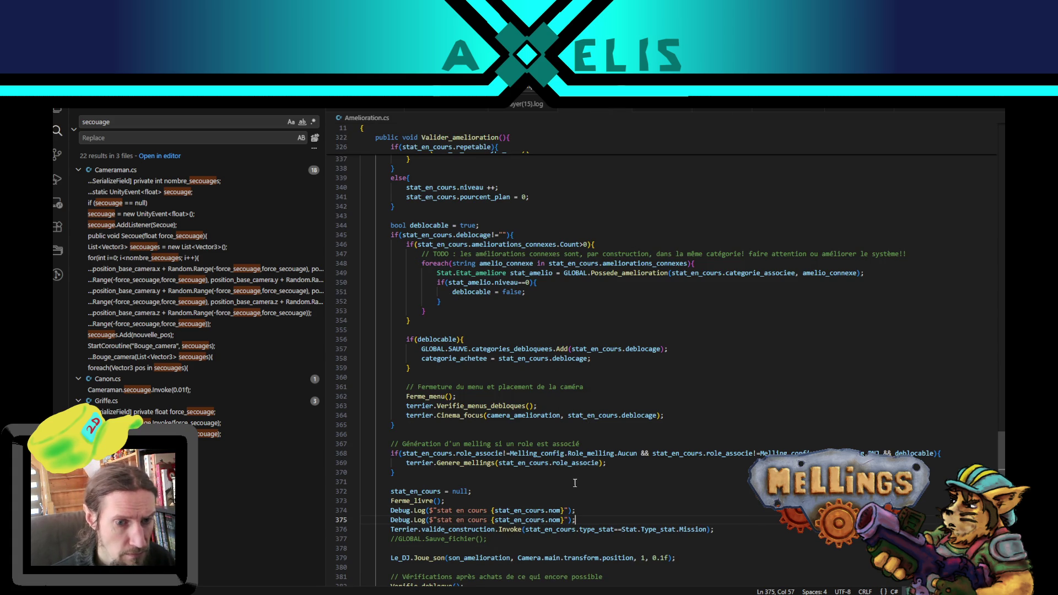
{"action": "left_click", "coordinate": [445, 519]}
{"action": "left_click_drag", "start_coordinate": [437, 520], "coordinate": [487, 519]}
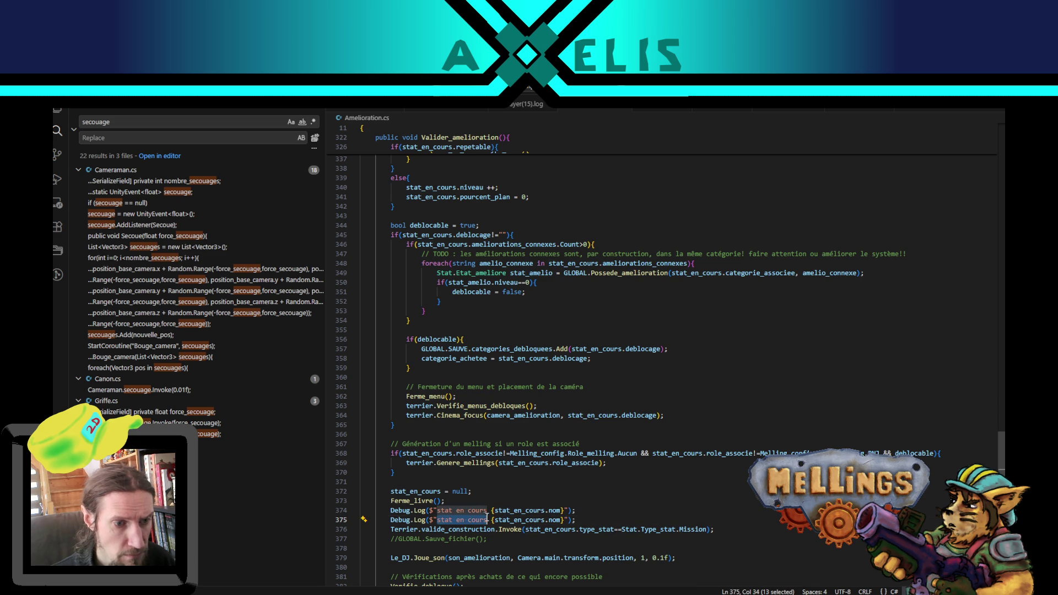
{"action": "type", "text": "type "}
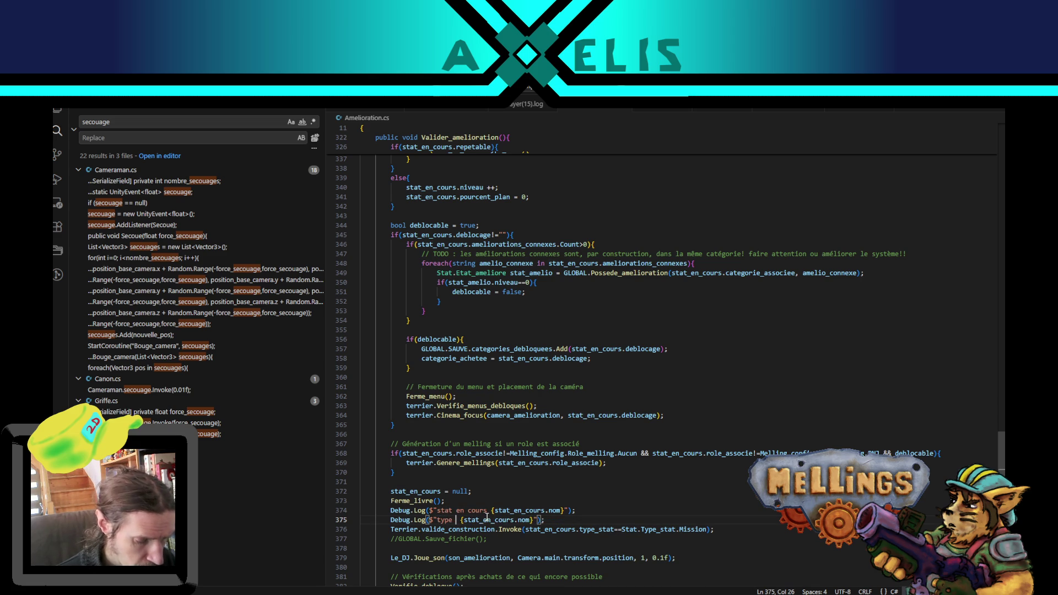
{"action": "type", "text": "stat"}
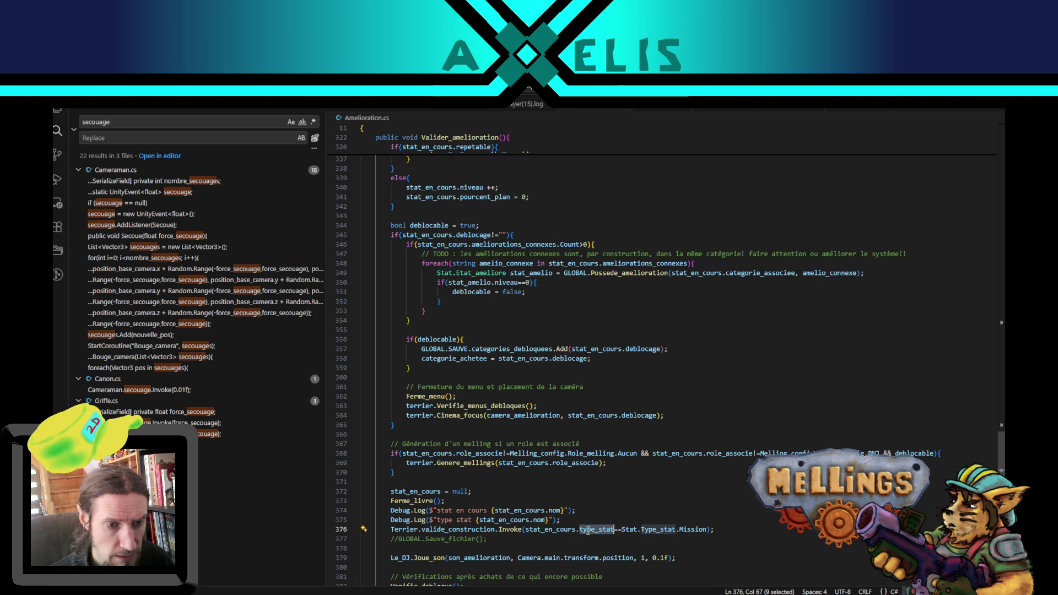
{"action": "left_click_drag", "start_coordinate": [614, 531], "coordinate": [534, 530]}
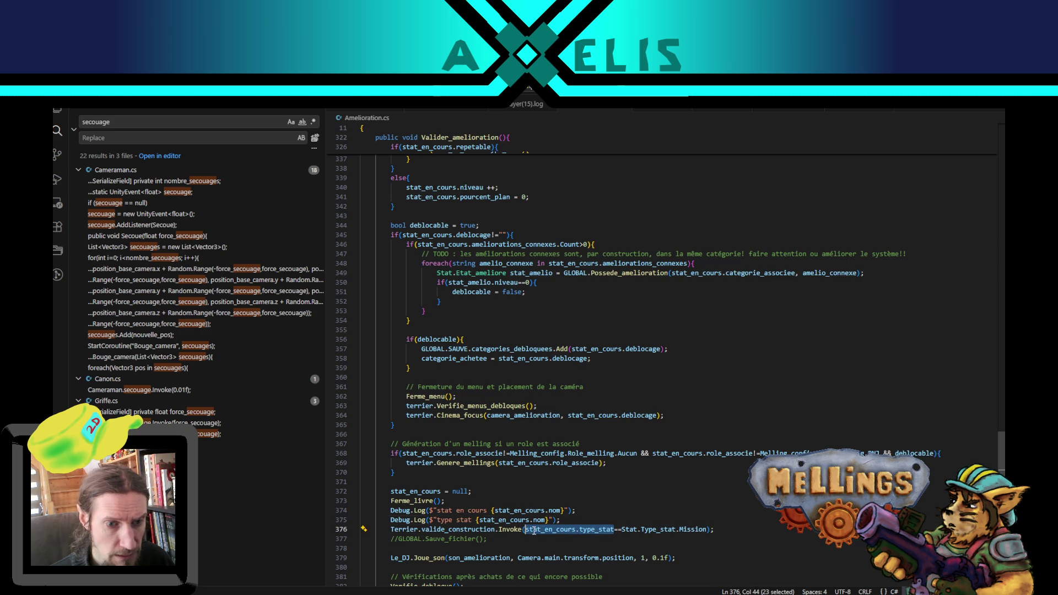
{"action": "key", "text": "ctrl+c"}
{"action": "left_click", "coordinate": [479, 520]}
{"action": "left_click", "coordinate": [544, 520], "text": "shift"}
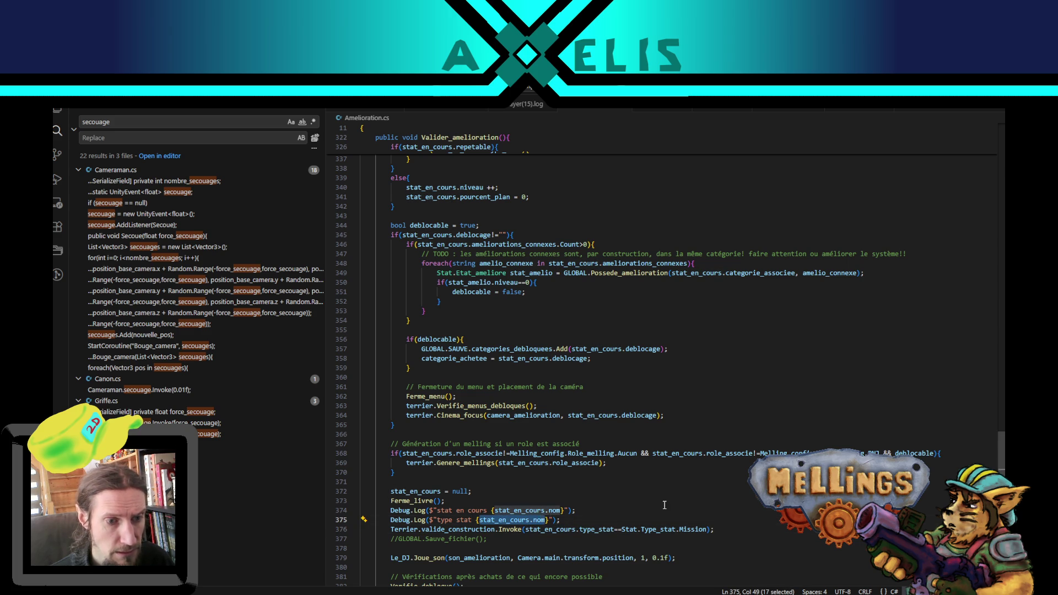
{"action": "key", "text": "ctrl+v"}
{"action": "key", "text": "alt+Tab"}
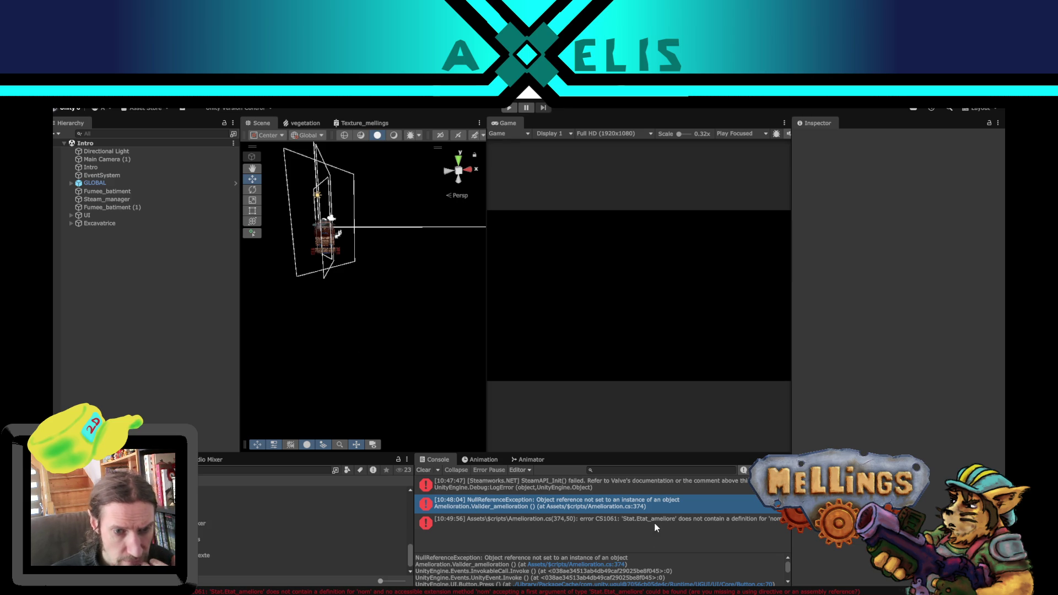
Step: Clear the Unity console and inspect the CS1061 error about the missing 'nom' member
{"action": "left_click", "coordinate": [440, 469]}
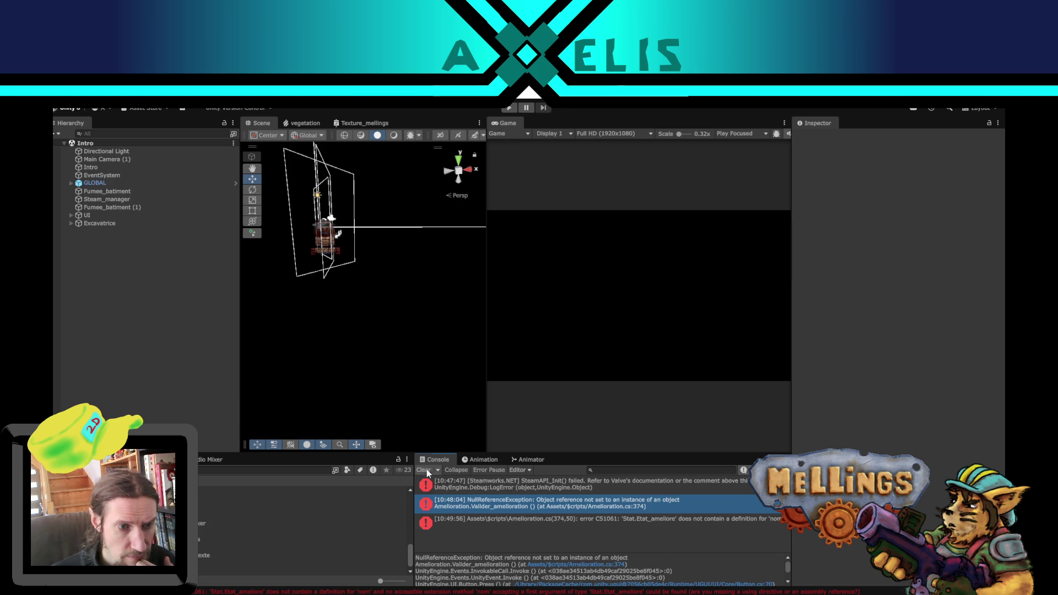
{"action": "left_click", "coordinate": [669, 481]}
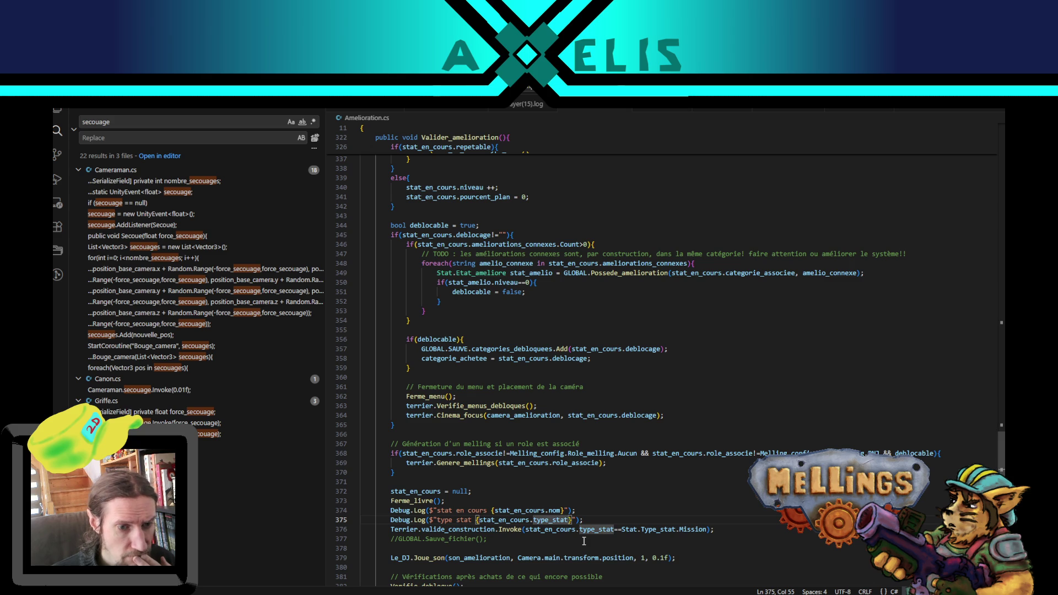
{"action": "double_click", "coordinate": [542, 532]}
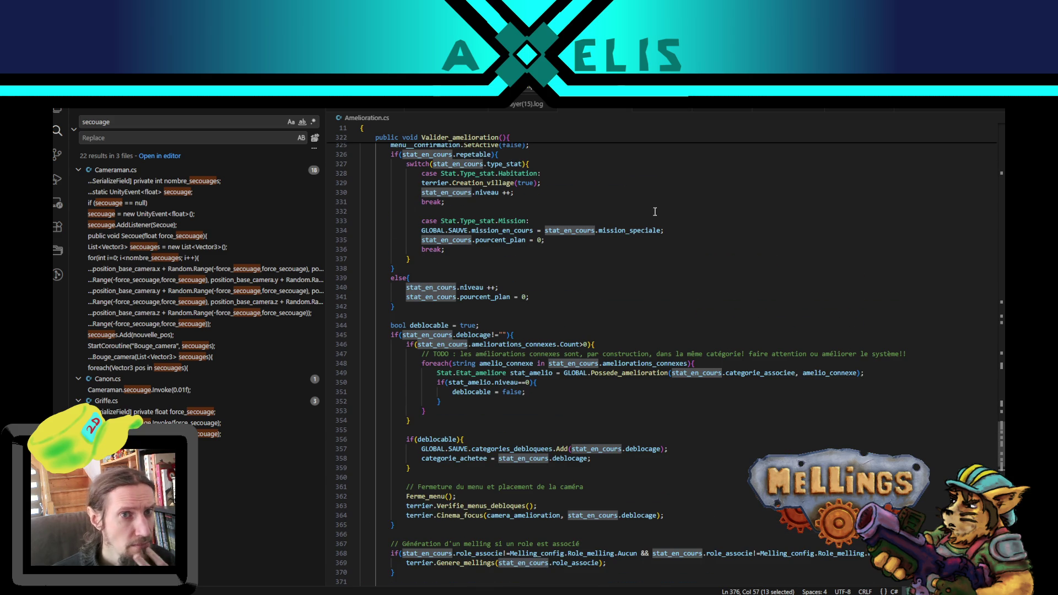
{"action": "scroll", "coordinate": [680, 370], "scroll_direction": "down", "scroll_amount": 1}
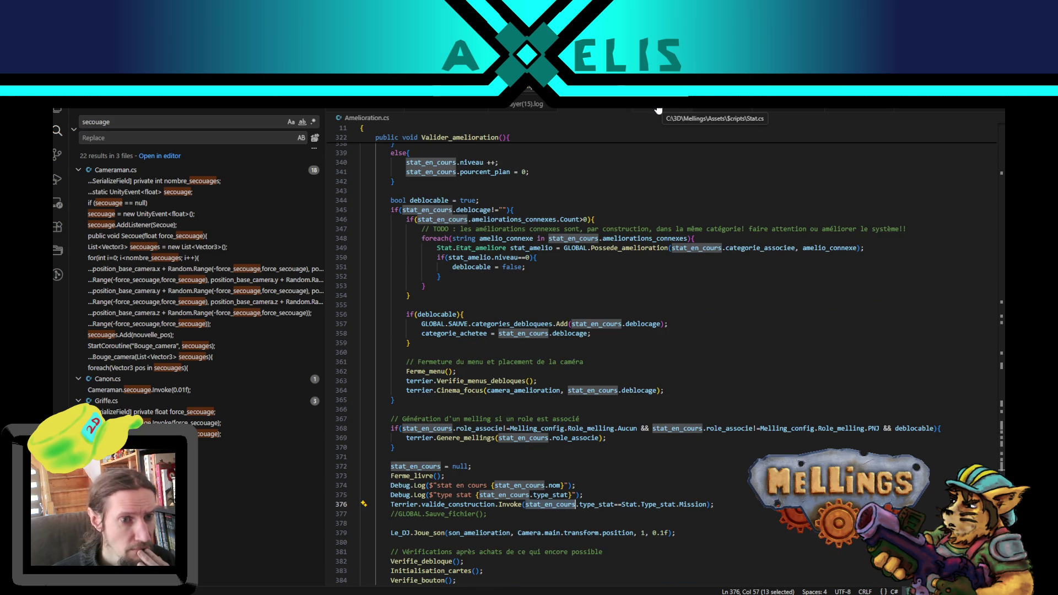
Step: Replace .nom with nom_amelio from Stat.cs in the line 374 log, then recompile in Unity
{"action": "left_click", "coordinate": [659, 110]}
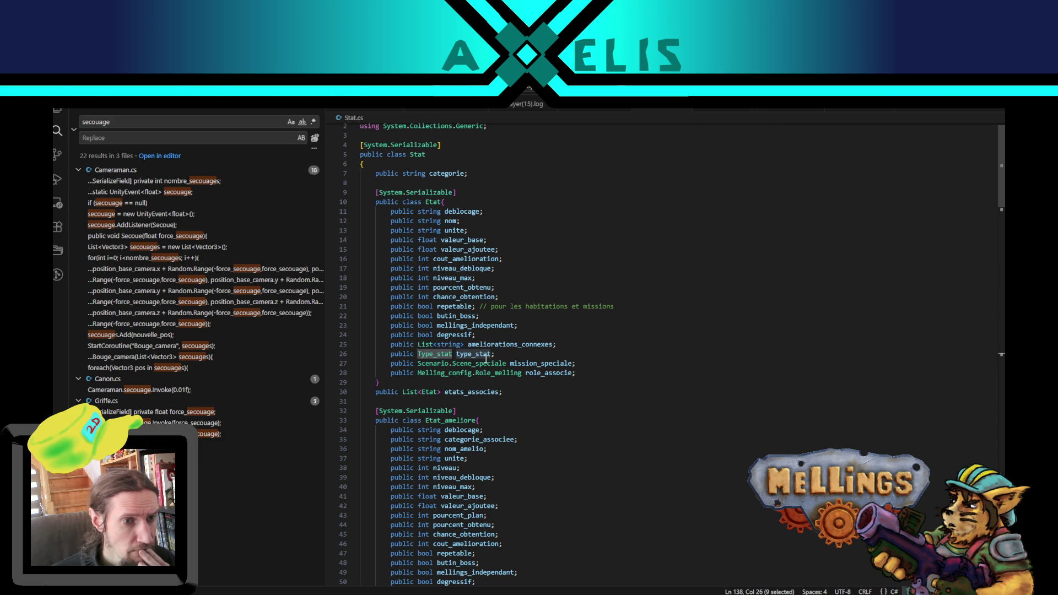
{"action": "scroll", "coordinate": [634, 417], "scroll_direction": "down", "scroll_amount": 4}
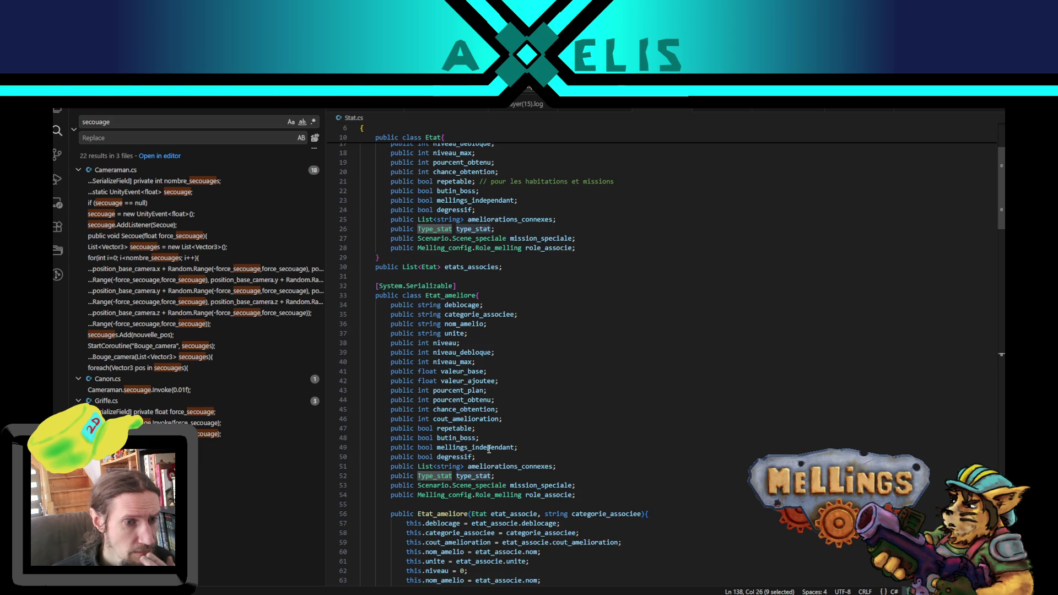
{"action": "double_click", "coordinate": [472, 325]}
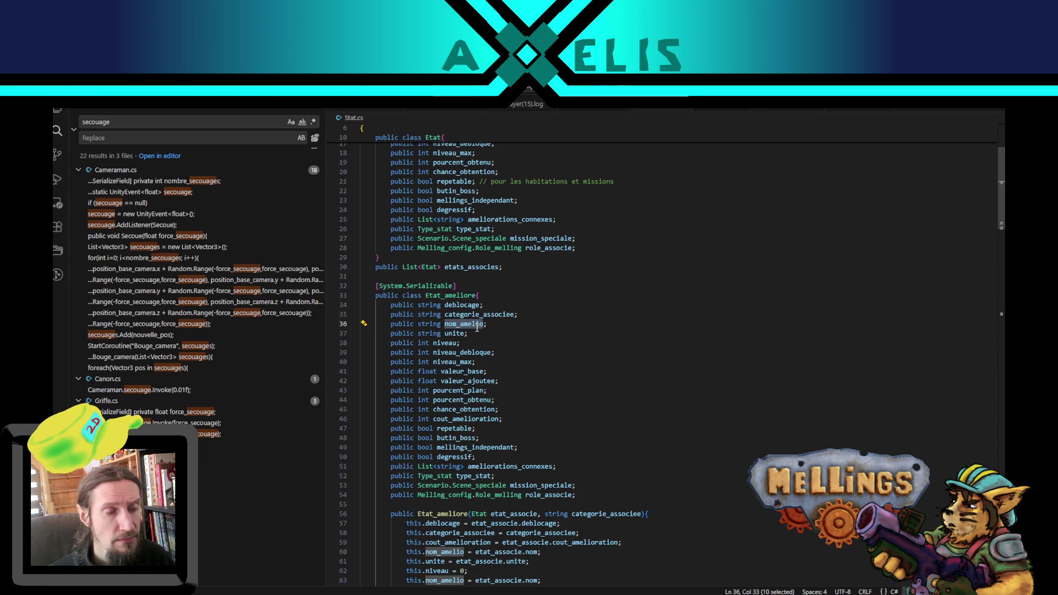
{"action": "left_click", "coordinate": [586, 111]}
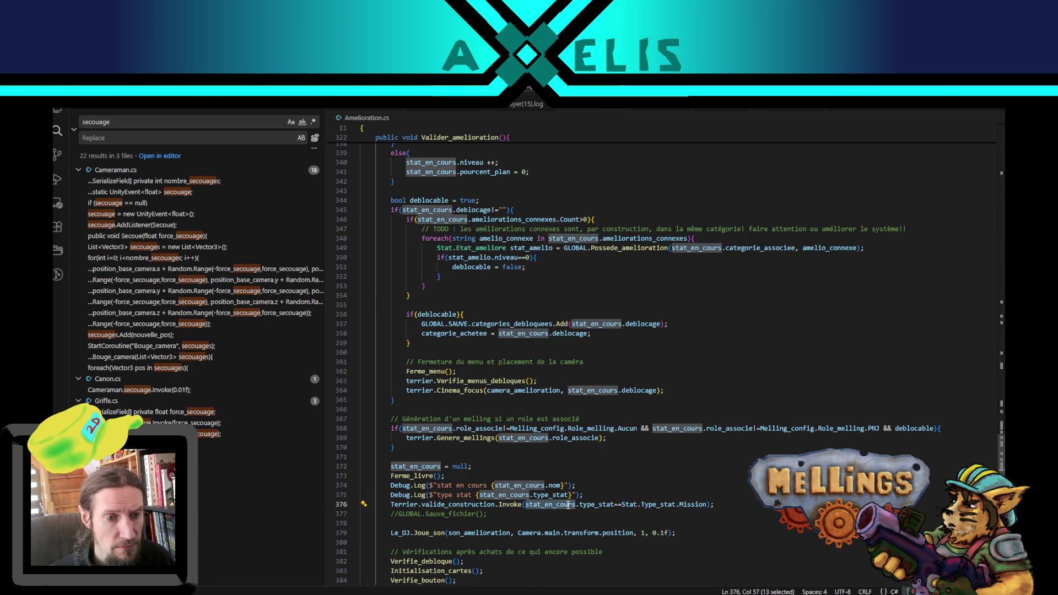
{"action": "double_click", "coordinate": [553, 487]}
{"action": "key", "text": "ctrl+v"}
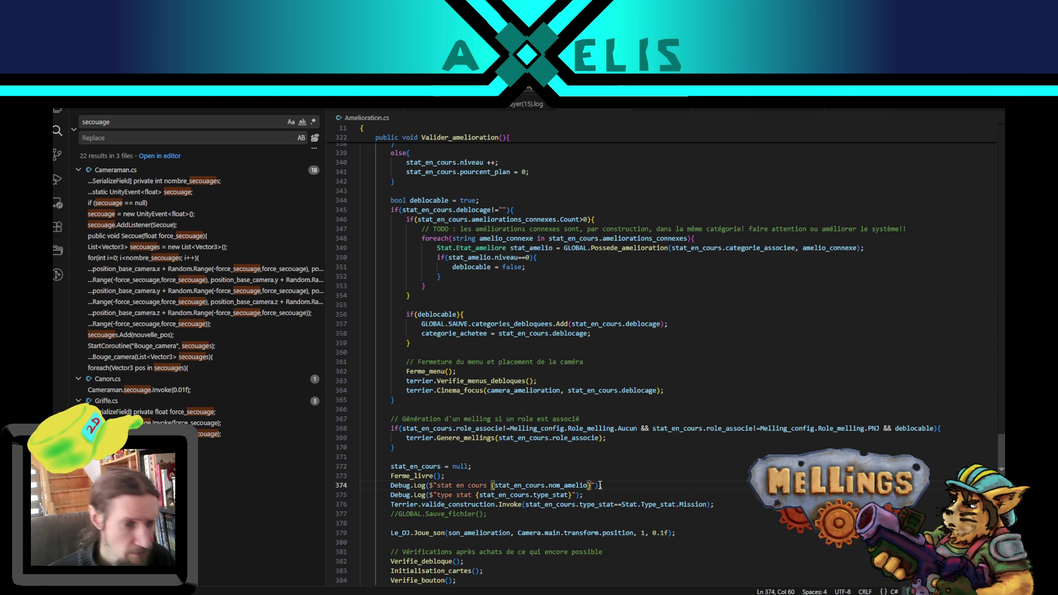
{"action": "left_click", "coordinate": [500, 592]}
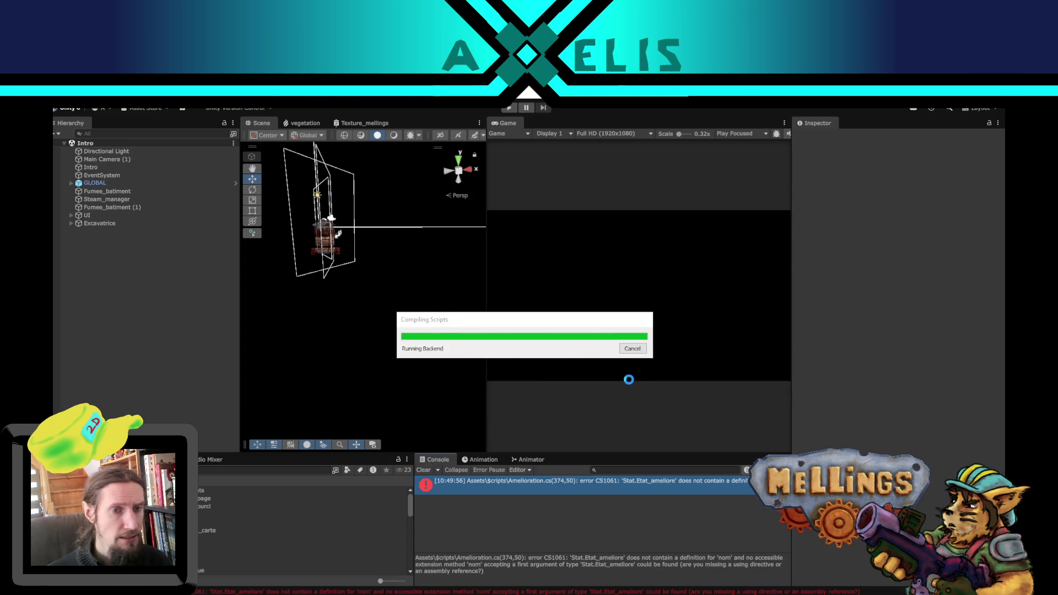
Step: Replay the Excavatrice durability purchase and open the failing line 374 of Amelioration.cs
{"action": "left_click", "coordinate": [507, 107]}
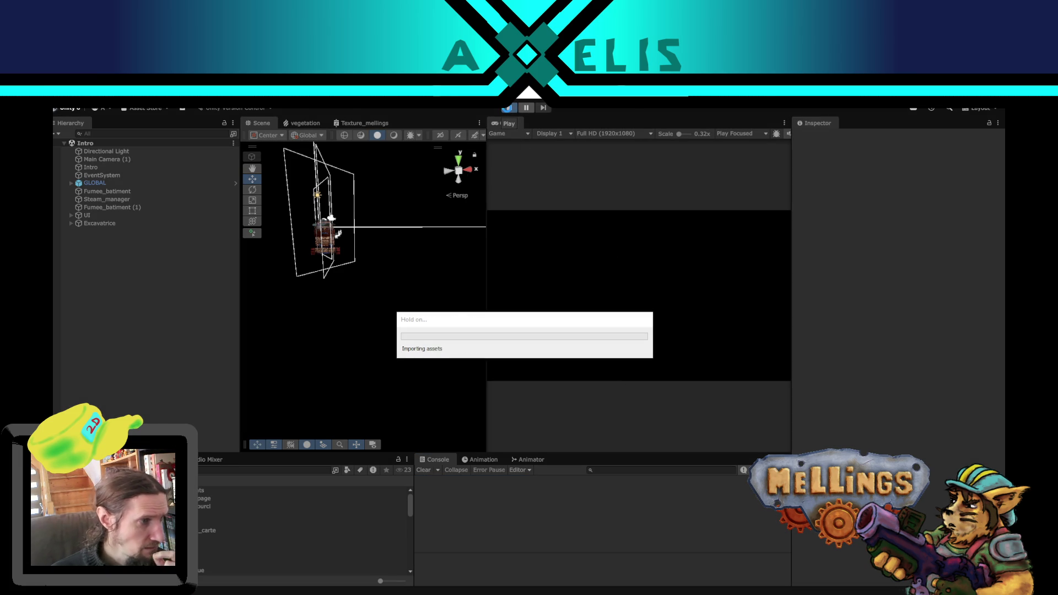
{"action": "left_click", "coordinate": [508, 108]}
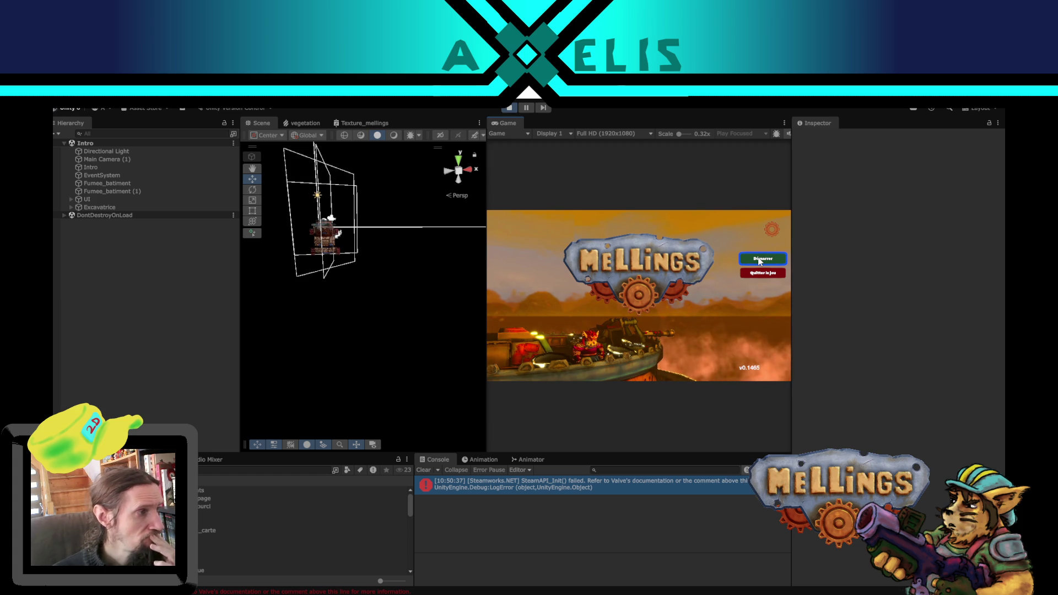
{"action": "left_click", "coordinate": [759, 260]}
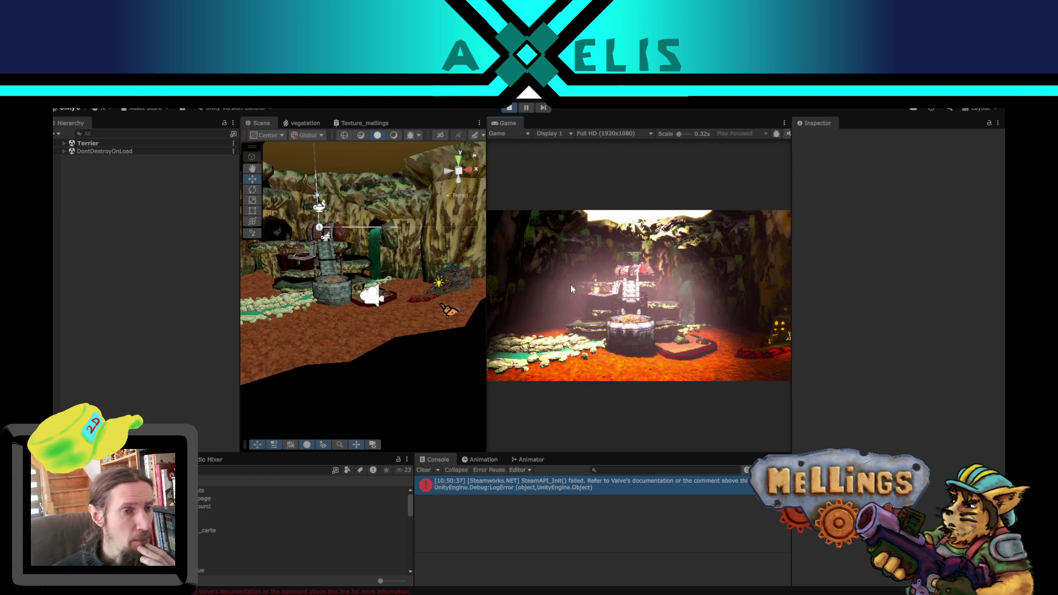
{"action": "left_click", "coordinate": [638, 261]}
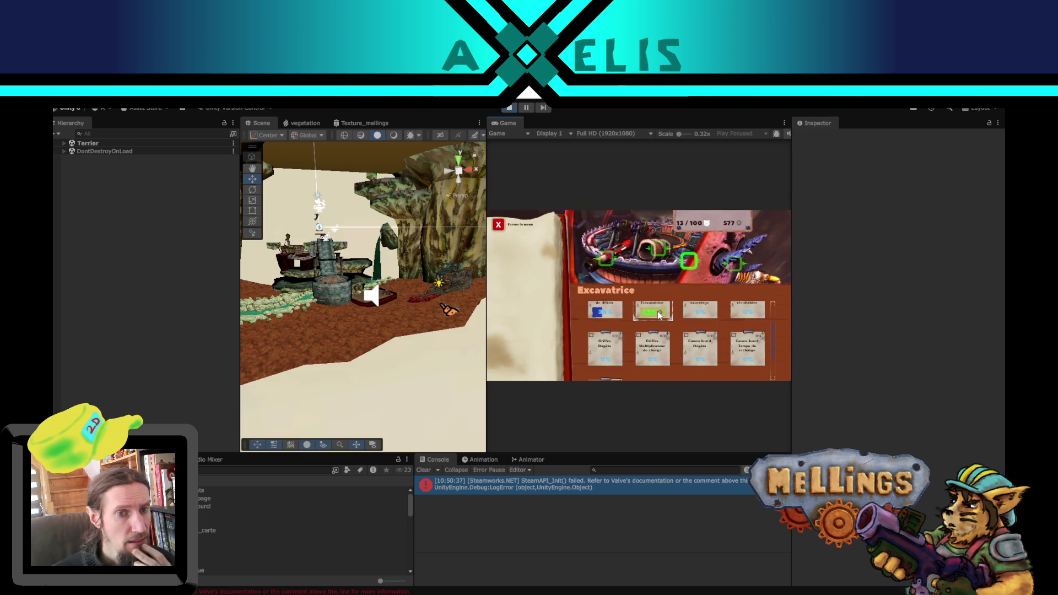
{"action": "left_click", "coordinate": [657, 314]}
{"action": "left_click", "coordinate": [607, 358]}
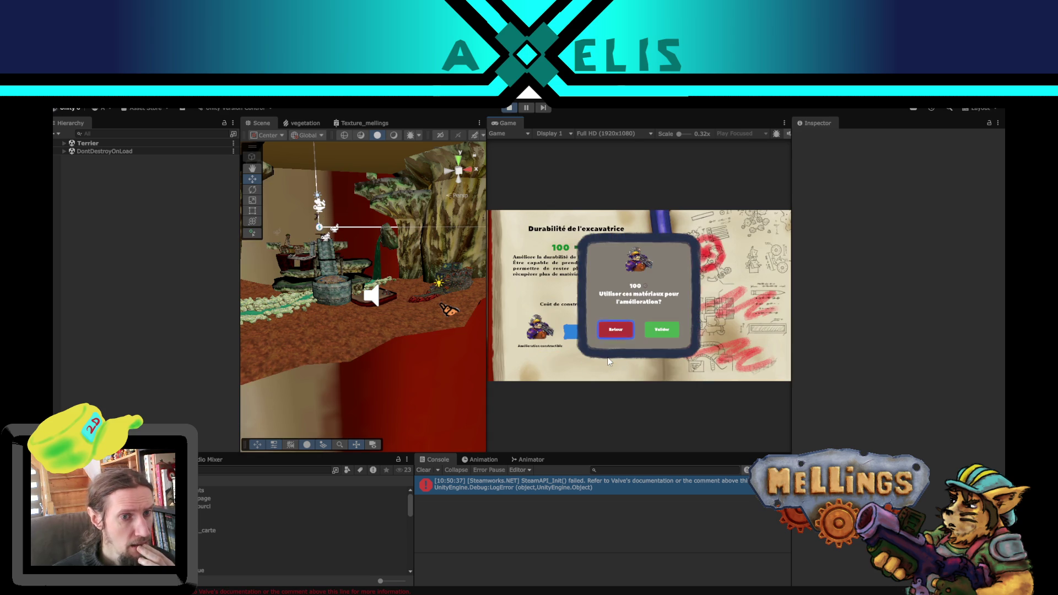
{"action": "left_click", "coordinate": [667, 326]}
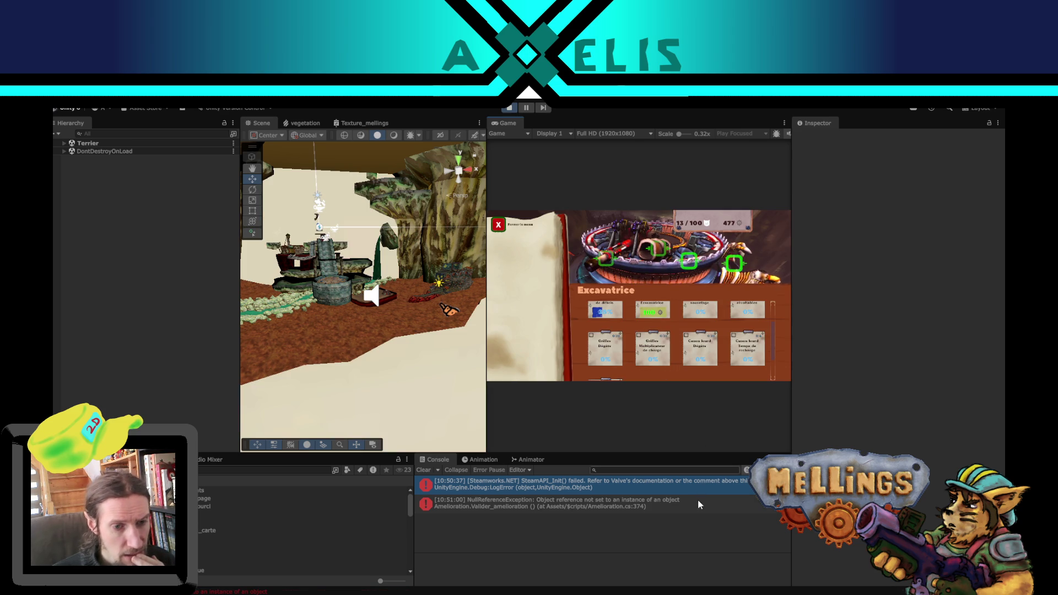
{"action": "left_click", "coordinate": [667, 505]}
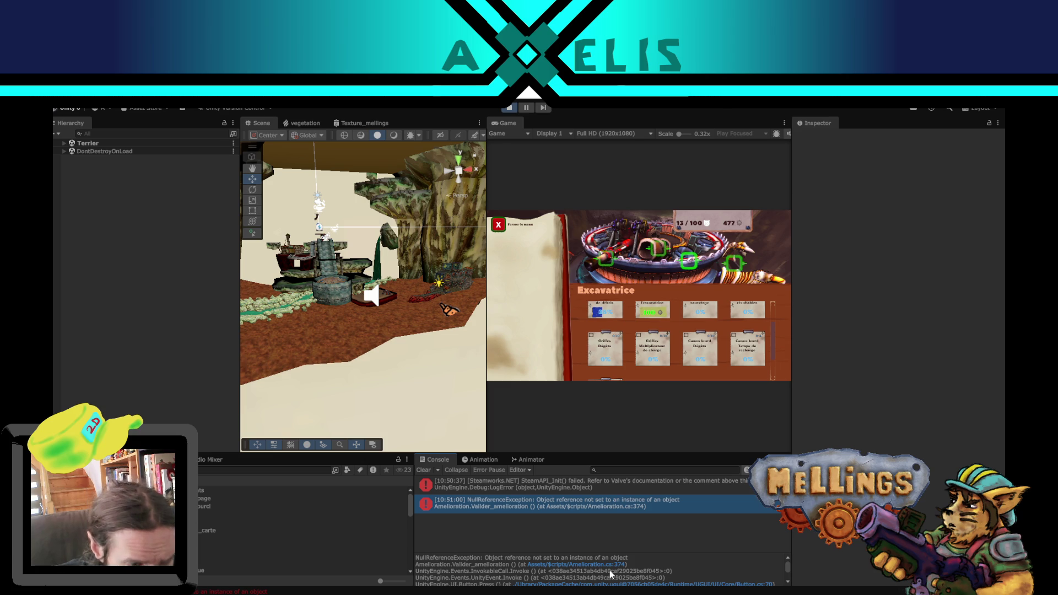
{"action": "double_click", "coordinate": [422, 508]}
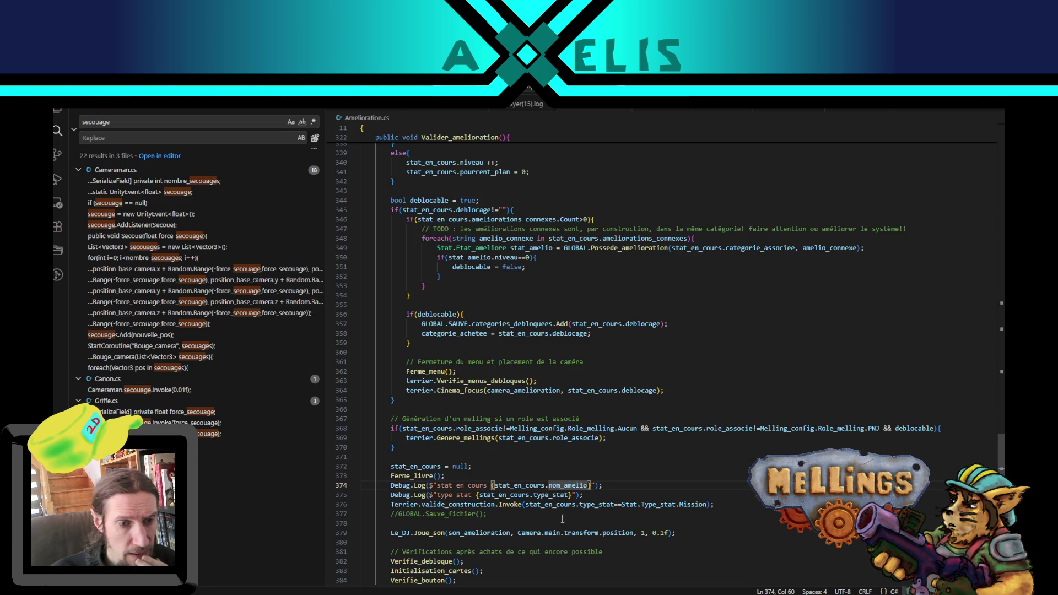
Step: Move lines 374–376, both logs and the Invoke, above stat_en_cours = null, then recompile in Unity
{"action": "mouse_move", "coordinate": [496, 594]}
{"action": "left_click", "coordinate": [495, 560]}
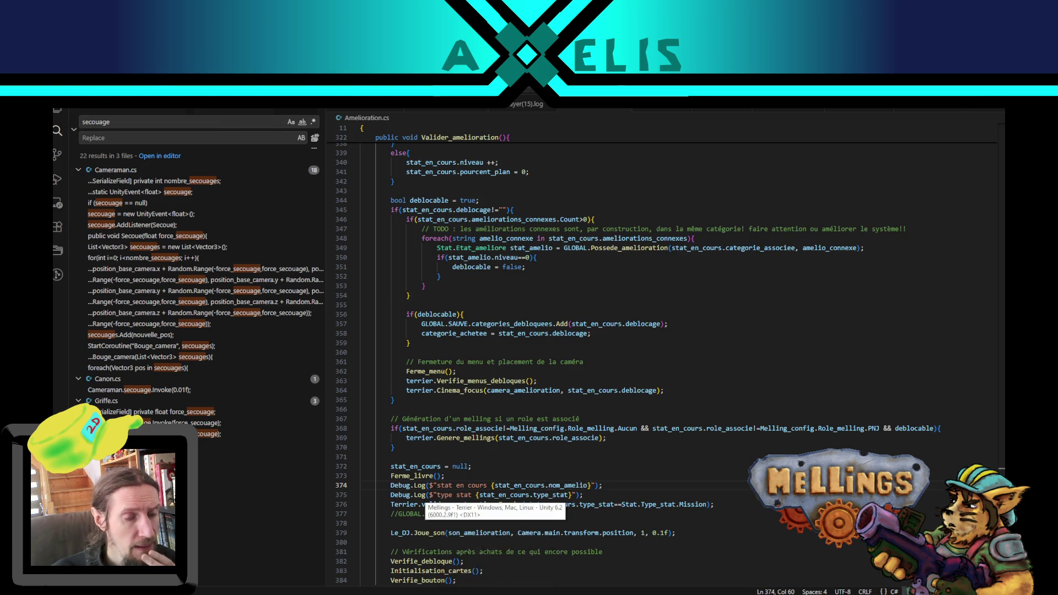
{"action": "key", "text": "alt+Tab"}
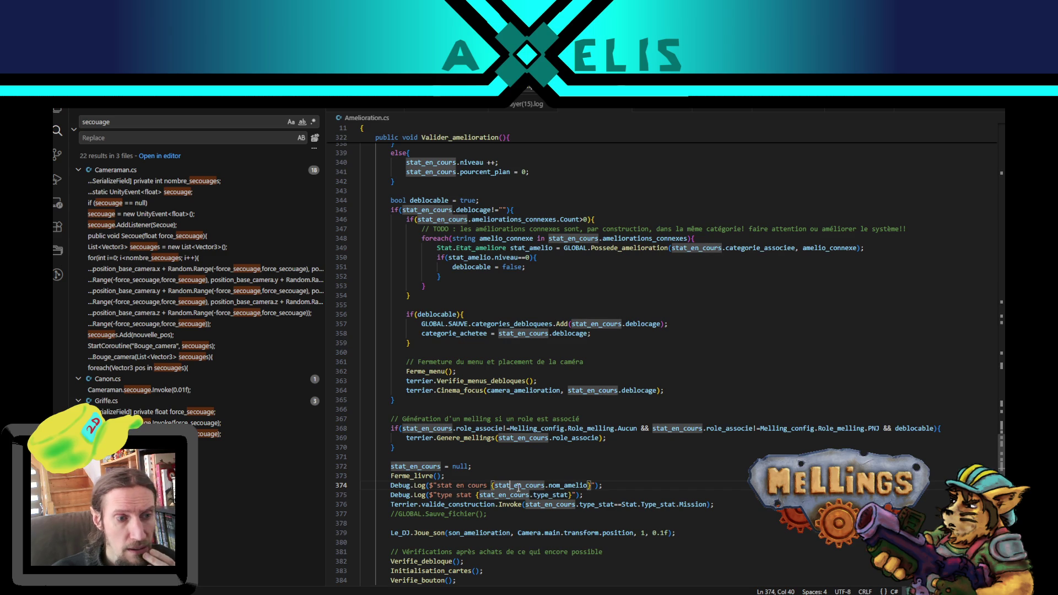
{"action": "left_click", "coordinate": [425, 466]}
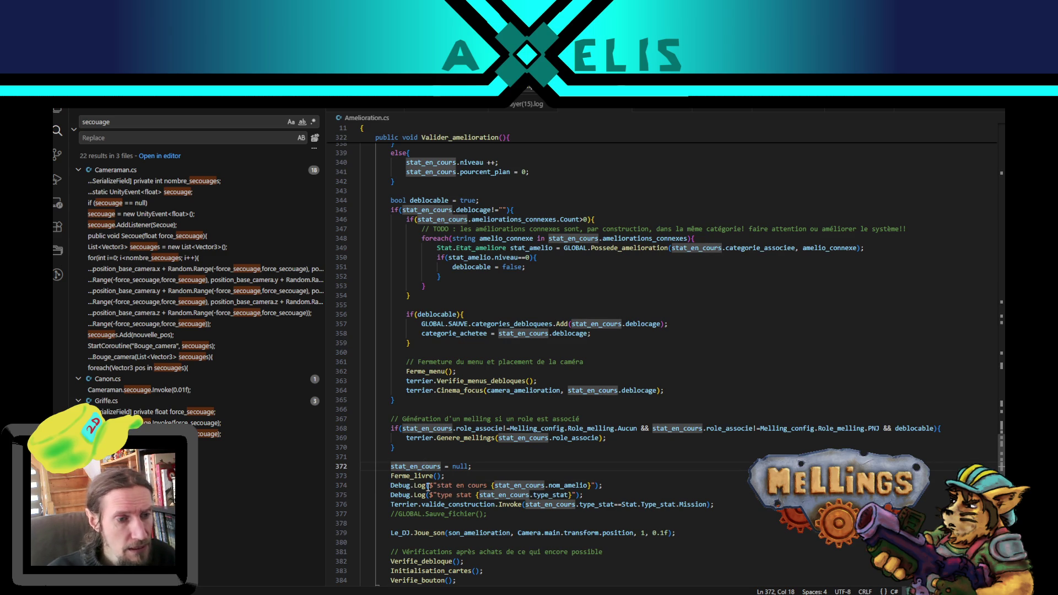
{"action": "left_click_drag", "start_coordinate": [428, 487], "coordinate": [429, 505]}
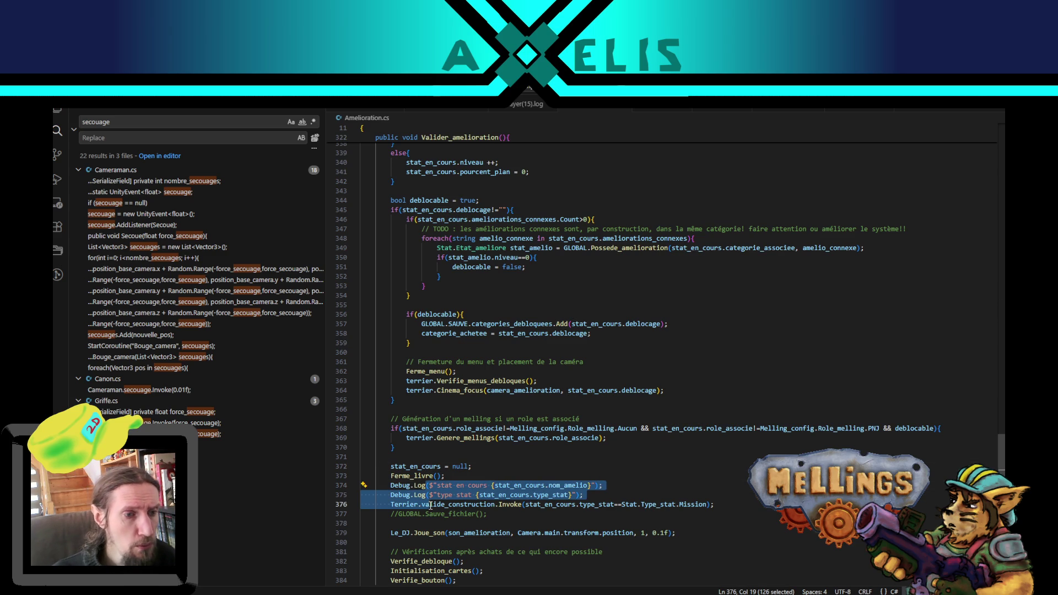
{"action": "key", "text": "alt+Up"}
{"action": "key", "text": "alt+Up"}
{"action": "key", "text": "alt+Up"}
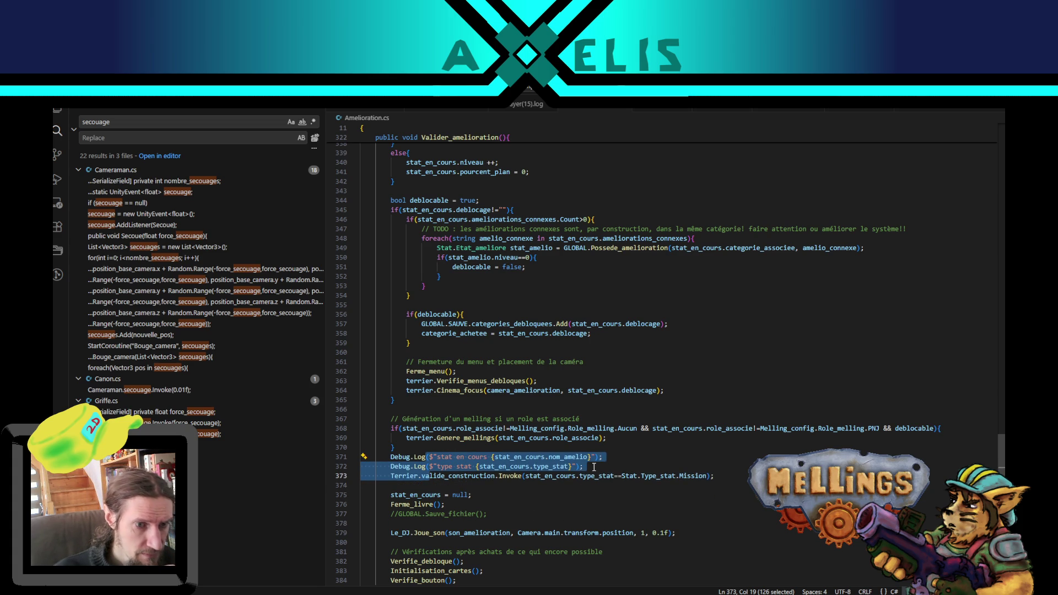
{"action": "key", "text": "alt+Tab"}
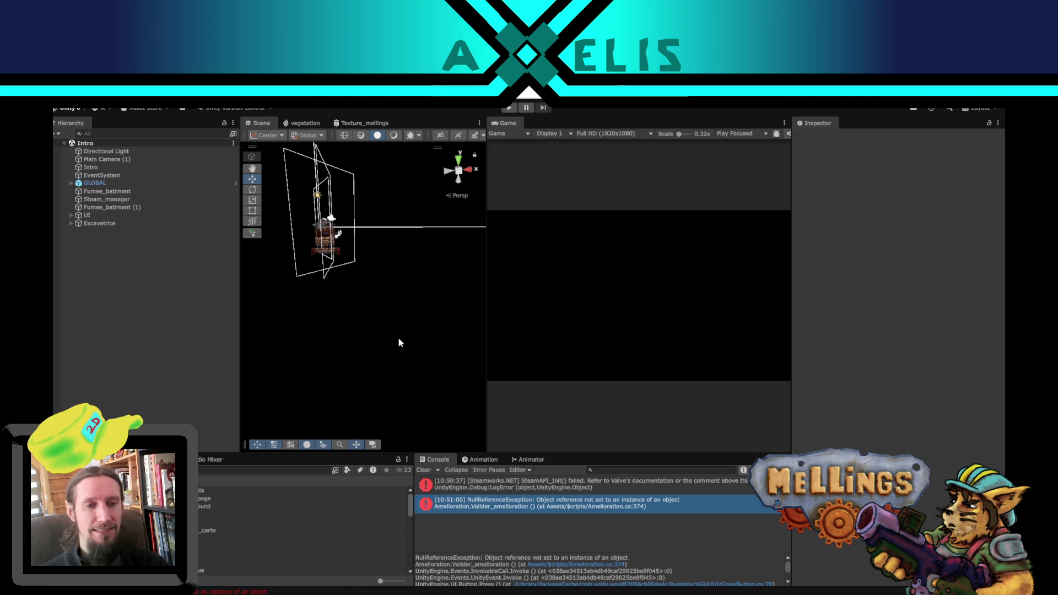
Step: Clear the console and replay buying the durability upgrade for 100 materials
{"action": "left_click", "coordinate": [426, 471]}
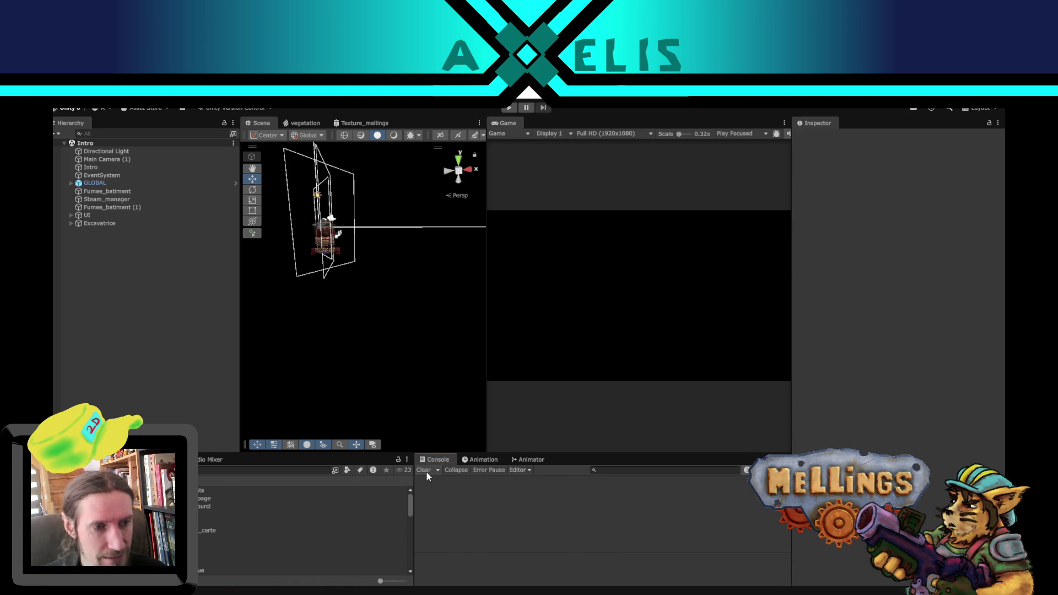
{"action": "left_click", "coordinate": [508, 108]}
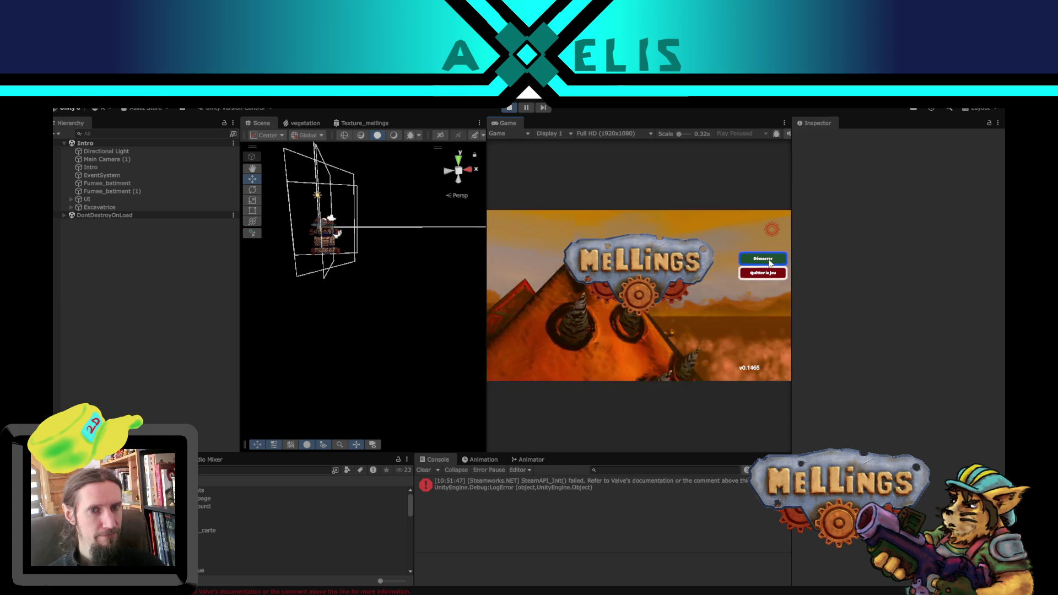
{"action": "left_click", "coordinate": [770, 263]}
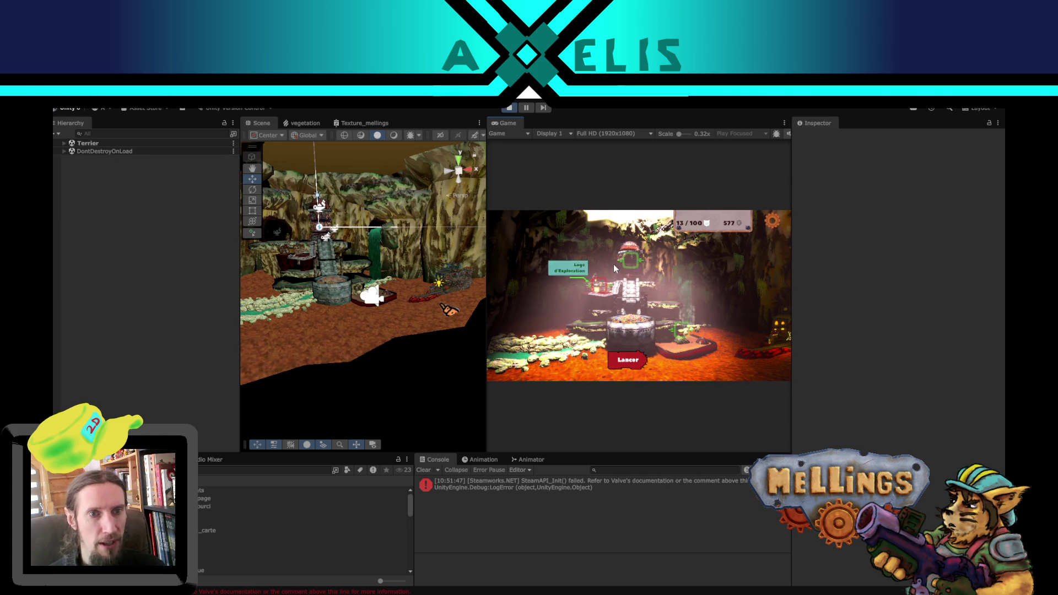
{"action": "left_click", "coordinate": [627, 263]}
{"action": "left_click", "coordinate": [663, 313]}
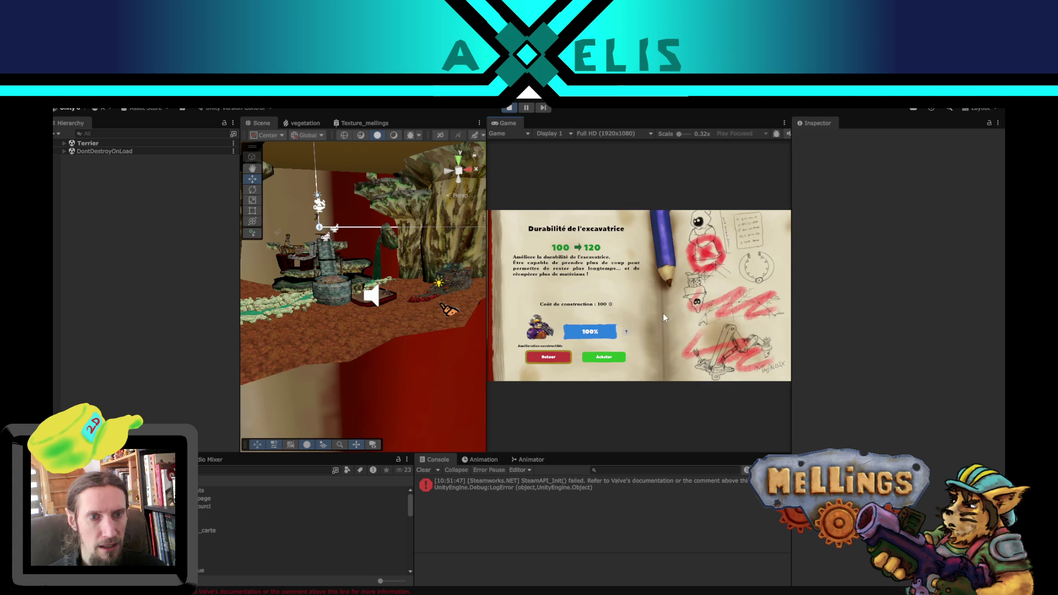
{"action": "left_click", "coordinate": [604, 357]}
{"action": "left_click", "coordinate": [658, 330]}
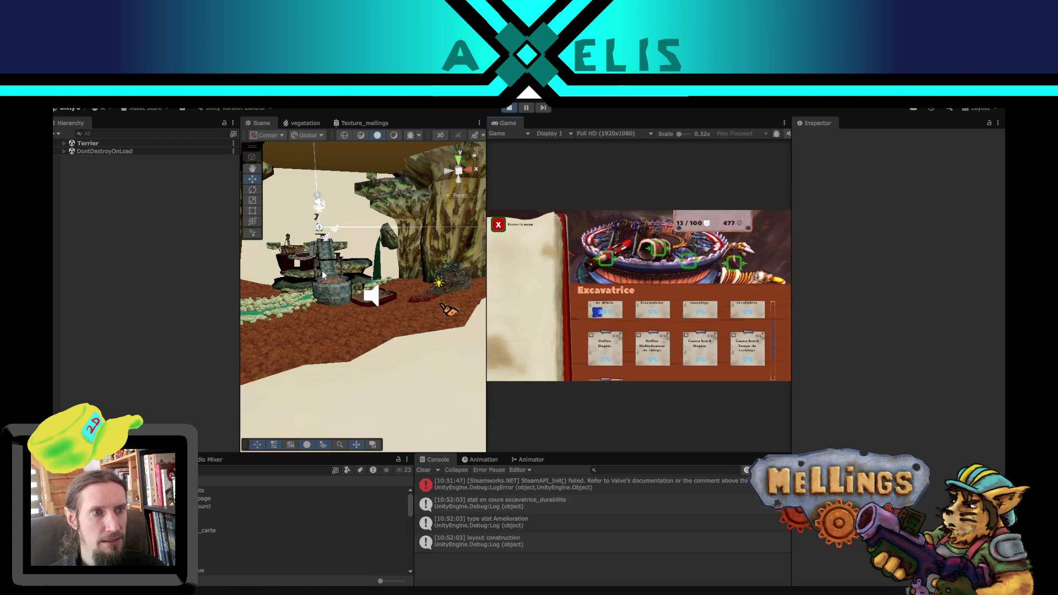
Step: Inspect the cave and Terrier's Cameraman_cinematique child, then close the book and stop the game
{"action": "mouse_move", "coordinate": [322, 274]}
{"action": "left_mouse_down"}
{"action": "mouse_move", "coordinate": [323, 343]}
{"action": "mouse_move", "coordinate": [322, 317]}
{"action": "left_mouse_up"}
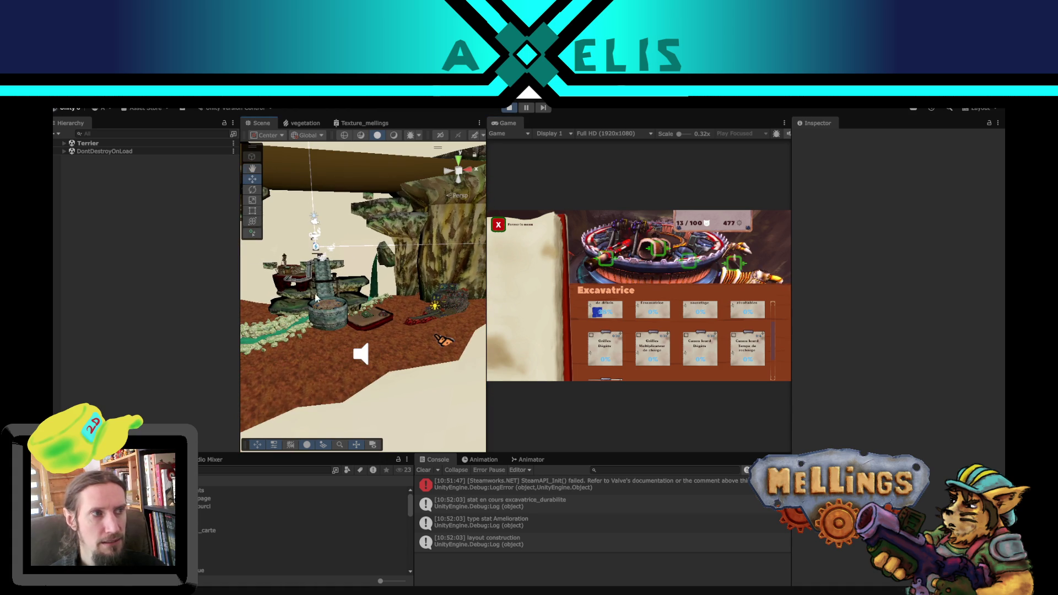
{"action": "left_click", "coordinate": [68, 142]}
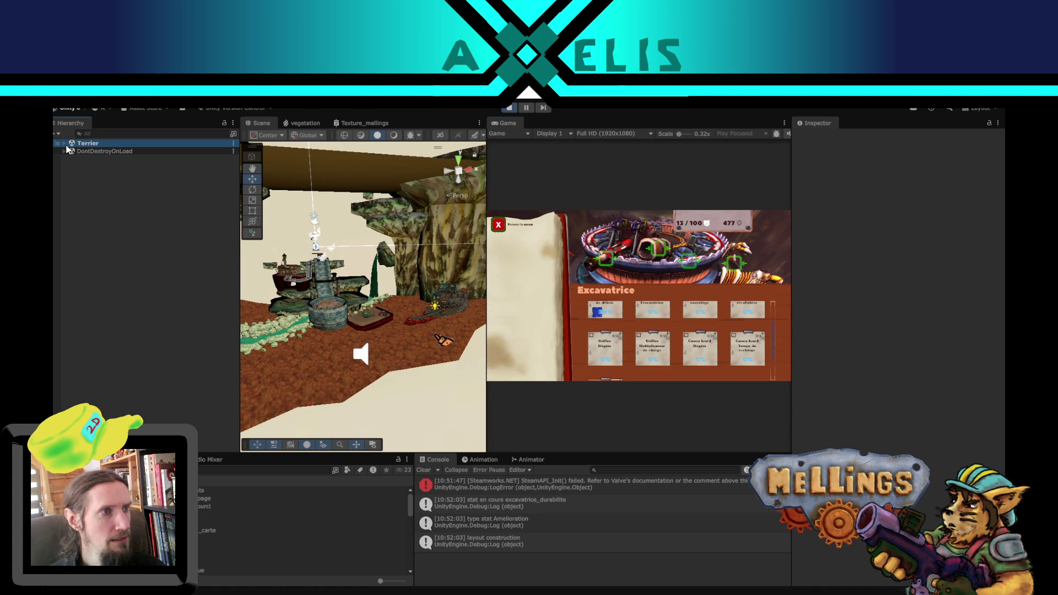
{"action": "left_click", "coordinate": [65, 144]}
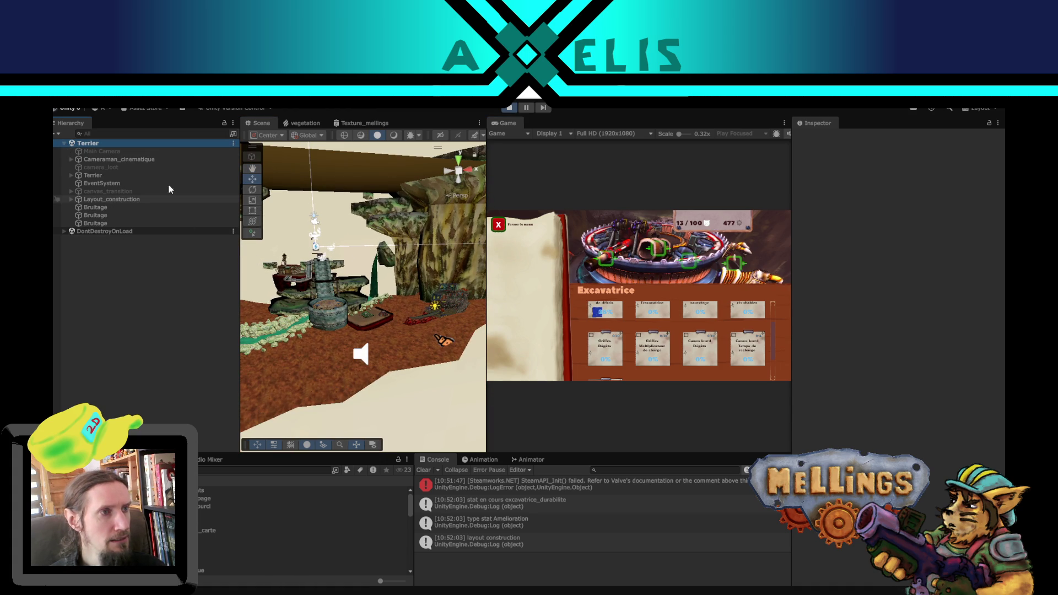
{"action": "left_click", "coordinate": [163, 159]}
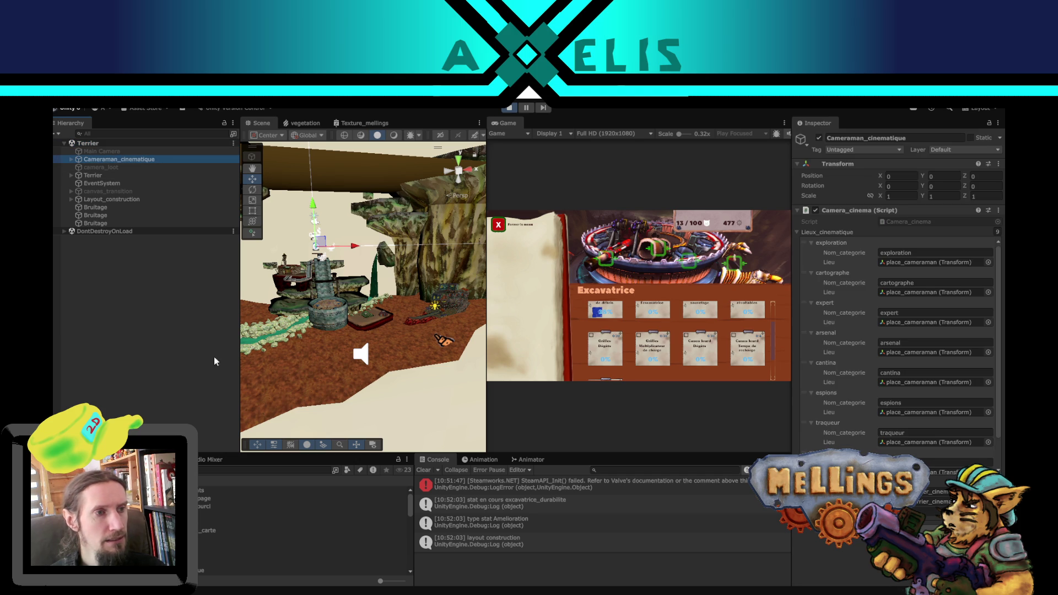
{"action": "left_click", "coordinate": [122, 347]}
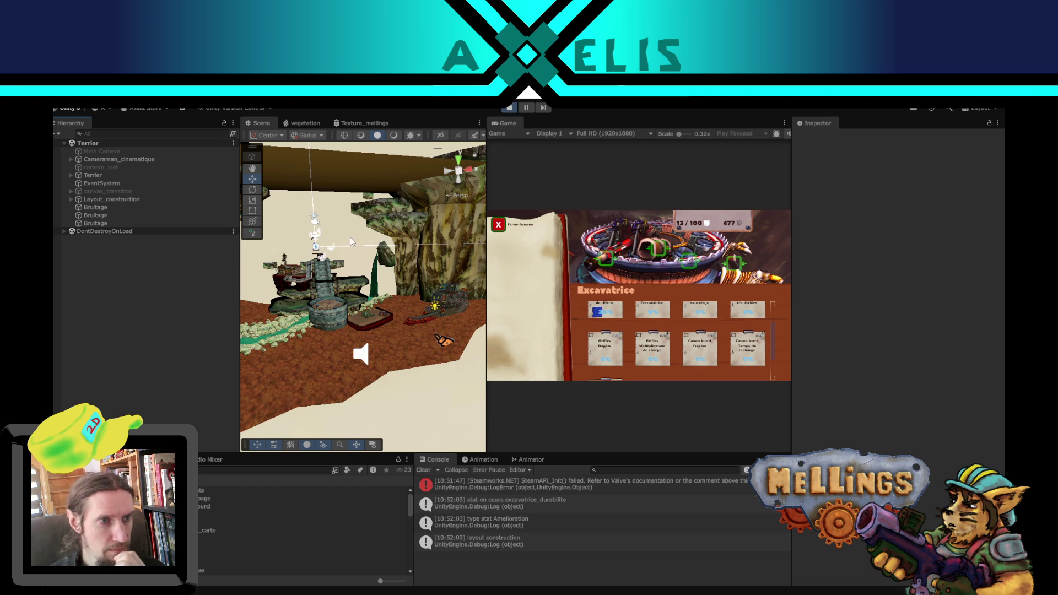
{"action": "left_click_drag", "start_coordinate": [351, 319], "coordinate": [353, 265]}
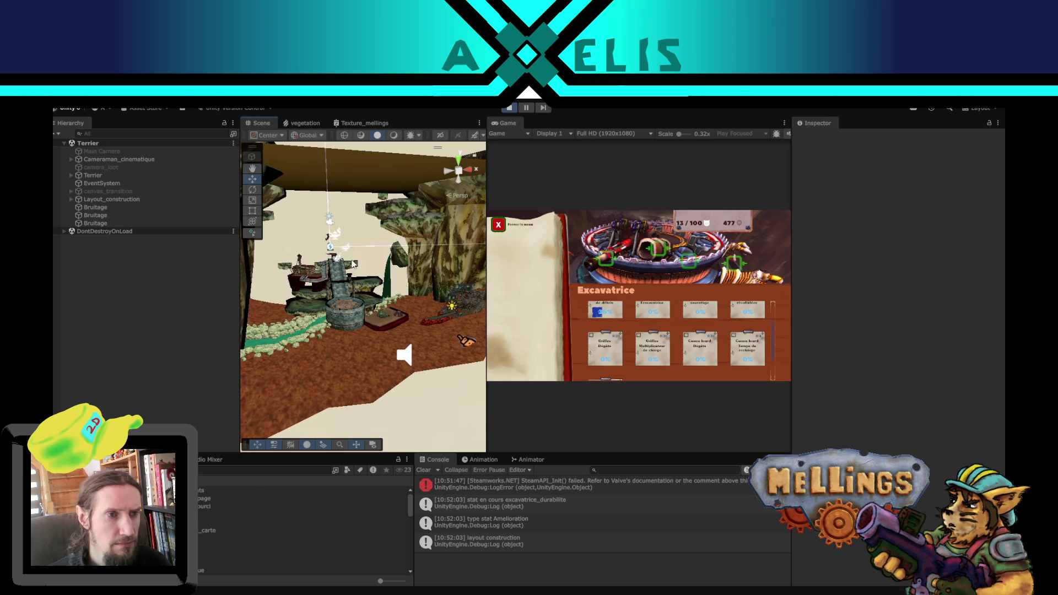
{"action": "left_click", "coordinate": [498, 227]}
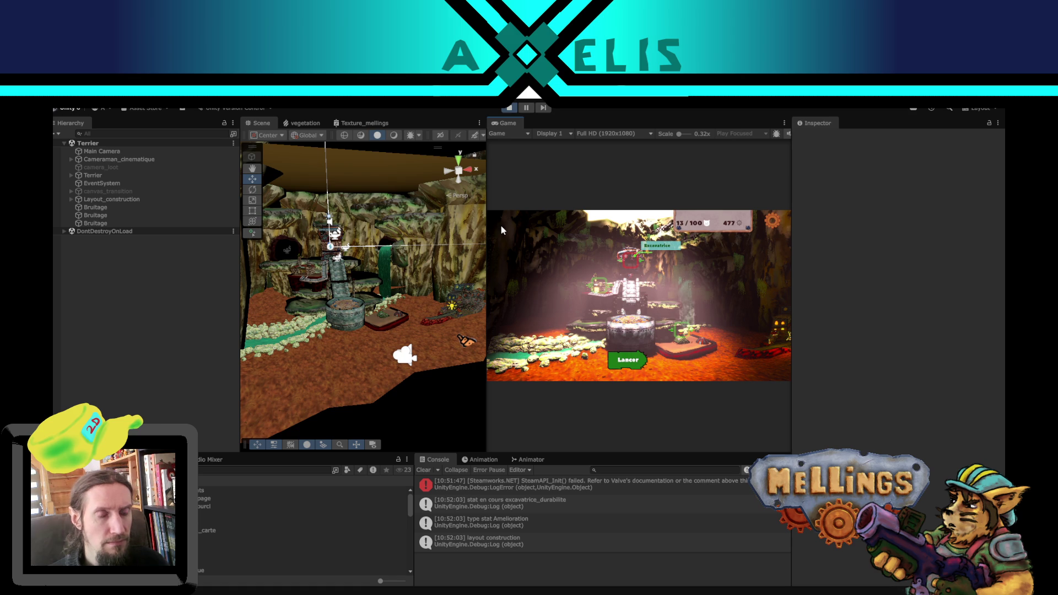
{"action": "left_click", "coordinate": [510, 108]}
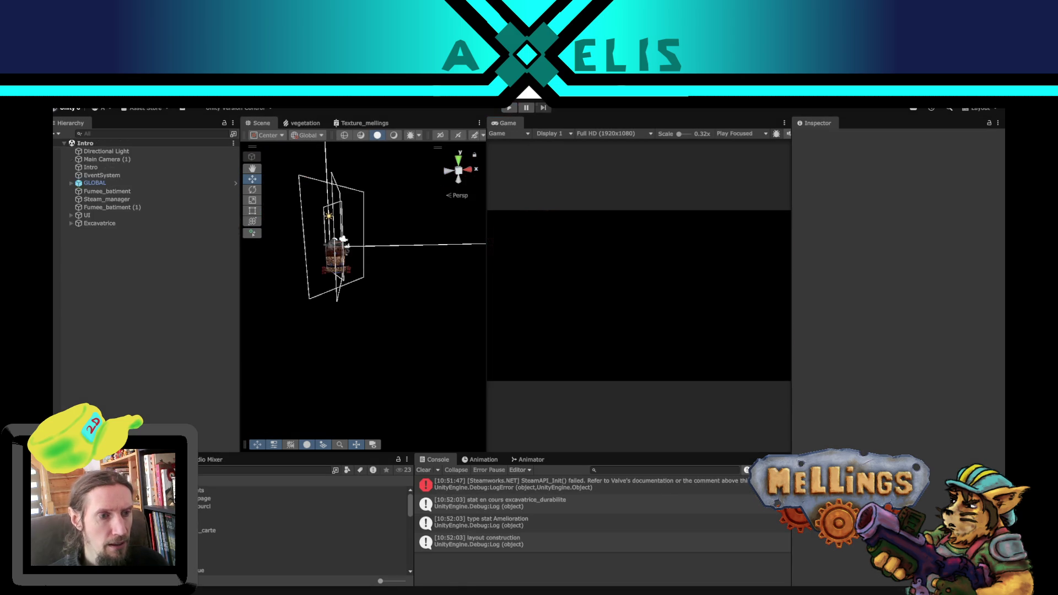
{"action": "key", "text": "alt+Tab"}
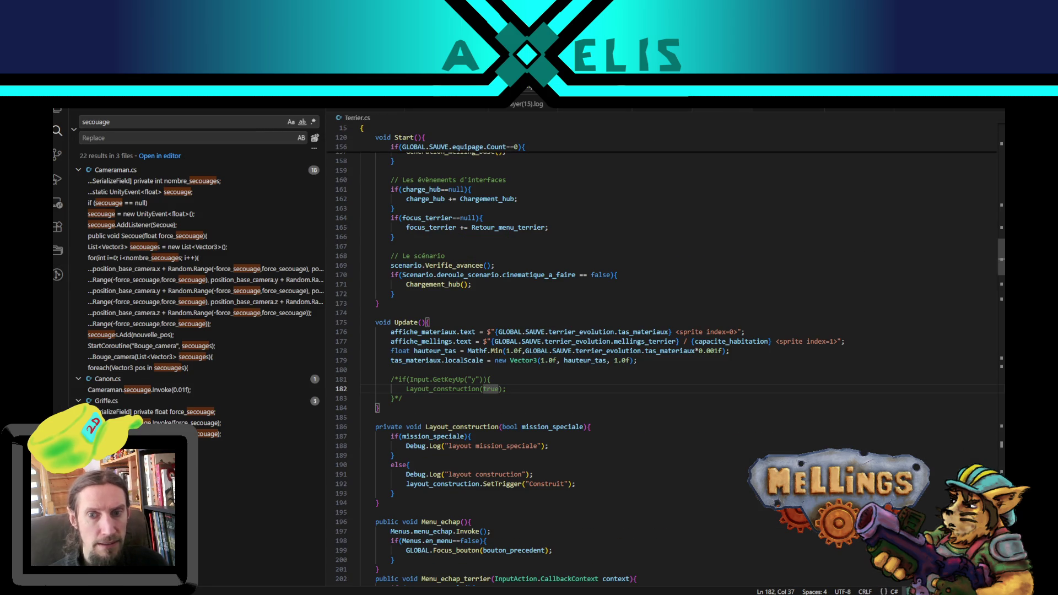
Step: Duplicate line 112 as a GameObject field named position_layout
{"action": "left_click_drag", "start_coordinate": [1002, 256], "coordinate": [1002, 150]}
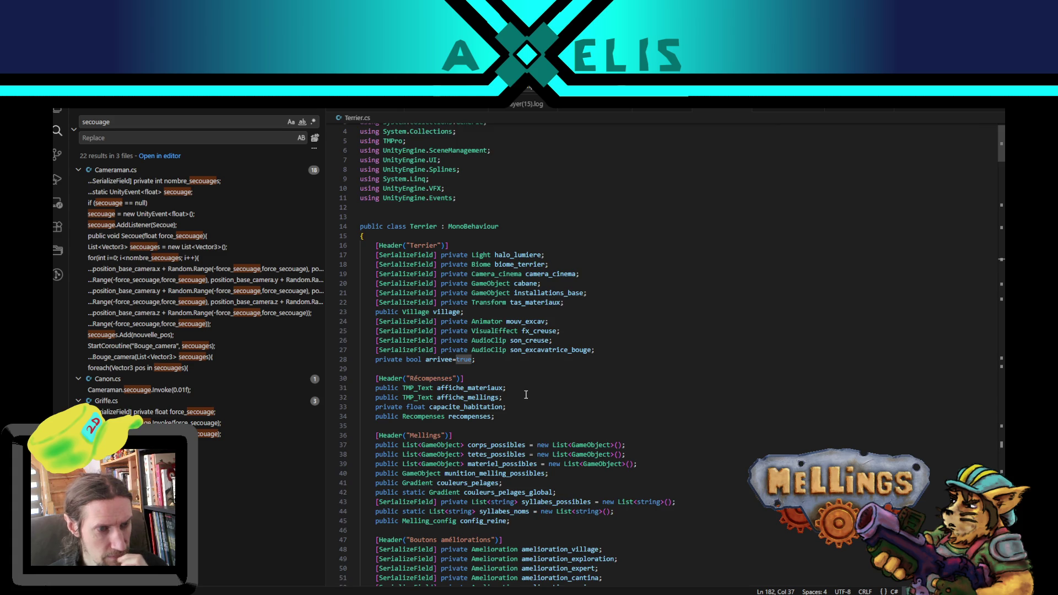
{"action": "scroll", "coordinate": [526, 399], "scroll_direction": "down", "scroll_amount": 14}
{"action": "scroll", "coordinate": [526, 405], "scroll_direction": "down", "scroll_amount": 15}
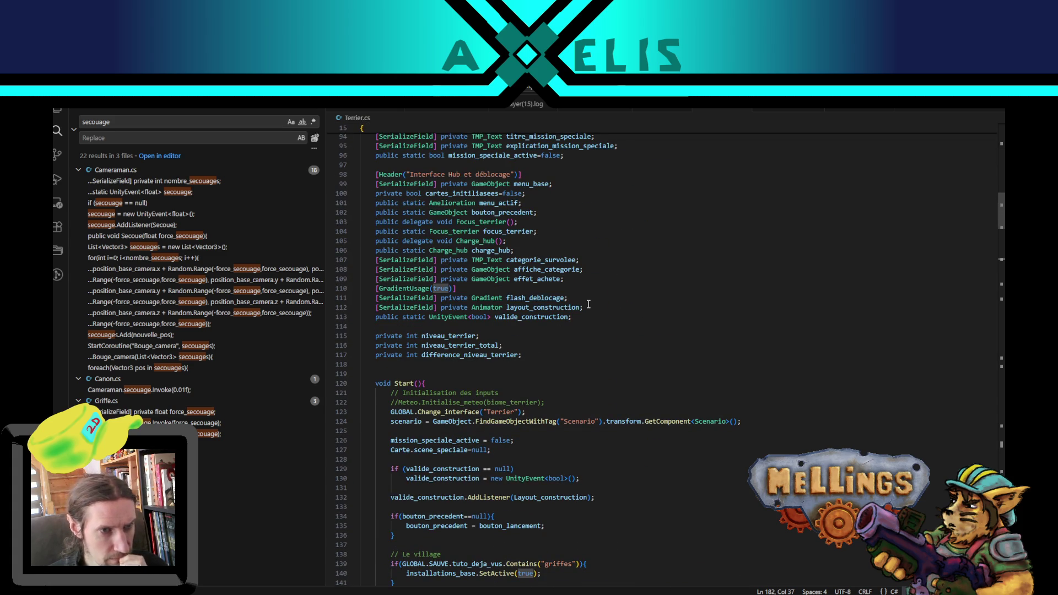
{"action": "left_click", "coordinate": [589, 305]}
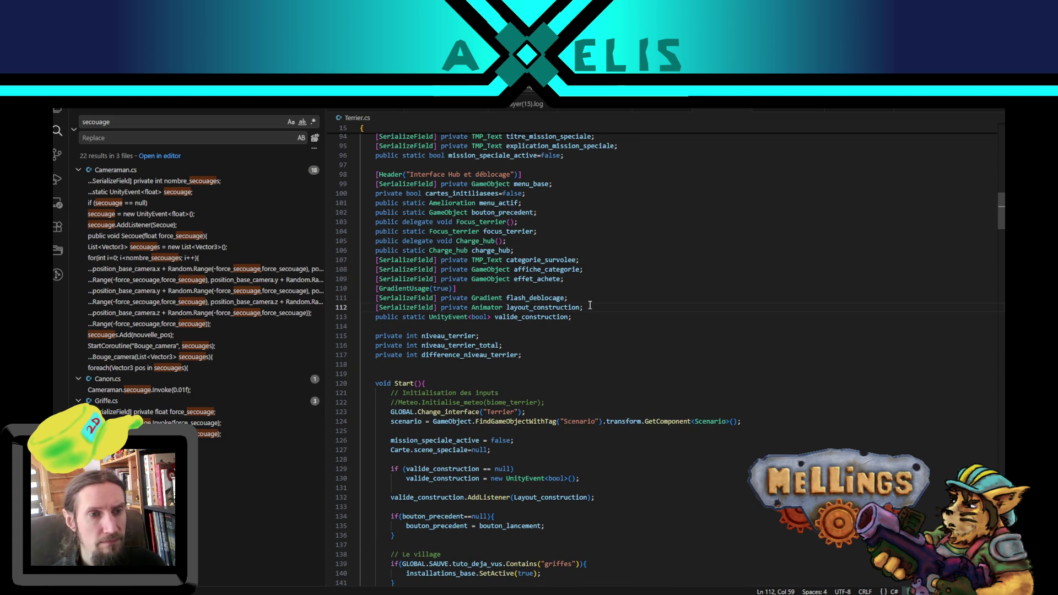
{"action": "key", "text": "shift+alt+Down"}
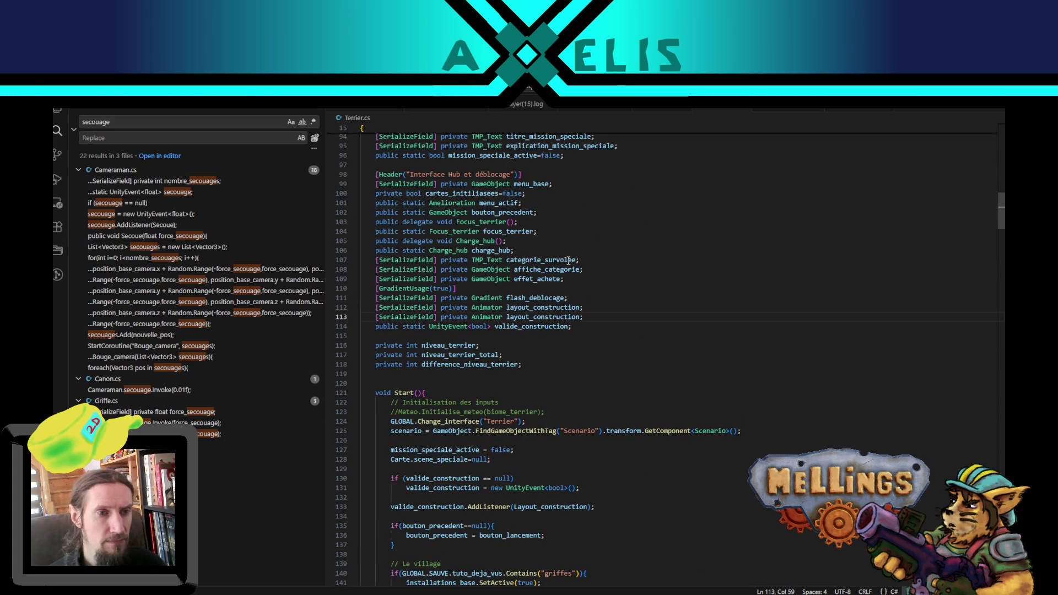
{"action": "double_click", "coordinate": [490, 309]}
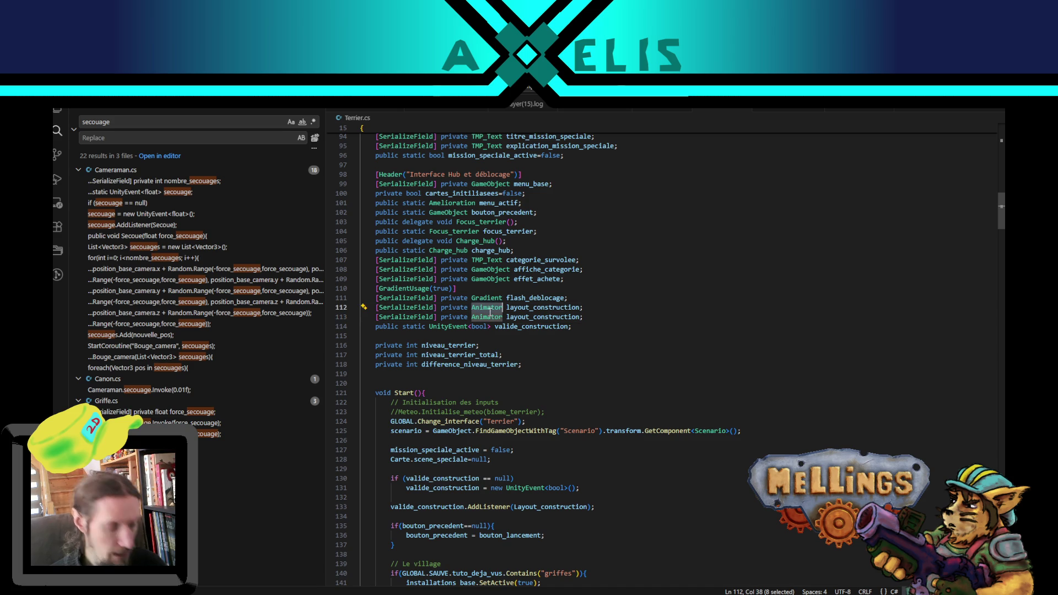
{"action": "type", "text": "Game"}
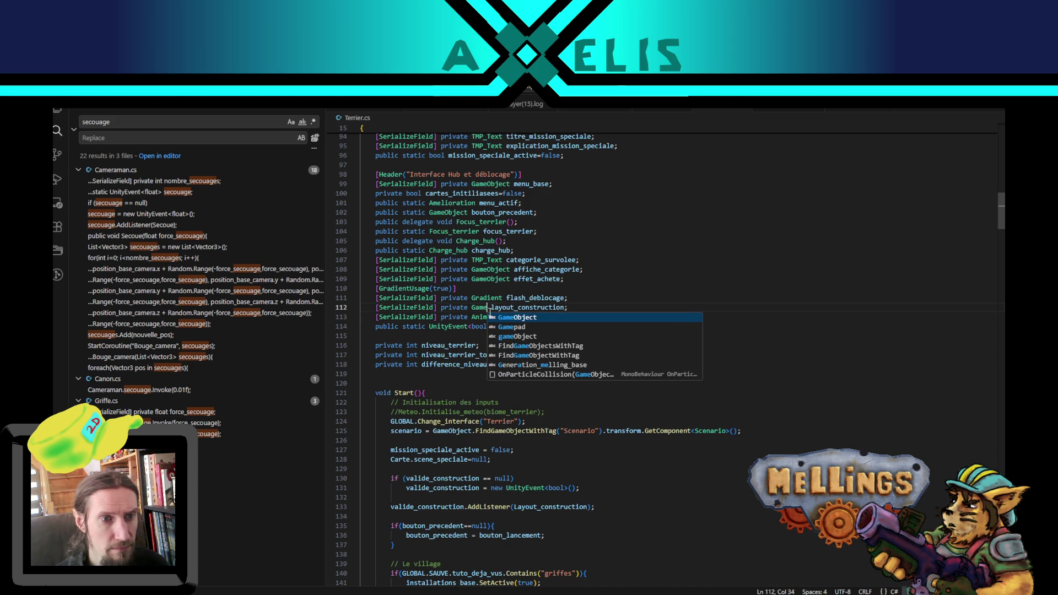
{"action": "key", "text": "Return"}
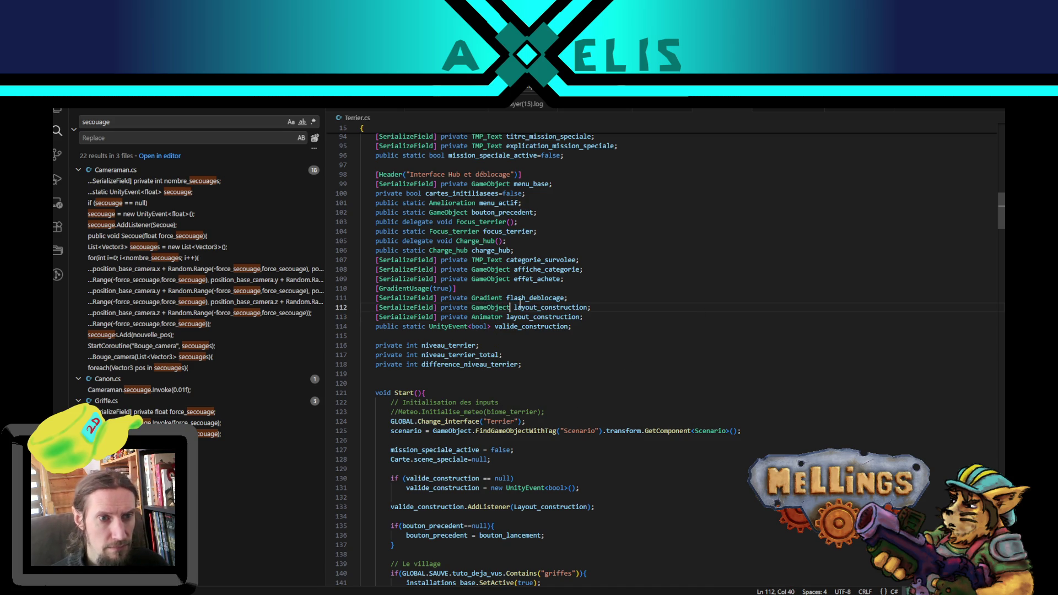
{"action": "double_click", "coordinate": [520, 306]}
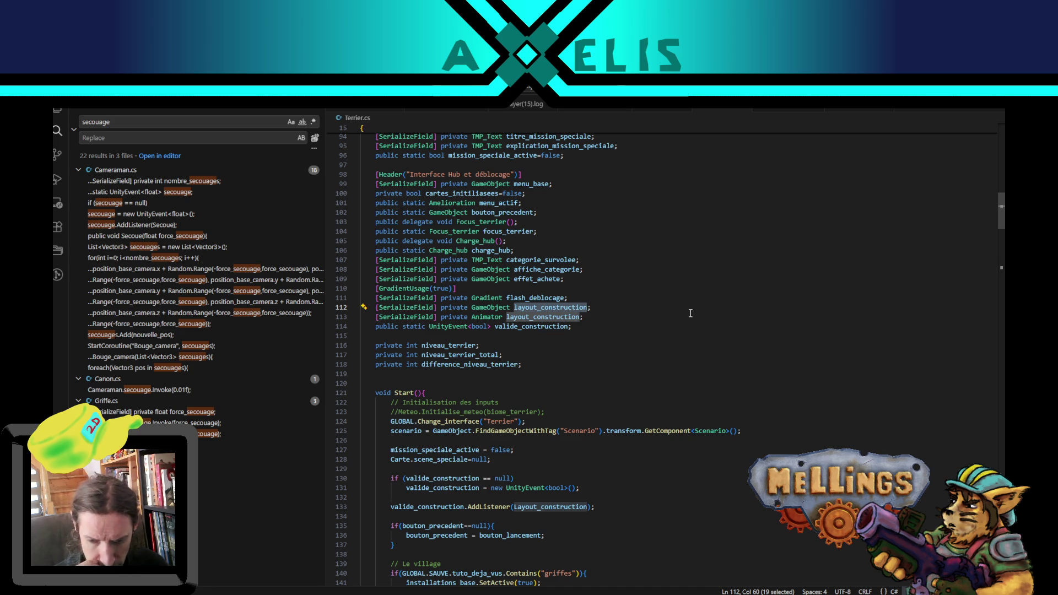
{"action": "type", "text": "position_"}
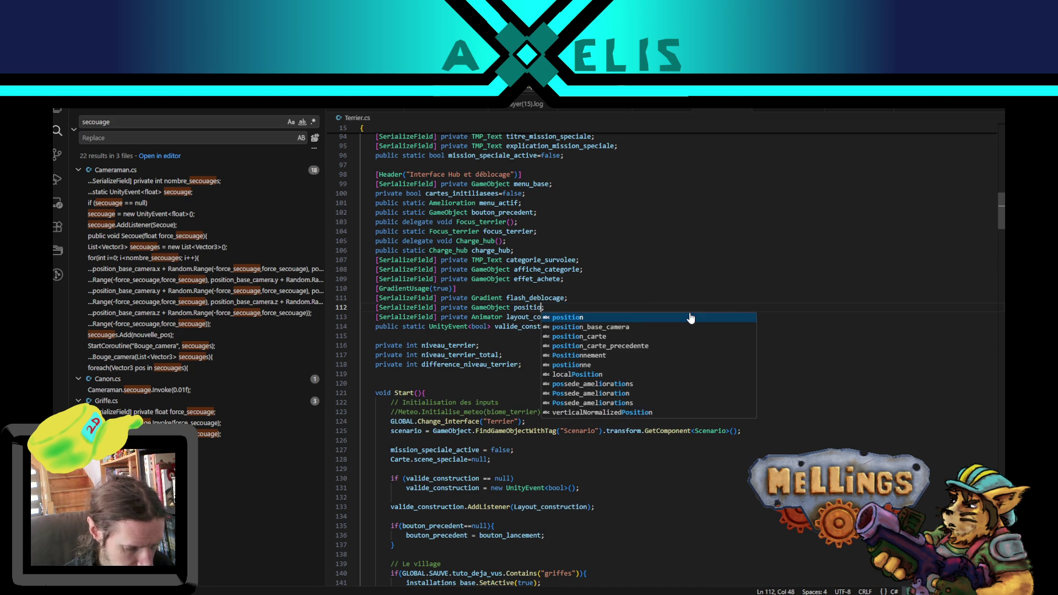
{"action": "type", "text": "layout"}
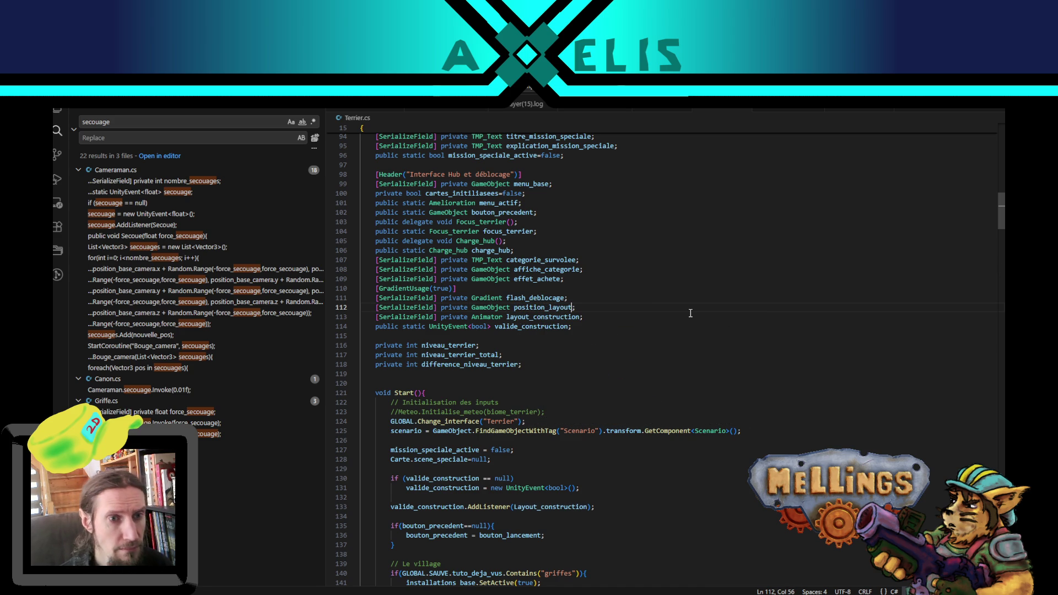
Step: Search Terrier.cs for layout_construction and step to the next occurrence
{"action": "double_click", "coordinate": [546, 307]}
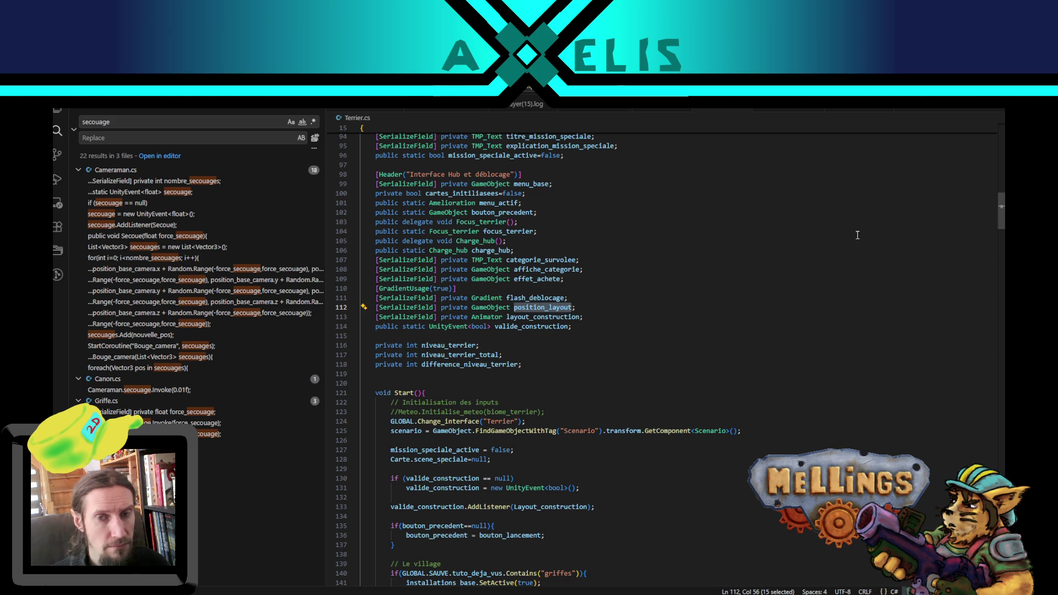
{"action": "double_click", "coordinate": [560, 317]}
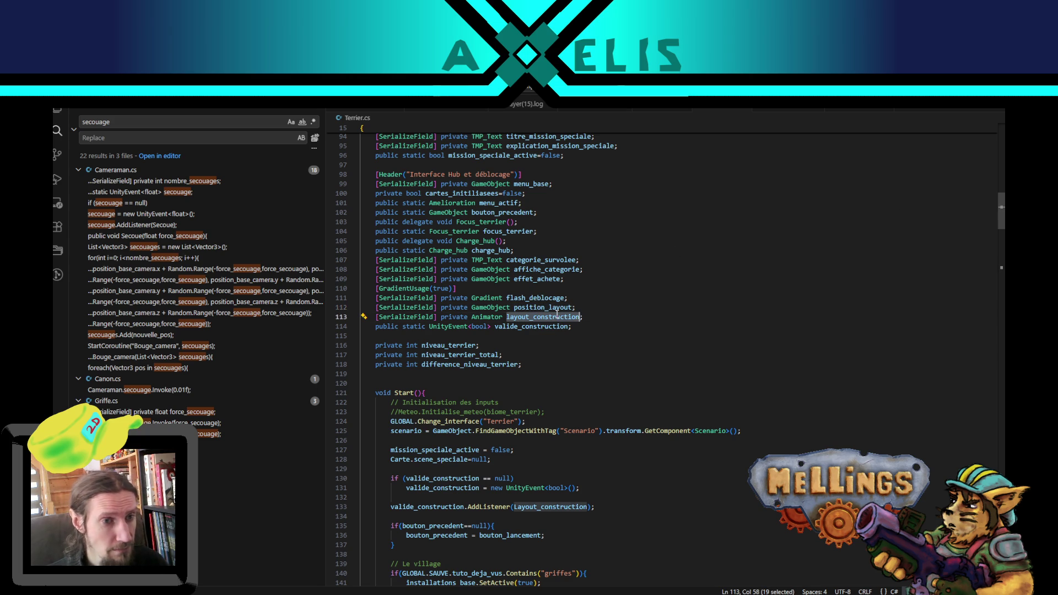
{"action": "key", "text": "ctrl+f"}
{"action": "left_click", "coordinate": [958, 131]}
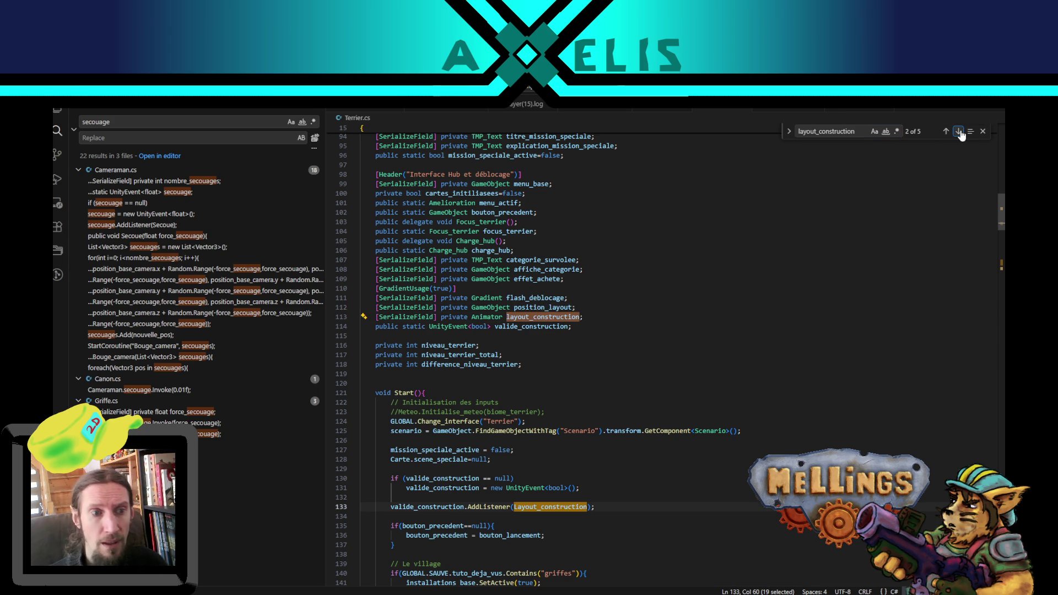
Step: Find the layout_construction call, then delete the two stat Debug.Log lines in Amelioration.cs
{"action": "left_click", "coordinate": [959, 132]}
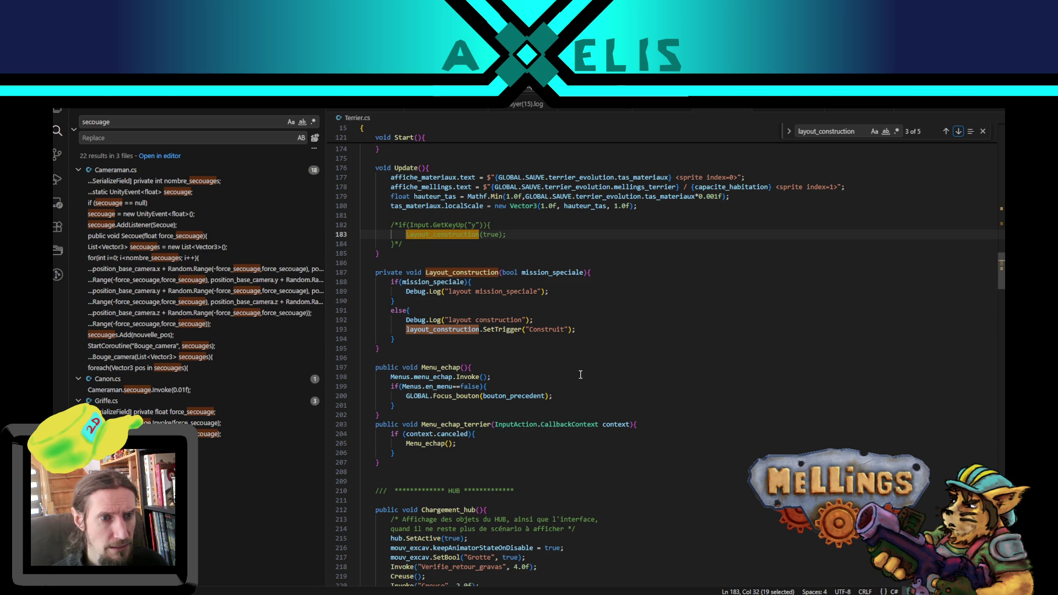
{"action": "left_click", "coordinate": [541, 319]}
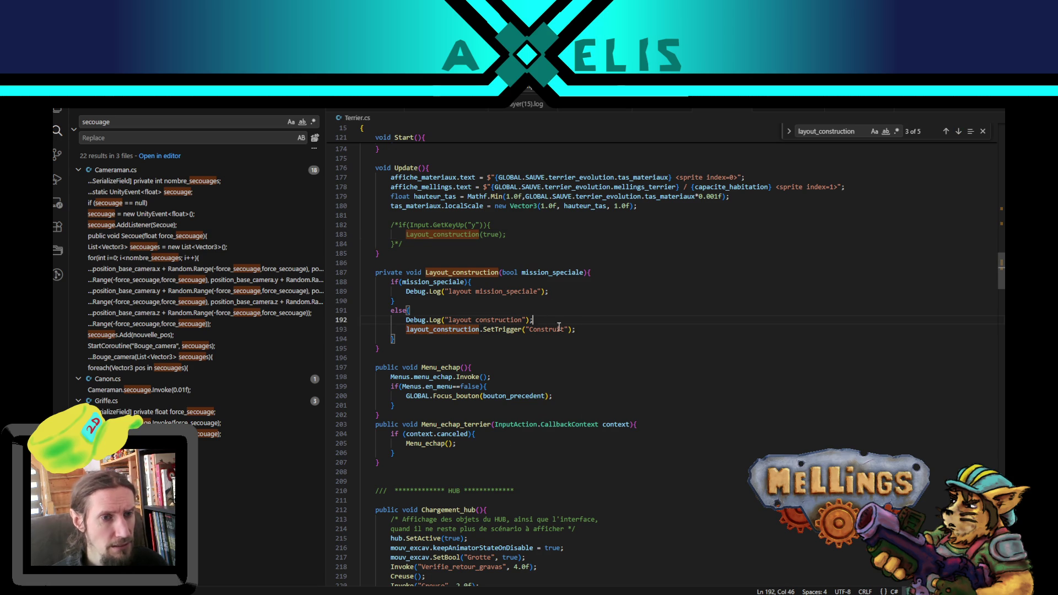
{"action": "left_click", "coordinate": [610, 106]}
{"action": "left_click", "coordinate": [594, 468]}
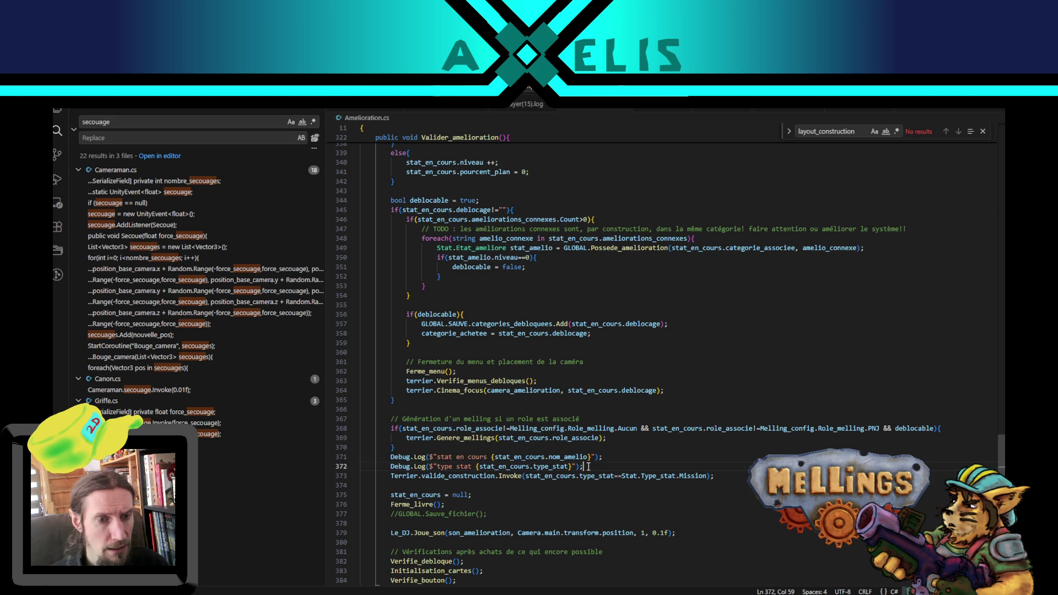
{"action": "key", "text": "shift+Up"}
{"action": "key", "text": "shift+Up"}
{"action": "key", "text": "BackSpace"}
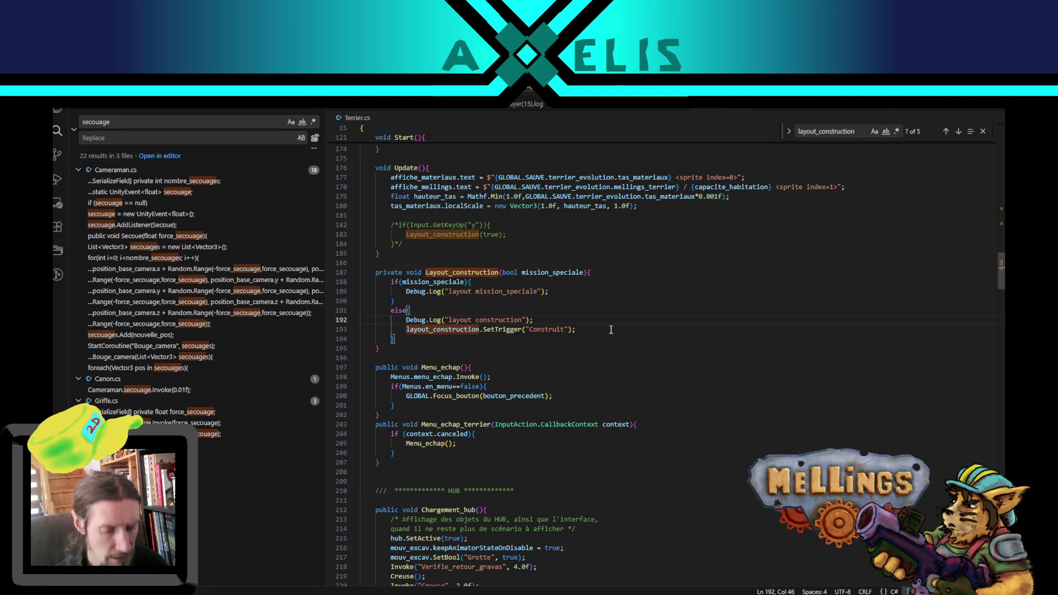
Step: Place the caret at the start of Layout_construction's body in Terrier.cs
{"action": "key", "text": "Return"}
{"action": "key", "text": "ctrl+z"}
{"action": "key", "text": "Up"}
{"action": "key", "text": "Up"}
{"action": "key", "text": "Up"}
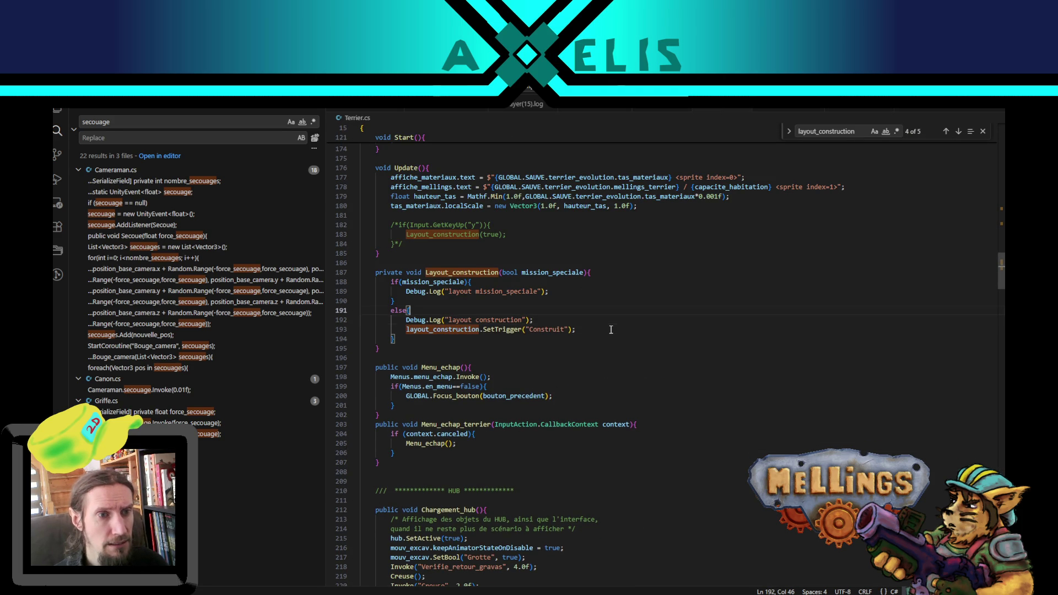
{"action": "key", "text": "Up"}
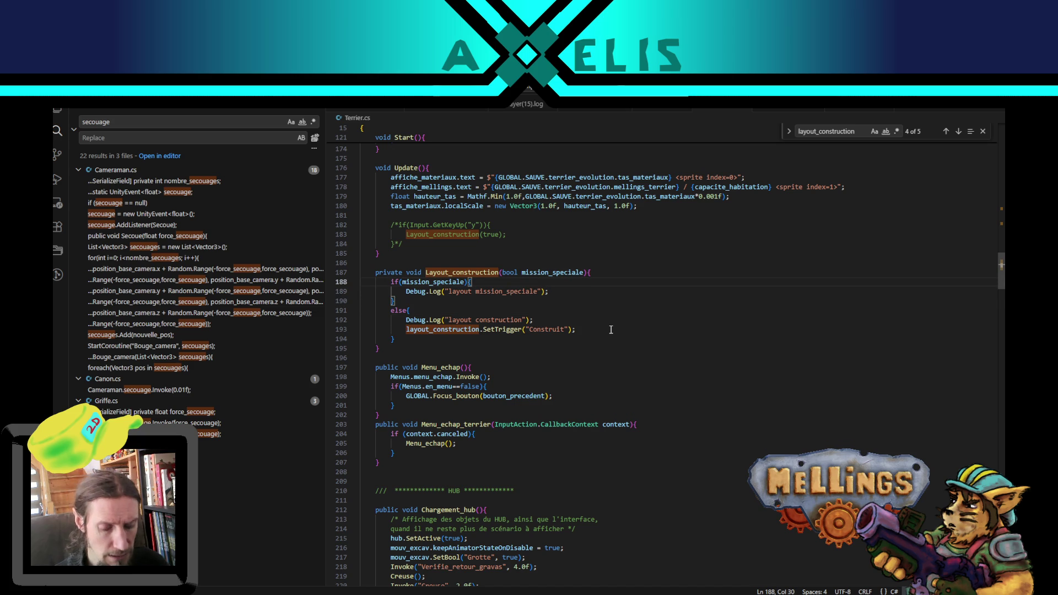
{"action": "key", "text": "Home"}
Step: Begin a first line in Layout_construction assigning position_layout.transform.position = Camera
{"action": "key", "text": "Return"}
{"action": "key", "text": "Up"}
{"action": "type", "text": "position_layout."}
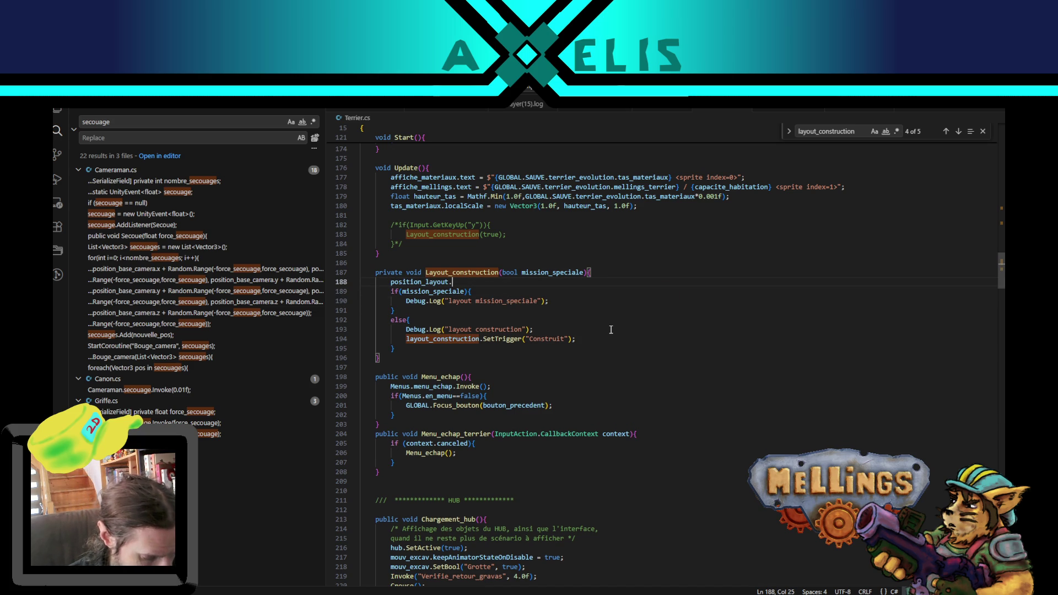
{"action": "type", "text": "transform"}
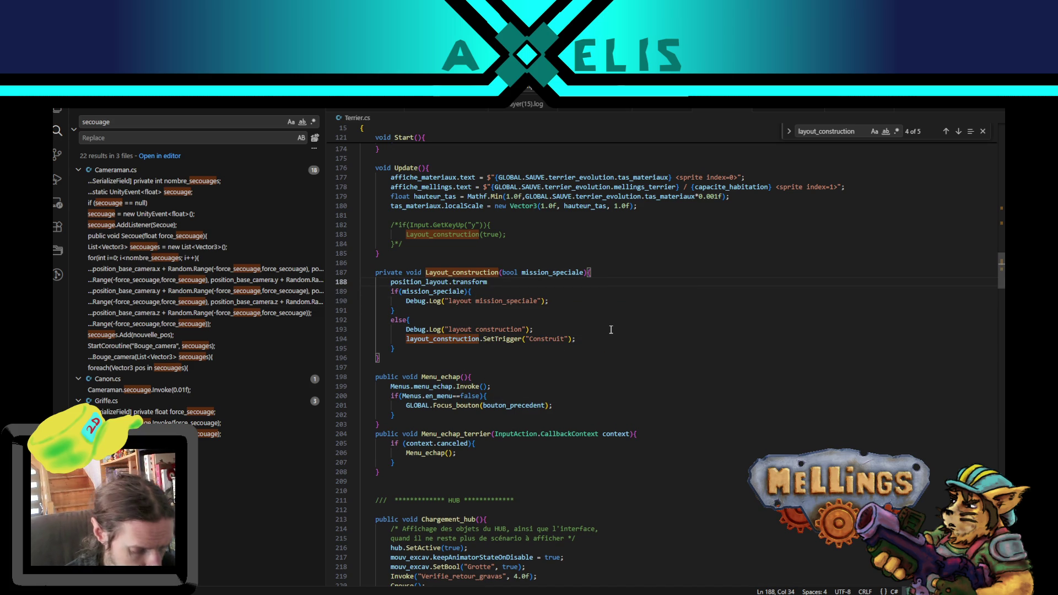
{"action": "type", "text": ".position("}
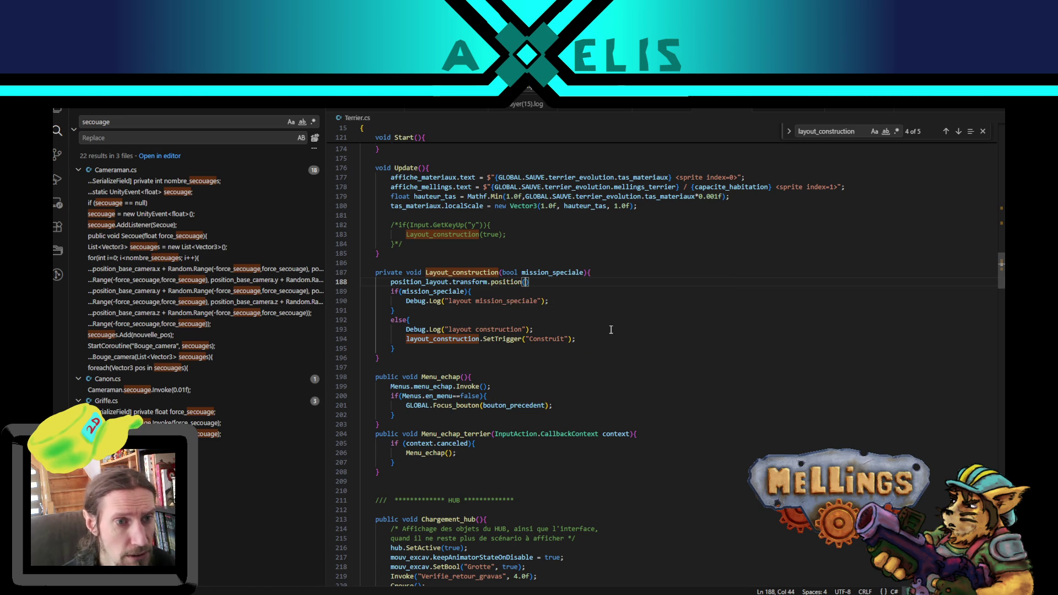
{"action": "key", "text": "BackSpace"}
{"action": "type", "text": "= Camera"}
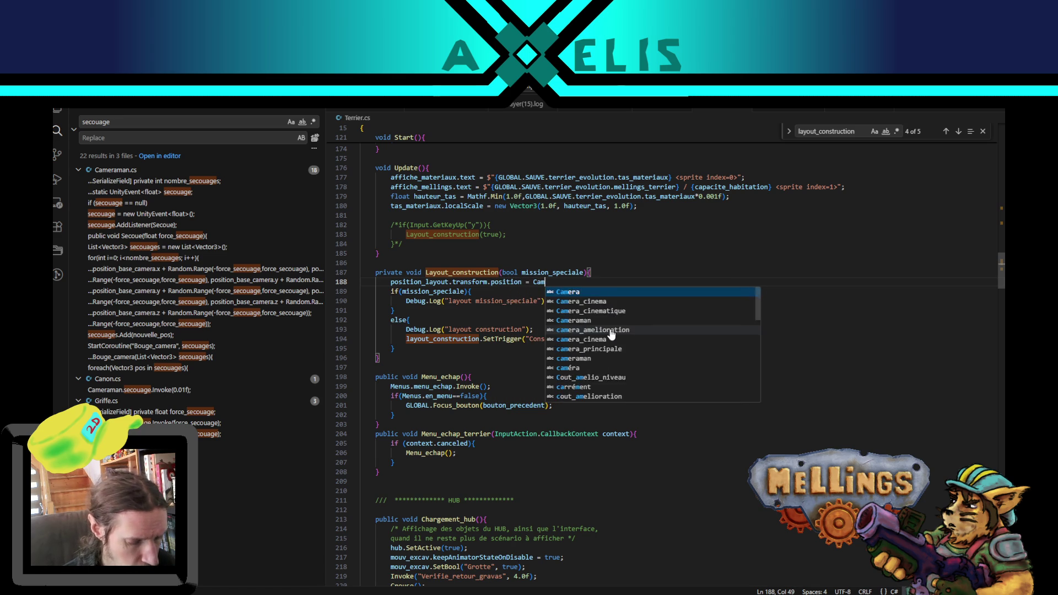
{"action": "key", "text": "Escape"}
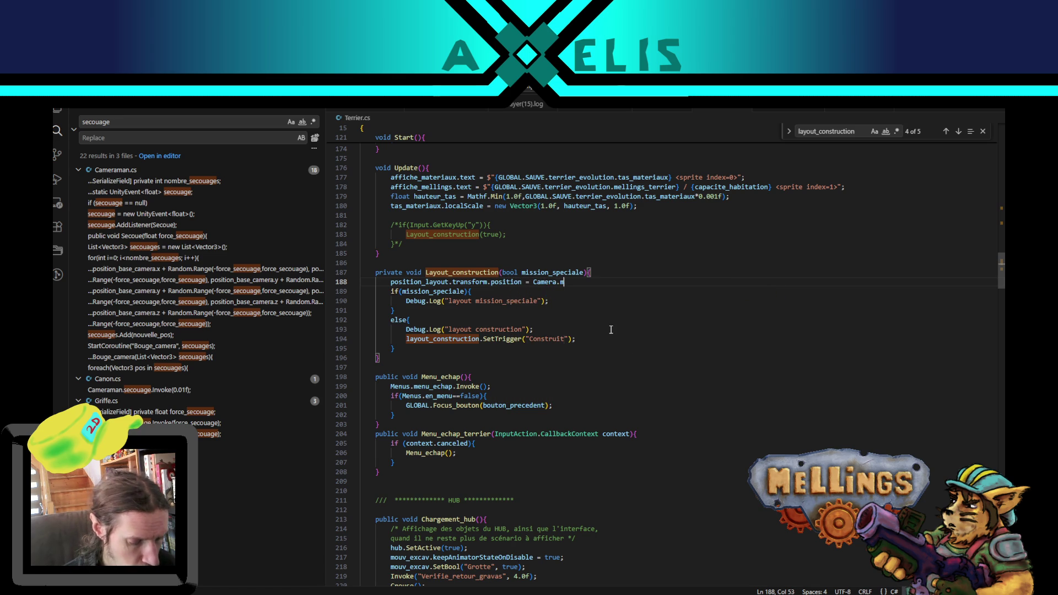
Step: Complete the assignment as Camera.main.transform.position;
{"action": "type", "text": "ain.trans"}
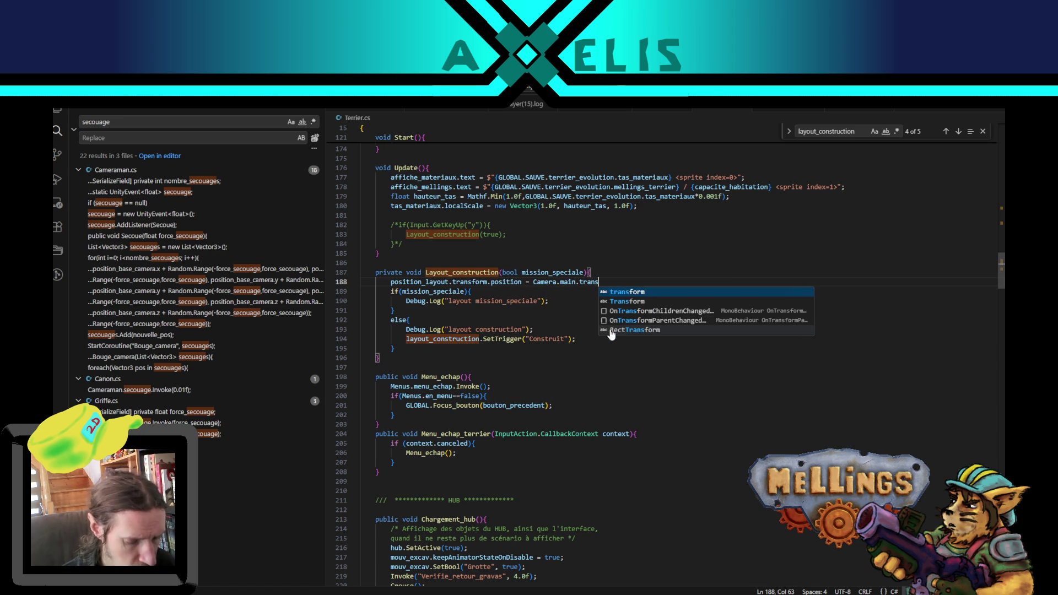
{"action": "type", "text": "form"}
{"action": "key", "text": "BackSpace"}
{"action": "type", "text": "m"}
{"action": "key", "text": "Escape"}
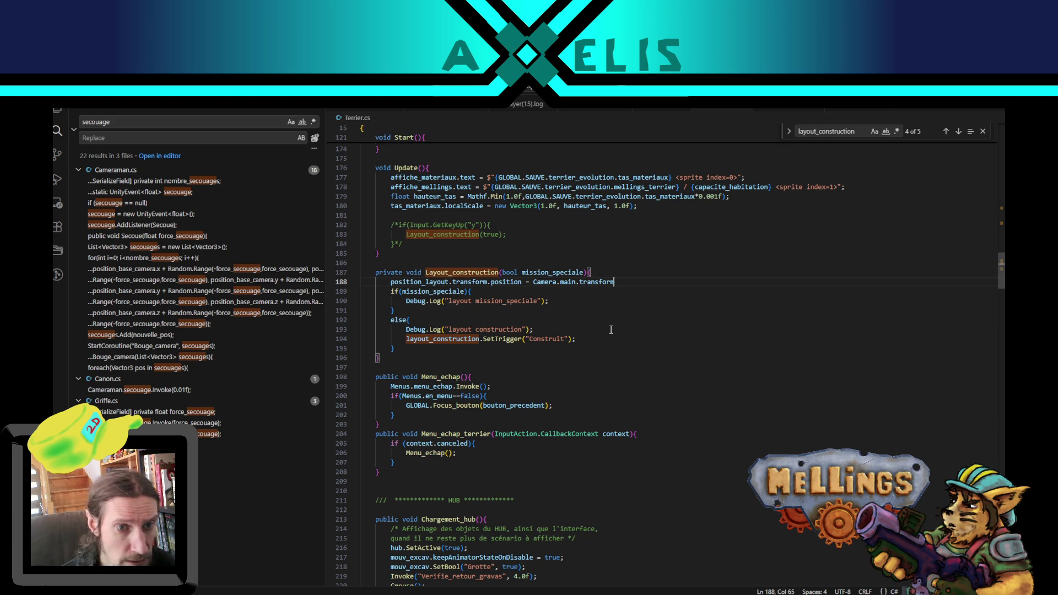
{"action": "type", "text": ".pso"}
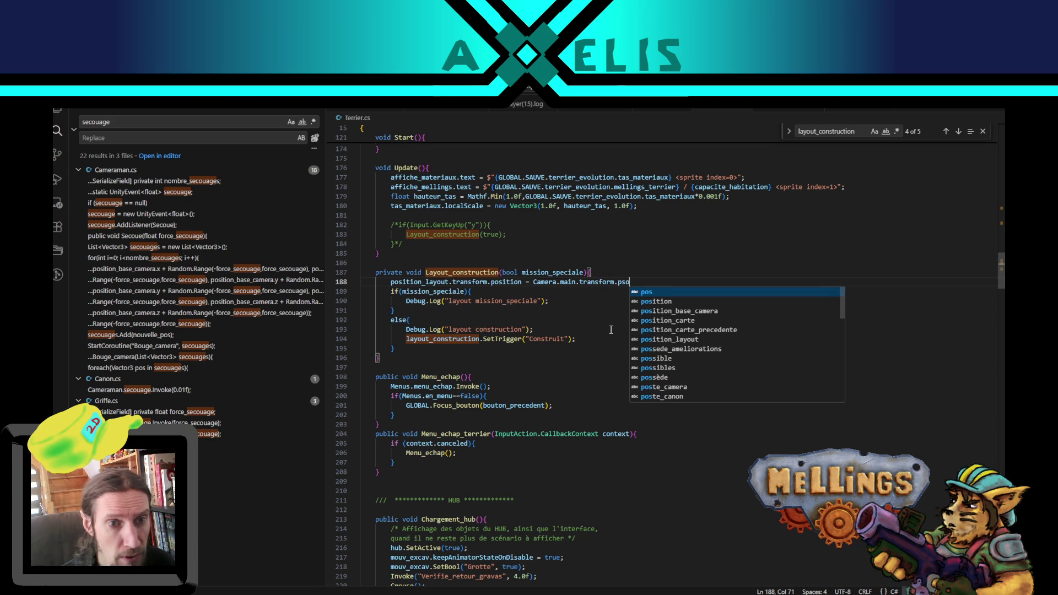
{"action": "key", "text": "Down"}
{"action": "key", "text": "Return"}
{"action": "type", "text": ";"}
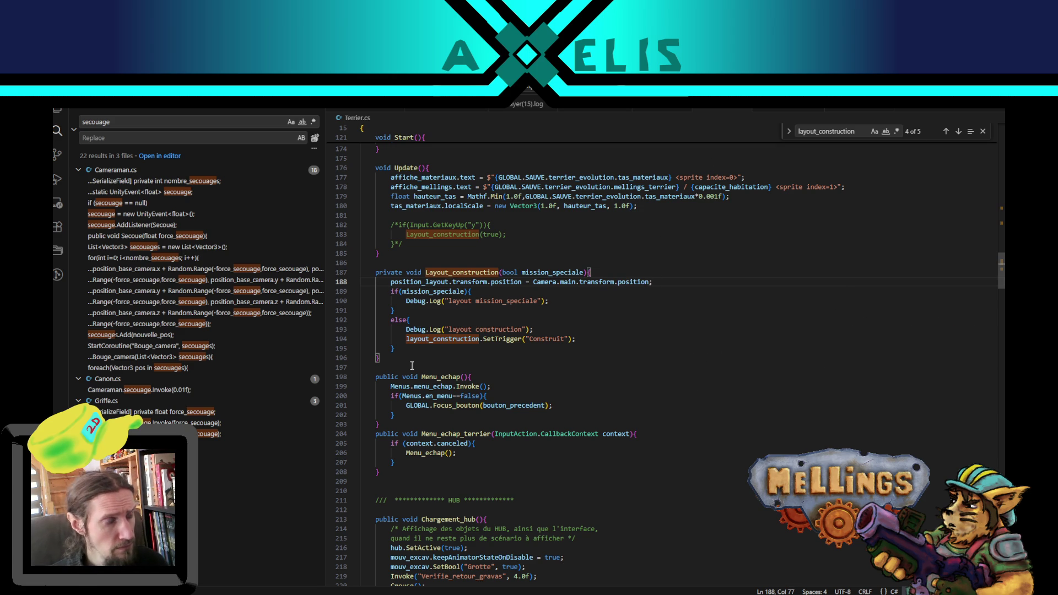
{"action": "left_click", "coordinate": [448, 320]}
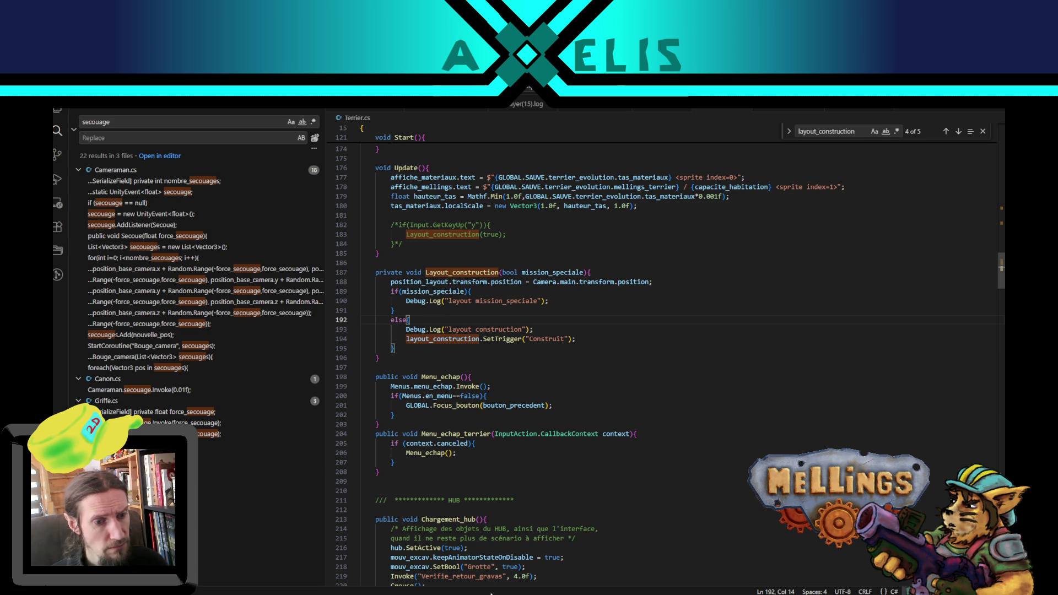
{"action": "mouse_move", "coordinate": [493, 593]}
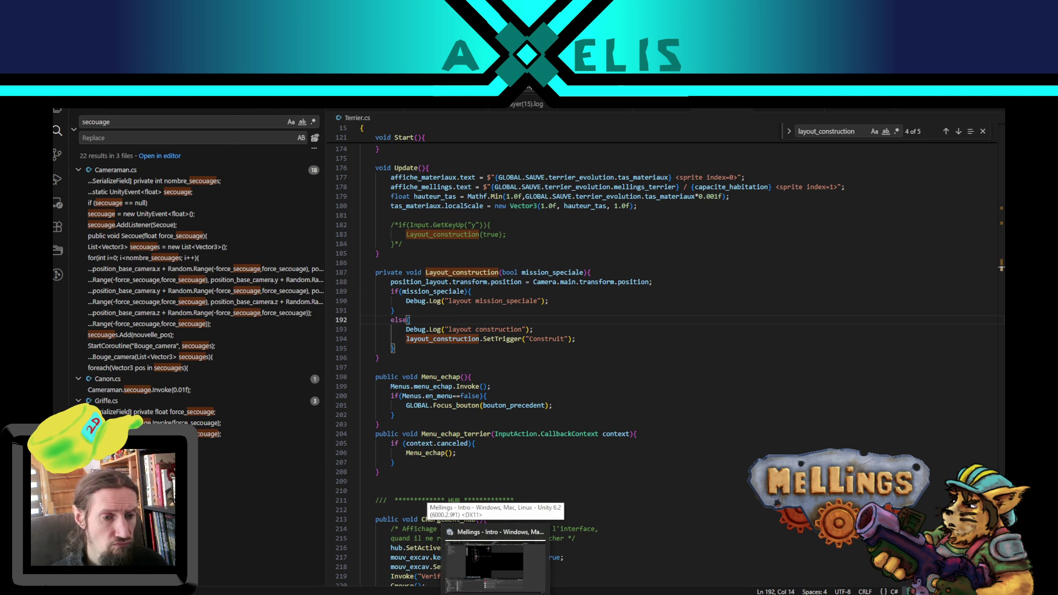
Step: Open the Terrier scene and check the Terrier component's new Position_layout field
{"action": "left_click", "coordinate": [495, 565]}
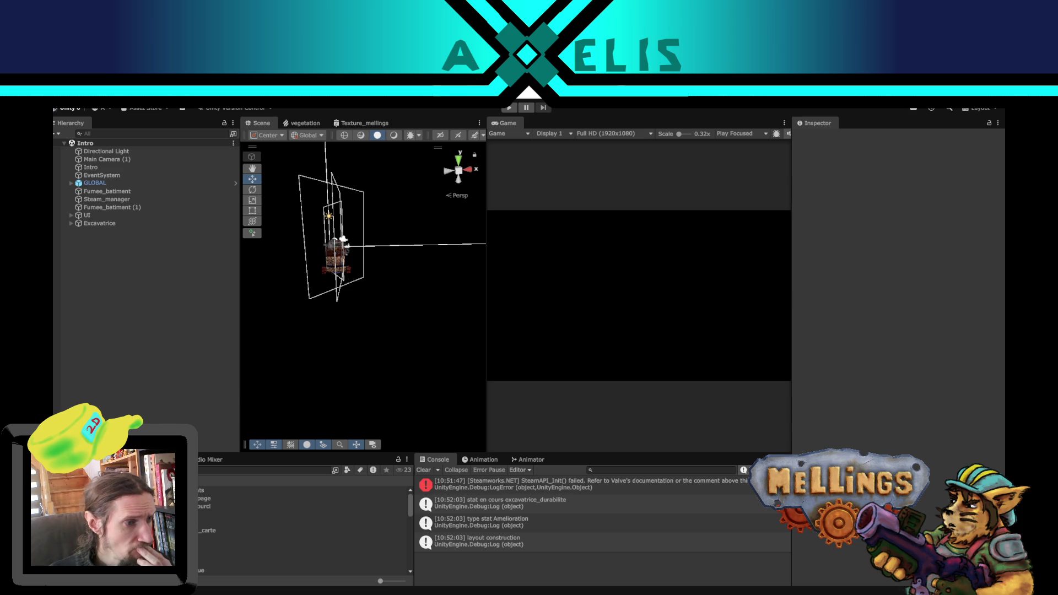
{"action": "left_click", "coordinate": [303, 537]}
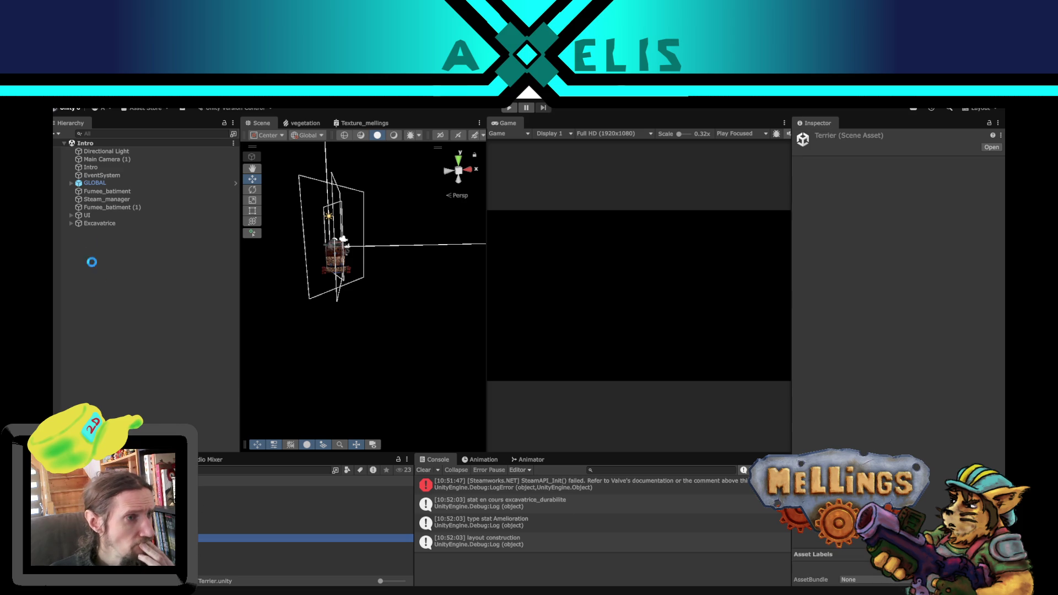
{"action": "left_click", "coordinate": [116, 176]}
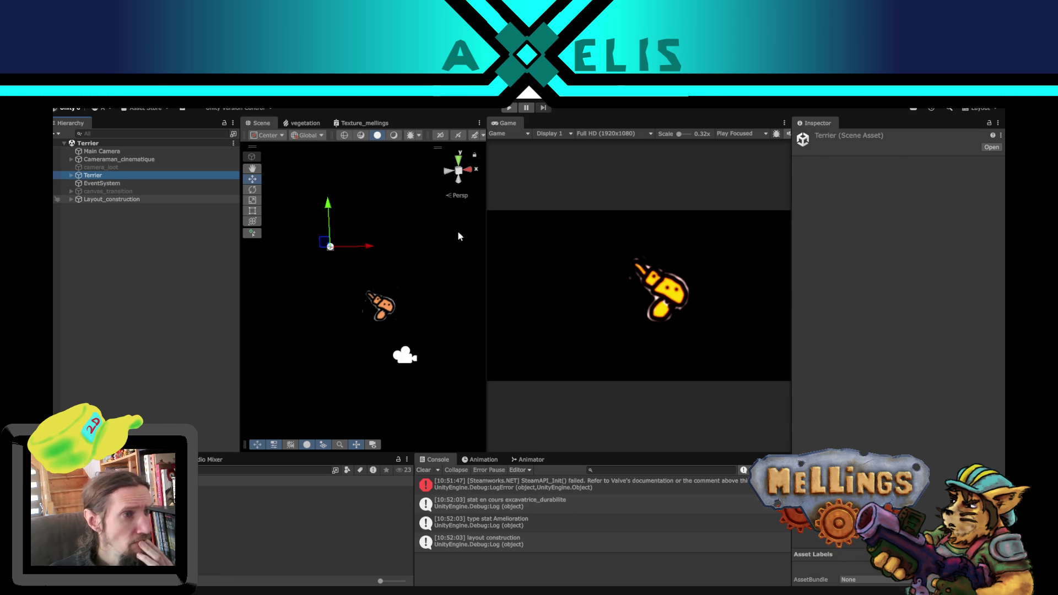
{"action": "scroll", "coordinate": [1003, 320], "scroll_direction": "down", "scroll_amount": 10}
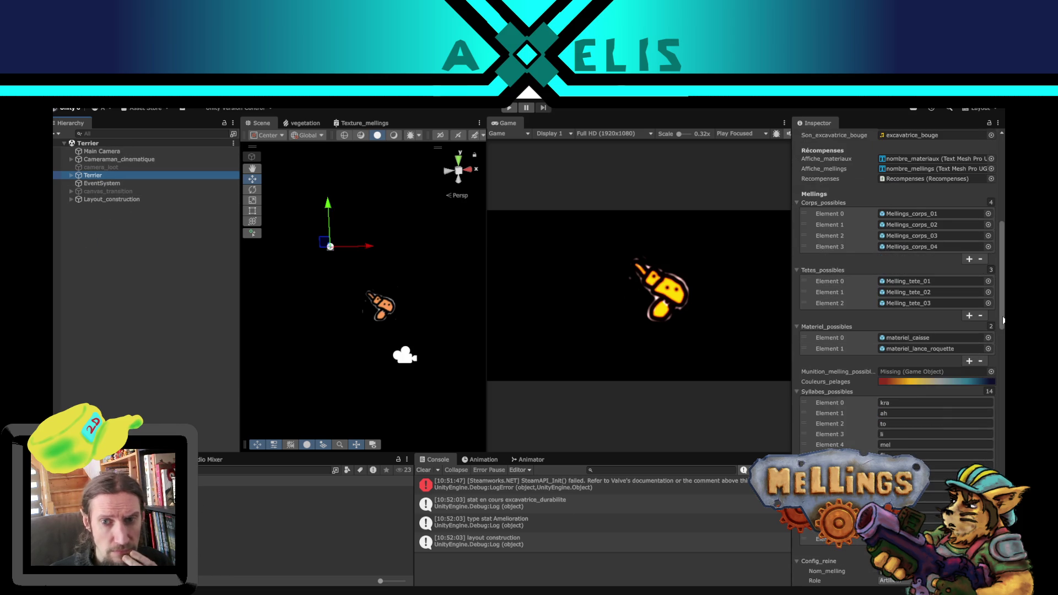
{"action": "left_click_drag", "start_coordinate": [1003, 319], "coordinate": [1003, 452]}
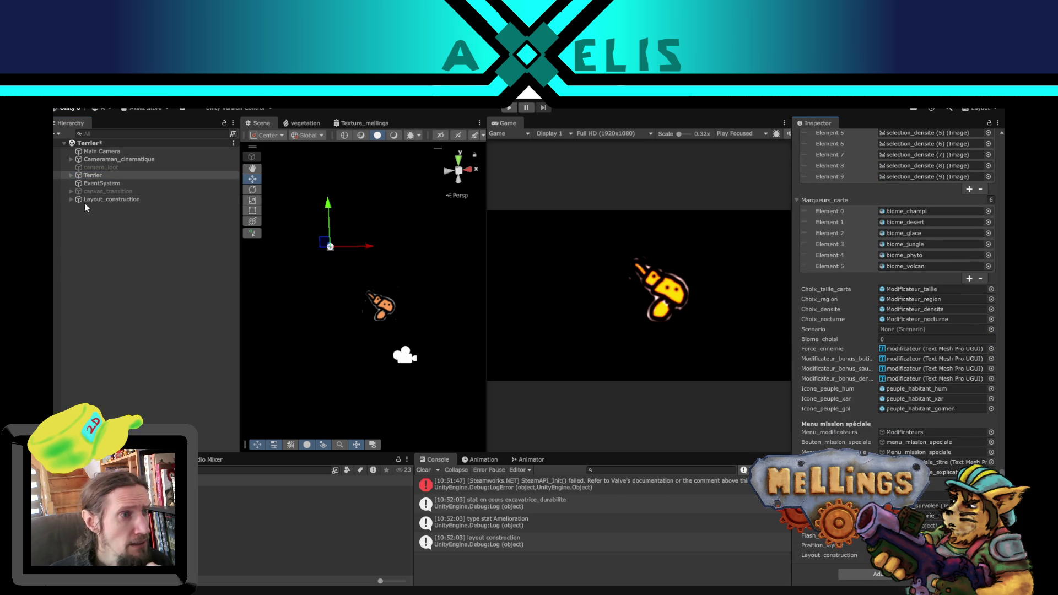
Step: Copy the Main Camera's position (1.23, -2.119, -16.93) and paste it onto Layout_construction
{"action": "left_click", "coordinate": [105, 151]}
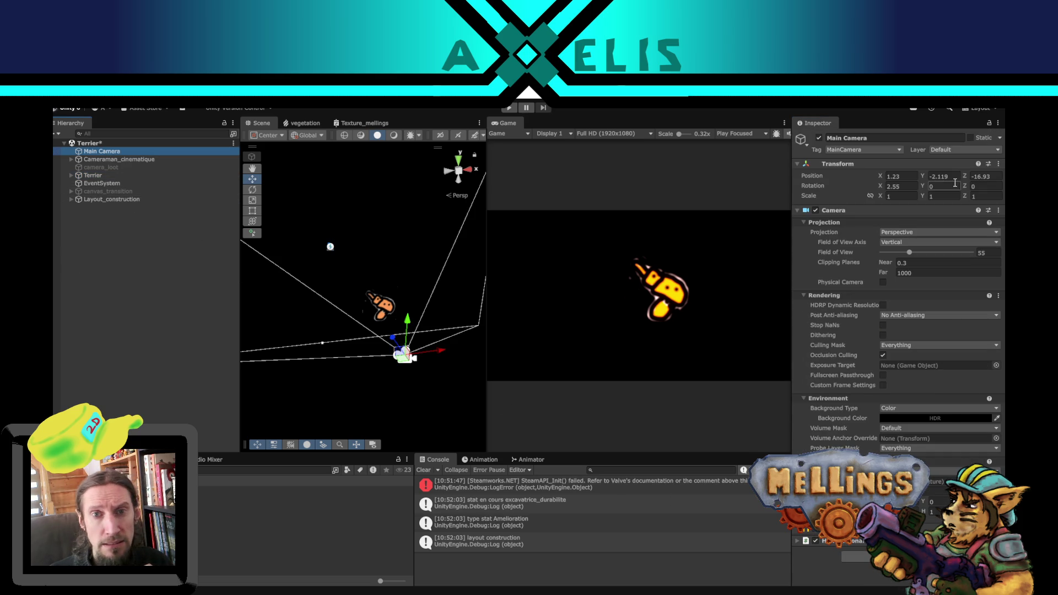
{"action": "left_click", "coordinate": [998, 164]}
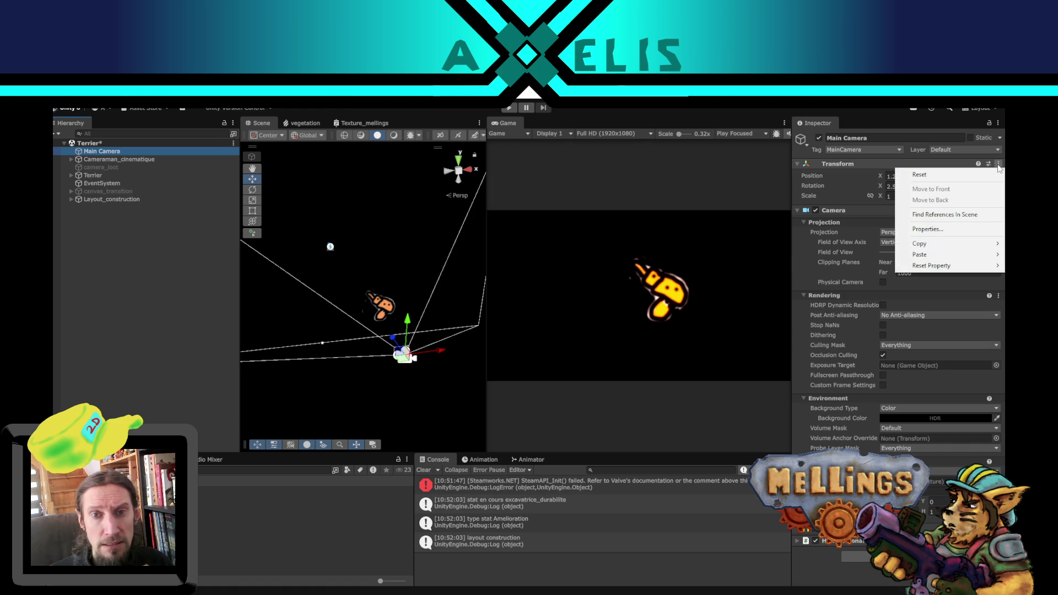
{"action": "mouse_move", "coordinate": [895, 248]}
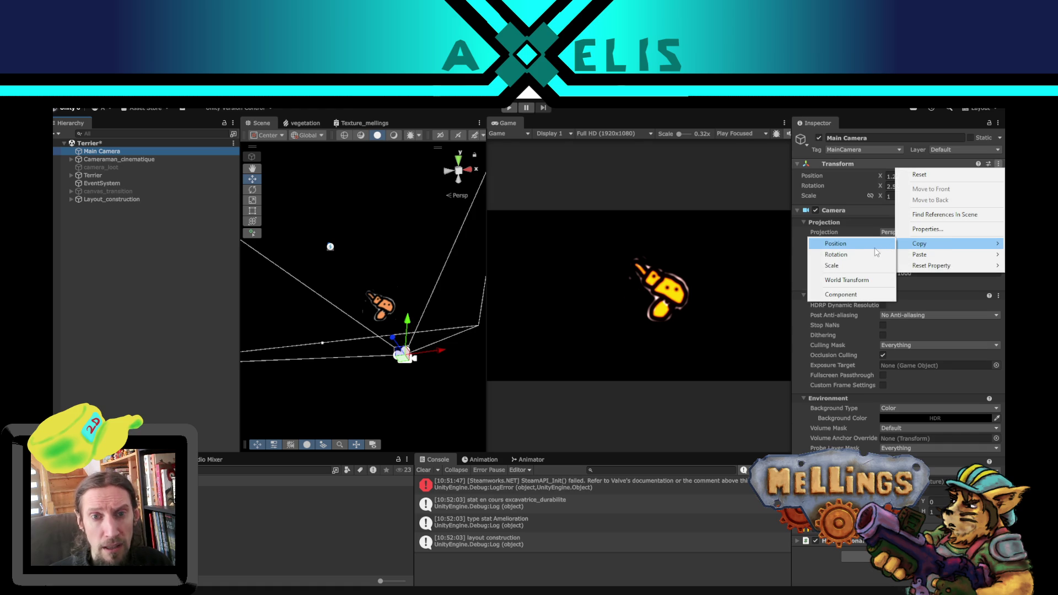
{"action": "left_click", "coordinate": [860, 246]}
{"action": "left_click", "coordinate": [135, 199]}
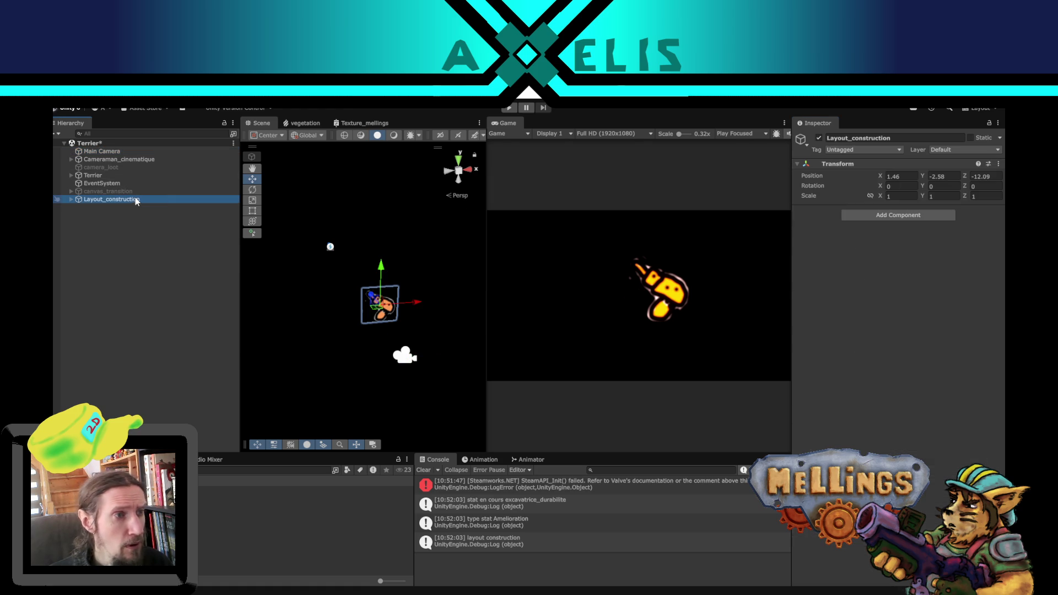
{"action": "left_click", "coordinate": [998, 164]}
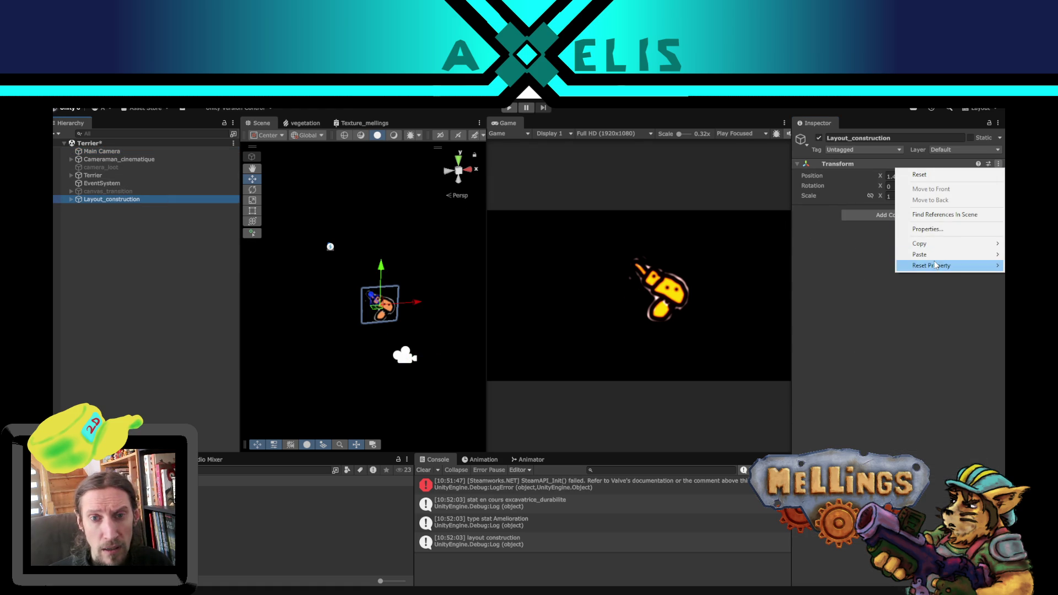
{"action": "mouse_move", "coordinate": [935, 259]}
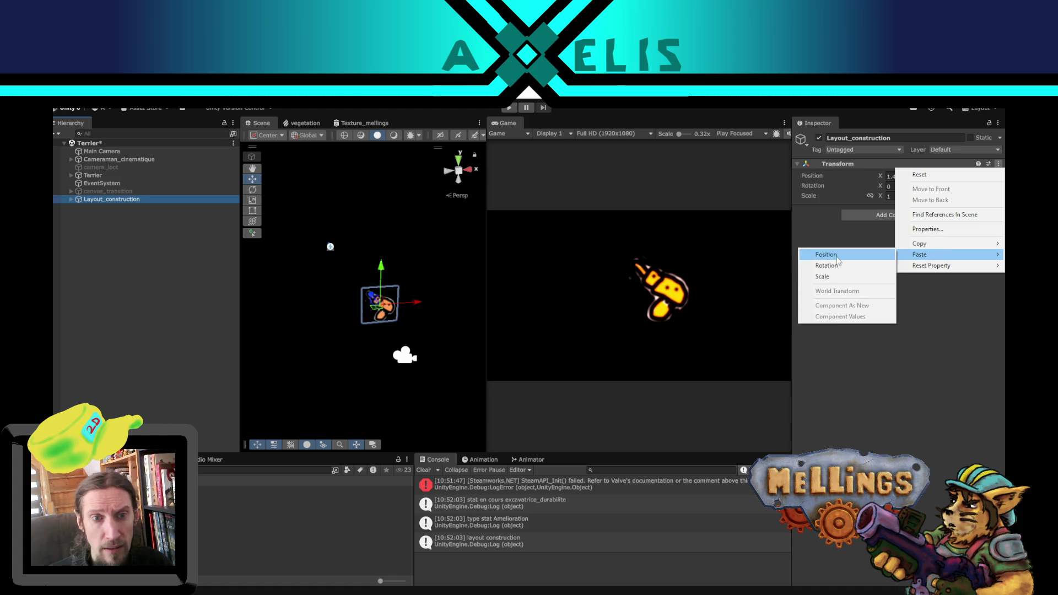
{"action": "left_click", "coordinate": [837, 257]}
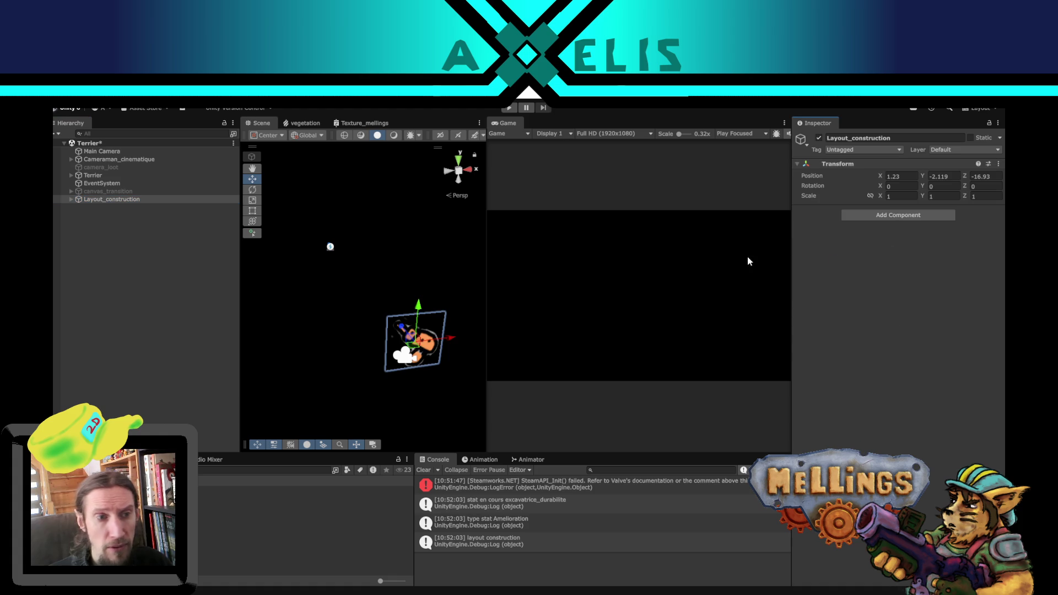
Step: Move the child layout_construction prefab to local position 0, 0, 4.86 under Layout_construction
{"action": "left_click", "coordinate": [71, 199]}
{"action": "left_click", "coordinate": [117, 206]}
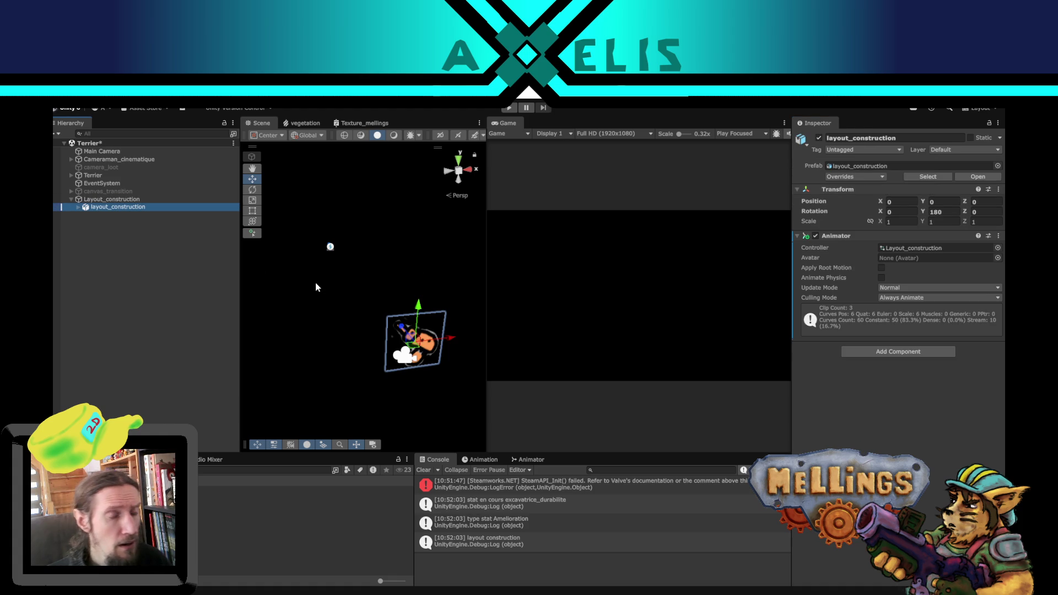
{"action": "mouse_move", "coordinate": [326, 310]}
{"action": "left_mouse_down"}
{"action": "mouse_move", "coordinate": [430, 353]}
{"action": "mouse_move", "coordinate": [429, 330]}
{"action": "mouse_move", "coordinate": [373, 287]}
{"action": "left_mouse_up"}
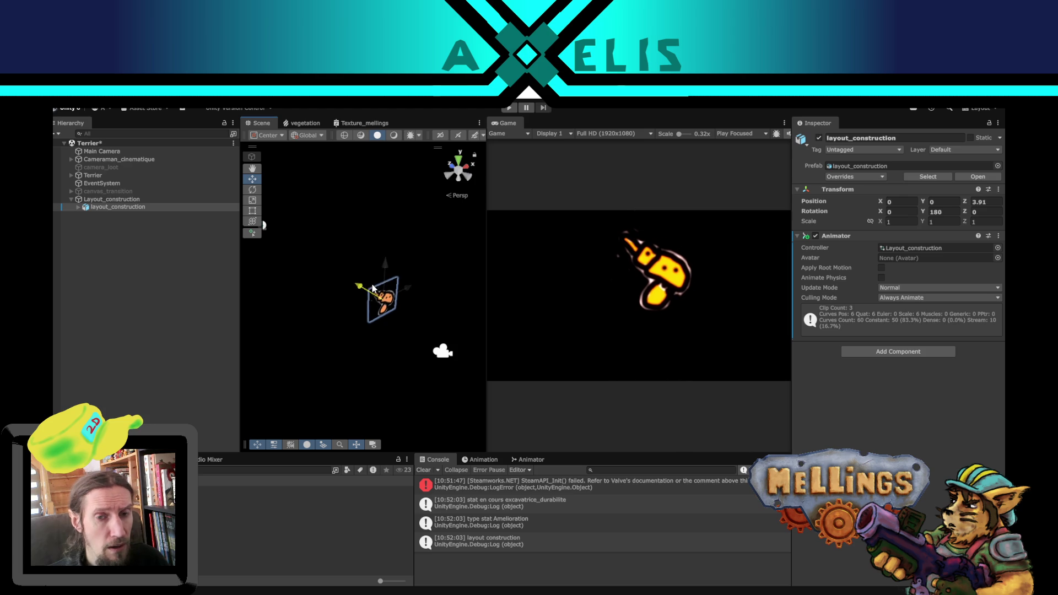
{"action": "left_click_drag", "start_coordinate": [452, 336], "coordinate": [474, 298]}
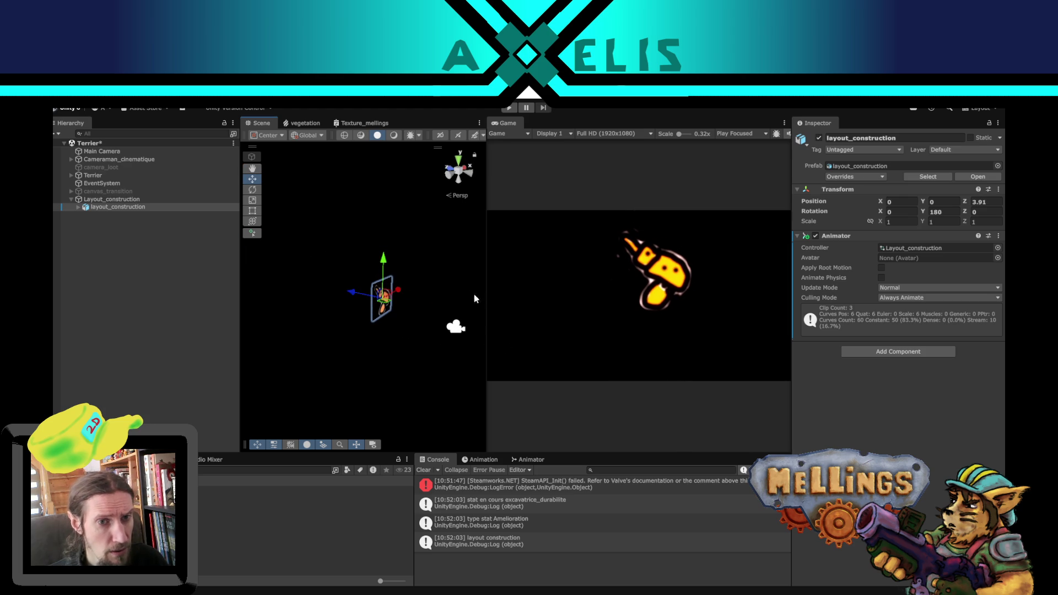
{"action": "mouse_move", "coordinate": [358, 293]}
{"action": "left_mouse_down"}
{"action": "mouse_move", "coordinate": [308, 290]}
{"action": "mouse_move", "coordinate": [343, 302]}
{"action": "left_mouse_up"}
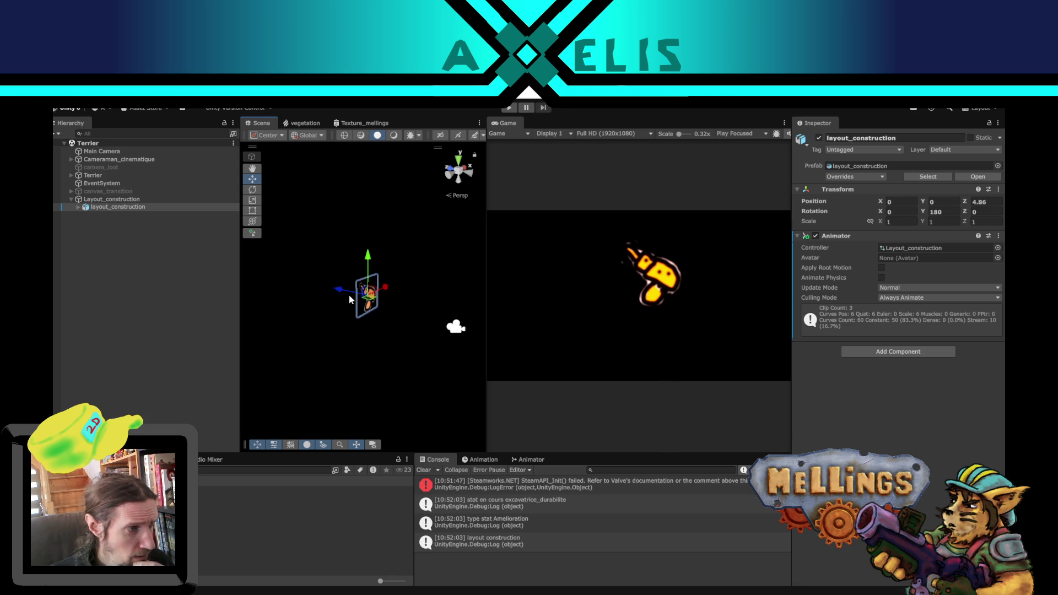
{"action": "left_click", "coordinate": [127, 199]}
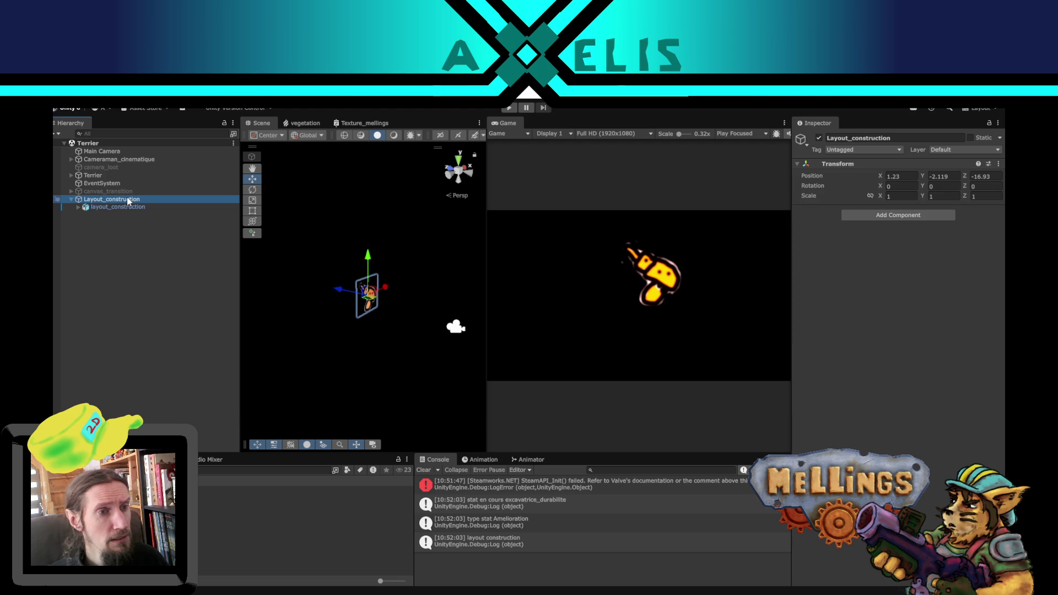
{"action": "left_click", "coordinate": [131, 208]}
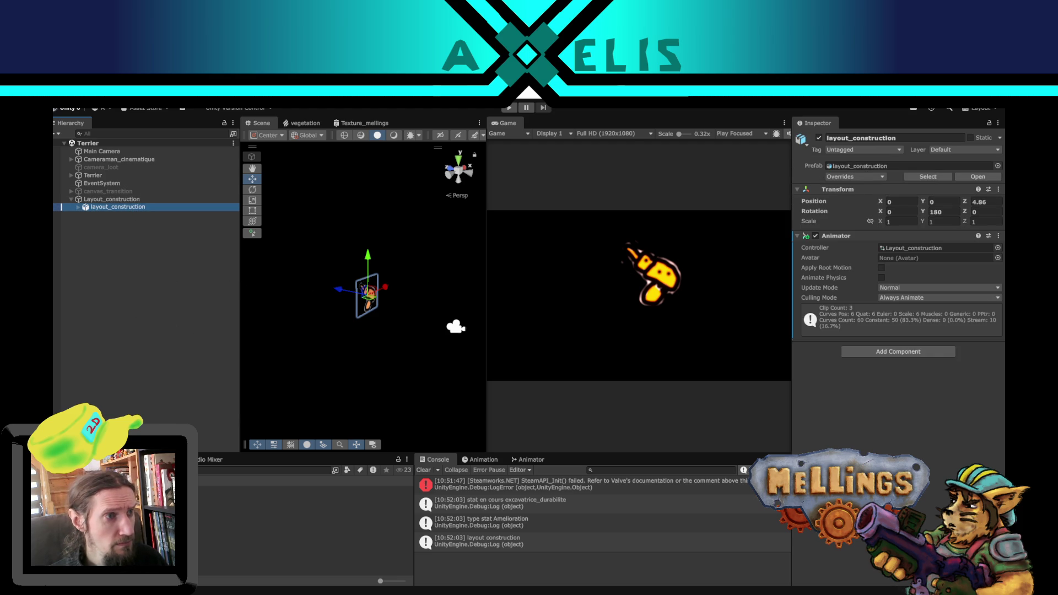
Step: Reopen the Intro scene and start Play mode to test the construction layout
{"action": "double_click", "coordinate": [248, 522]}
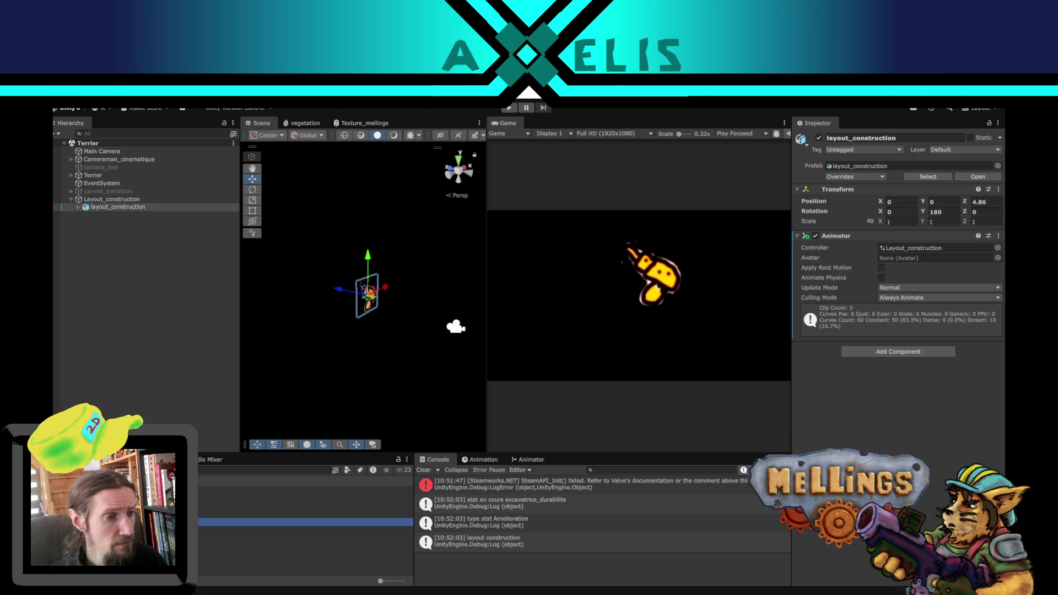
{"action": "left_click", "coordinate": [509, 108]}
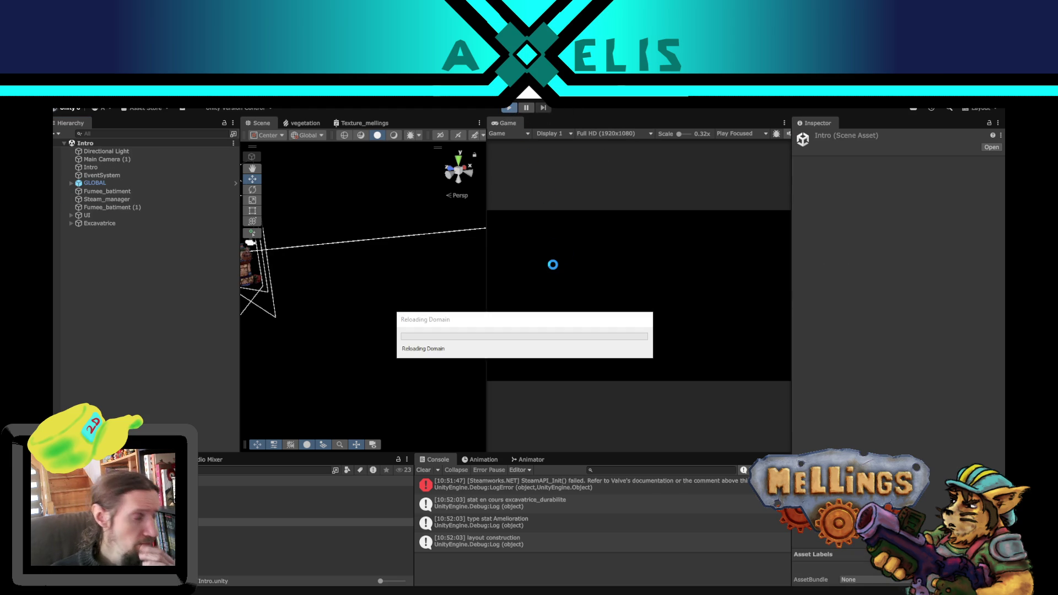
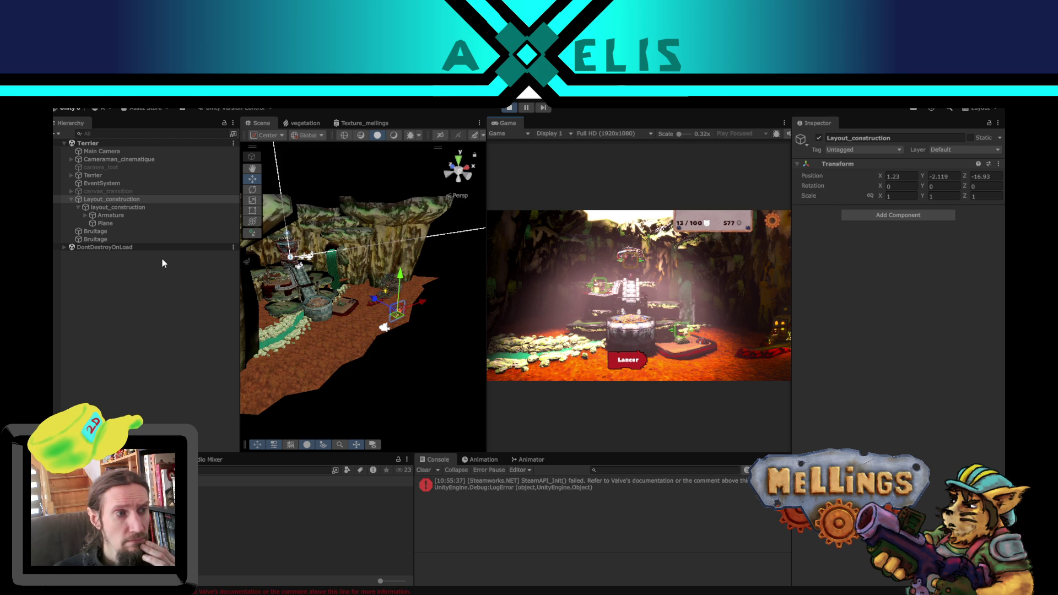
Step: Select Layout_construction, then buy the Excavatrice durability upgrade in the Game view and confirm it
{"action": "left_click", "coordinate": [134, 207]}
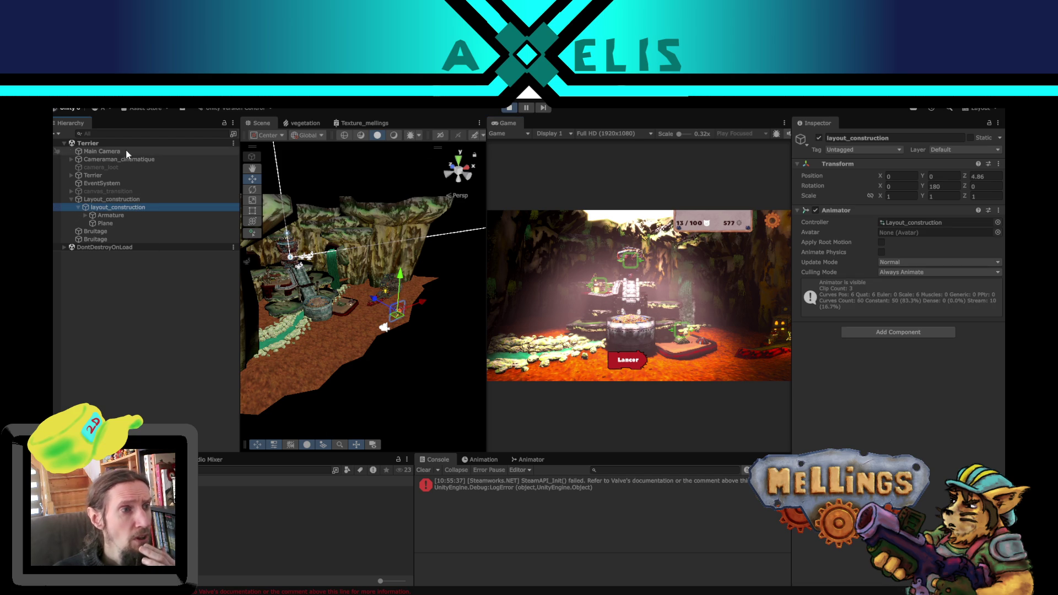
{"action": "left_click", "coordinate": [135, 200]}
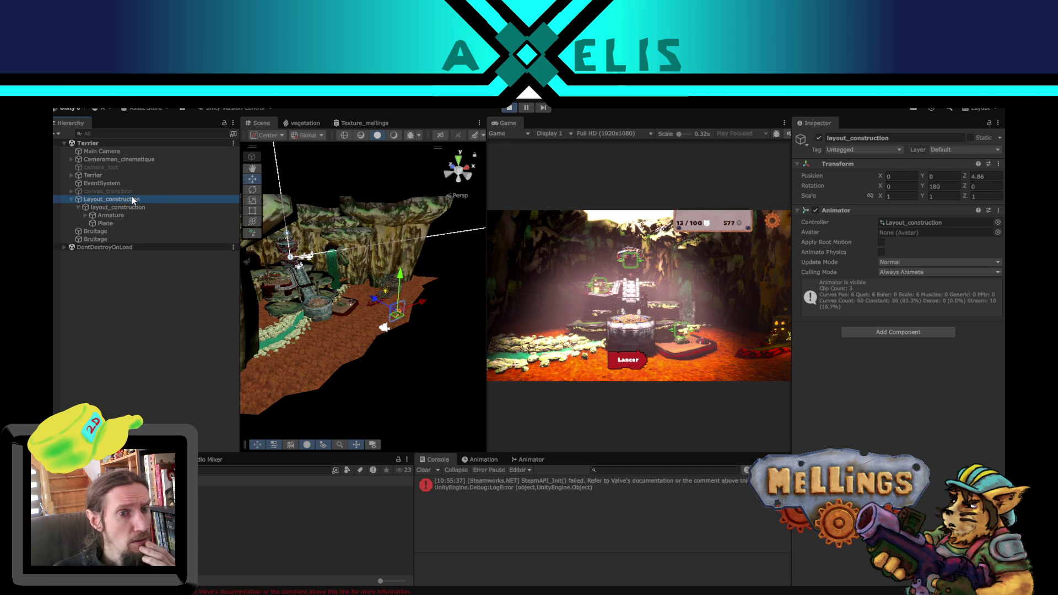
{"action": "left_click", "coordinate": [637, 361]}
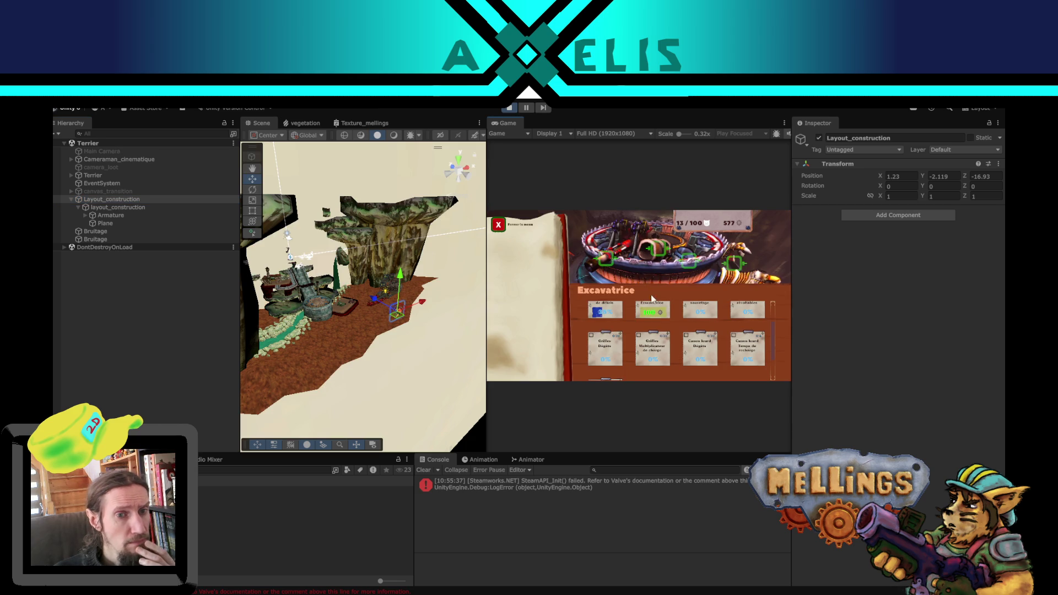
{"action": "left_click", "coordinate": [656, 310]}
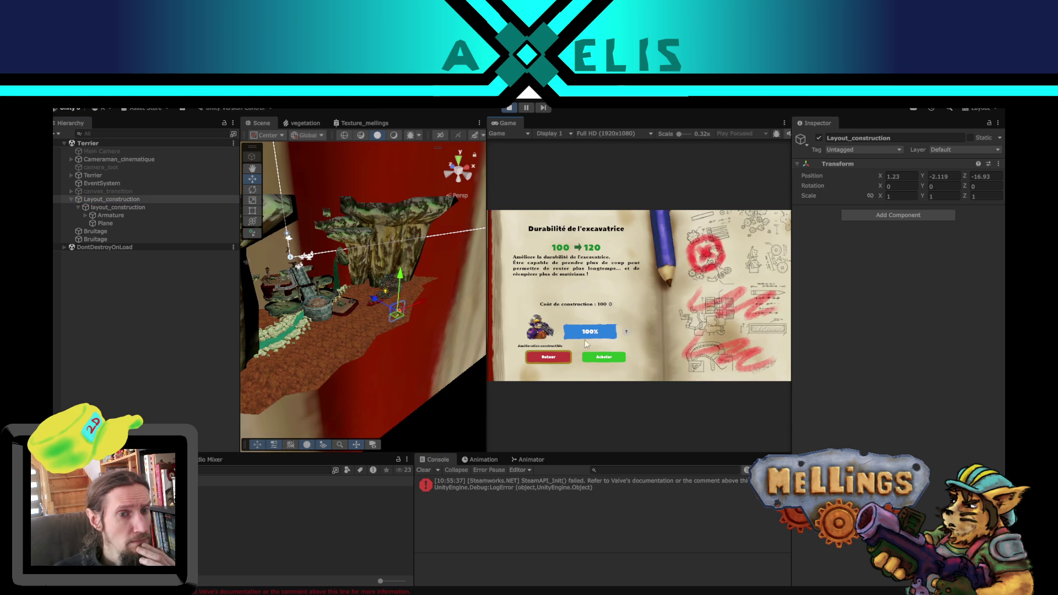
{"action": "left_click", "coordinate": [597, 357]}
{"action": "left_click", "coordinate": [676, 333]}
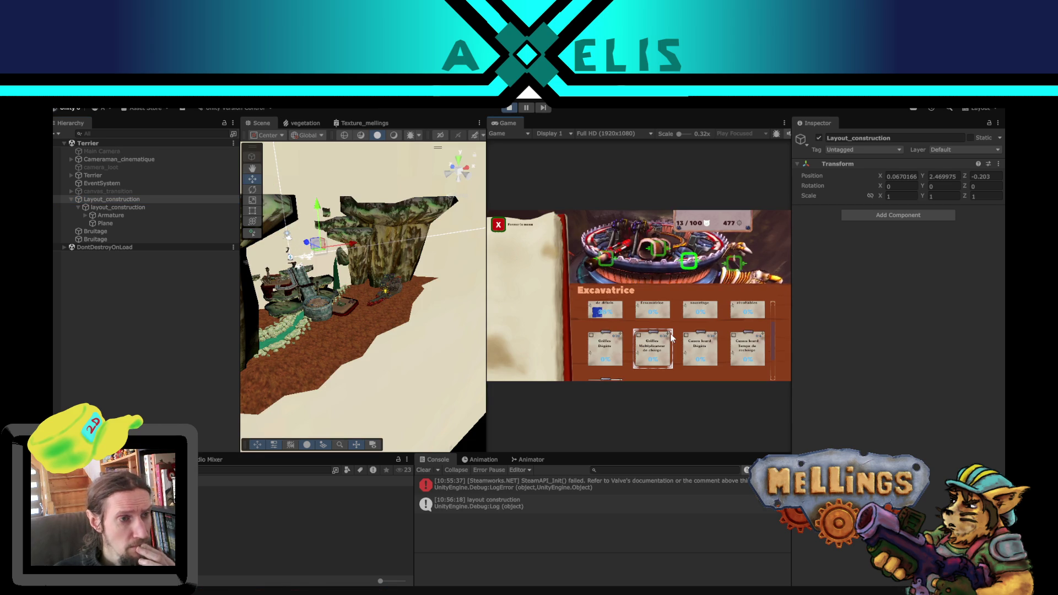
Step: Reselect Layout_construction and bring the scene view closer to the mesa
{"action": "left_click", "coordinate": [109, 206]}
{"action": "left_click", "coordinate": [110, 200]}
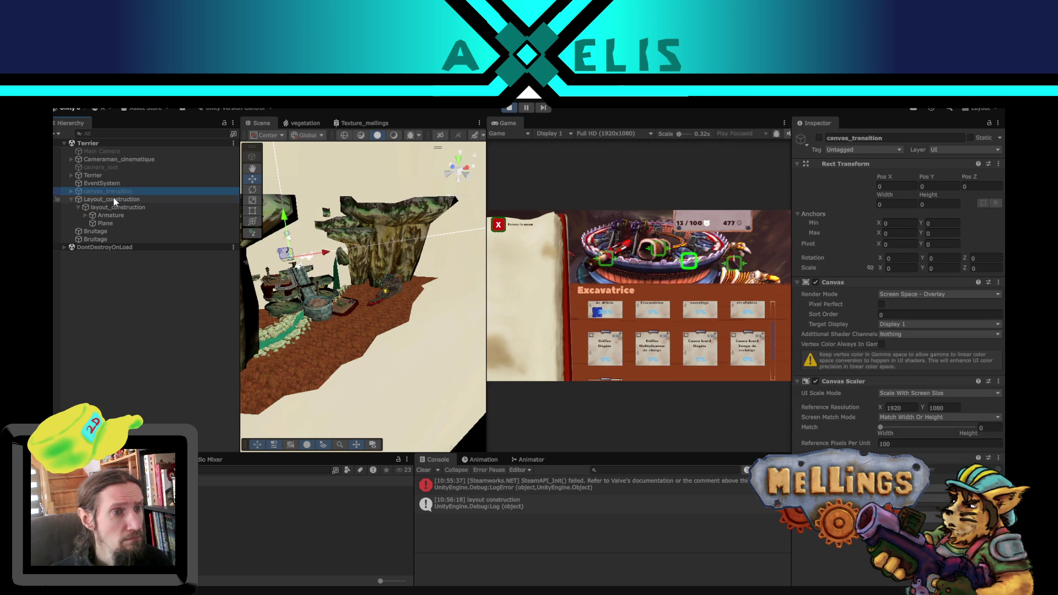
{"action": "scroll", "coordinate": [297, 257], "scroll_direction": "up", "scroll_amount": 2}
{"action": "mouse_move", "coordinate": [298, 258]}
{"action": "left_mouse_down"}
{"action": "mouse_move", "coordinate": [441, 299]}
{"action": "mouse_move", "coordinate": [404, 326]}
{"action": "mouse_move", "coordinate": [350, 316]}
{"action": "left_mouse_up"}
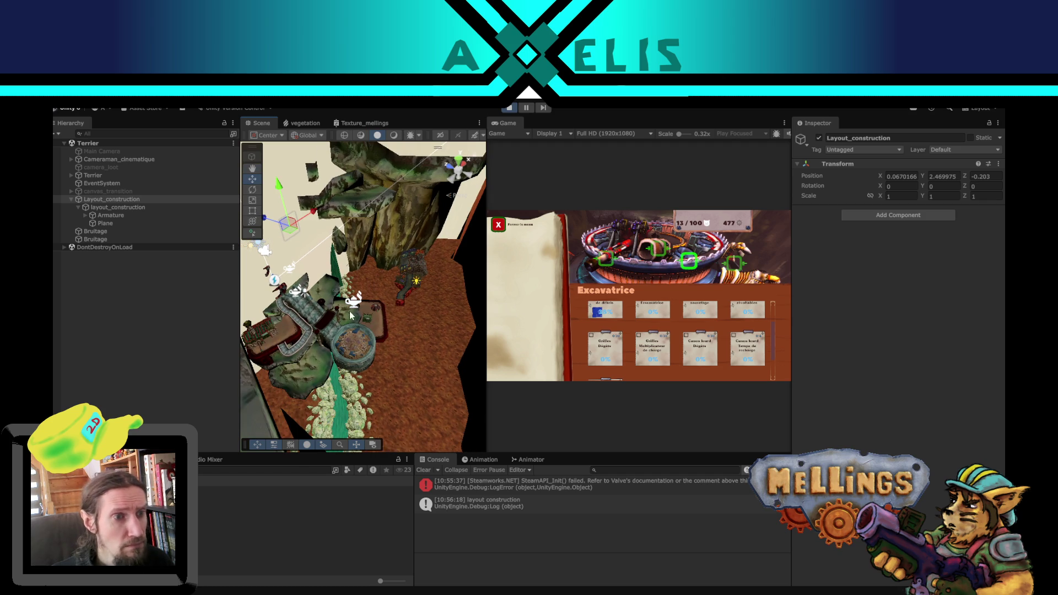
{"action": "left_click", "coordinate": [355, 304]}
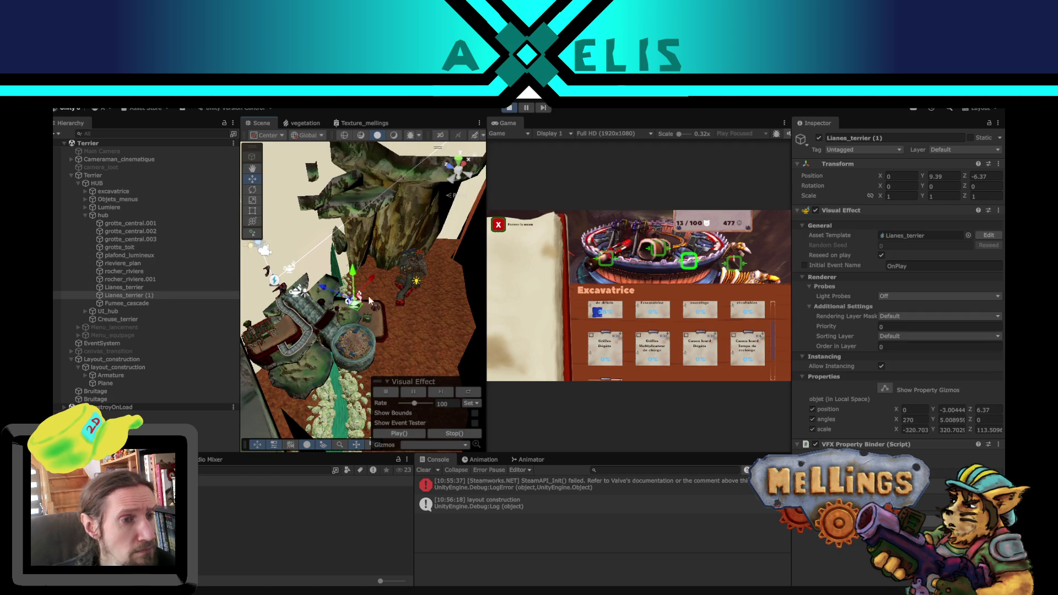
{"action": "mouse_move", "coordinate": [353, 286]}
{"action": "left_mouse_down"}
{"action": "mouse_move", "coordinate": [343, 265]}
{"action": "mouse_move", "coordinate": [393, 305]}
{"action": "left_mouse_up"}
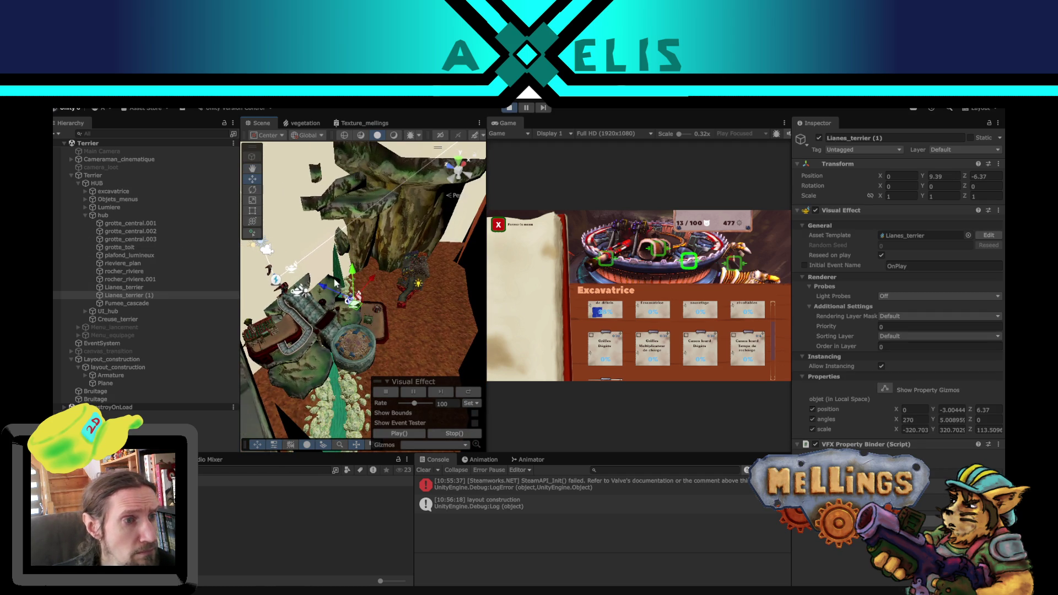
{"action": "left_click_drag", "start_coordinate": [335, 282], "coordinate": [296, 270]}
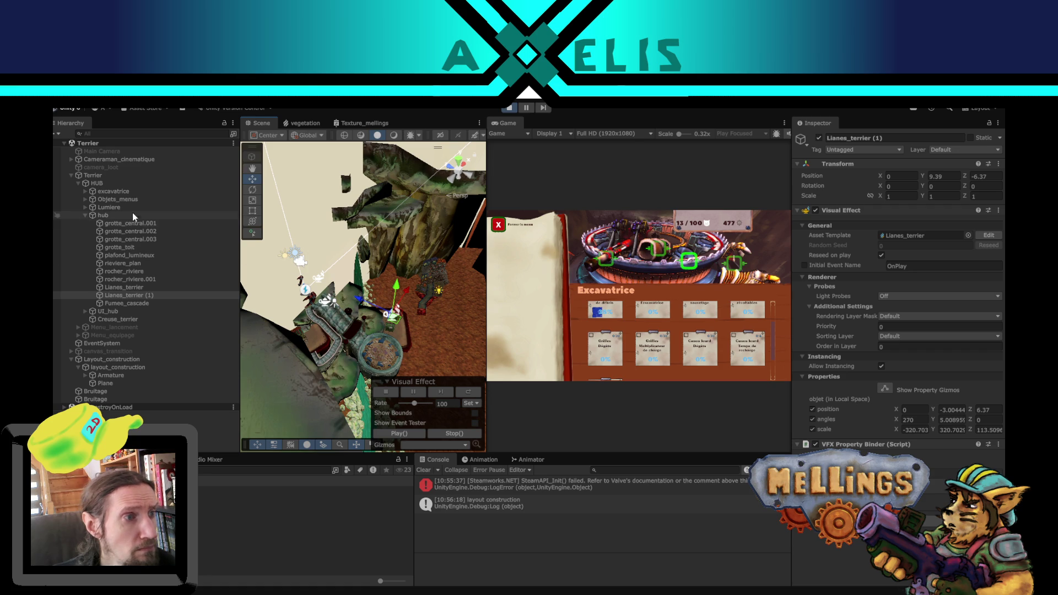
{"action": "left_click", "coordinate": [301, 265]}
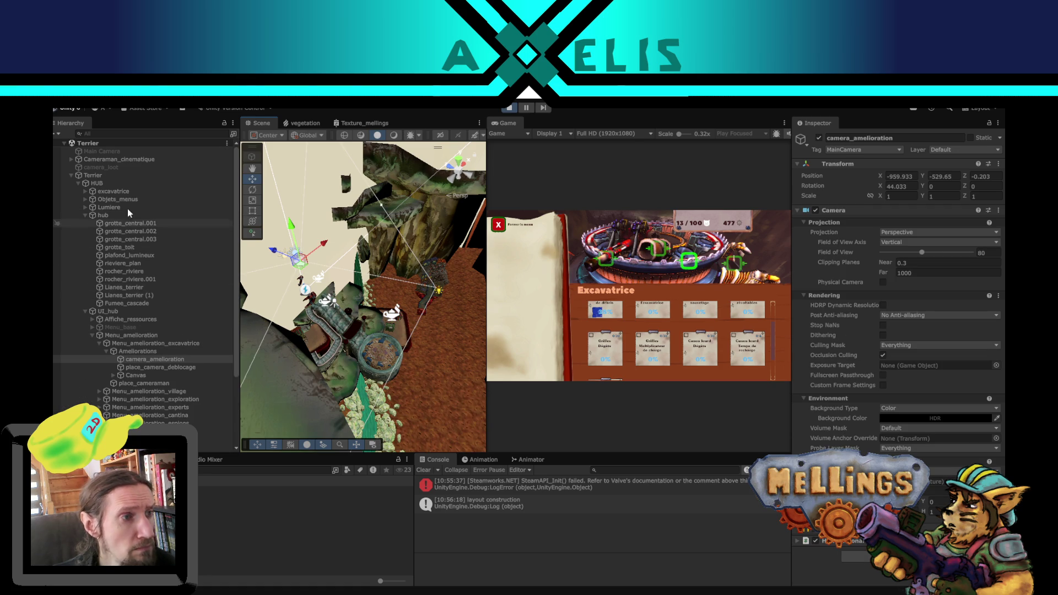
{"action": "scroll", "coordinate": [162, 322], "scroll_direction": "down", "scroll_amount": 5}
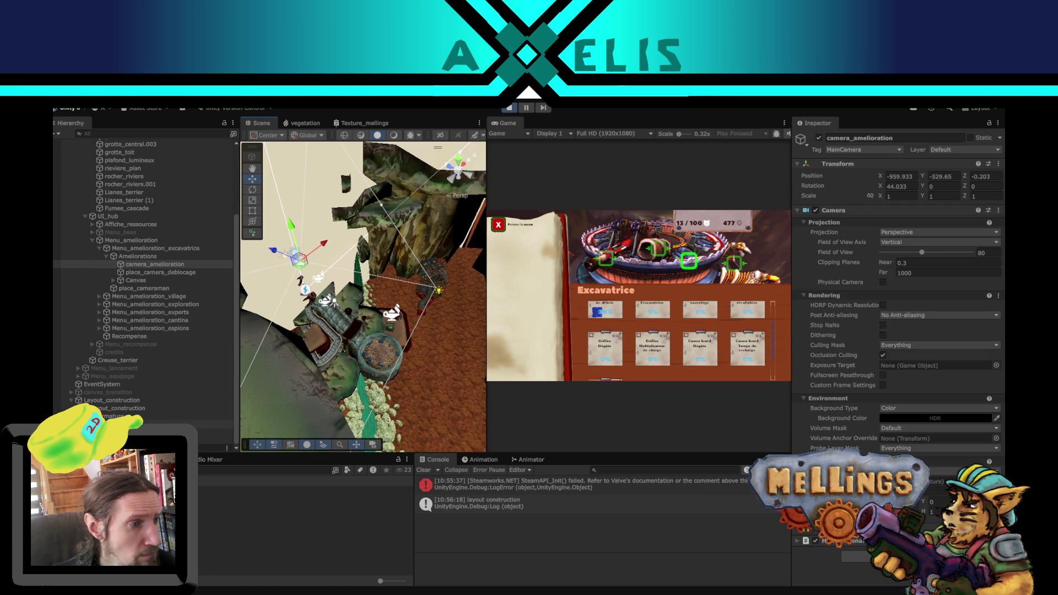
{"action": "left_click", "coordinate": [116, 400]}
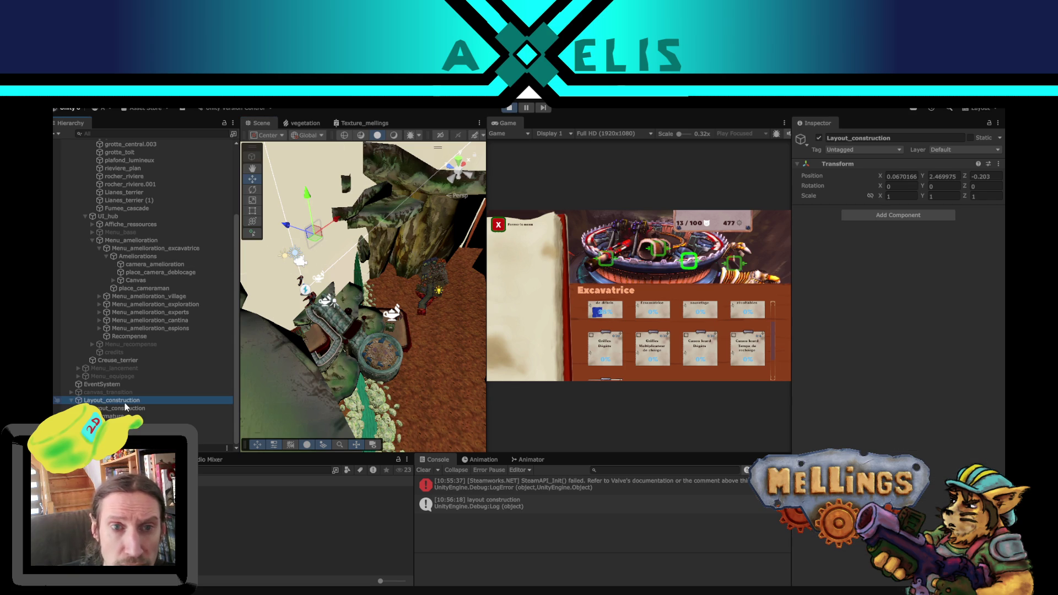
{"action": "mouse_move", "coordinate": [320, 281]}
{"action": "left_mouse_down"}
{"action": "mouse_move", "coordinate": [373, 297]}
{"action": "mouse_move", "coordinate": [357, 301]}
{"action": "mouse_move", "coordinate": [233, 226]}
{"action": "mouse_move", "coordinate": [91, 179]}
{"action": "mouse_move", "coordinate": [181, 217]}
{"action": "mouse_move", "coordinate": [261, 231]}
{"action": "left_mouse_up"}
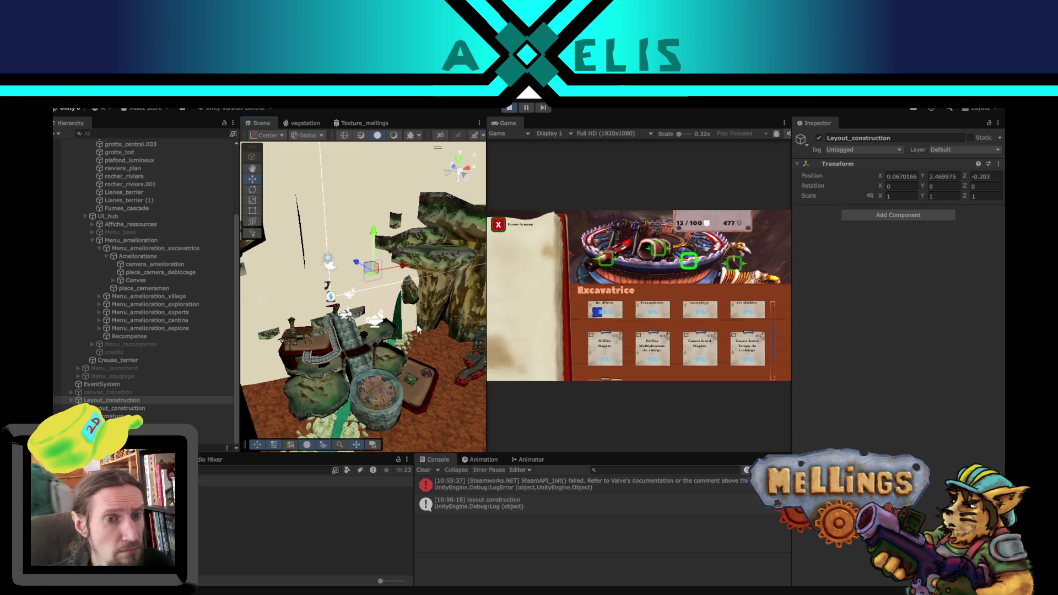
{"action": "mouse_move", "coordinate": [417, 329]}
{"action": "left_mouse_down"}
{"action": "mouse_move", "coordinate": [364, 347]}
{"action": "mouse_move", "coordinate": [410, 420]}
{"action": "mouse_move", "coordinate": [378, 322]}
{"action": "left_mouse_up"}
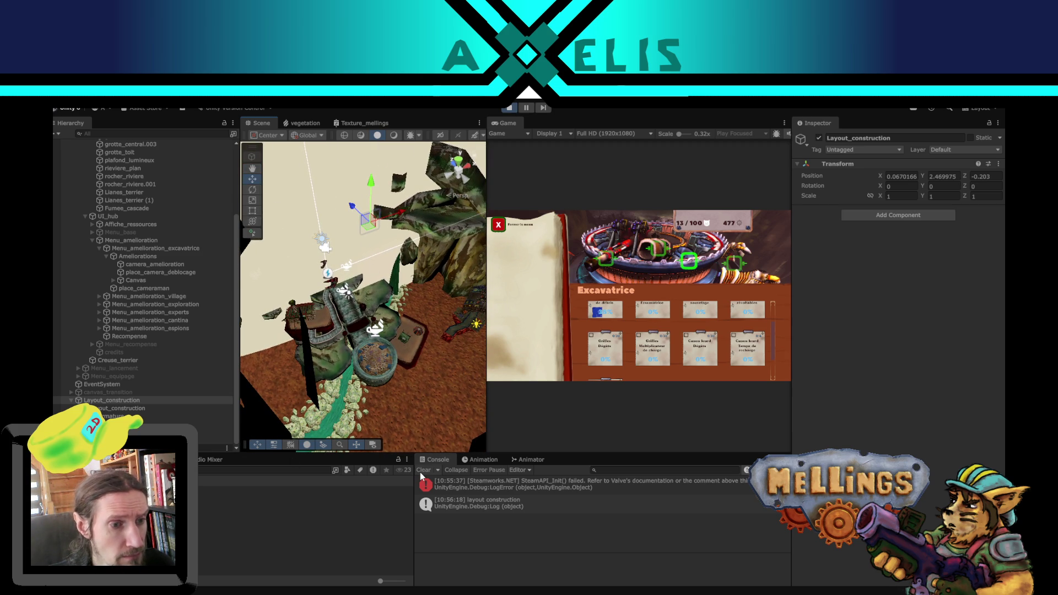
Step: Open Terrier.cs from the Console log and stop Play mode in Unity
{"action": "double_click", "coordinate": [415, 499]}
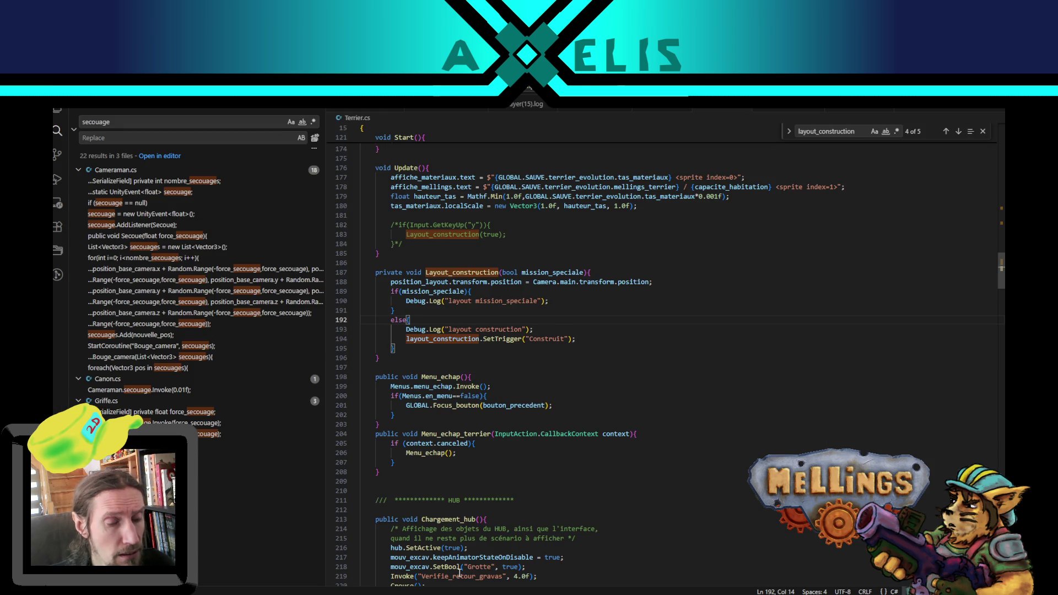
{"action": "key", "text": "alt+Tab"}
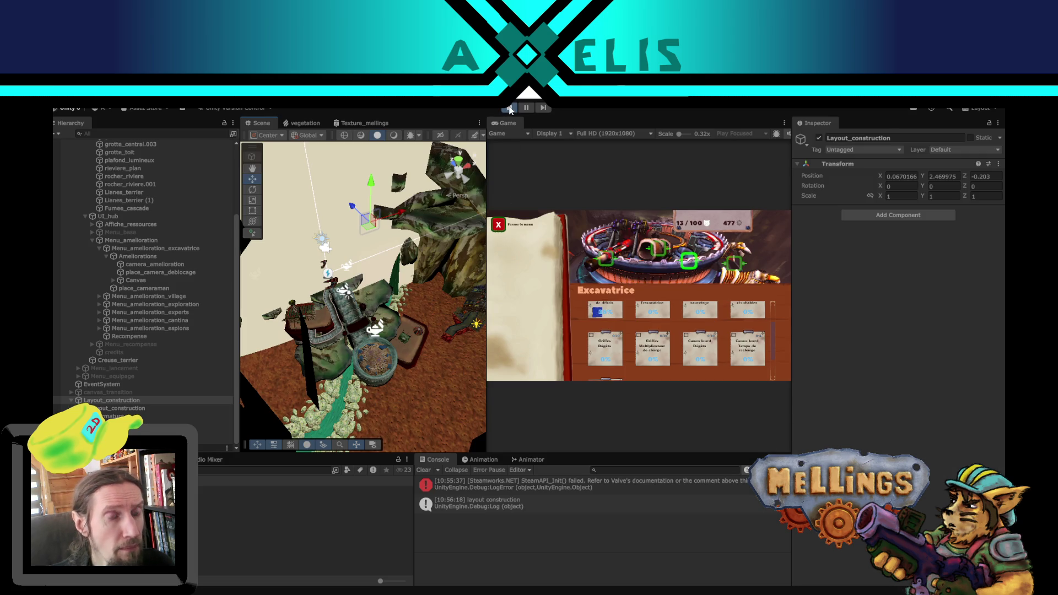
{"action": "left_click", "coordinate": [510, 109]}
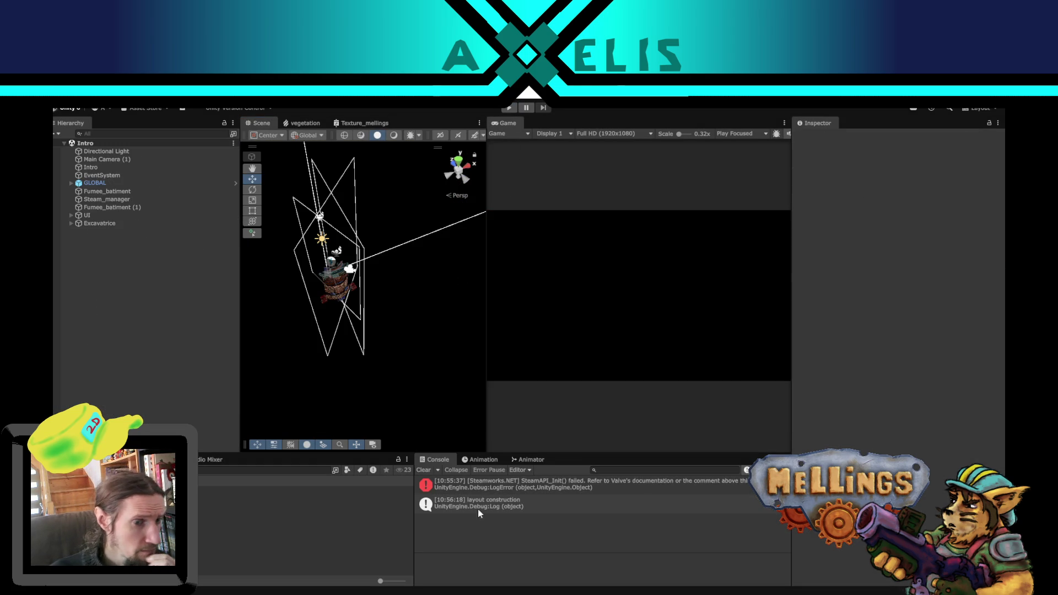
{"action": "key", "text": "alt+Tab"}
Step: Change the y-key test to Layout_construction(false), remove its /* */ markers, and return to Unity
{"action": "double_click", "coordinate": [490, 234]}
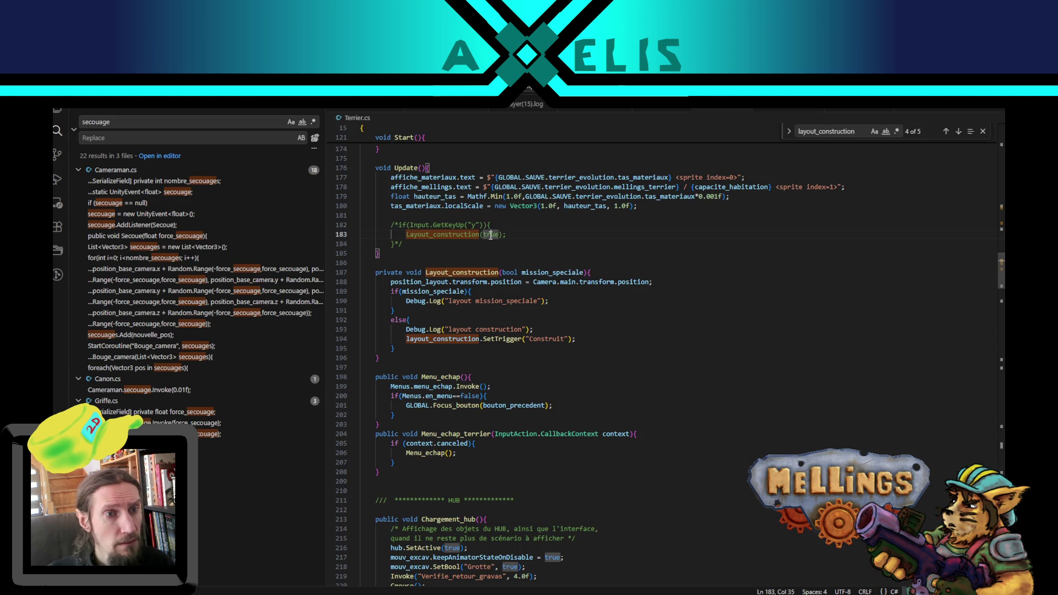
{"action": "type", "text": "false"}
{"action": "key", "text": "Escape"}
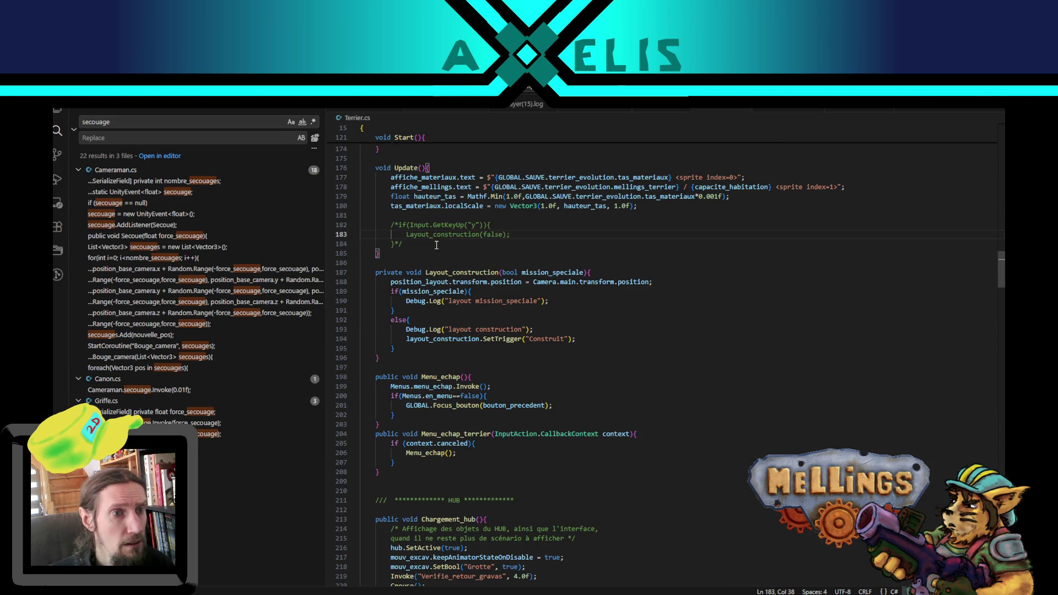
{"action": "left_click", "coordinate": [411, 243]}
{"action": "key", "text": "BackSpace"}
{"action": "left_click", "coordinate": [398, 224]}
{"action": "key", "text": "BackSpace"}
{"action": "key", "text": "BackSpace"}
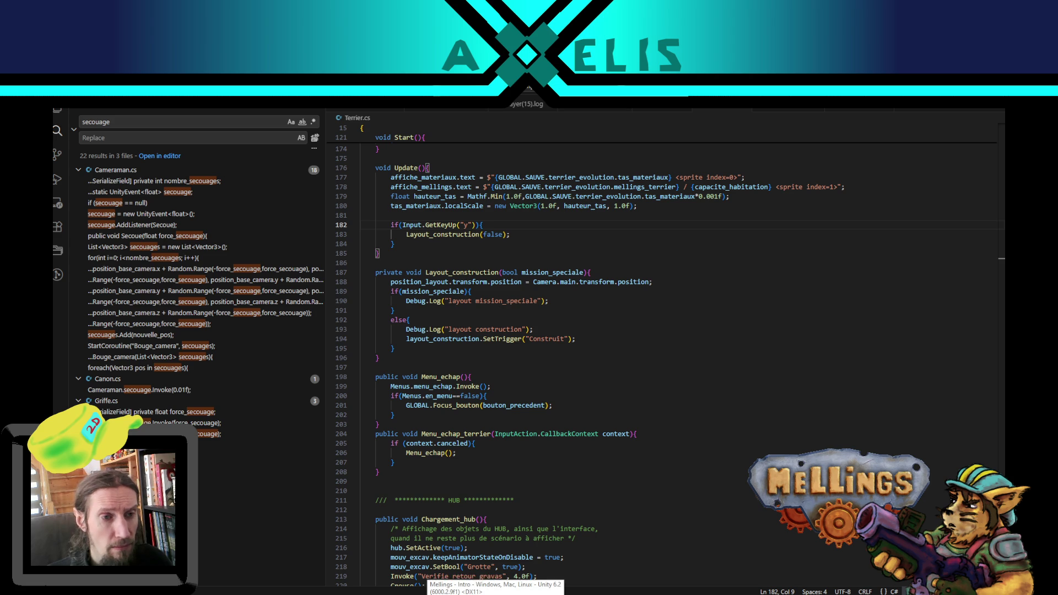
{"action": "left_click", "coordinate": [496, 594]}
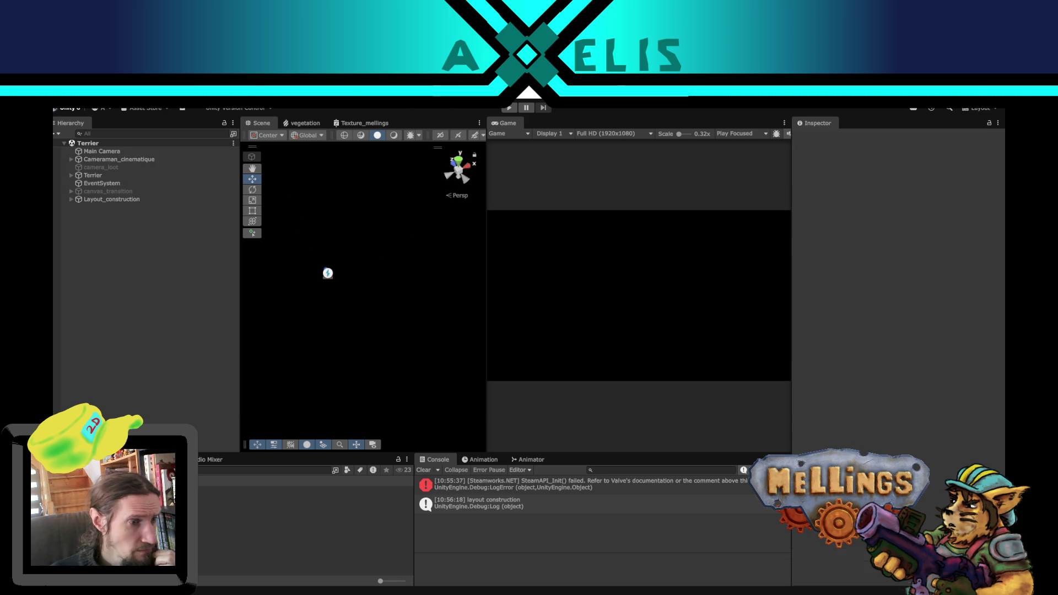
Step: Frame Layout_construction, expand it, and inspect its child and the Main Camera
{"action": "double_click", "coordinate": [111, 200]}
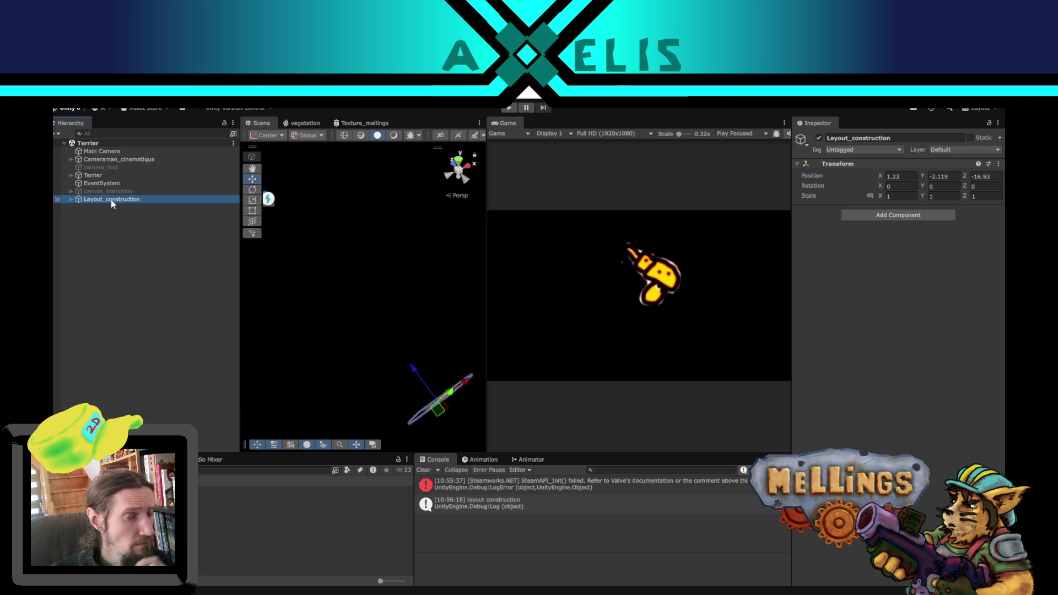
{"action": "scroll", "coordinate": [335, 305], "scroll_direction": "down", "scroll_amount": 5}
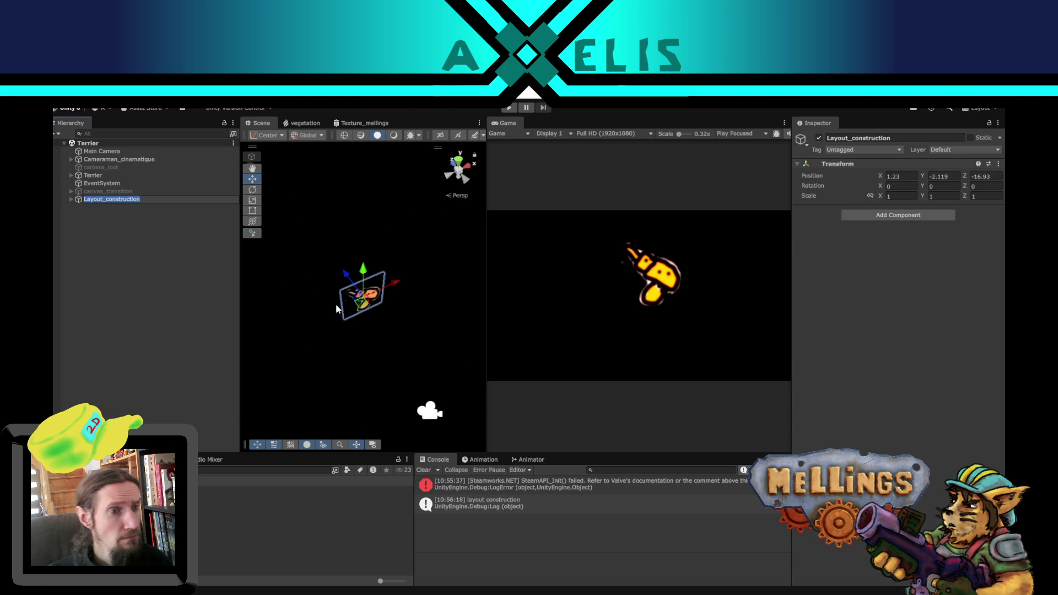
{"action": "key", "text": "Escape"}
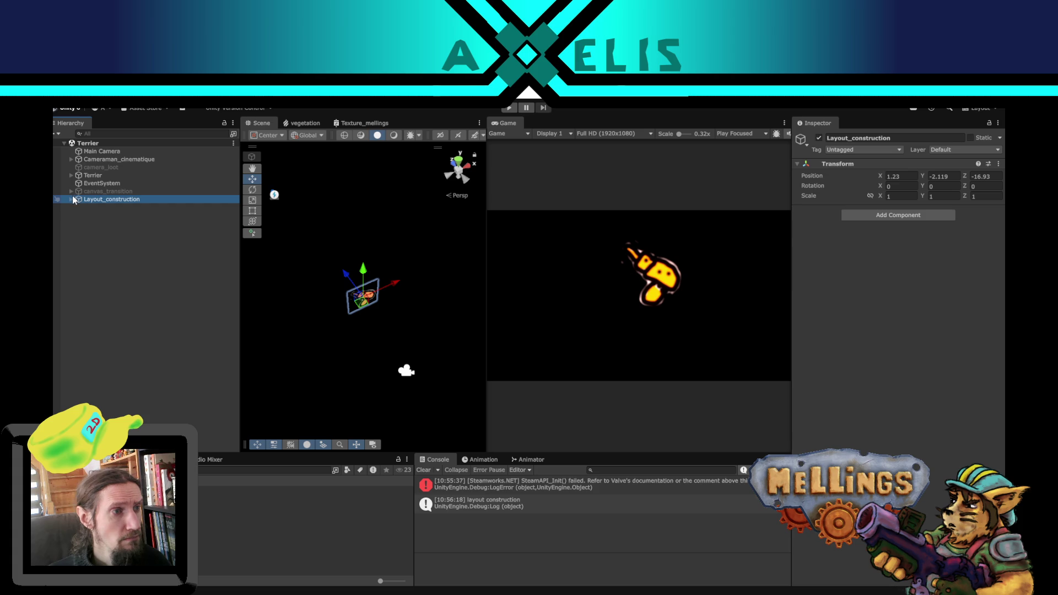
{"action": "left_click", "coordinate": [72, 200]}
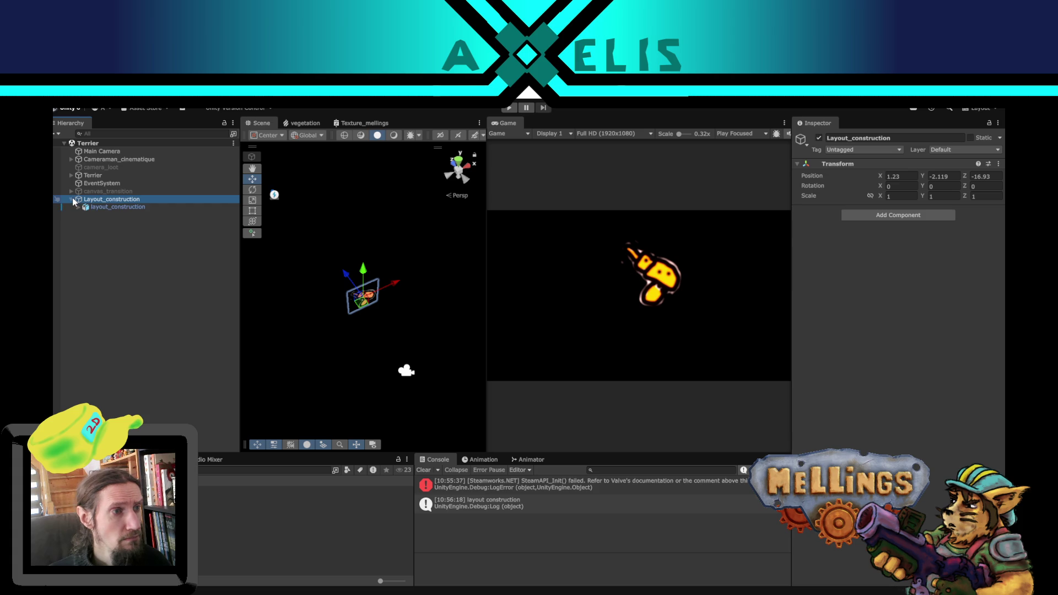
{"action": "left_click", "coordinate": [130, 207]}
{"action": "left_click", "coordinate": [124, 200]}
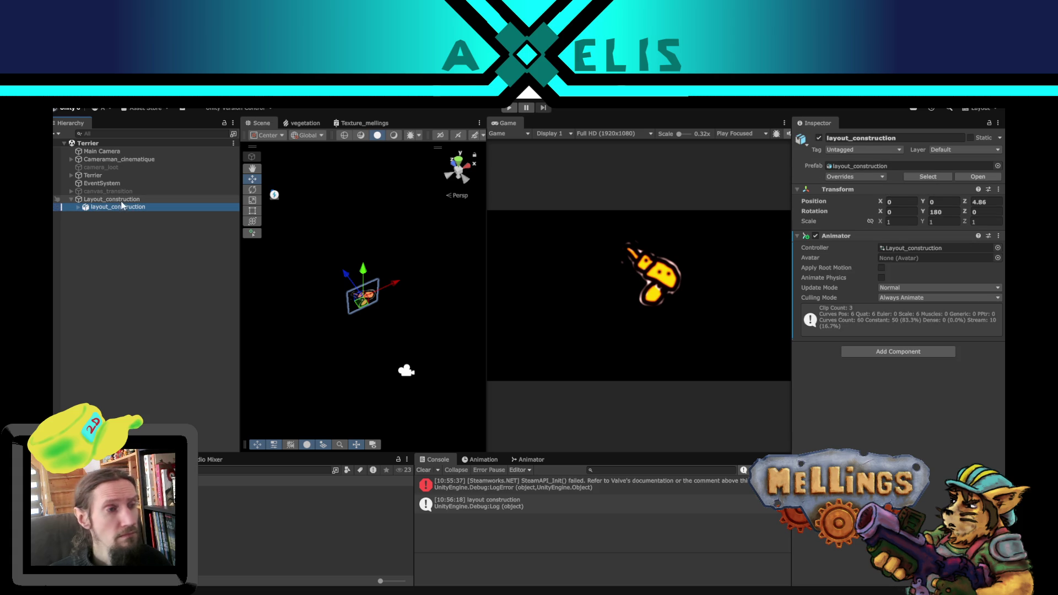
{"action": "left_click", "coordinate": [108, 151]}
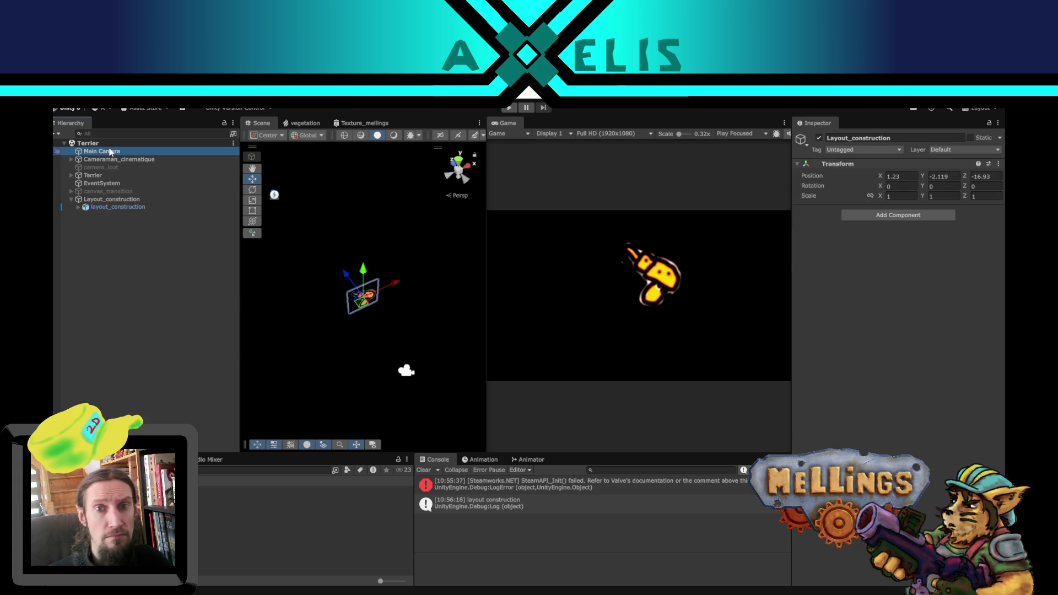
{"action": "left_click", "coordinate": [111, 200]}
{"action": "left_click_drag", "start_coordinate": [308, 298], "coordinate": [354, 315]}
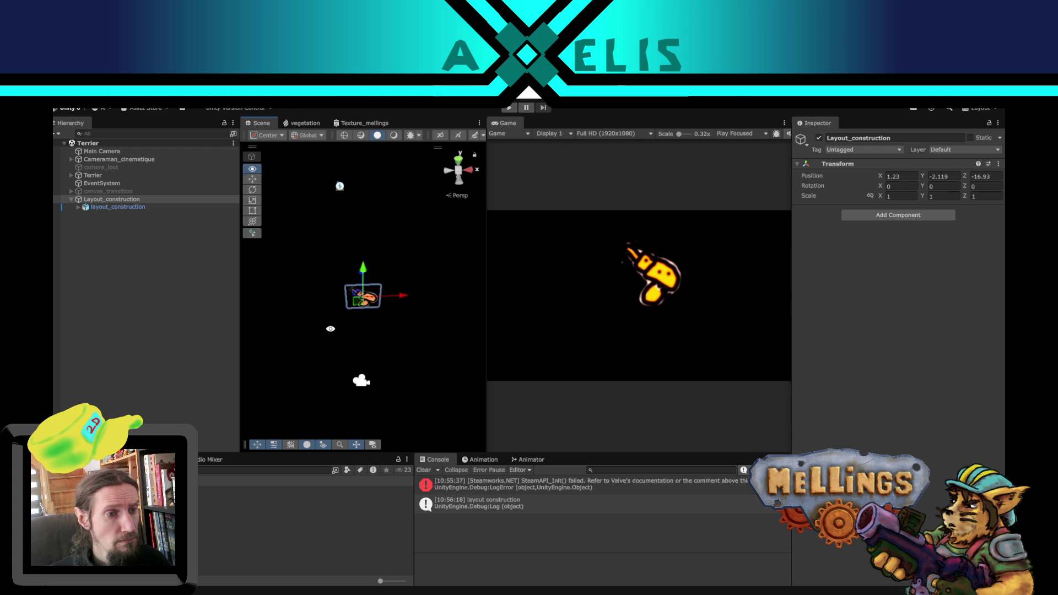
Step: Expand Terrier and enable the HUB object
{"action": "left_click", "coordinate": [70, 175]}
{"action": "left_click", "coordinate": [91, 183]}
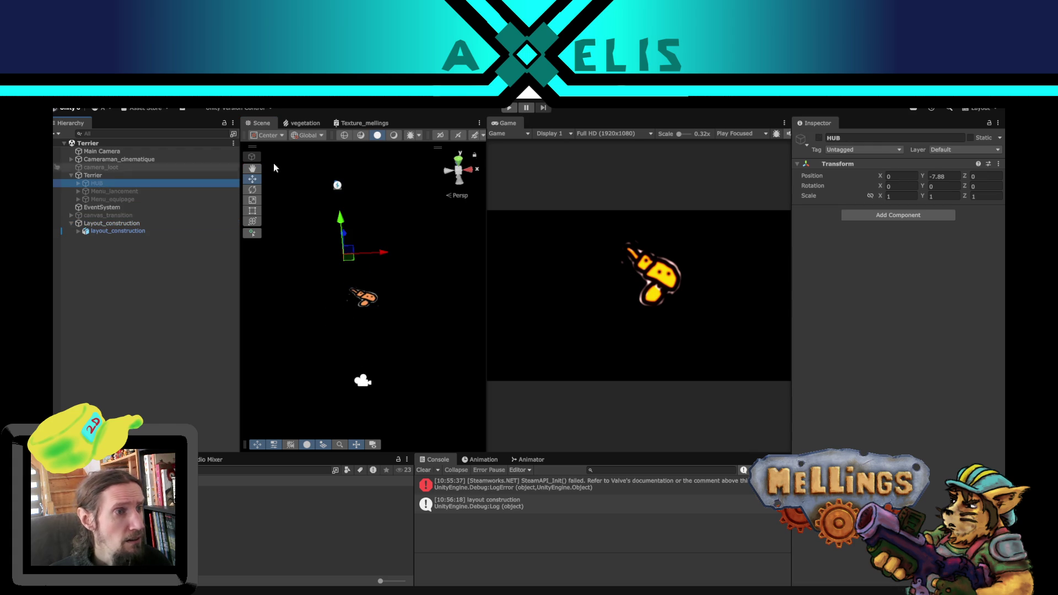
{"action": "left_click", "coordinate": [819, 139]}
{"action": "left_click_drag", "start_coordinate": [390, 244], "coordinate": [409, 250]}
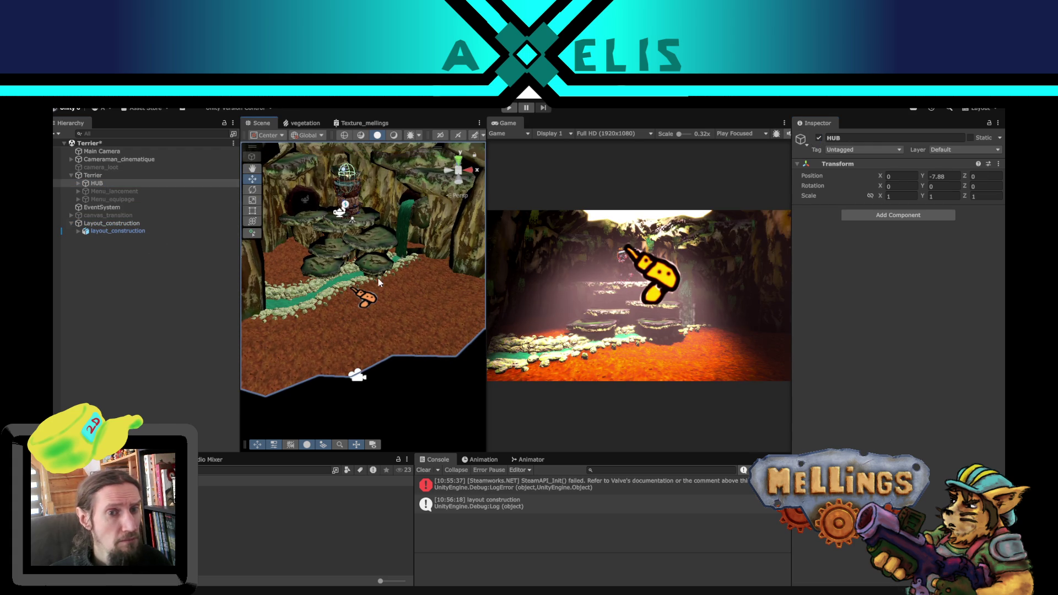
Step: Set the layout_construction child's Z position to 0, then nudge it along Z with the gizmo
{"action": "left_click", "coordinate": [121, 233]}
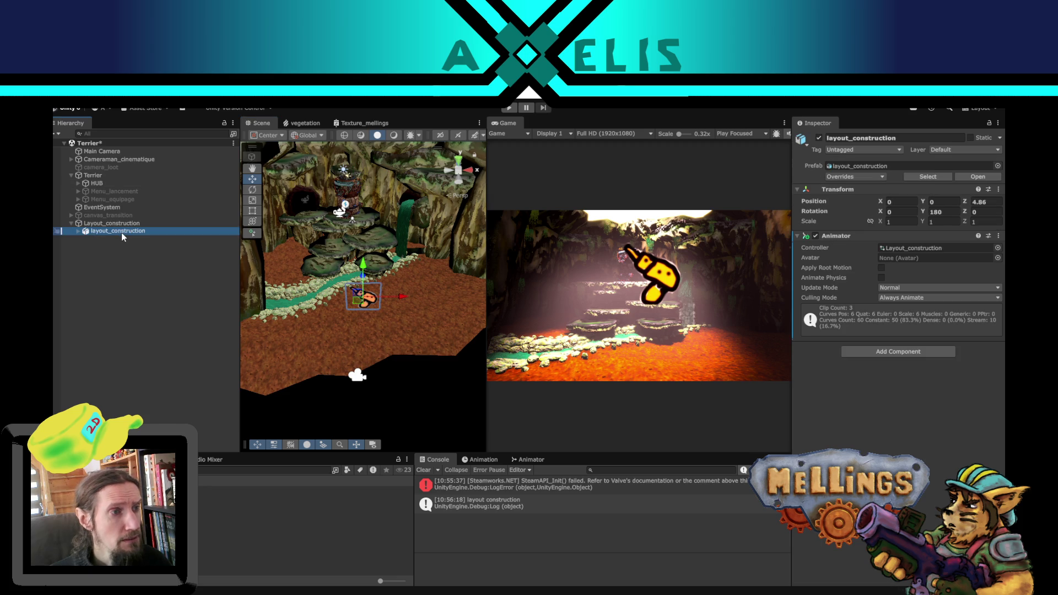
{"action": "left_click_drag", "start_coordinate": [372, 292], "coordinate": [362, 301]}
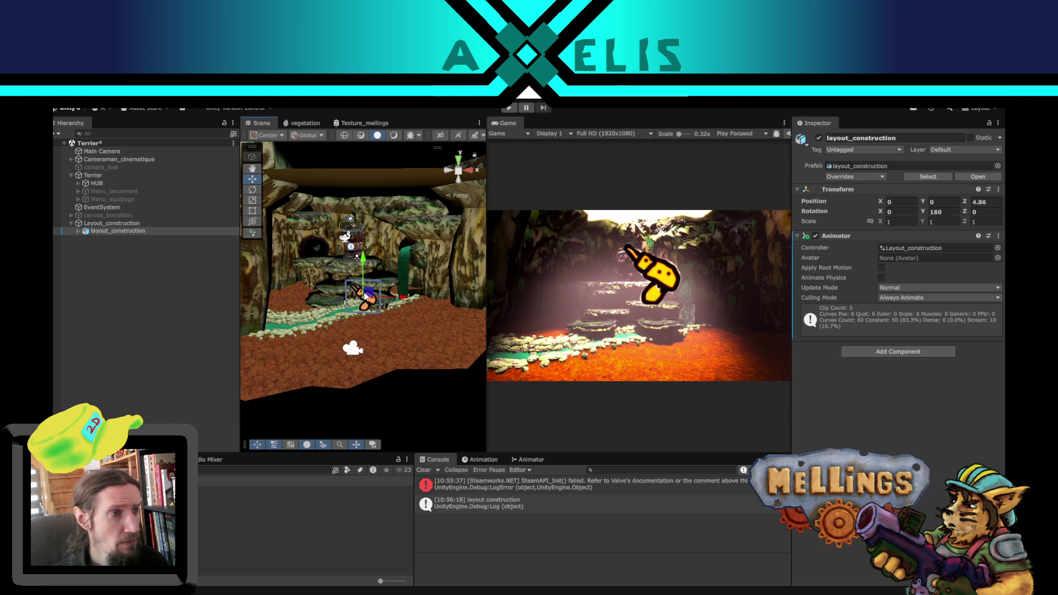
{"action": "left_click", "coordinate": [994, 201]}
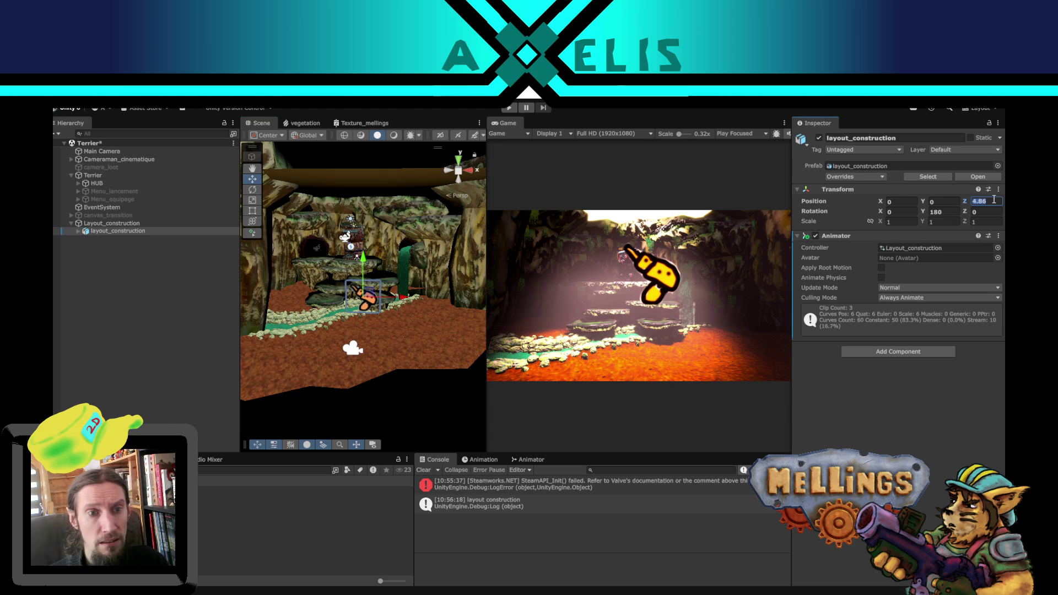
{"action": "type", "text": "0"}
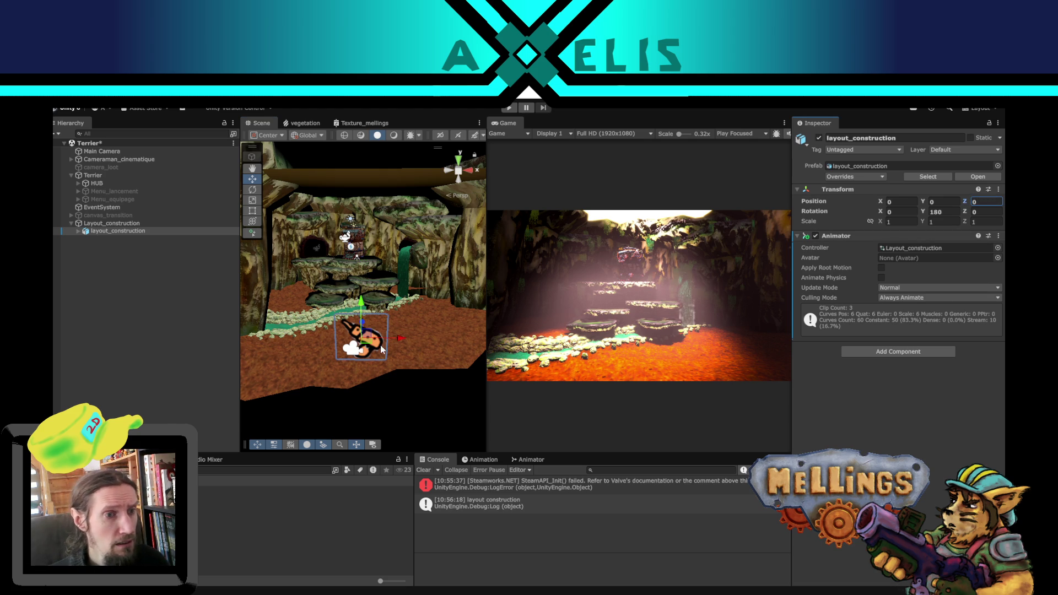
{"action": "mouse_move", "coordinate": [381, 349]}
{"action": "left_mouse_down"}
{"action": "mouse_move", "coordinate": [375, 364]}
{"action": "mouse_move", "coordinate": [367, 326]}
{"action": "left_mouse_up"}
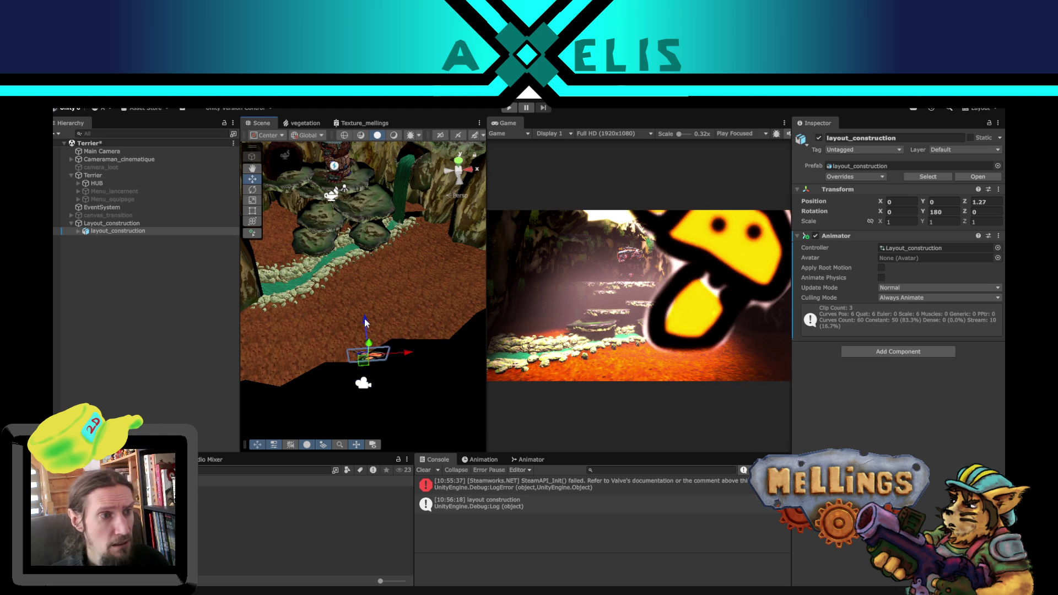
Step: Select HUB and deactivate it so the layout shows alone
{"action": "left_click", "coordinate": [106, 224]}
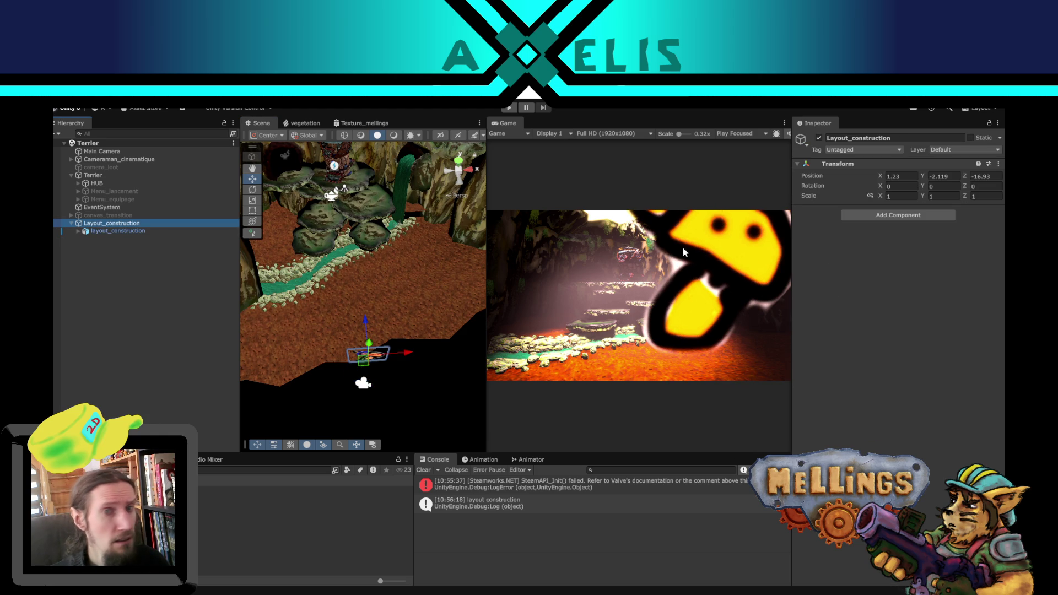
{"action": "left_click", "coordinate": [122, 183]}
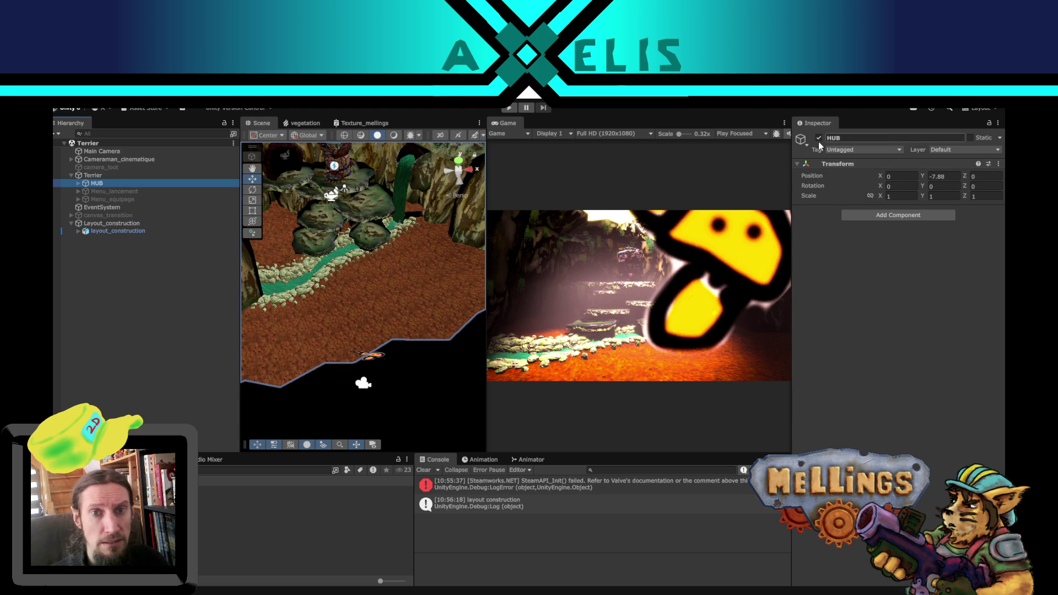
{"action": "left_click", "coordinate": [186, 351]}
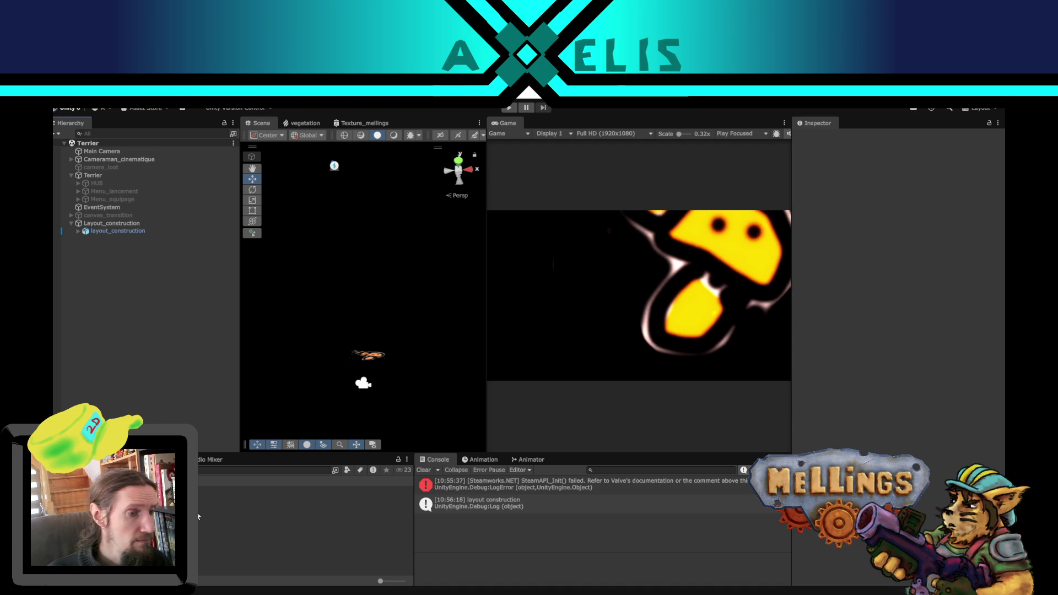
Step: Open Intro.unity, enter Play mode, and start the game with Démarrer on the title screen
{"action": "double_click", "coordinate": [231, 522]}
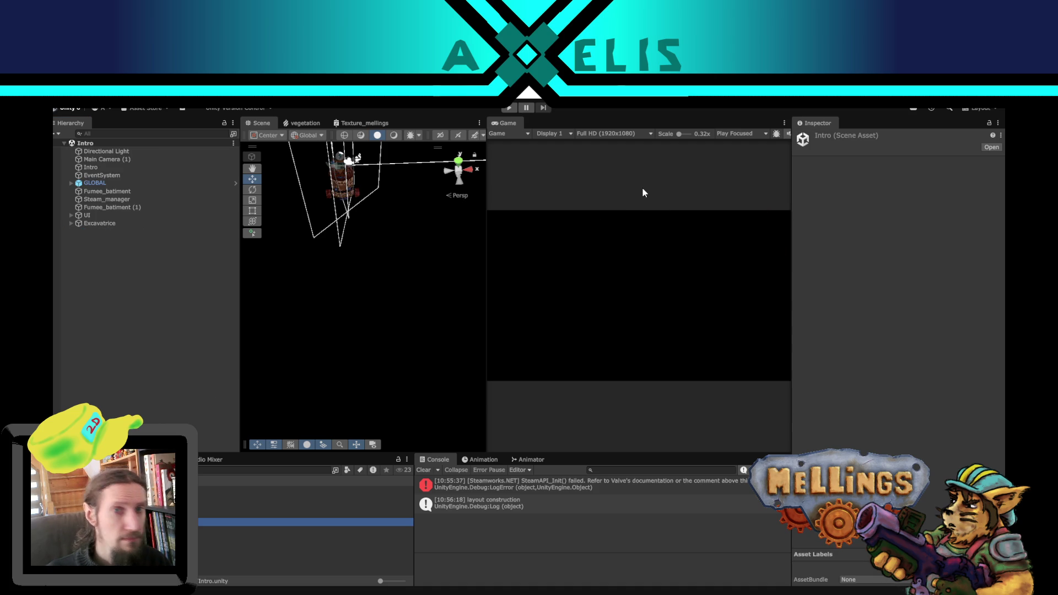
{"action": "left_click", "coordinate": [511, 109]}
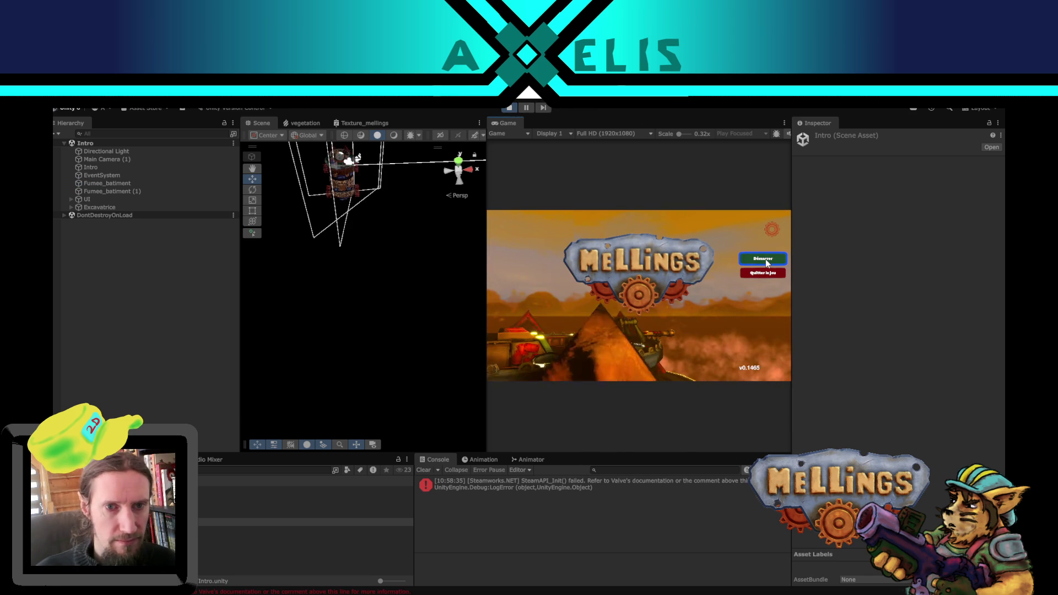
{"action": "left_click", "coordinate": [765, 259]}
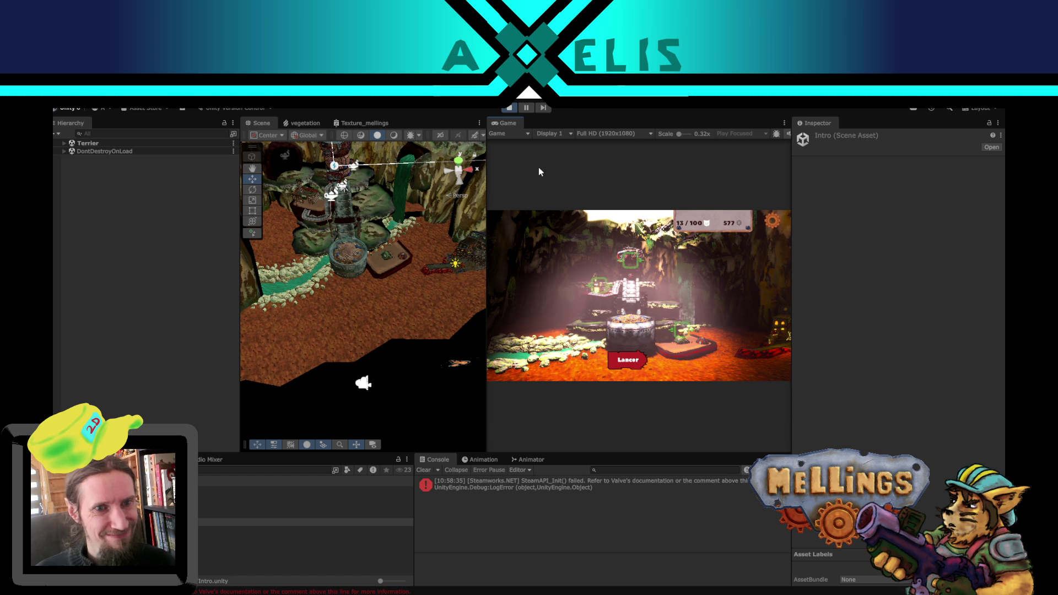
Step: Stop Play mode and start a new line 189 in Terrier.cs with 'position_layout.transform.parent'
{"action": "left_click", "coordinate": [511, 111]}
{"action": "key", "text": "alt+Tab"}
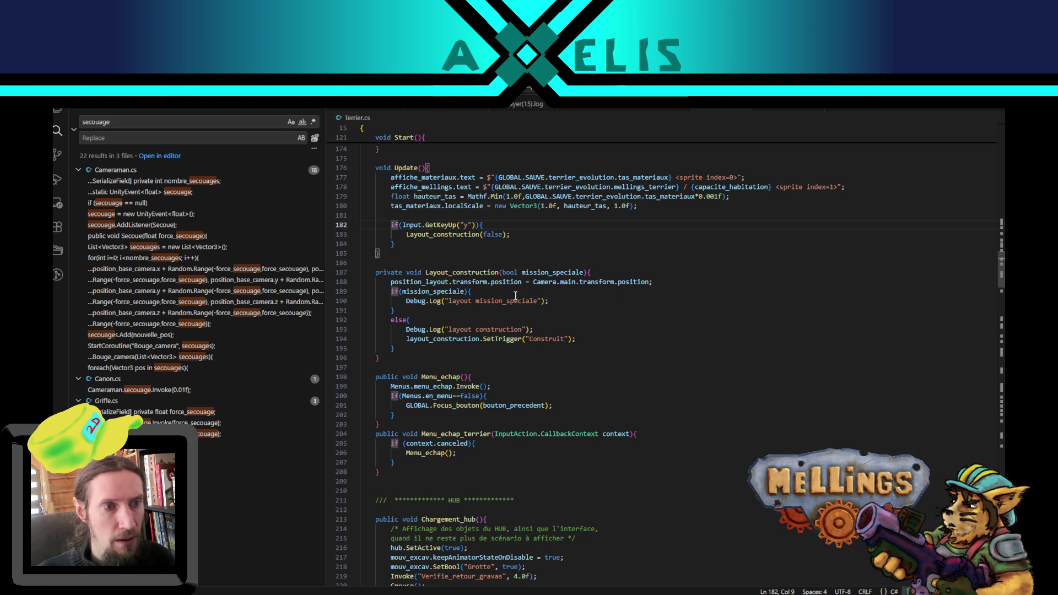
{"action": "key", "text": "Down"}
{"action": "key", "text": "Down"}
{"action": "key", "text": "Down"}
{"action": "key", "text": "ctrl+shift+Right"}
{"action": "key", "text": "ctrl+c"}
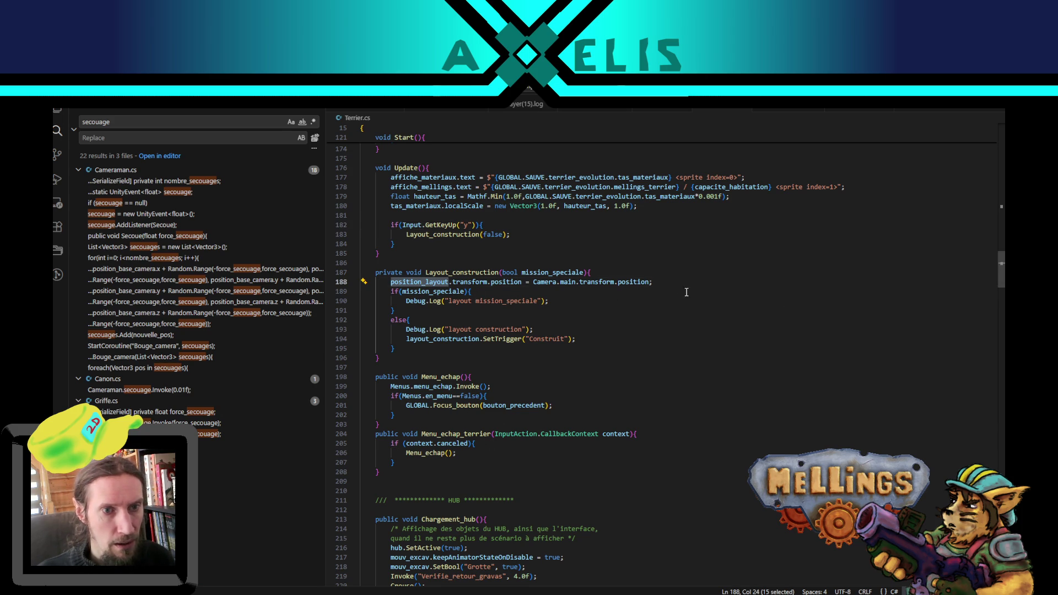
{"action": "key", "text": "End"}
{"action": "key", "text": "Return"}
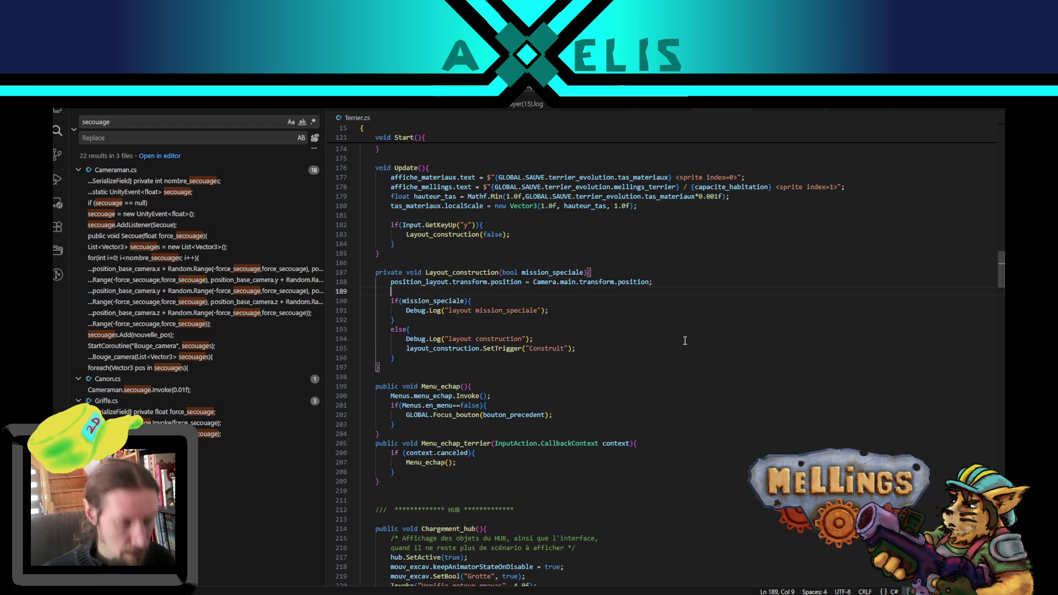
{"action": "key", "text": "ctrl+v"}
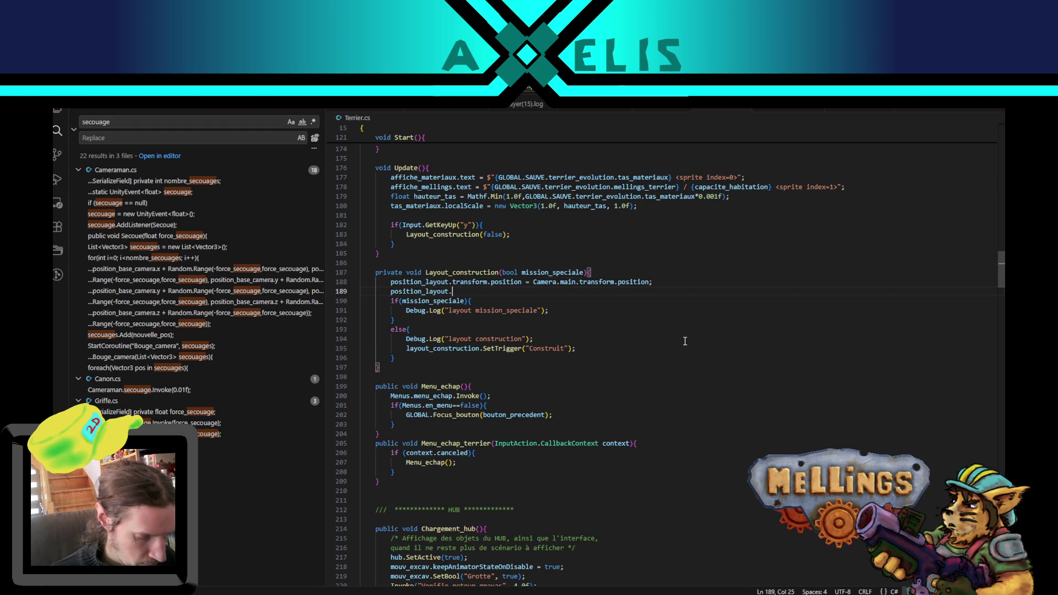
{"action": "type", "text": "tran,sf"}
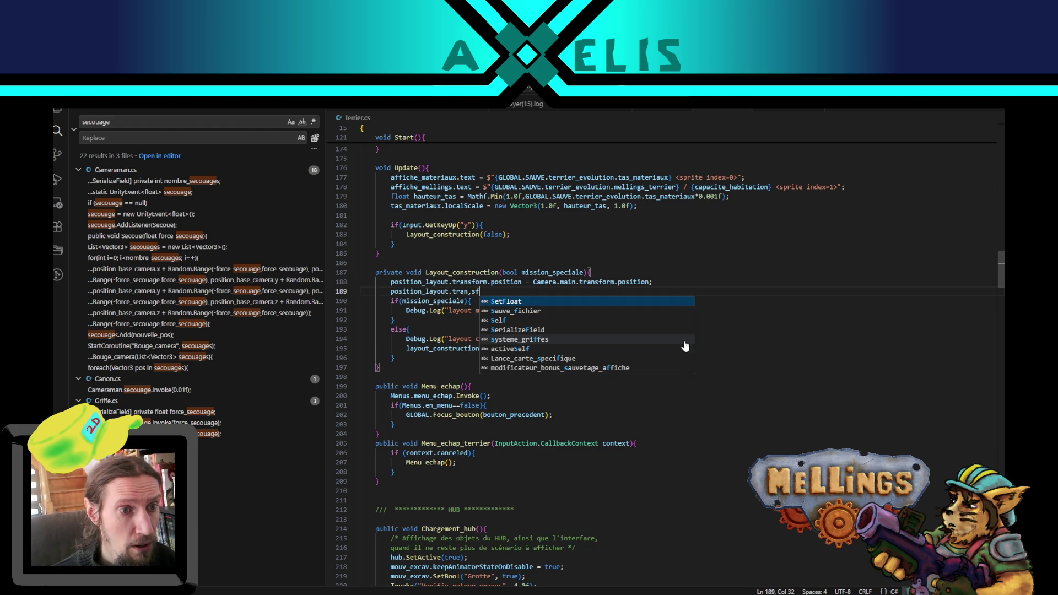
{"action": "key", "text": "BackSpace"}
{"action": "key", "text": "BackSpace"}
{"action": "key", "text": "BackSpace"}
{"action": "type", "text": "s"}
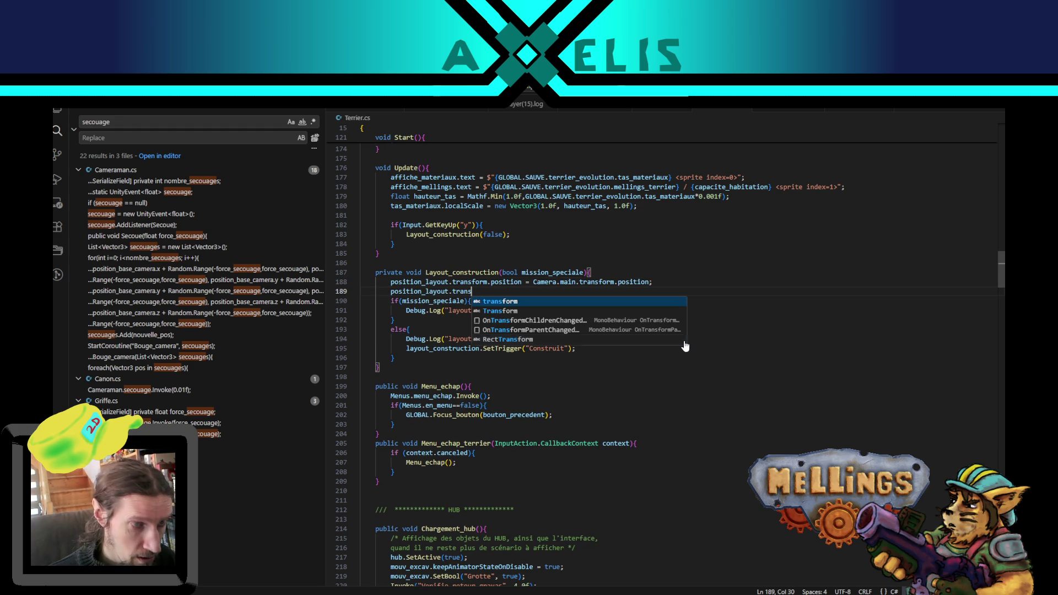
{"action": "key", "text": "Tab"}
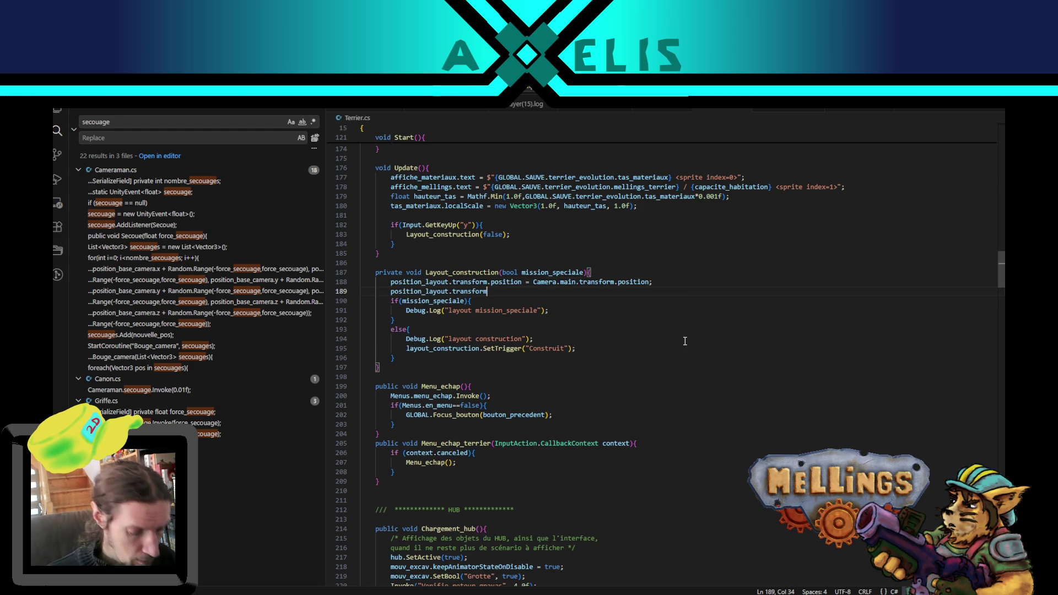
{"action": "type", "text": ".parent"}
{"action": "key", "text": "Tab"}
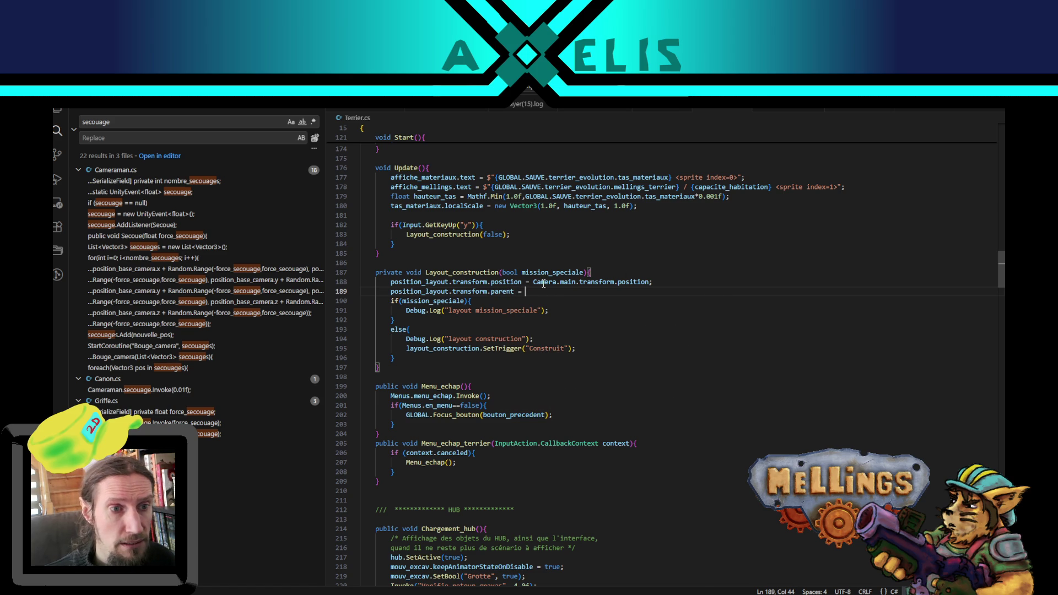
Step: Finish line 189 as '= Camera.main.transform;', save, and return to Unity
{"action": "mouse_move", "coordinate": [543, 283]}
{"action": "left_mouse_down"}
{"action": "mouse_move", "coordinate": [621, 292]}
{"action": "mouse_move", "coordinate": [653, 283]}
{"action": "left_mouse_up"}
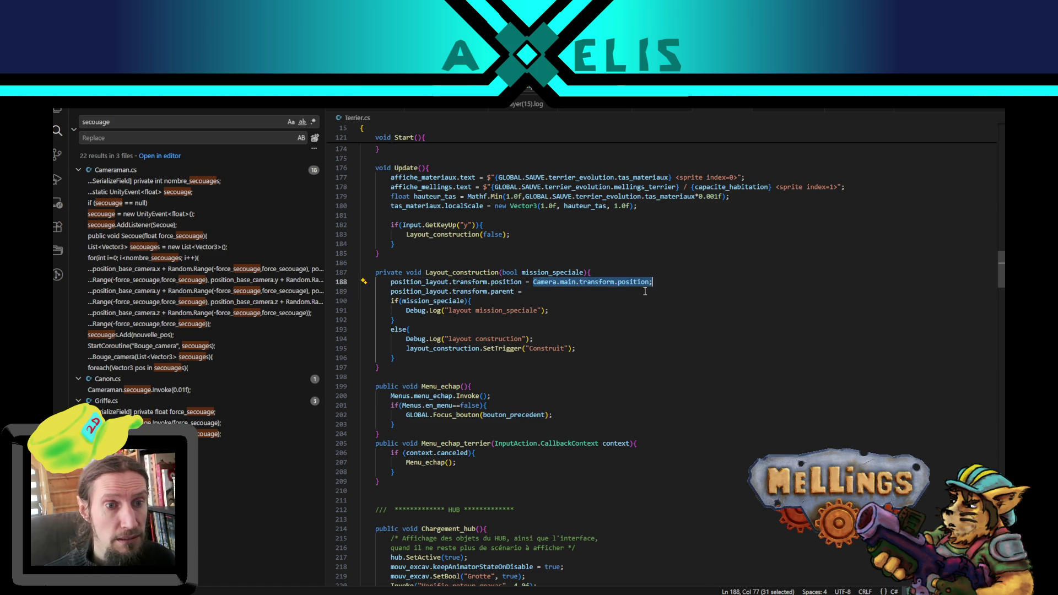
{"action": "key", "text": "ctrl+c"}
{"action": "left_click", "coordinate": [573, 292]}
{"action": "key", "text": "ctrl+v"}
{"action": "double_click", "coordinate": [634, 292]}
{"action": "key", "text": "BackSpace"}
{"action": "key", "text": "BackSpace"}
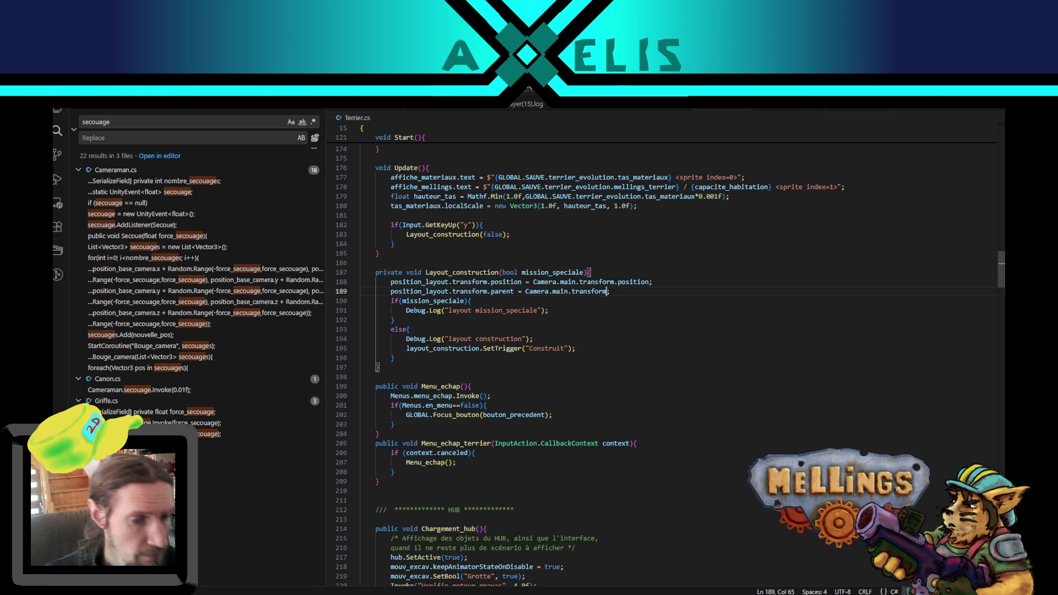
{"action": "left_click", "coordinate": [556, 310]}
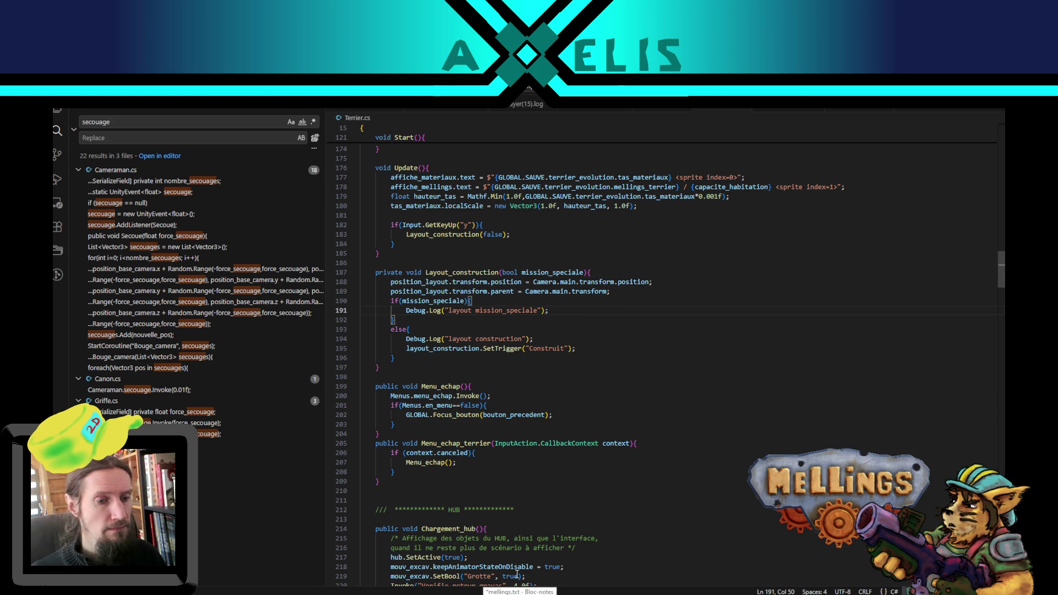
{"action": "key", "text": "alt+Tab"}
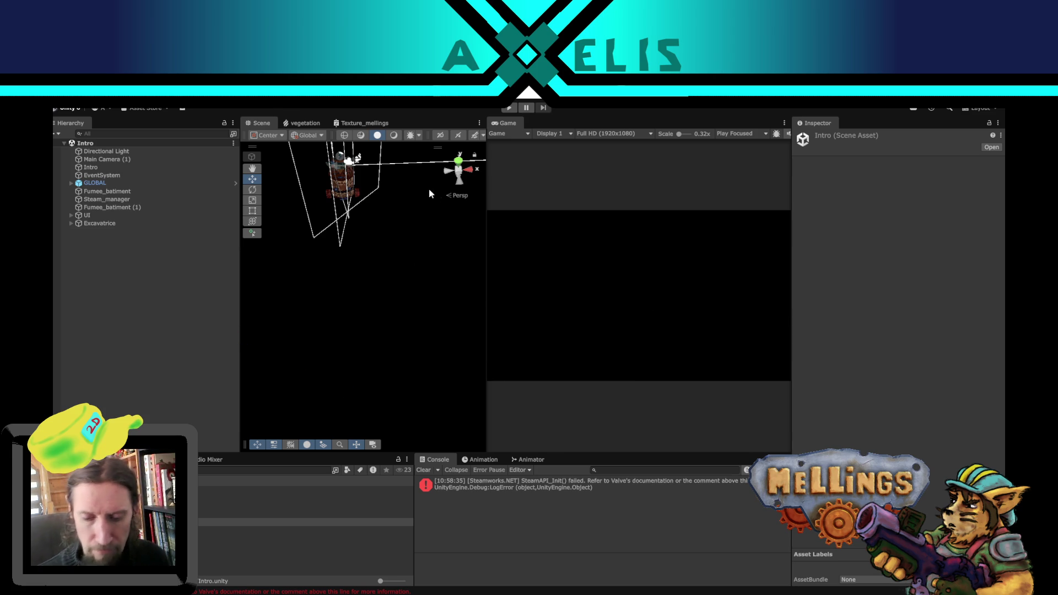
Step: Play from the title screen and buy the Excavatrice durability upgrade for 100 materials
{"action": "left_click", "coordinate": [514, 110]}
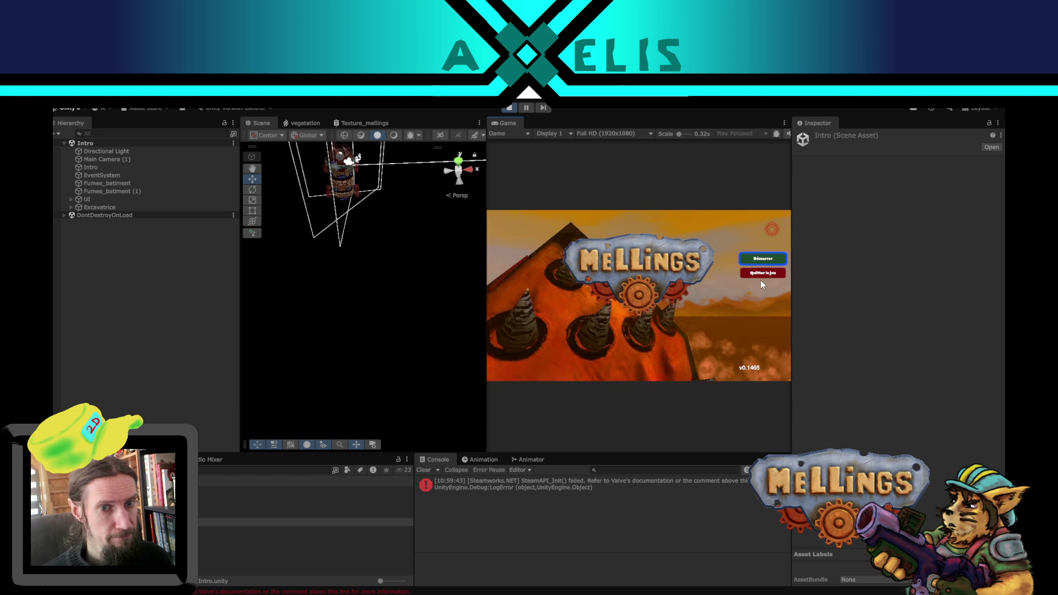
{"action": "left_click", "coordinate": [763, 259]}
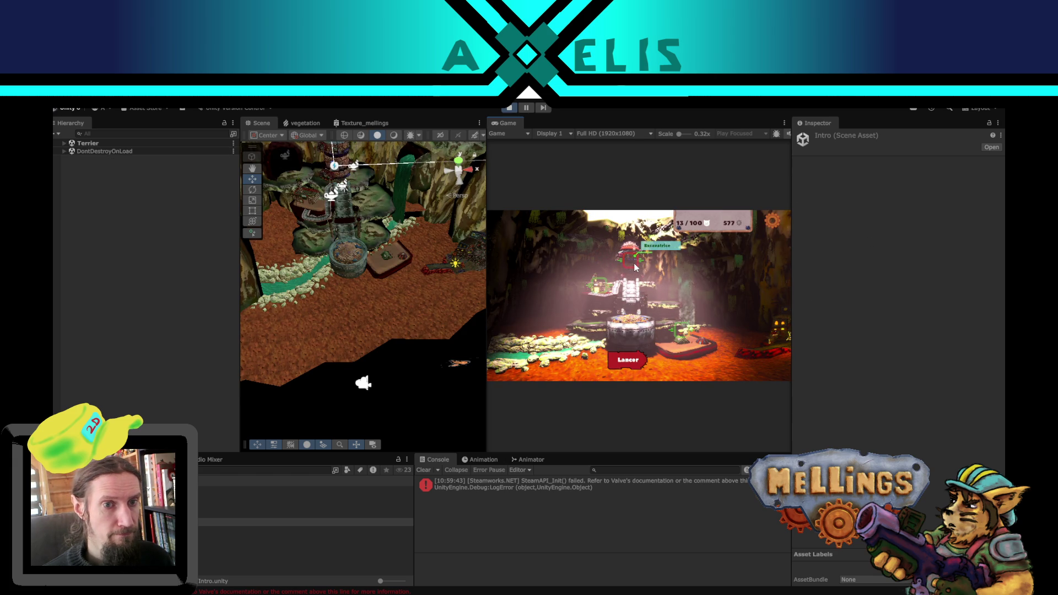
{"action": "left_click", "coordinate": [635, 267]}
{"action": "left_click", "coordinate": [657, 338]}
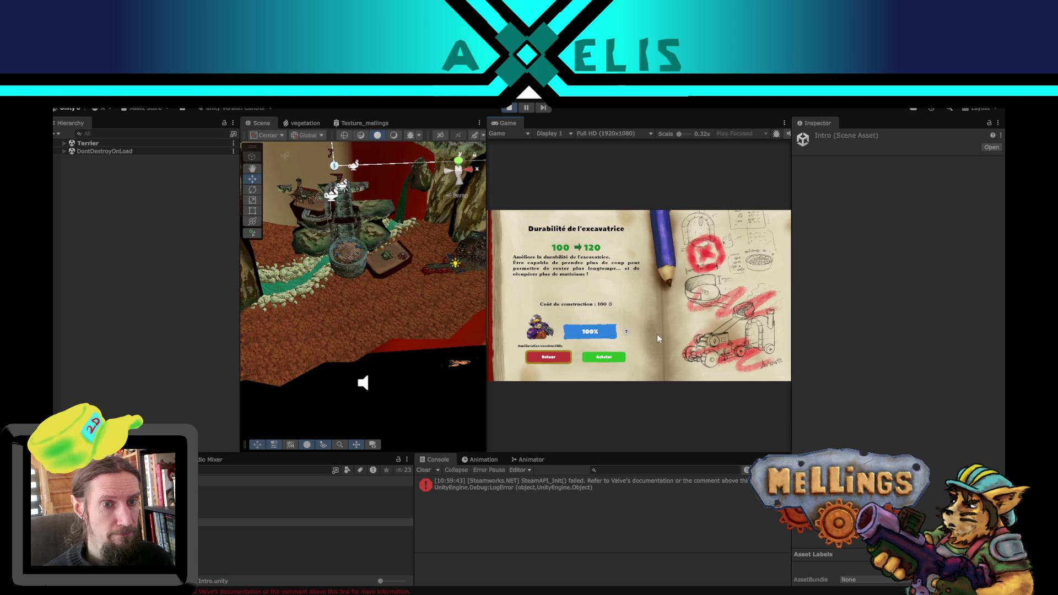
{"action": "left_click", "coordinate": [613, 358]}
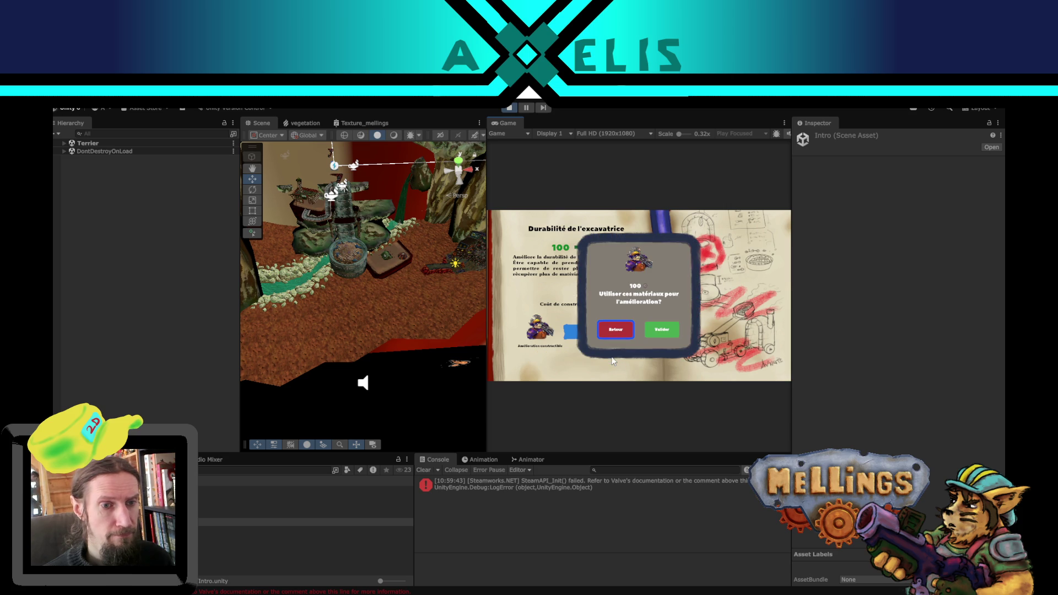
{"action": "left_click", "coordinate": [667, 333]}
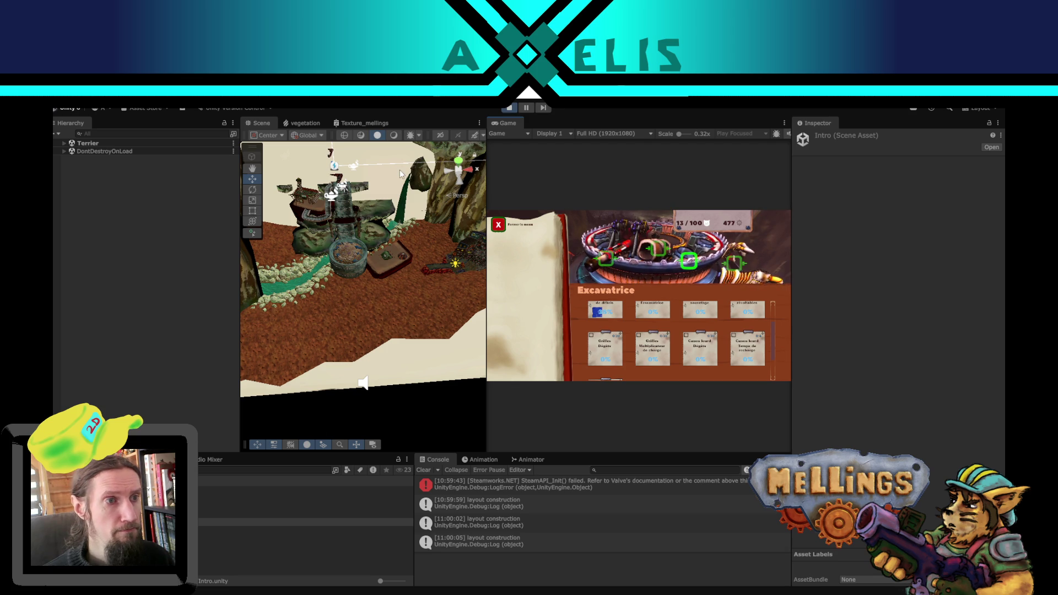
{"action": "left_click_drag", "start_coordinate": [362, 378], "coordinate": [403, 260]}
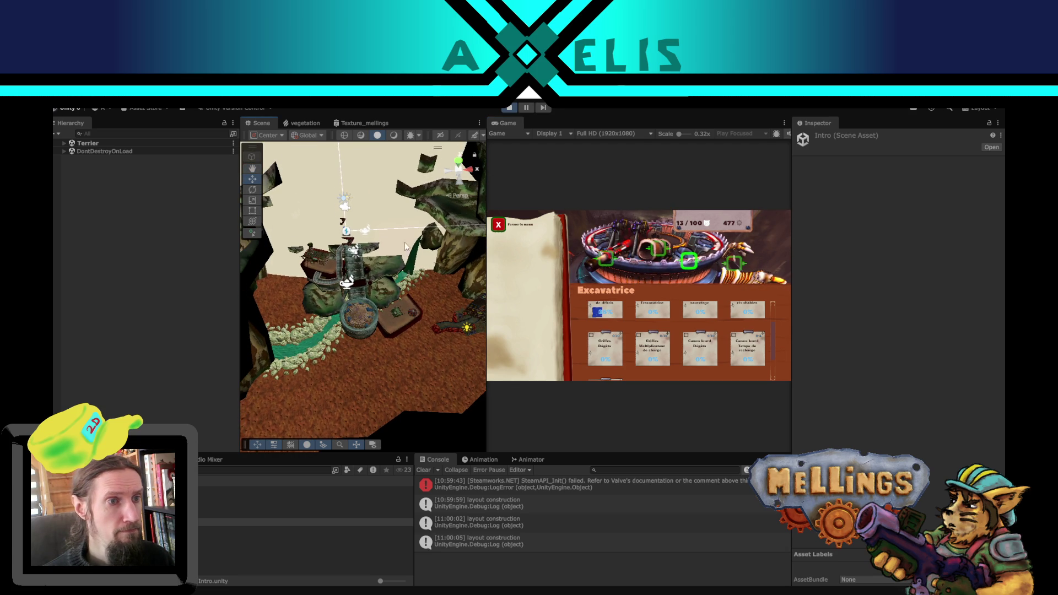
Step: Expand Terrier > camera_amelioration > Layout_construction and select the layout_construction child
{"action": "left_click", "coordinate": [64, 143]}
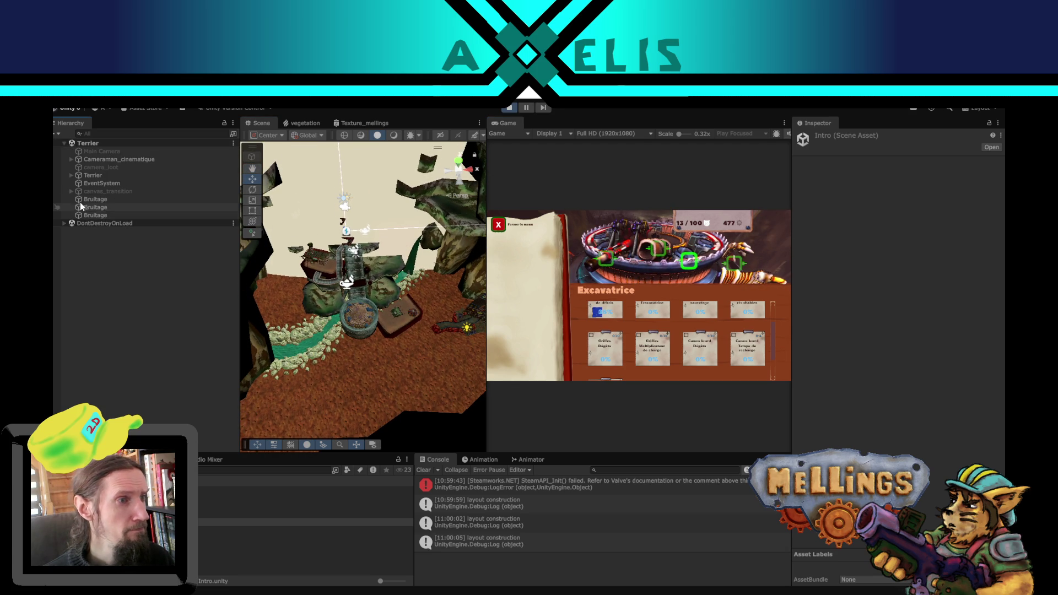
{"action": "left_click", "coordinate": [71, 175]}
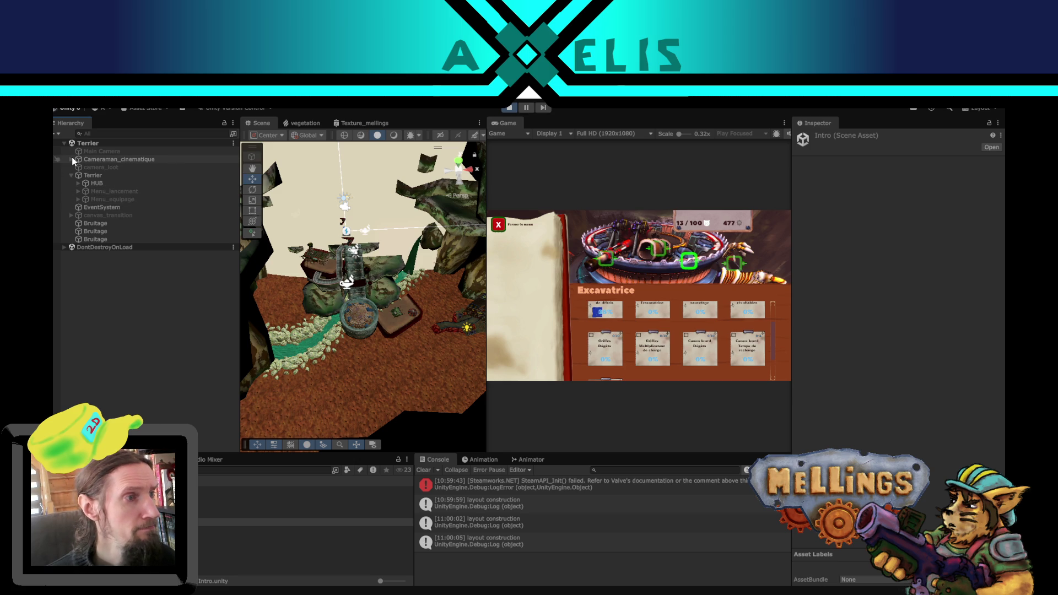
{"action": "left_click", "coordinate": [346, 209]}
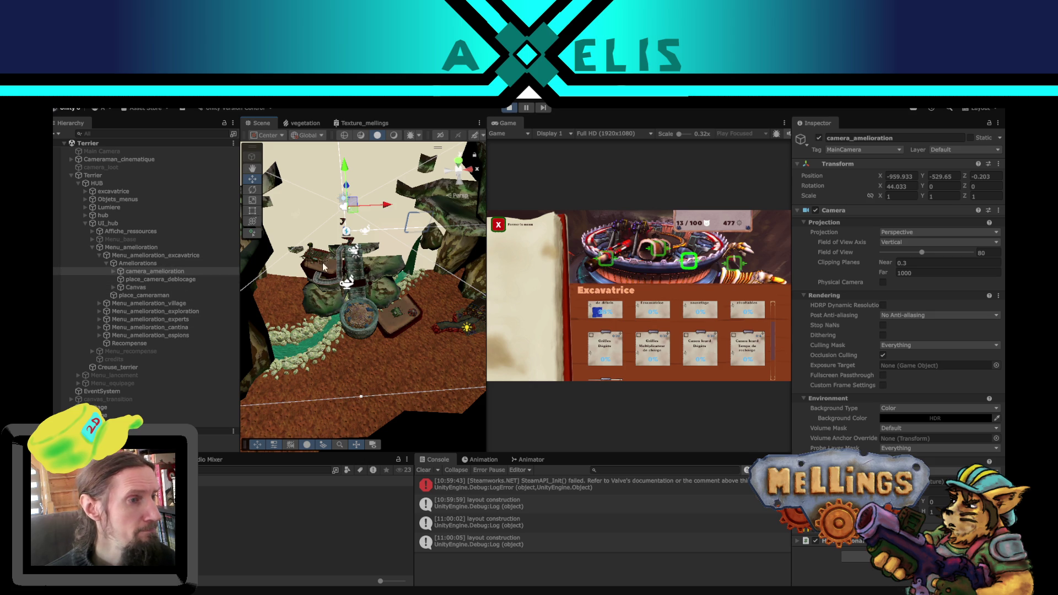
{"action": "scroll", "coordinate": [323, 267], "scroll_direction": "up", "scroll_amount": 5}
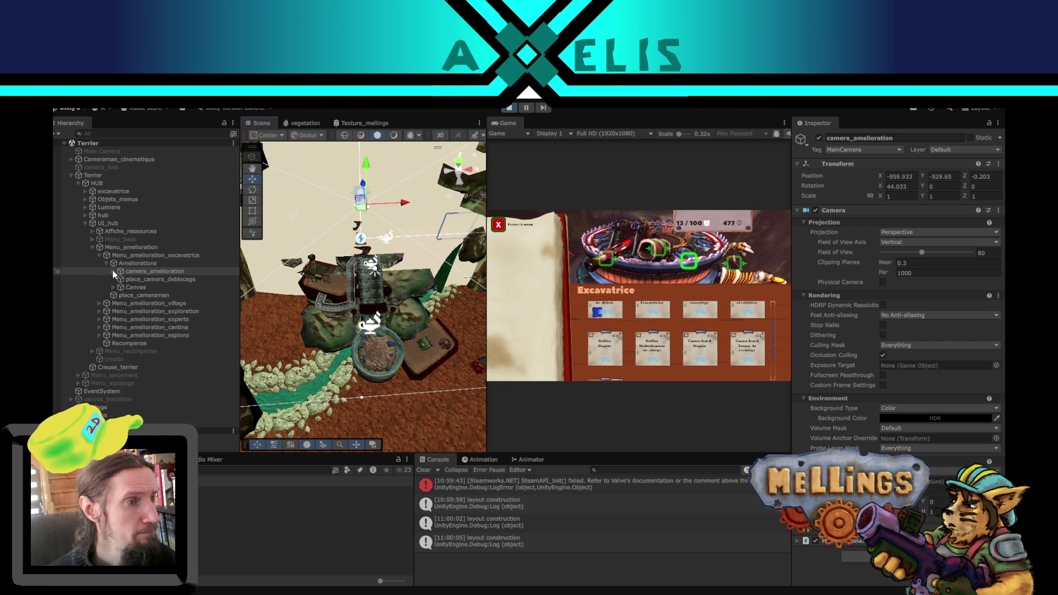
{"action": "left_click", "coordinate": [114, 271]}
{"action": "left_click", "coordinate": [113, 279]}
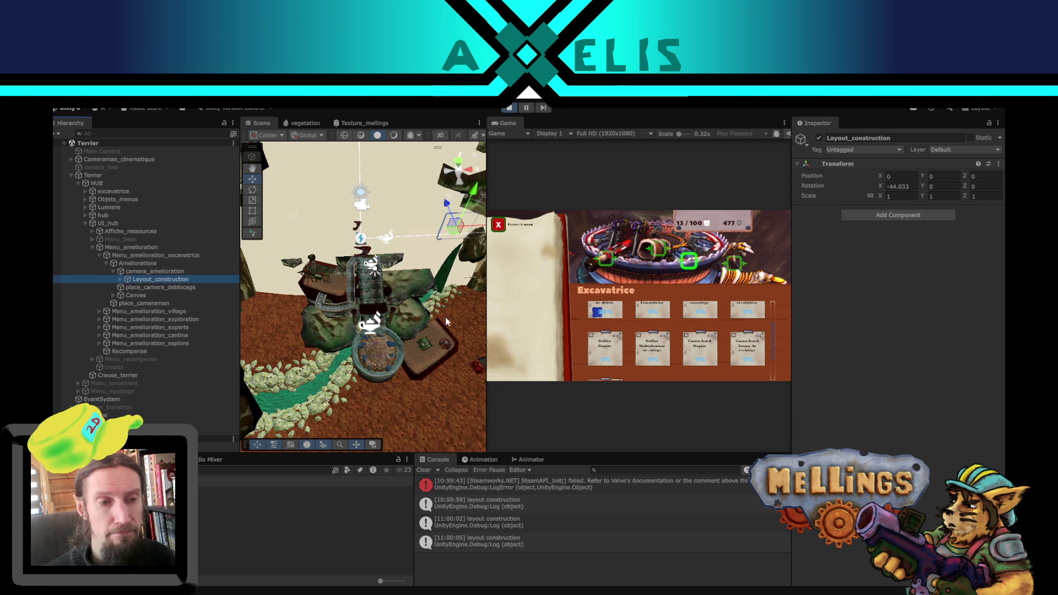
{"action": "scroll", "coordinate": [446, 322], "scroll_direction": "down", "scroll_amount": 3}
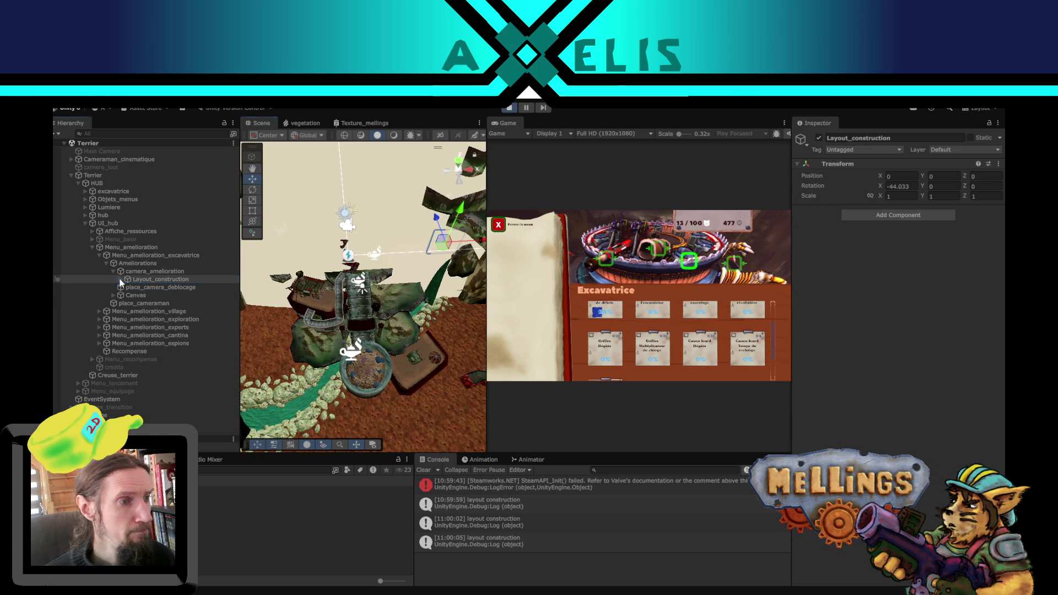
{"action": "left_click", "coordinate": [120, 280]}
{"action": "left_click", "coordinate": [163, 288]}
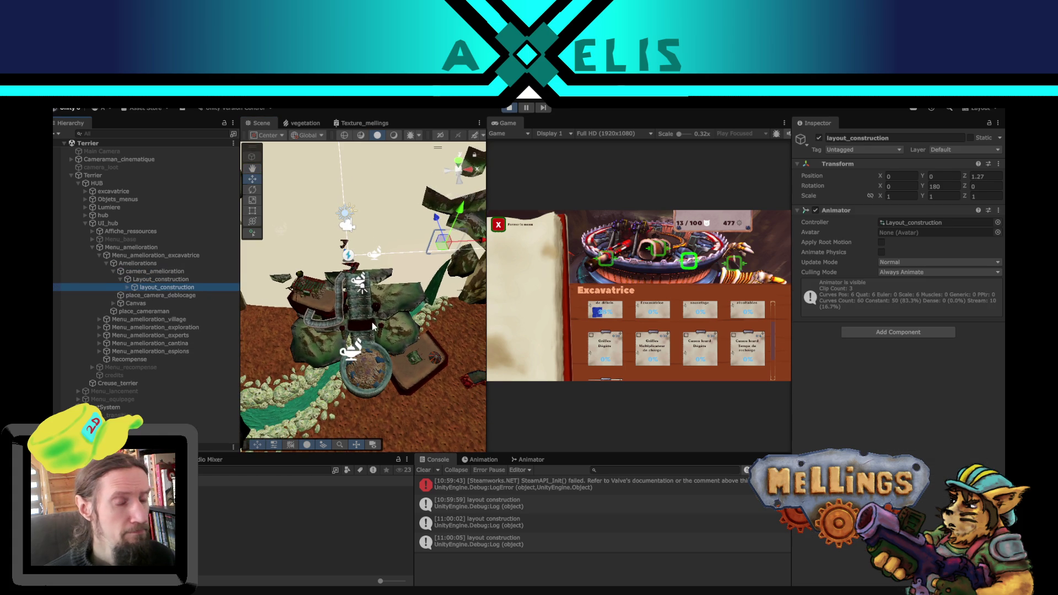
{"action": "scroll", "coordinate": [373, 326], "scroll_direction": "up", "scroll_amount": 2}
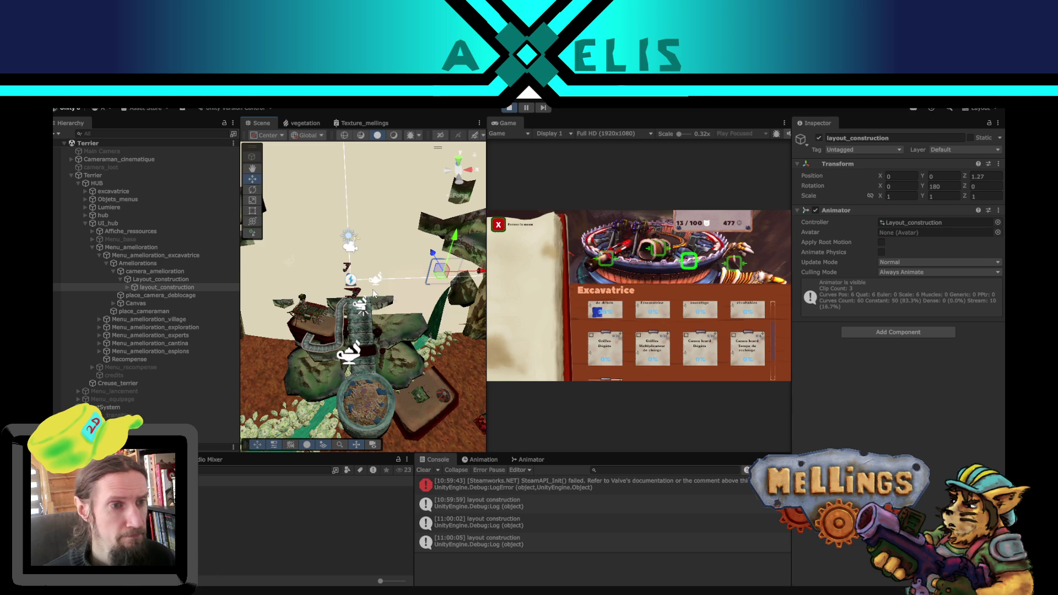
Step: Trigger the layout construction twice from the first upgrade card in the Game view
{"action": "left_click_drag", "start_coordinate": [310, 282], "coordinate": [415, 302]}
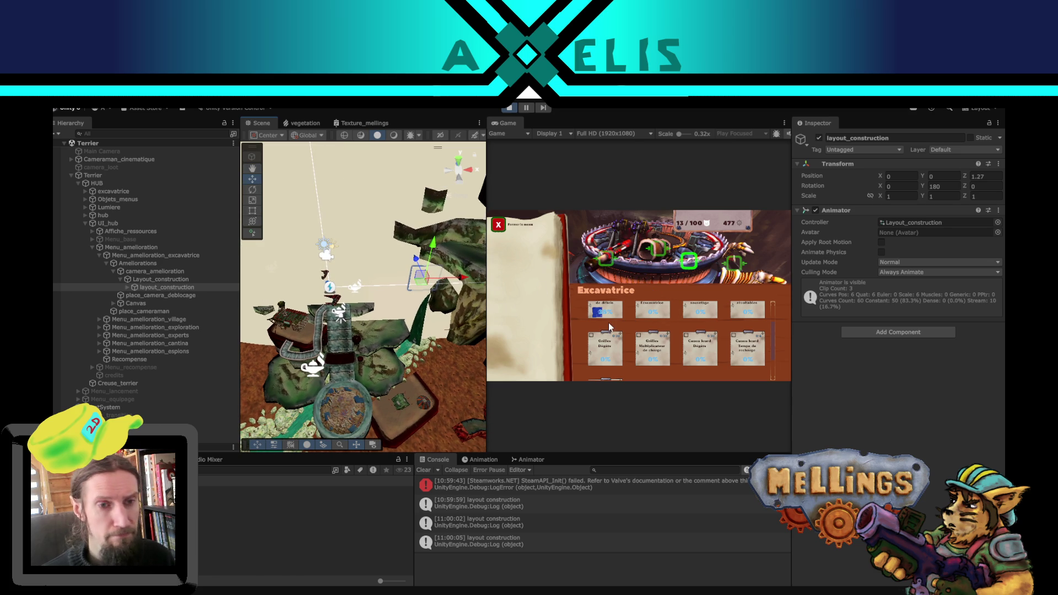
{"action": "left_click", "coordinate": [602, 311]}
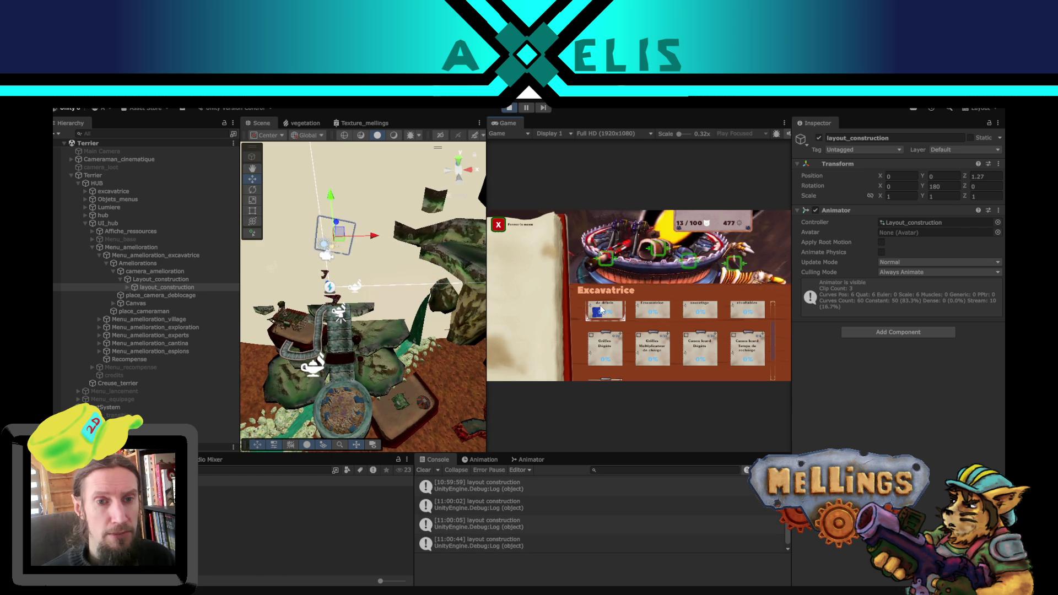
{"action": "left_click", "coordinate": [591, 306]}
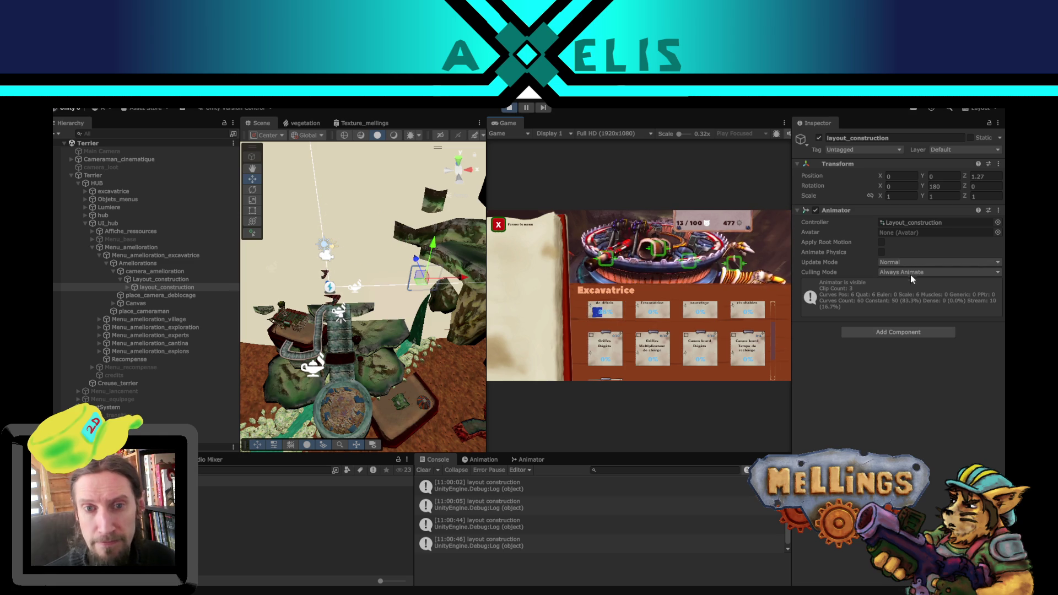
Step: Check layout_construction's Layer, leave it on Default, and switch to Terrier.cs in VS Code
{"action": "left_click", "coordinate": [159, 271]}
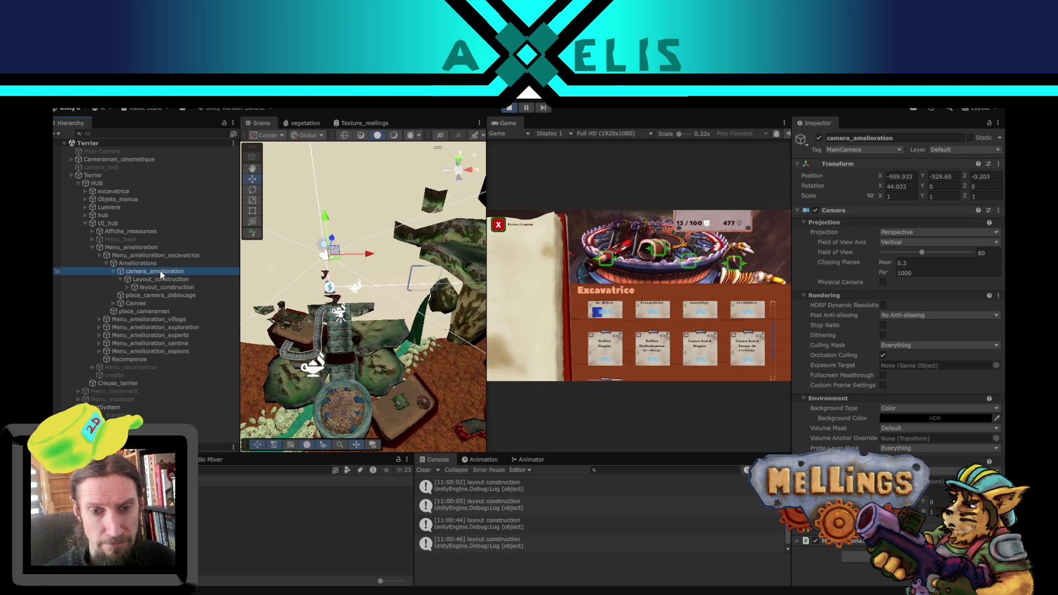
{"action": "left_click", "coordinate": [163, 280]}
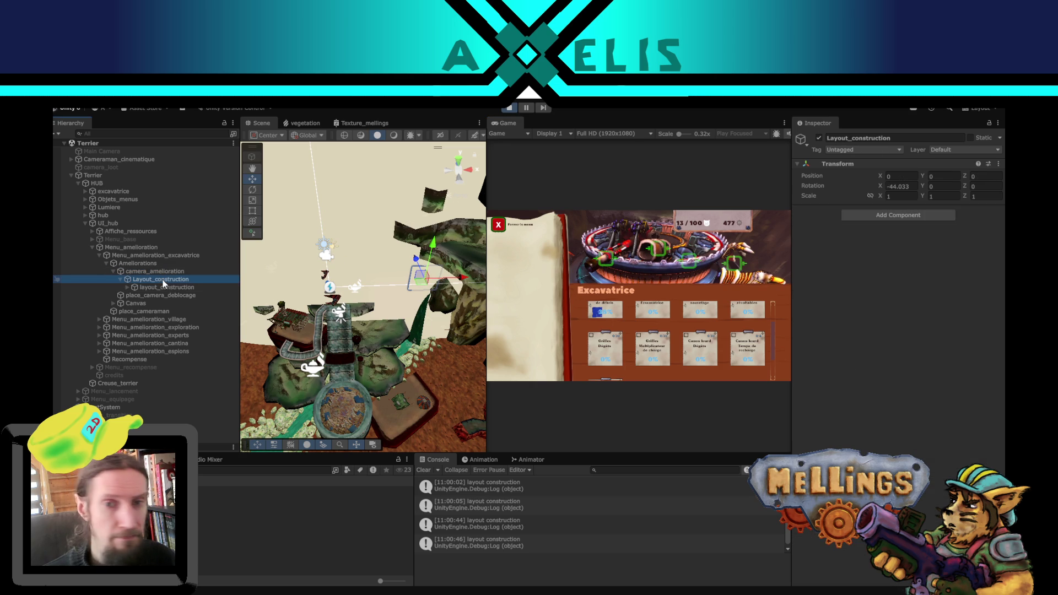
{"action": "left_click", "coordinate": [167, 288]}
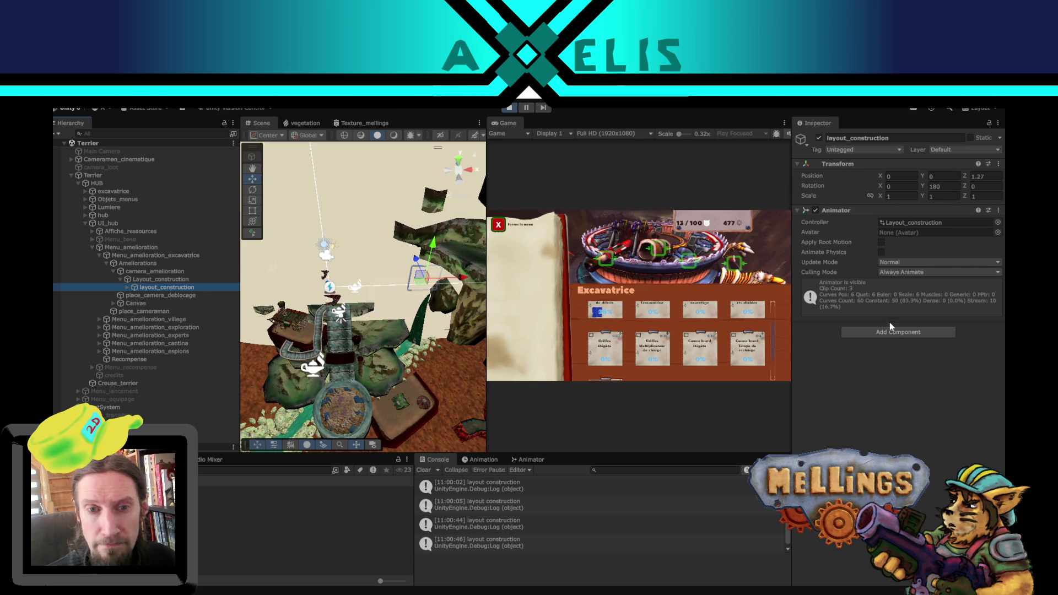
{"action": "left_click", "coordinate": [982, 150]}
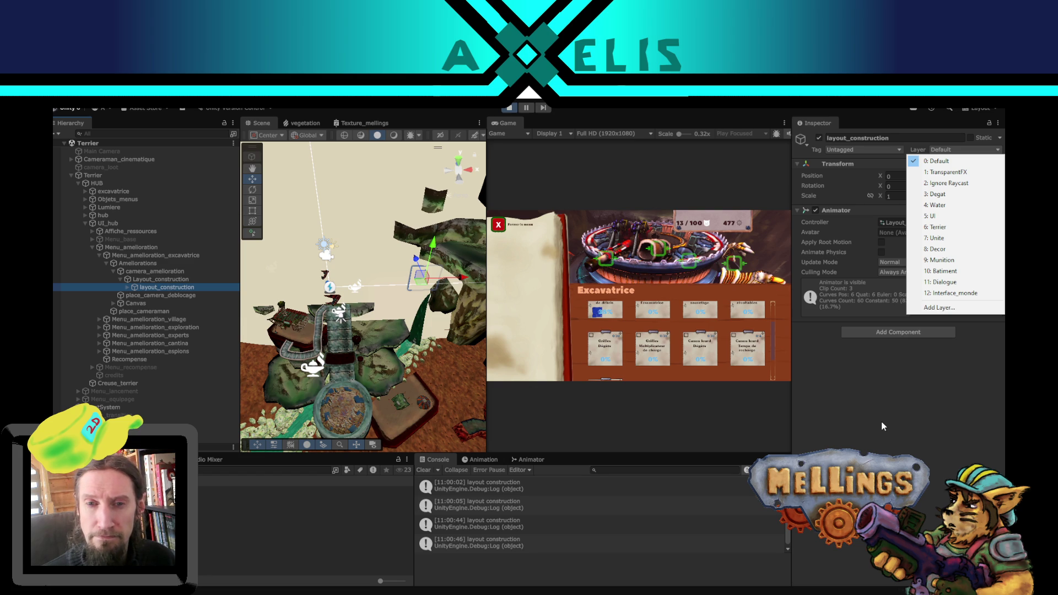
{"action": "left_click", "coordinate": [882, 426]}
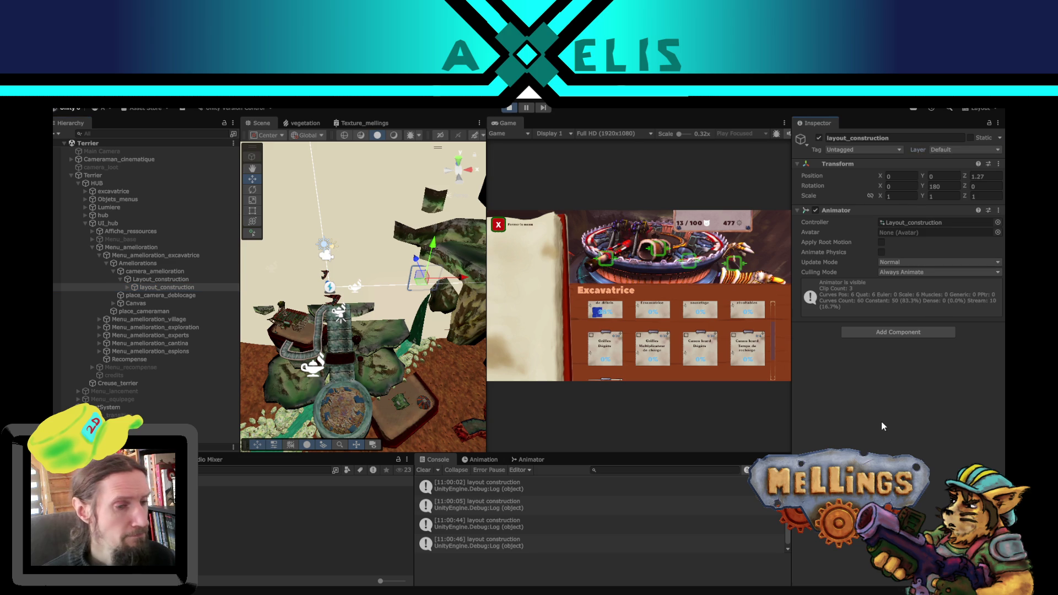
{"action": "key", "text": "alt+Tab"}
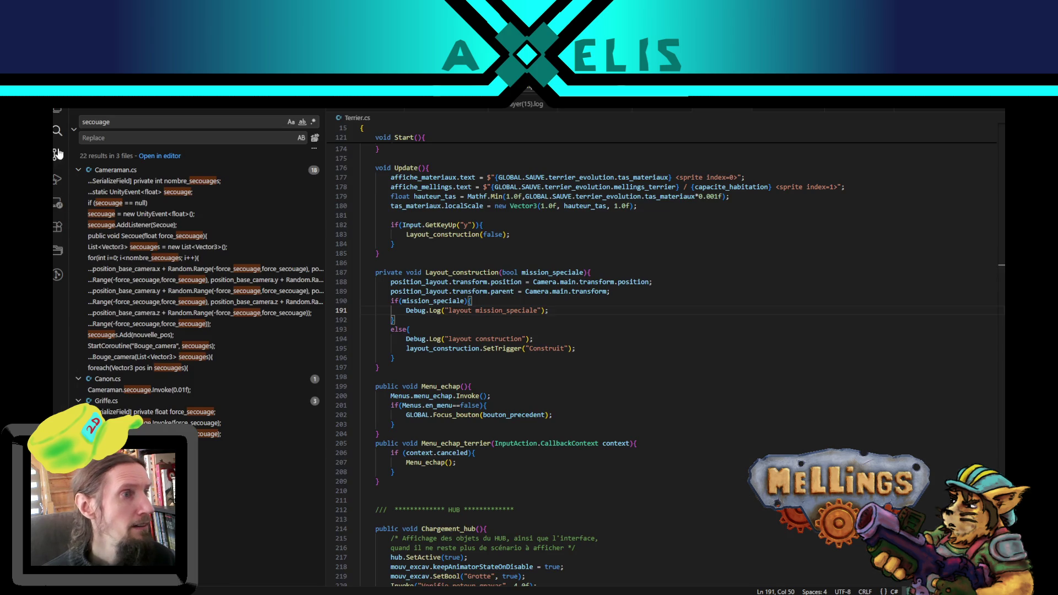
Step: Click the upgrade card twice in Unity, check camera_amelioration and layout_construction, then return to VS Code
{"action": "key", "text": "alt+Tab"}
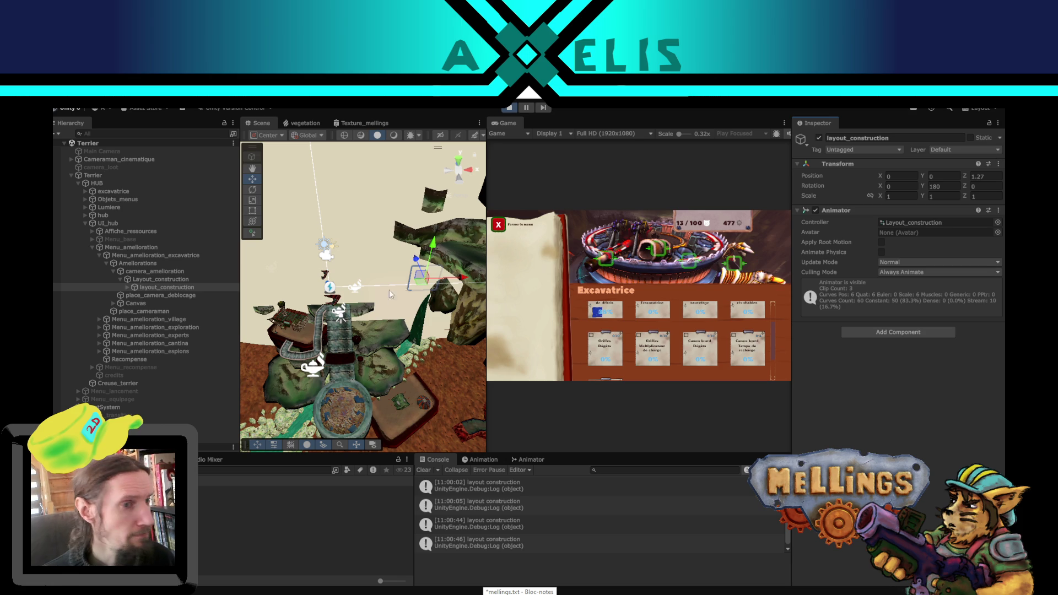
{"action": "left_click", "coordinate": [598, 329]}
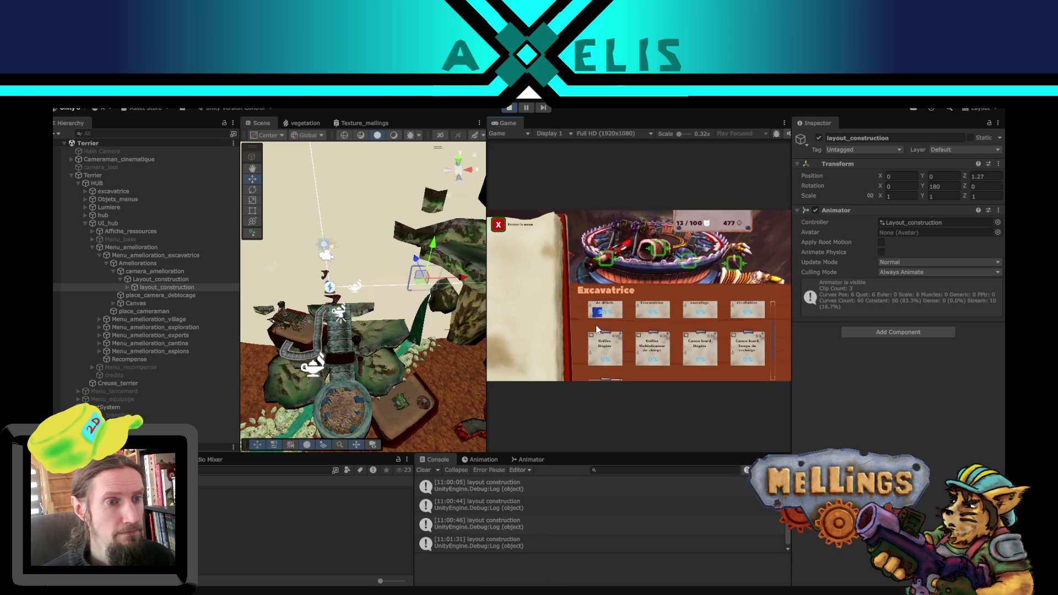
{"action": "left_click", "coordinate": [597, 329]}
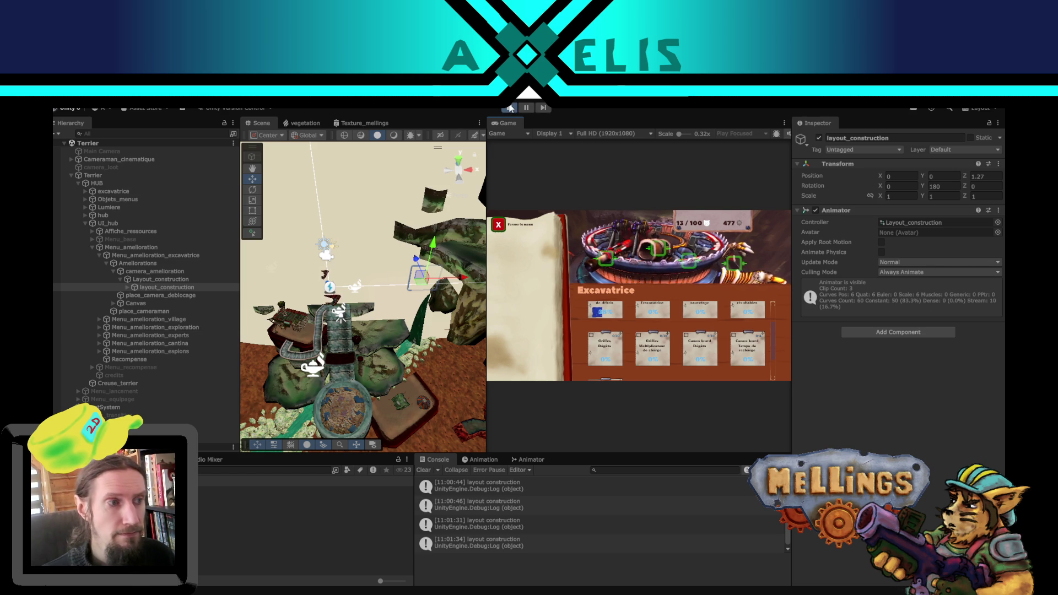
{"action": "left_click", "coordinate": [143, 270]}
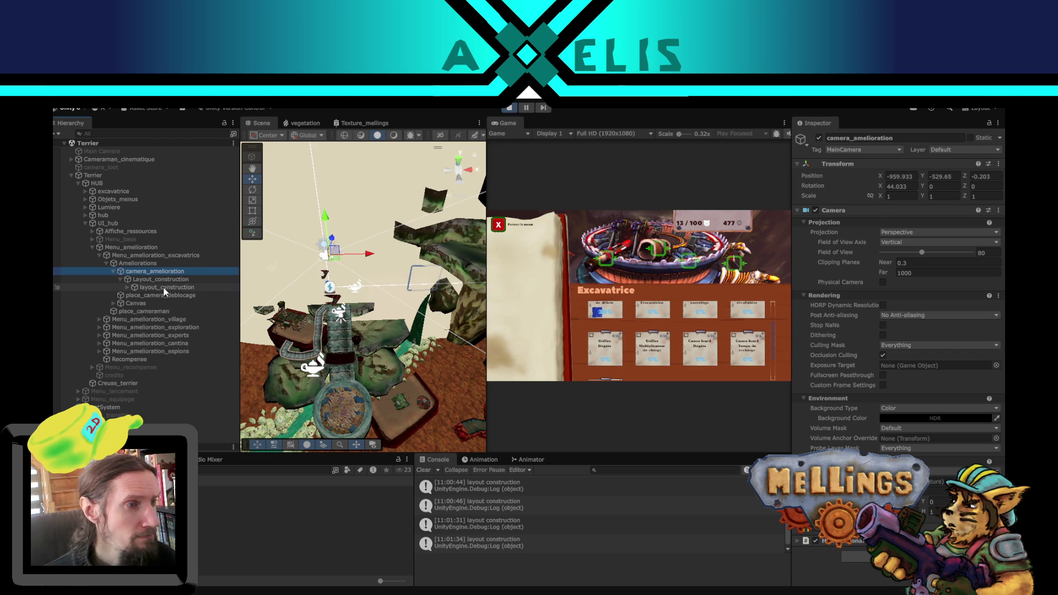
{"action": "left_click", "coordinate": [165, 288]}
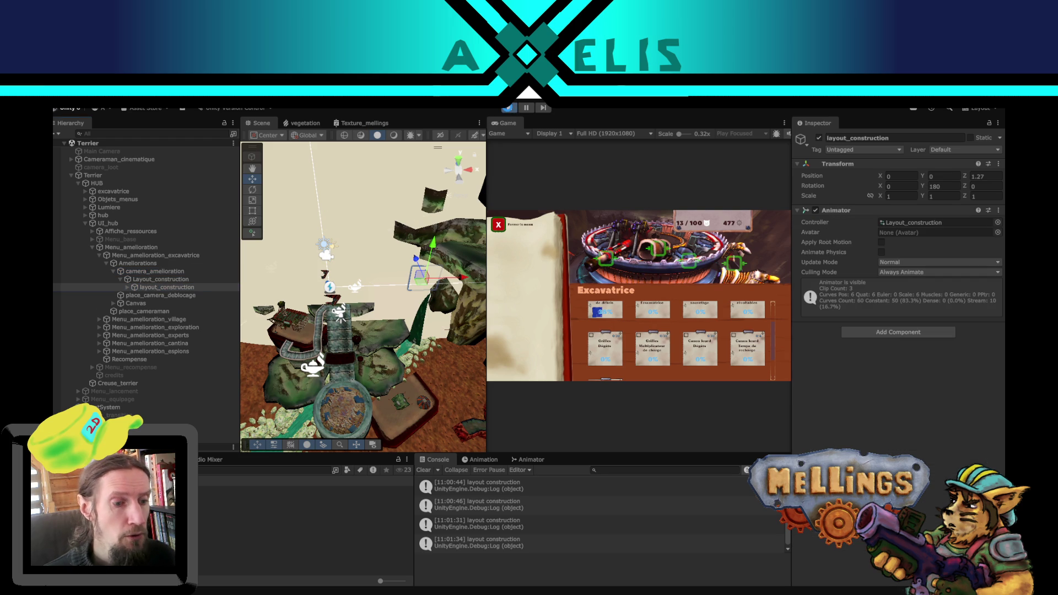
{"action": "key", "text": "alt+Tab"}
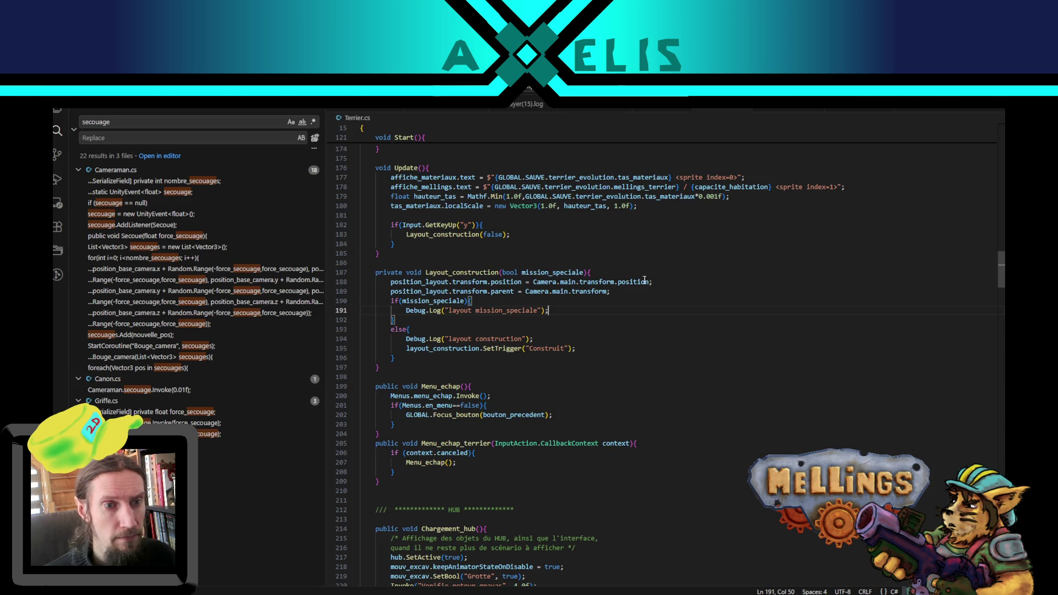
Step: Duplicate line 188 with both 'position' words changed to 'rotation', then return to Unity
{"action": "left_click", "coordinate": [654, 283]}
{"action": "key", "text": "shift+alt+Down"}
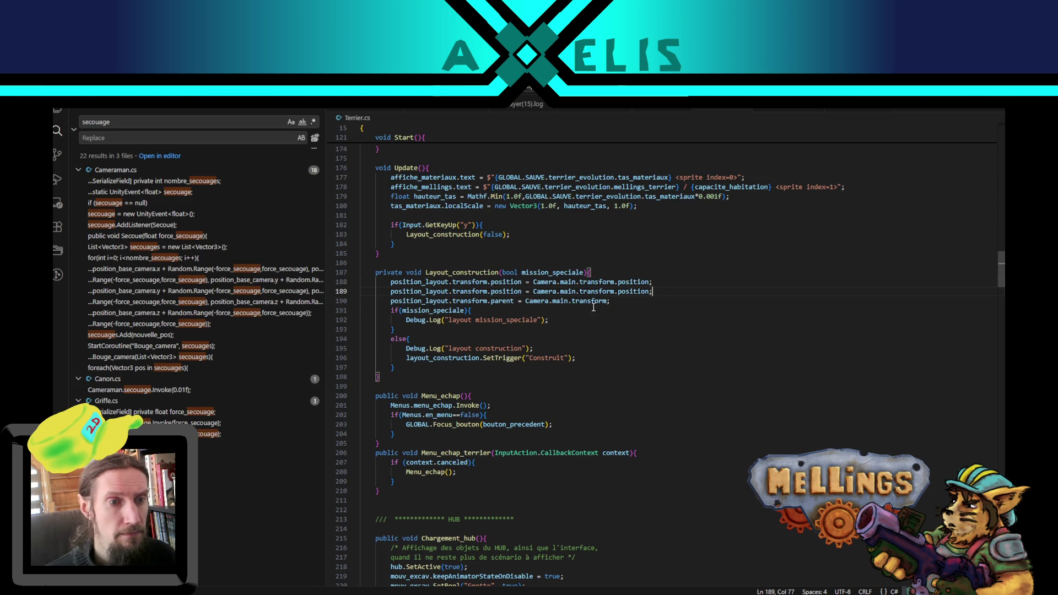
{"action": "double_click", "coordinate": [512, 291]}
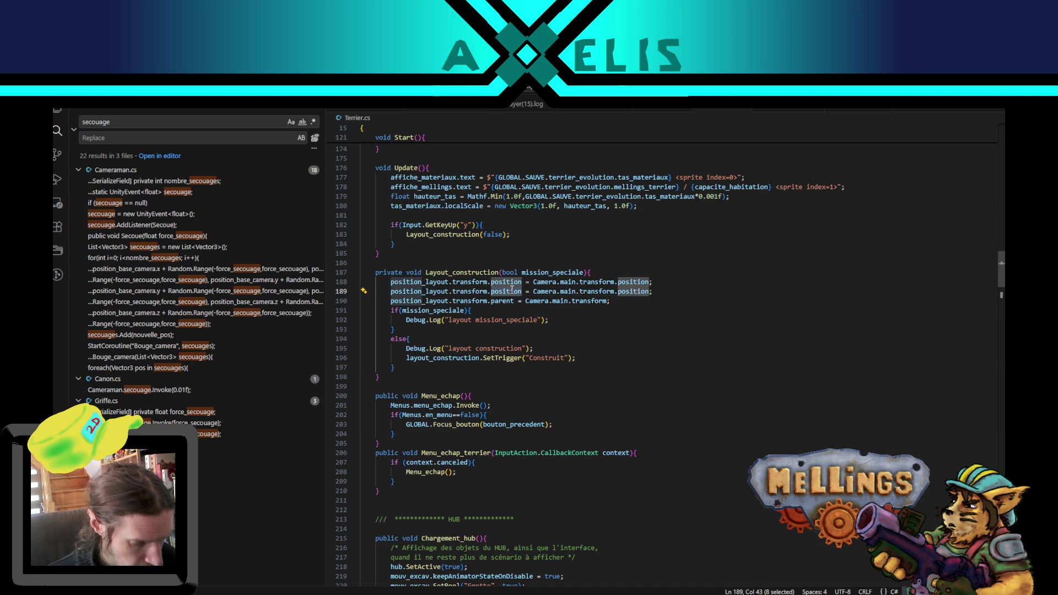
{"action": "type", "text": "rotation"}
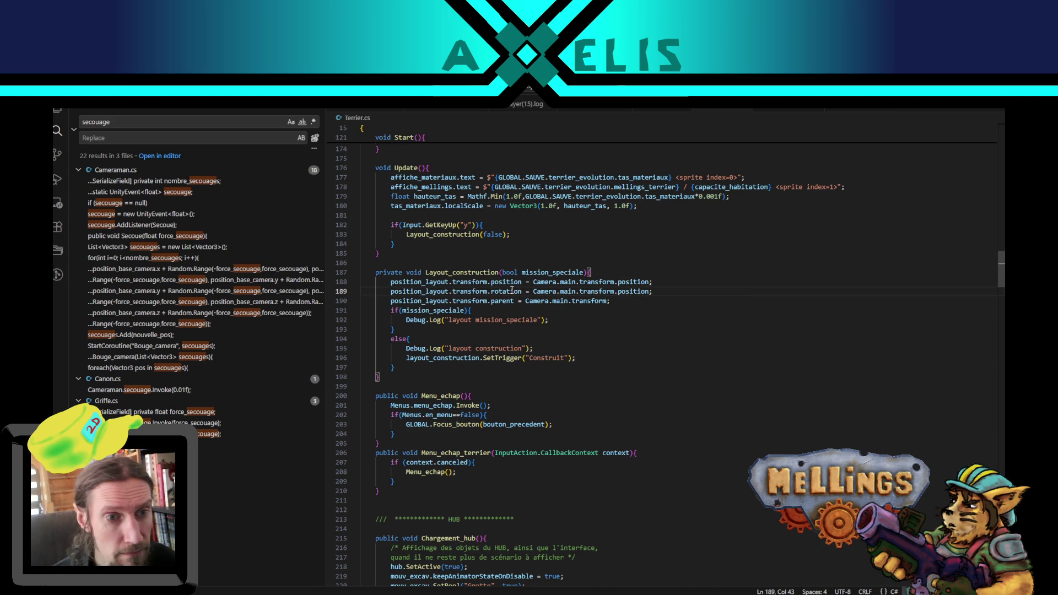
{"action": "double_click", "coordinate": [624, 291]}
{"action": "type", "text": "rotati"}
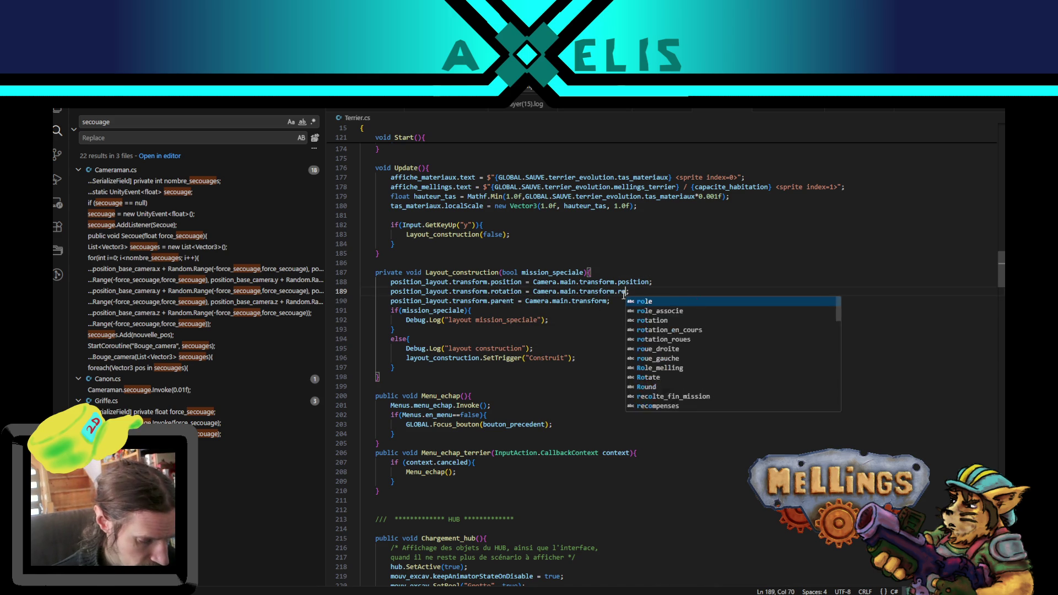
{"action": "type", "text": "o"}
{"action": "key", "text": "Tab"}
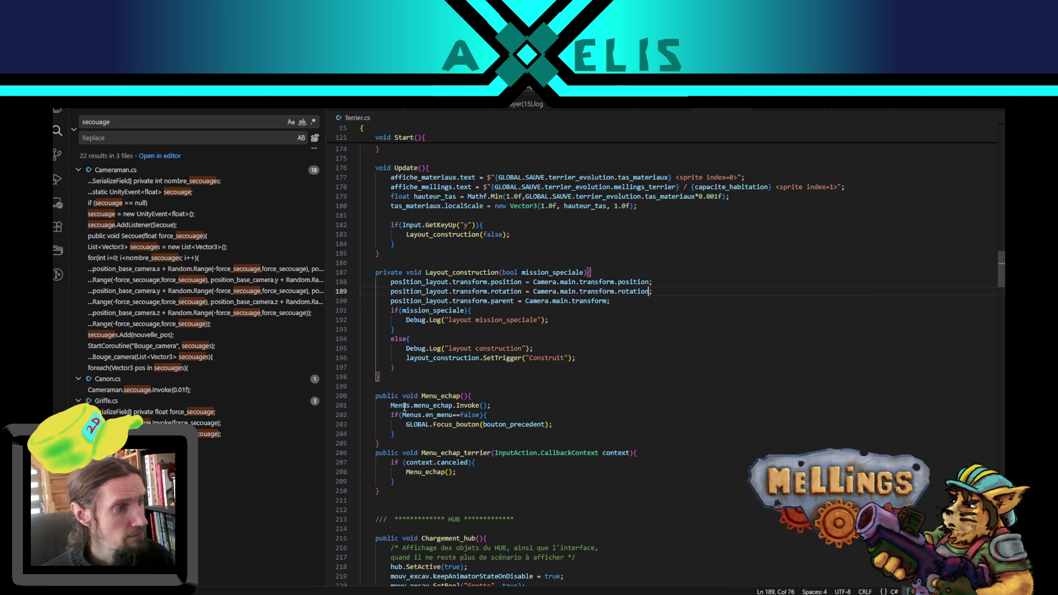
{"action": "key", "text": "alt+Tab"}
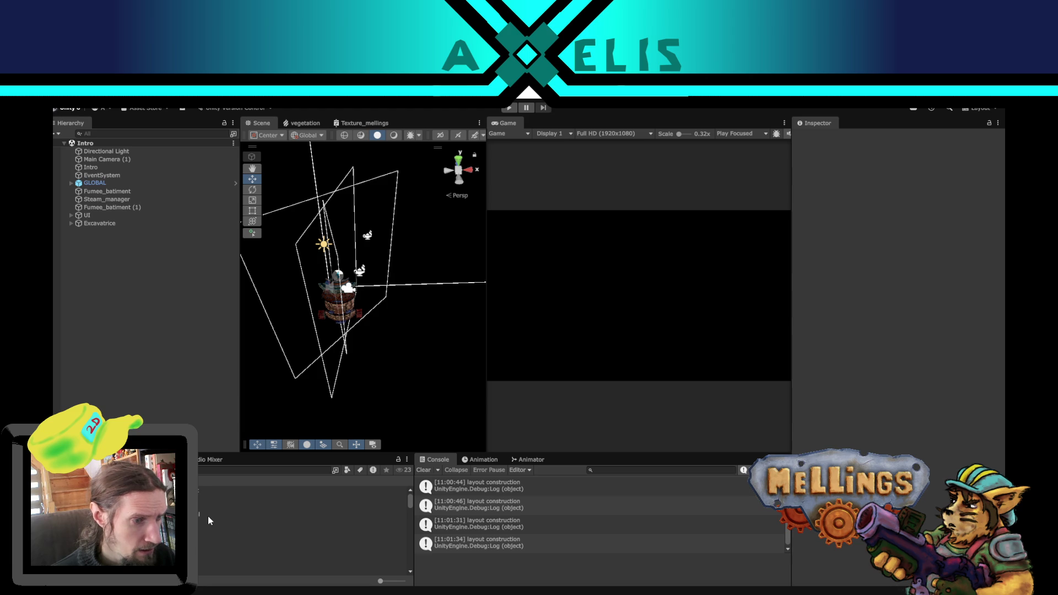
Step: Raise Layout_construction.mat's Sorting Priority above 18, then enter Play mode
{"action": "scroll", "coordinate": [207, 516], "scroll_direction": "down", "scroll_amount": 3}
{"action": "scroll", "coordinate": [215, 525], "scroll_direction": "down", "scroll_amount": 5}
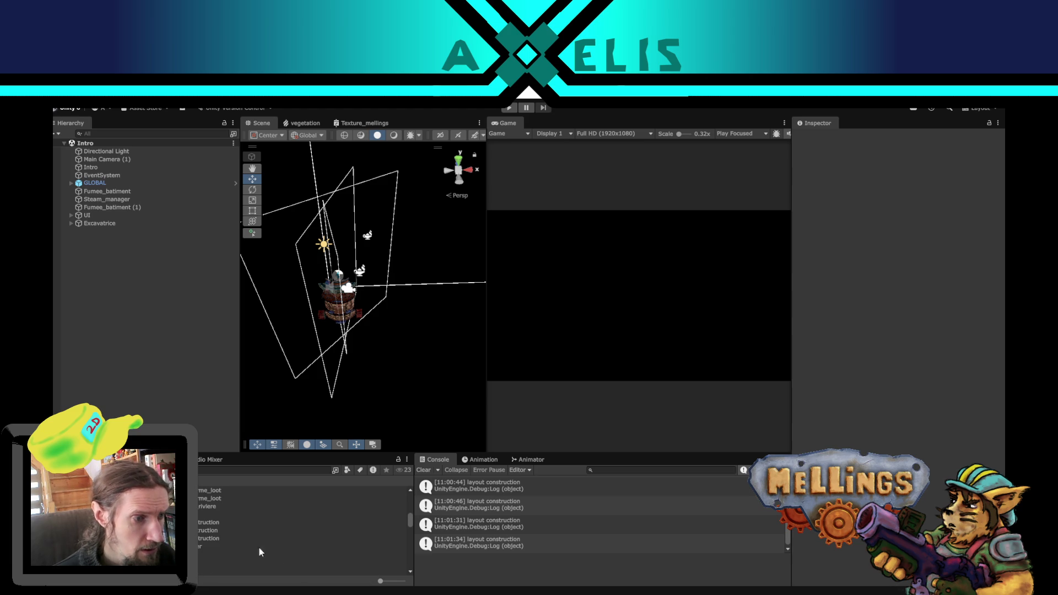
{"action": "left_click", "coordinate": [257, 539]}
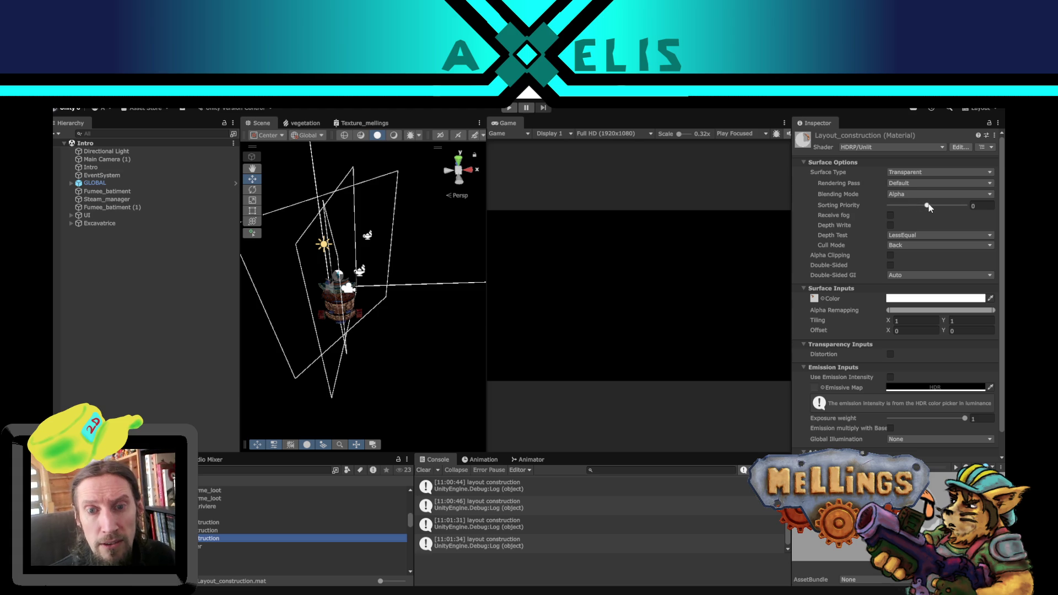
{"action": "left_click_drag", "start_coordinate": [926, 205], "coordinate": [964, 208]}
{"action": "left_click", "coordinate": [354, 257]}
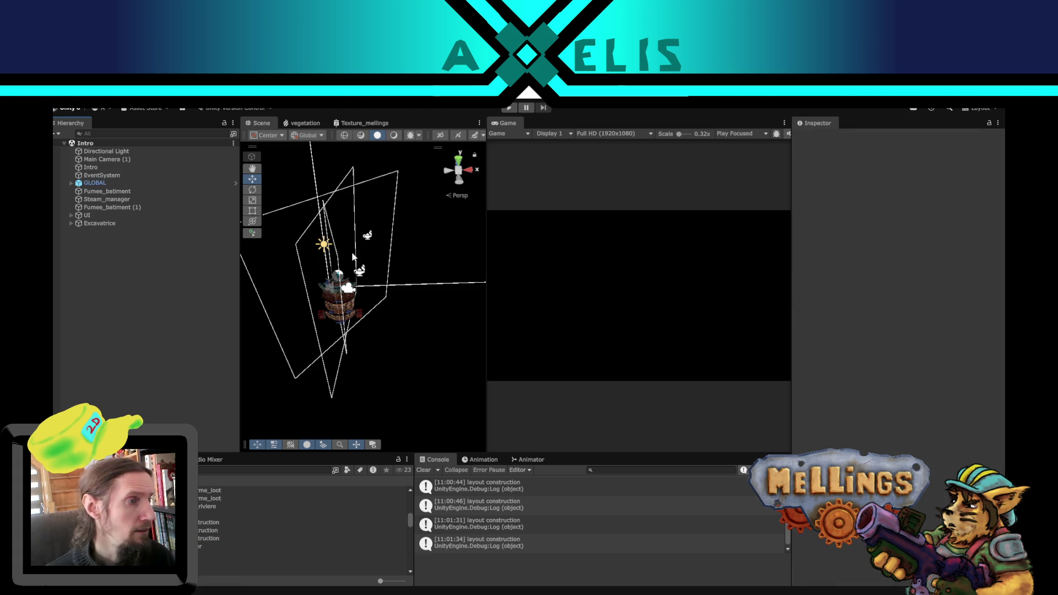
{"action": "left_click", "coordinate": [515, 107]}
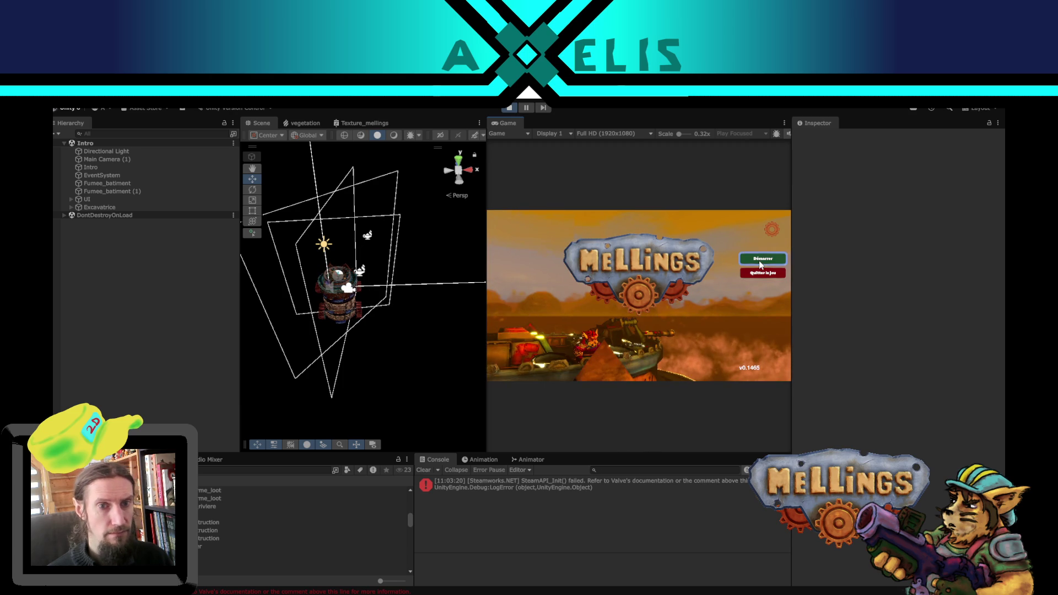
Step: Start the game, buy the Excavatrice Durabilité upgrade, and reselect layout_construction.mat
{"action": "left_click", "coordinate": [759, 261]}
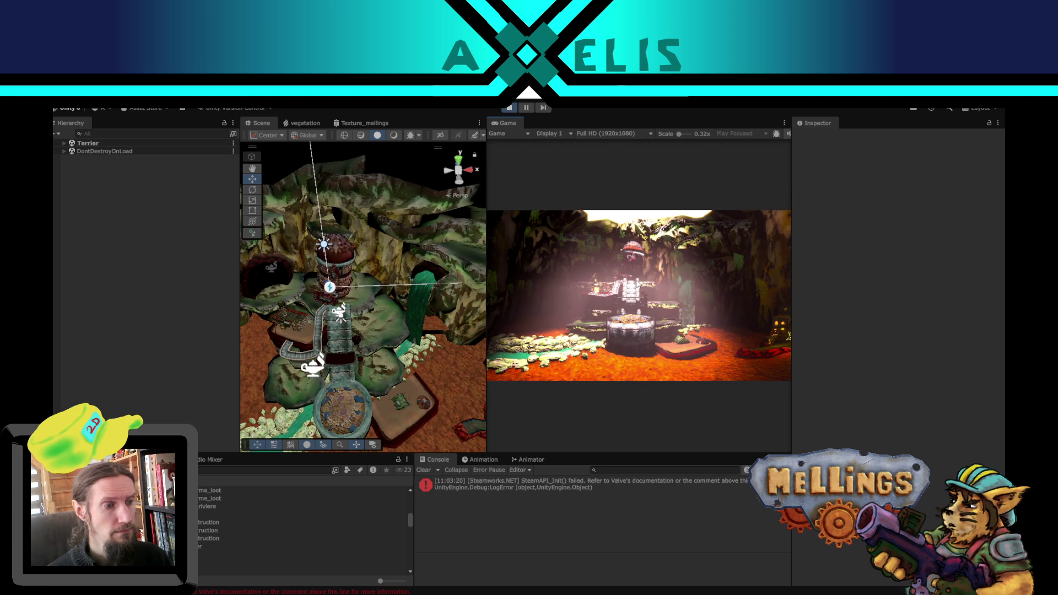
{"action": "left_click", "coordinate": [631, 263]}
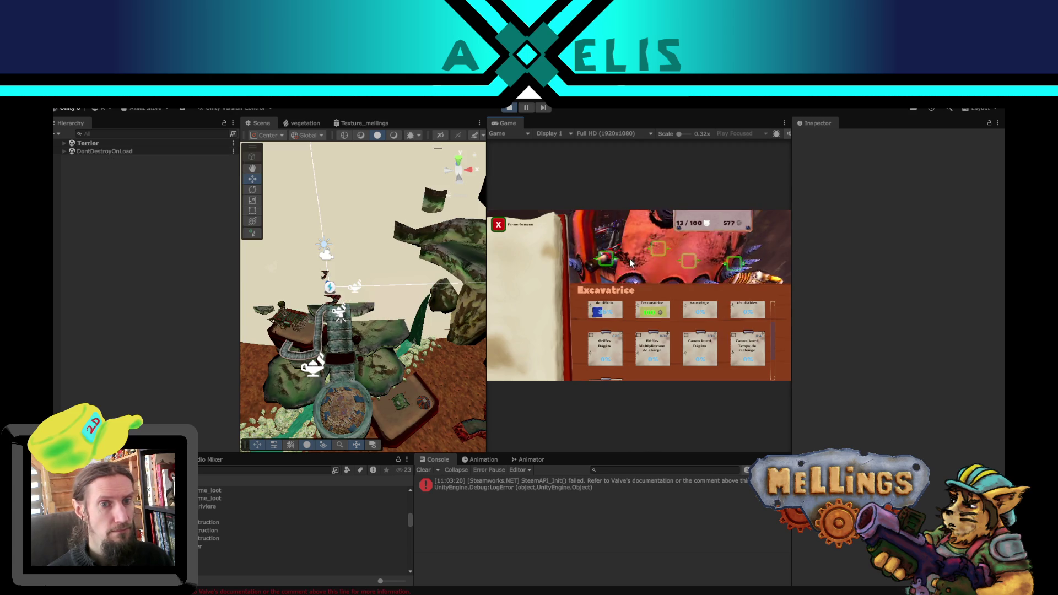
{"action": "left_click", "coordinate": [612, 355]}
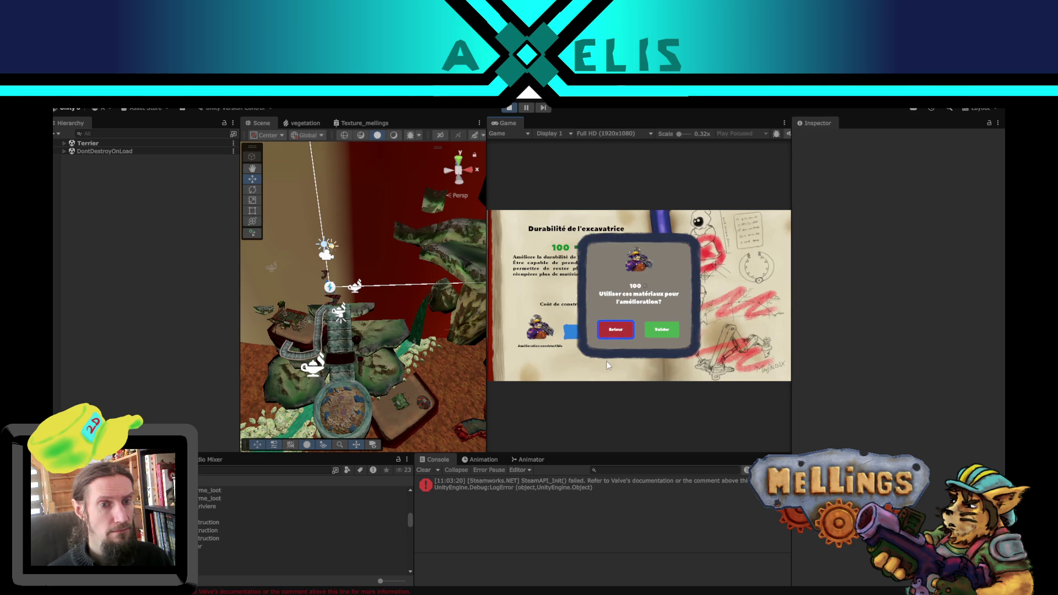
{"action": "left_click", "coordinate": [664, 330]}
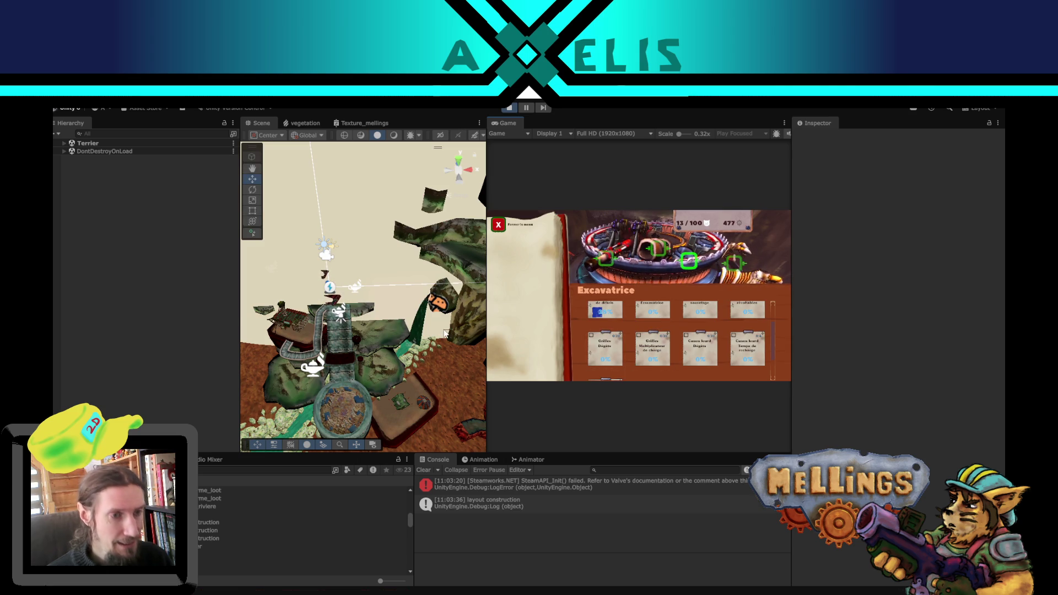
{"action": "left_click", "coordinate": [537, 342]}
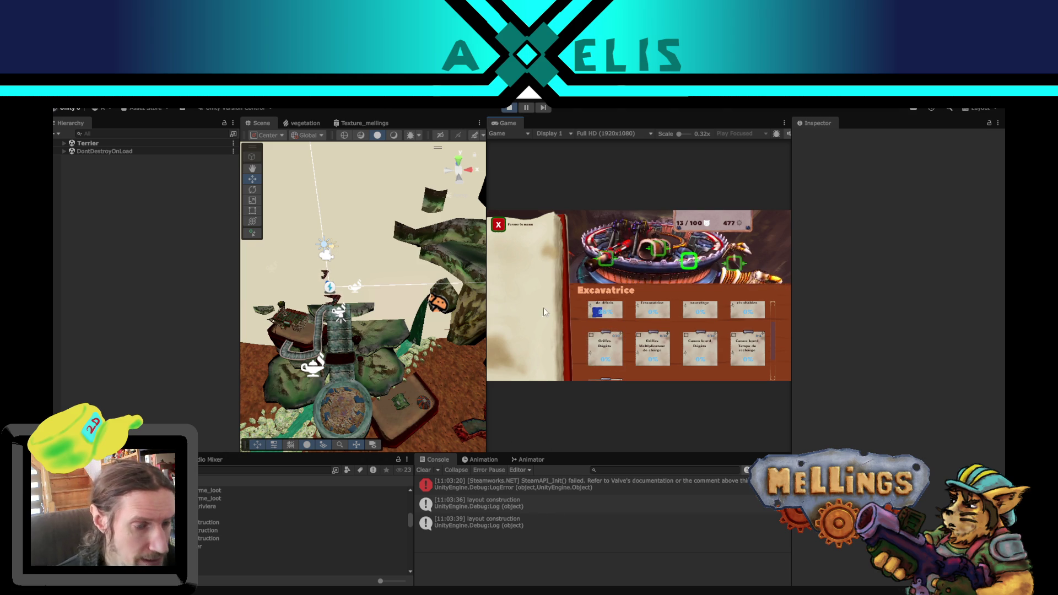
{"action": "left_click", "coordinate": [198, 540]}
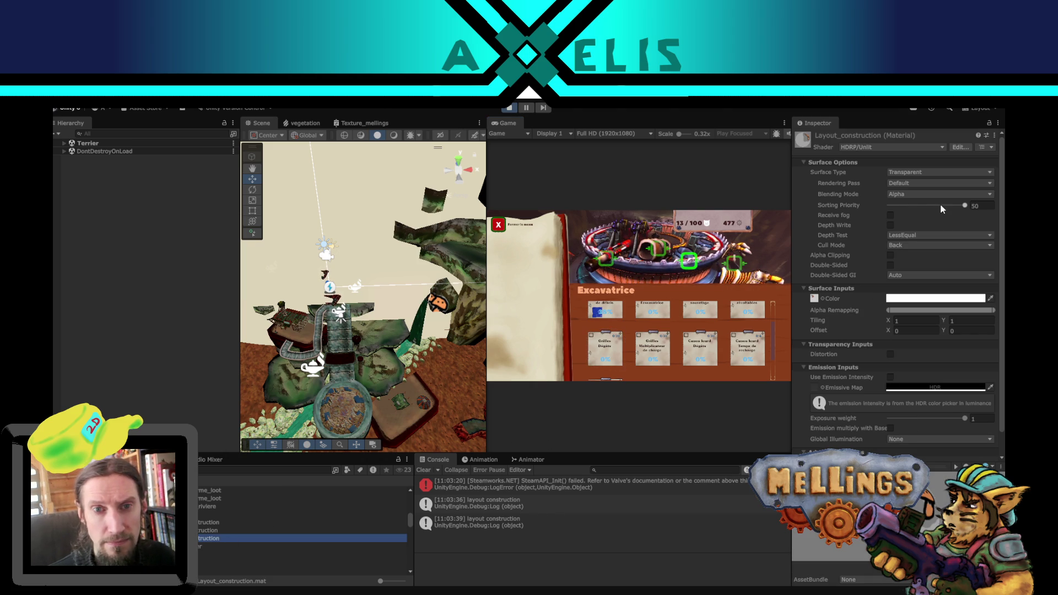
Step: Test the material's Sorting Priority at -50, then return it to 50
{"action": "left_click_drag", "start_coordinate": [964, 207], "coordinate": [852, 209]}
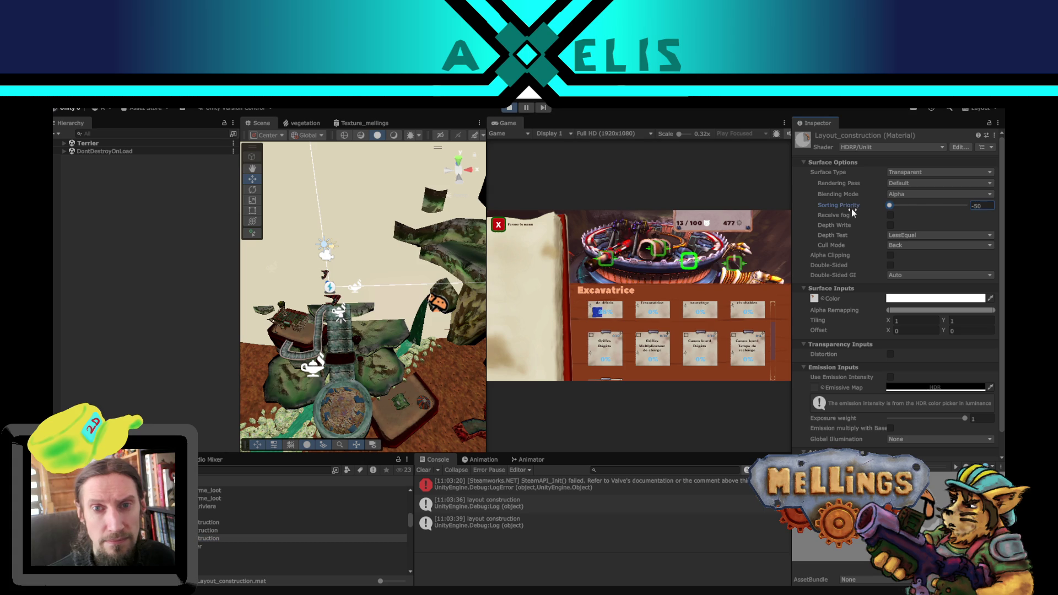
{"action": "left_click", "coordinate": [771, 269]}
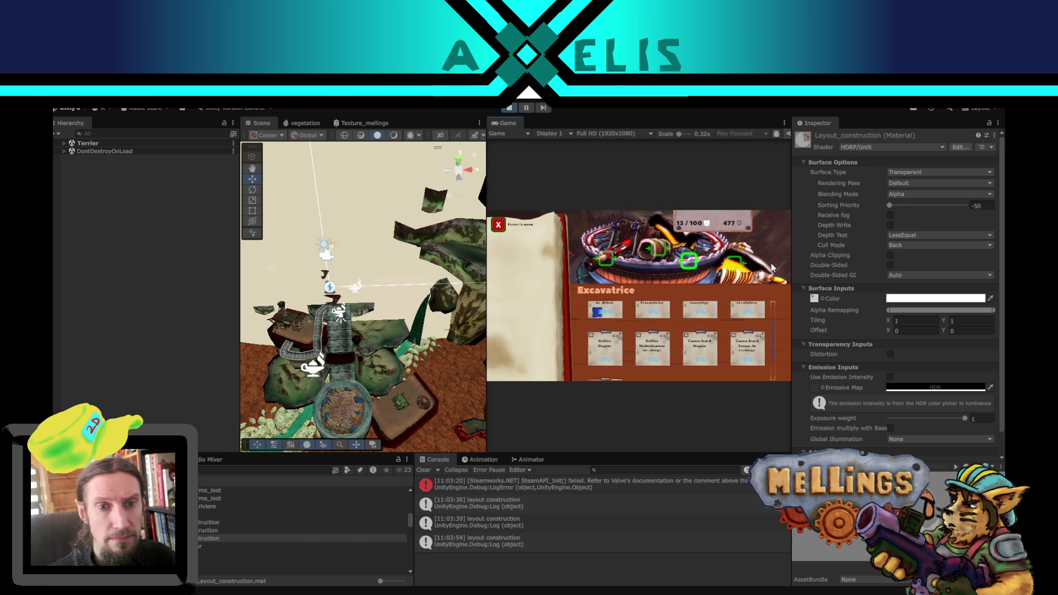
{"action": "left_click_drag", "start_coordinate": [893, 206], "coordinate": [973, 205]}
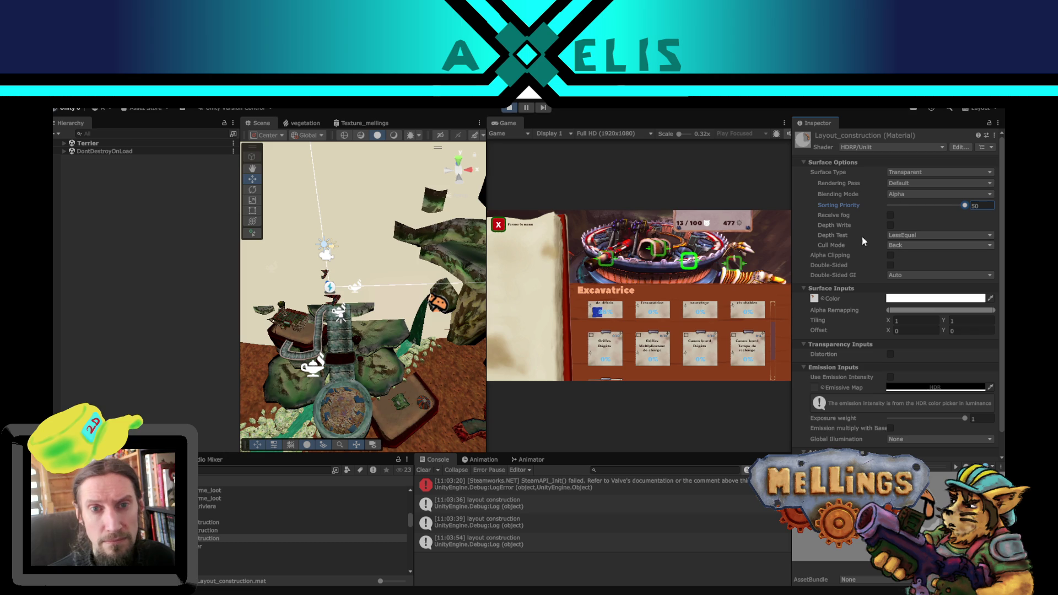
Step: Set Rendering Pass to After post-process, leaving cull mode unchanged
{"action": "left_click", "coordinate": [910, 184]}
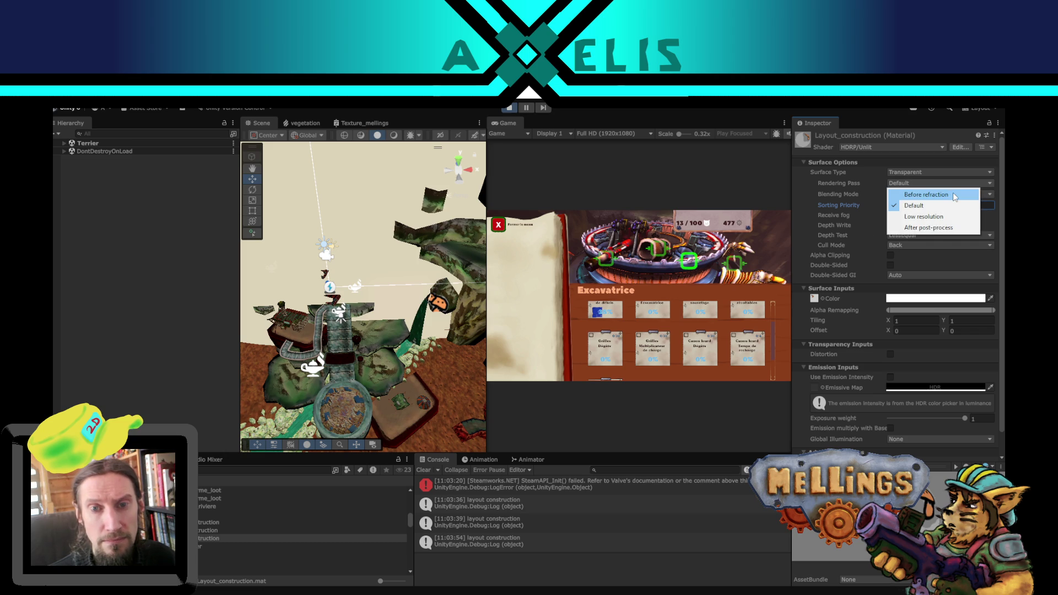
{"action": "left_click", "coordinate": [942, 227]}
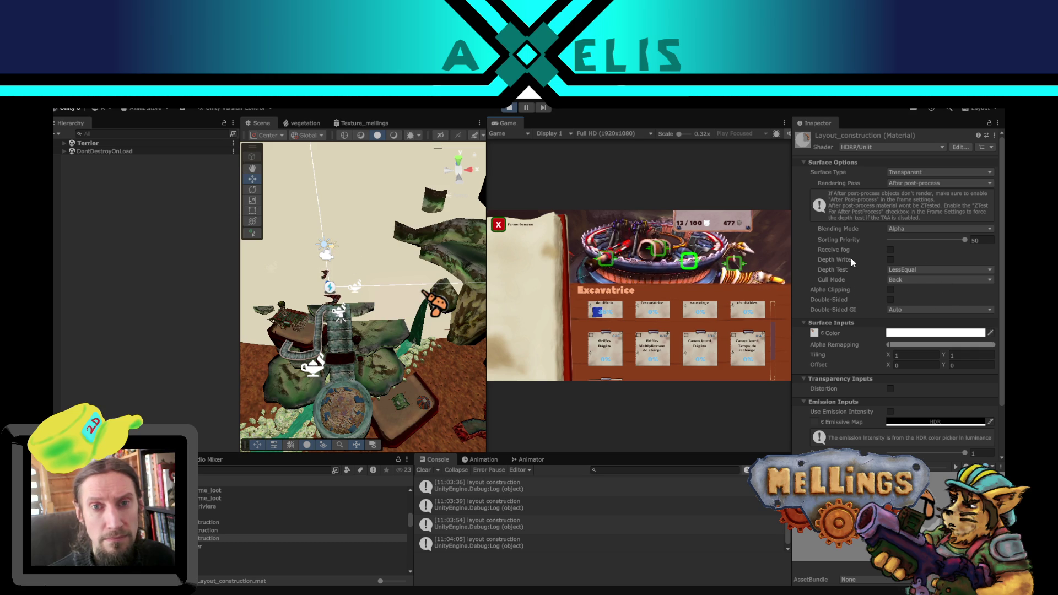
{"action": "scroll", "coordinate": [850, 263], "scroll_direction": "down", "scroll_amount": 3}
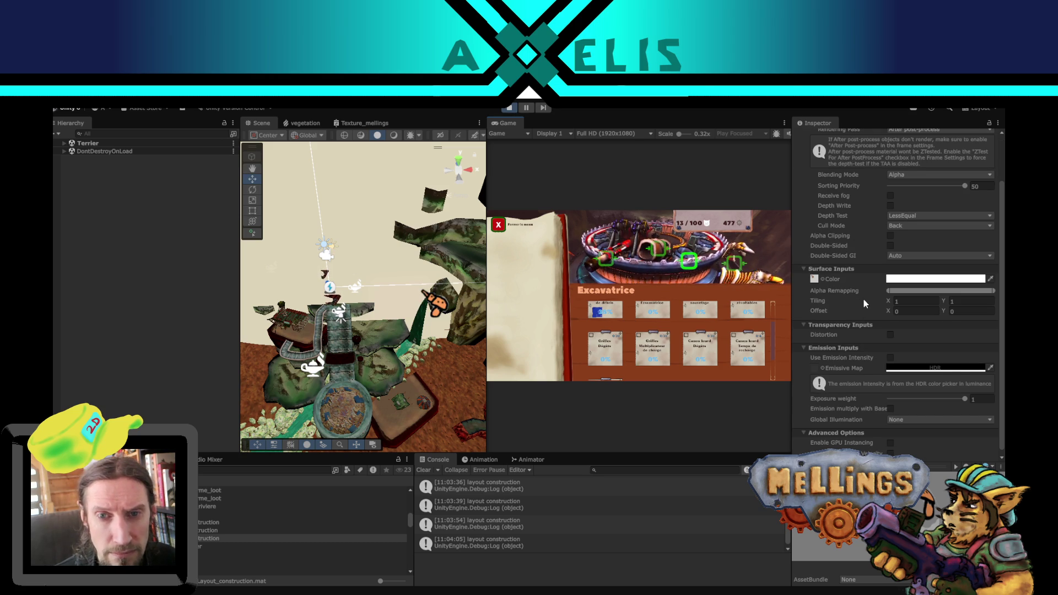
{"action": "scroll", "coordinate": [863, 299], "scroll_direction": "down", "scroll_amount": 1}
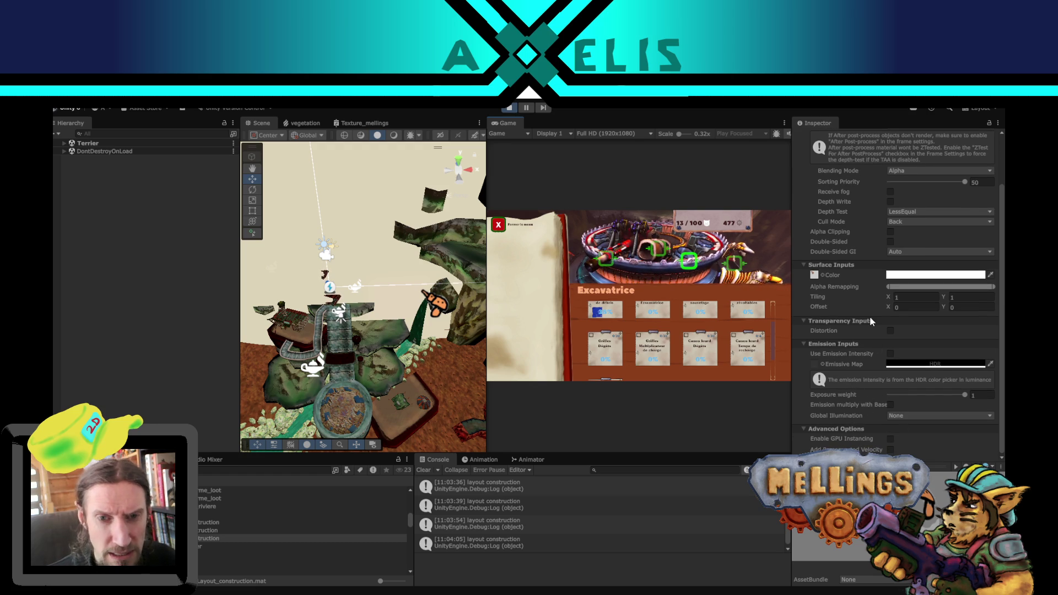
{"action": "scroll", "coordinate": [870, 317], "scroll_direction": "up", "scroll_amount": 3}
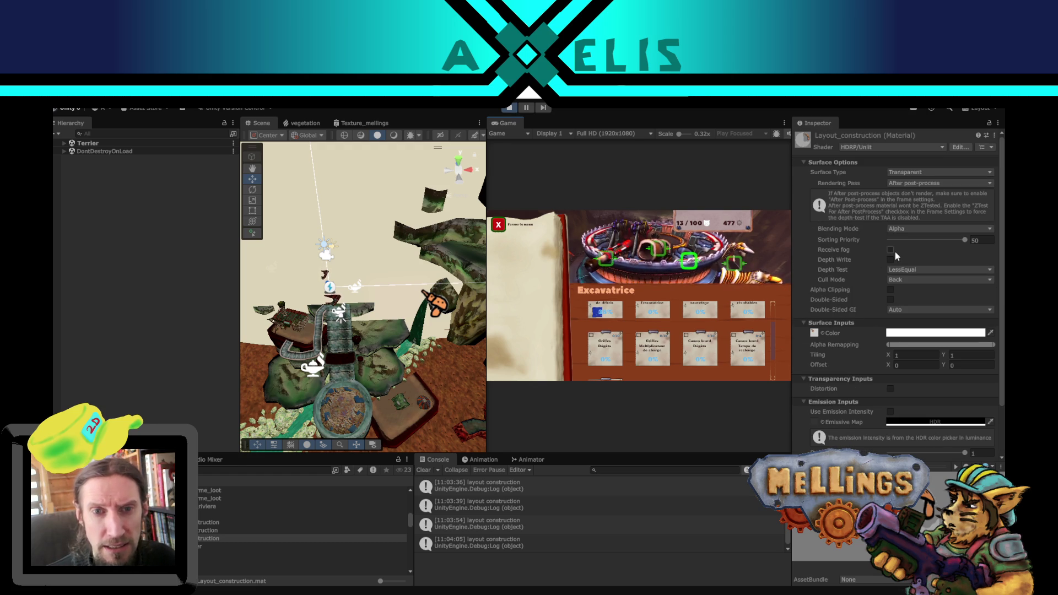
{"action": "left_click", "coordinate": [925, 279]}
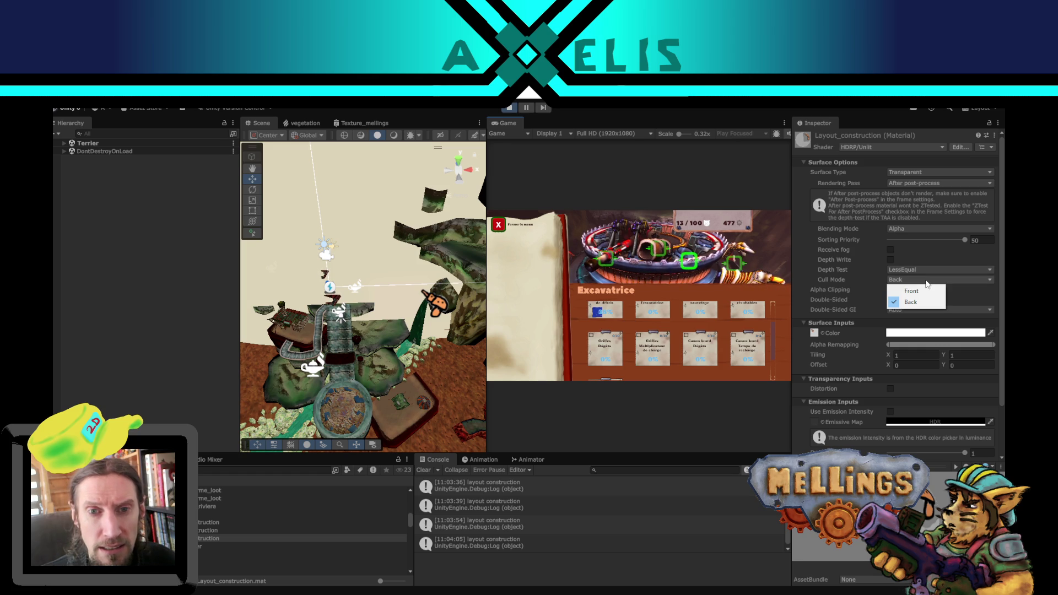
{"action": "left_click", "coordinate": [799, 280]}
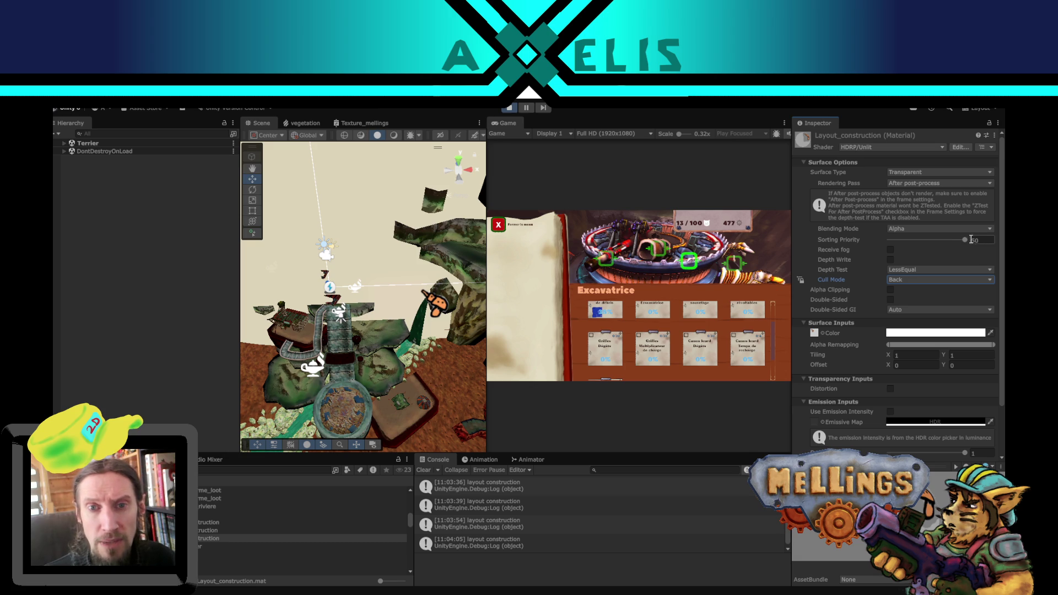
{"action": "mouse_move", "coordinate": [965, 241]}
{"action": "left_mouse_down"}
{"action": "mouse_move", "coordinate": [934, 241]}
{"action": "mouse_move", "coordinate": [997, 249]}
{"action": "left_mouse_up"}
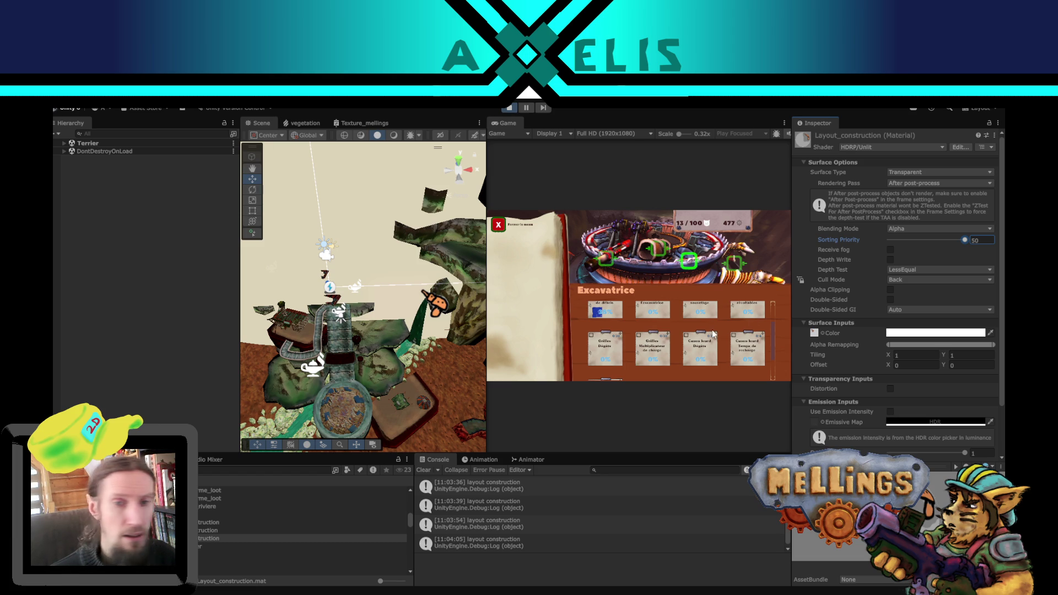
{"action": "left_click_drag", "start_coordinate": [960, 240], "coordinate": [939, 240]}
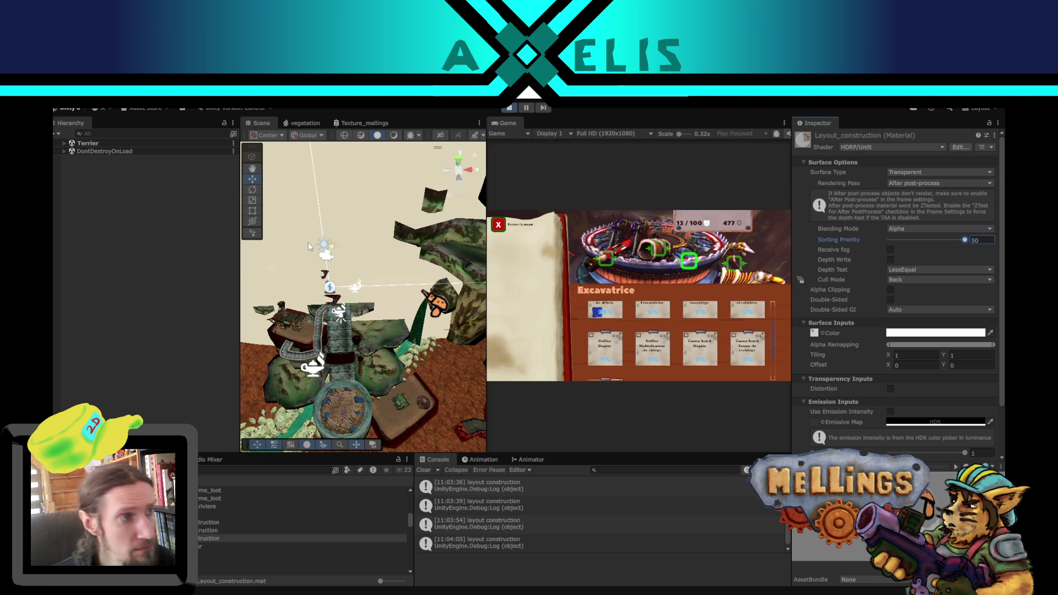
Step: Expand Terrier and frame the upgrade menu's book, livre (1), in the Scene view
{"action": "left_click", "coordinate": [65, 142]}
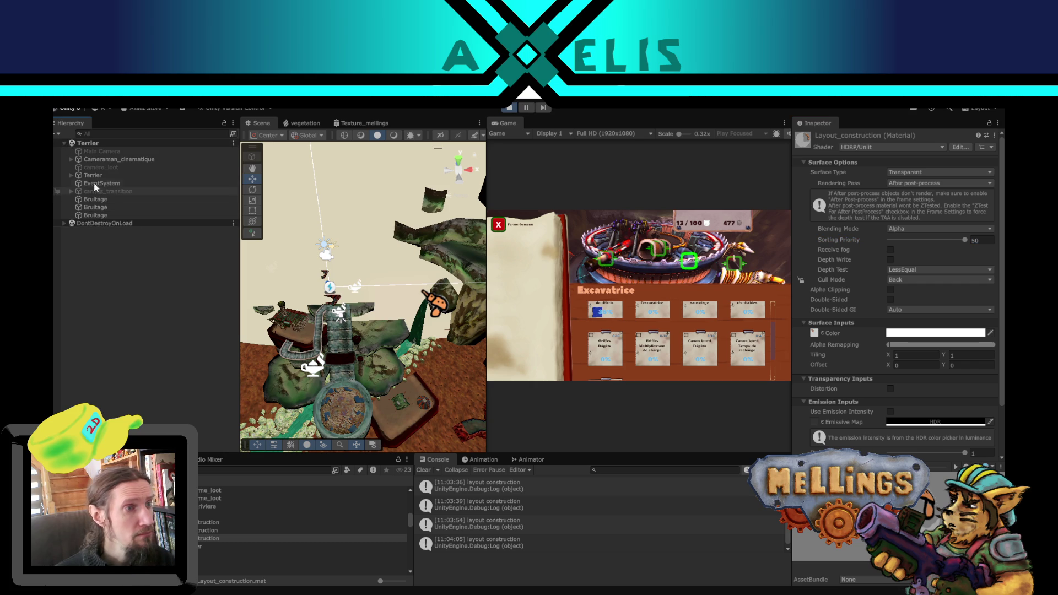
{"action": "left_click", "coordinate": [292, 224]}
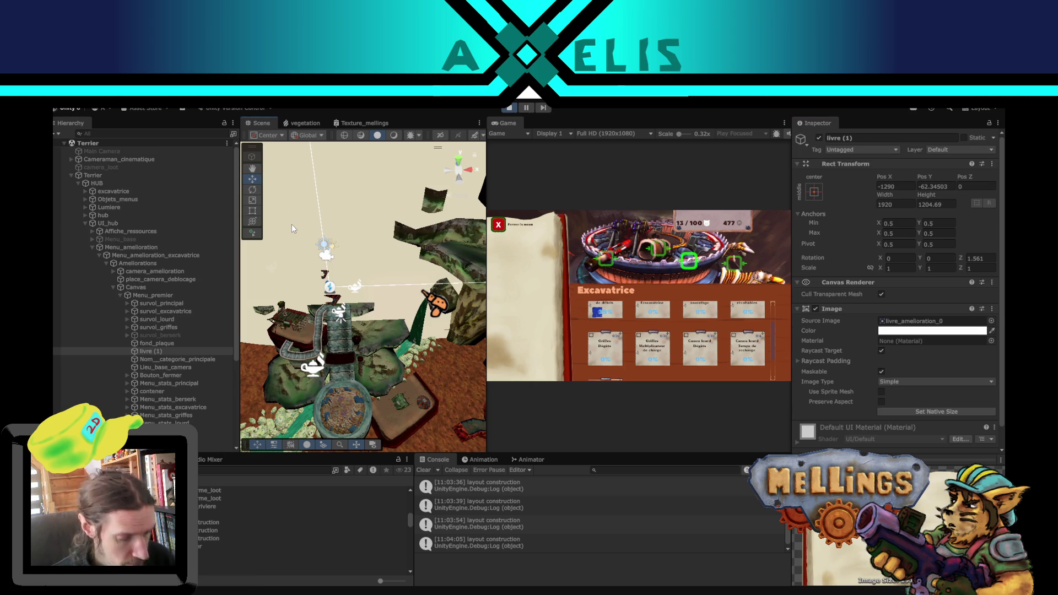
{"action": "key", "text": "f"}
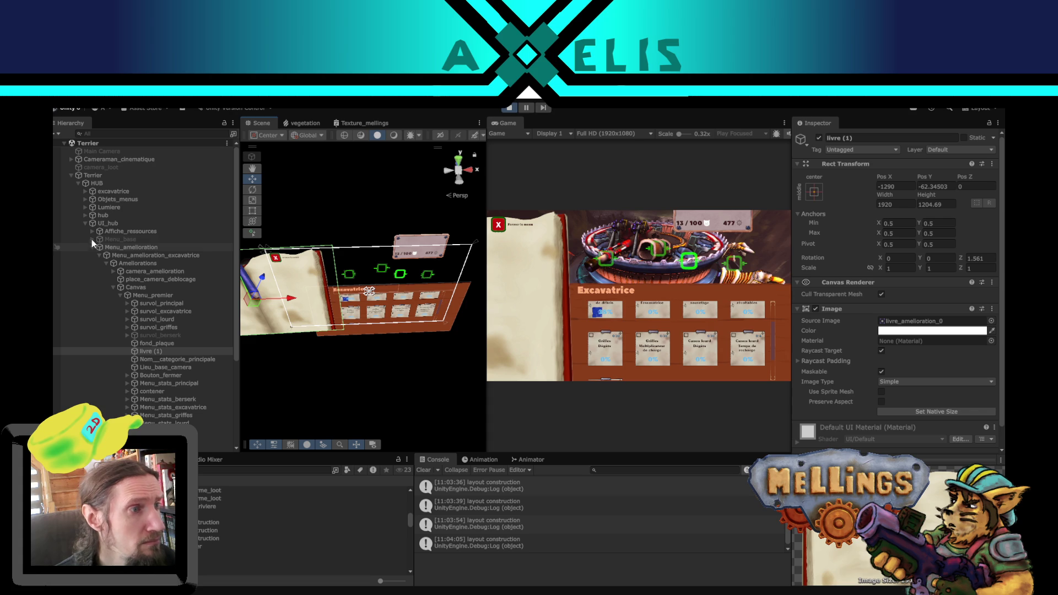
Step: Select the UI_hub canvas, expand Menu_amelioration's children, and frame the canvas with the book
{"action": "left_click", "coordinate": [108, 223]}
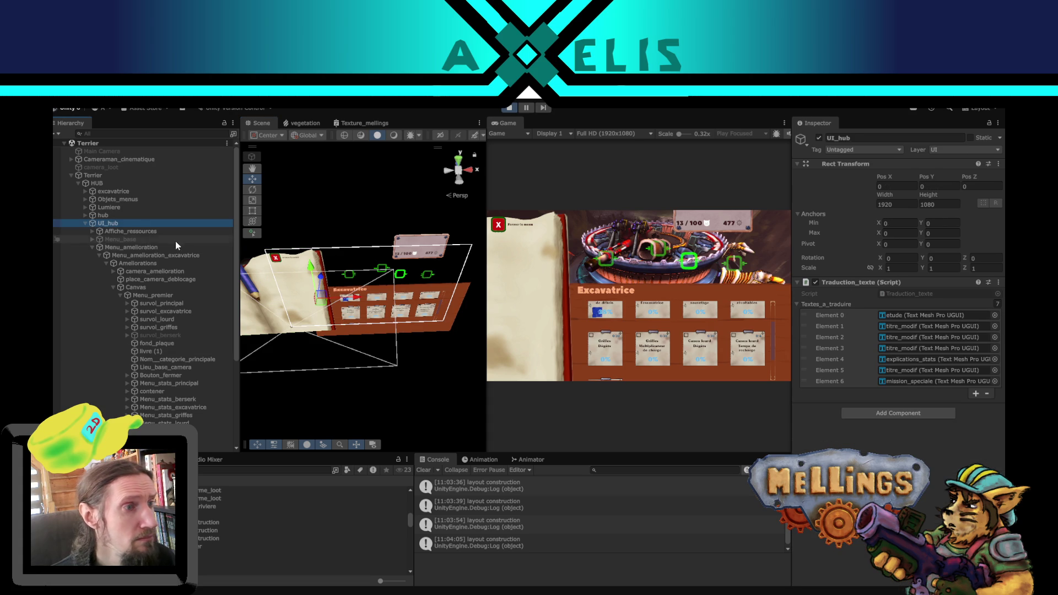
{"action": "left_click", "coordinate": [92, 247]}
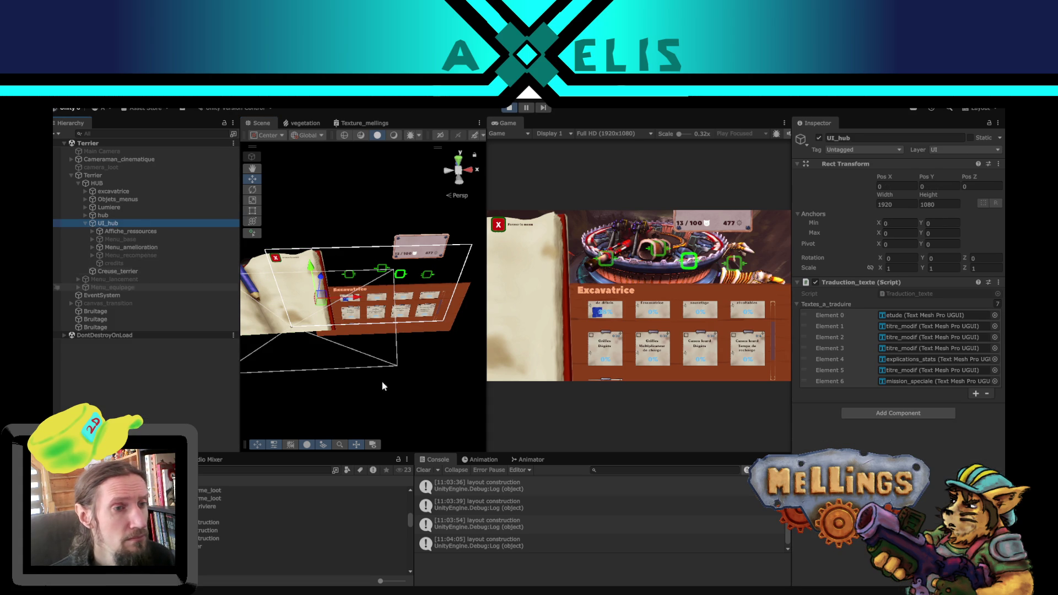
{"action": "middle_click", "coordinate": [395, 347]}
{"action": "mouse_move", "coordinate": [395, 347]}
{"action": "left_mouse_down"}
{"action": "mouse_move", "coordinate": [395, 362]}
{"action": "mouse_move", "coordinate": [408, 276]}
{"action": "left_mouse_up"}
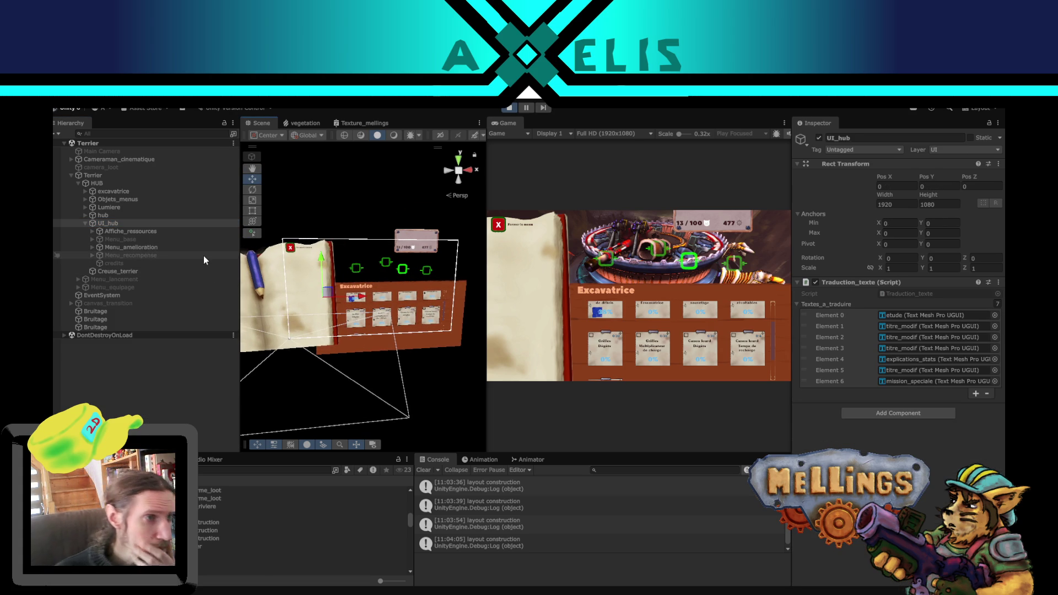
{"action": "left_click", "coordinate": [92, 246], "text": "alt"}
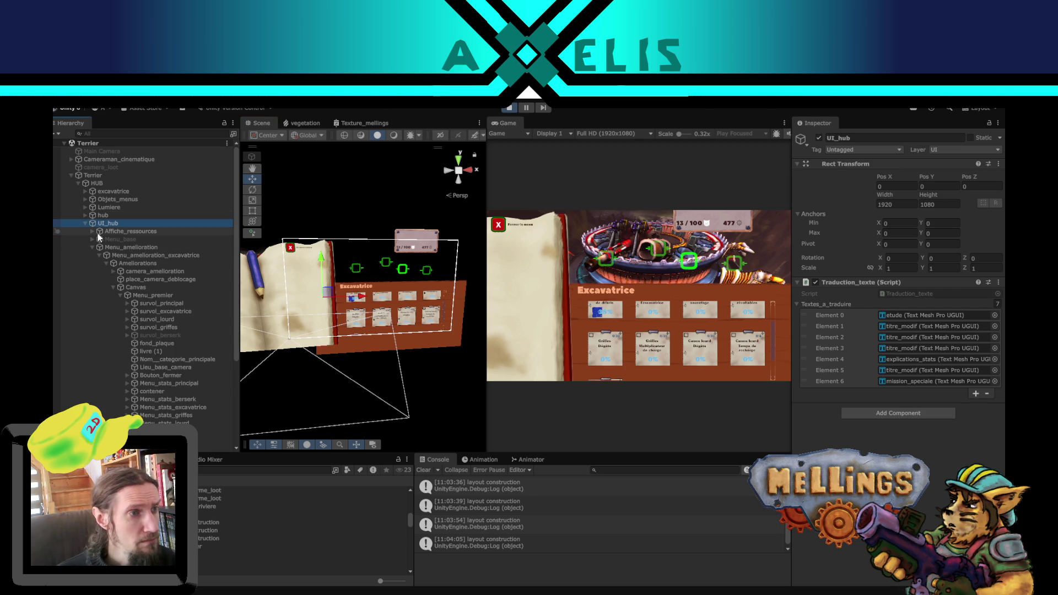
{"action": "left_click_drag", "start_coordinate": [300, 302], "coordinate": [334, 272]}
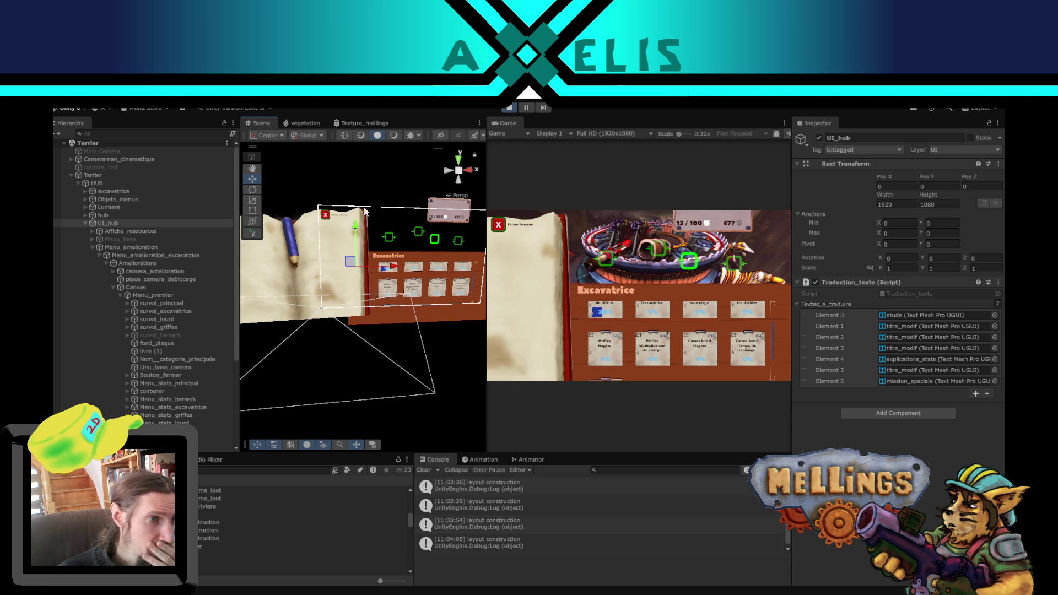
Step: Stop the game, reopen Terrier.unity, check the Layout_construction object, then return to Terrier.cs
{"action": "left_click", "coordinate": [513, 109]}
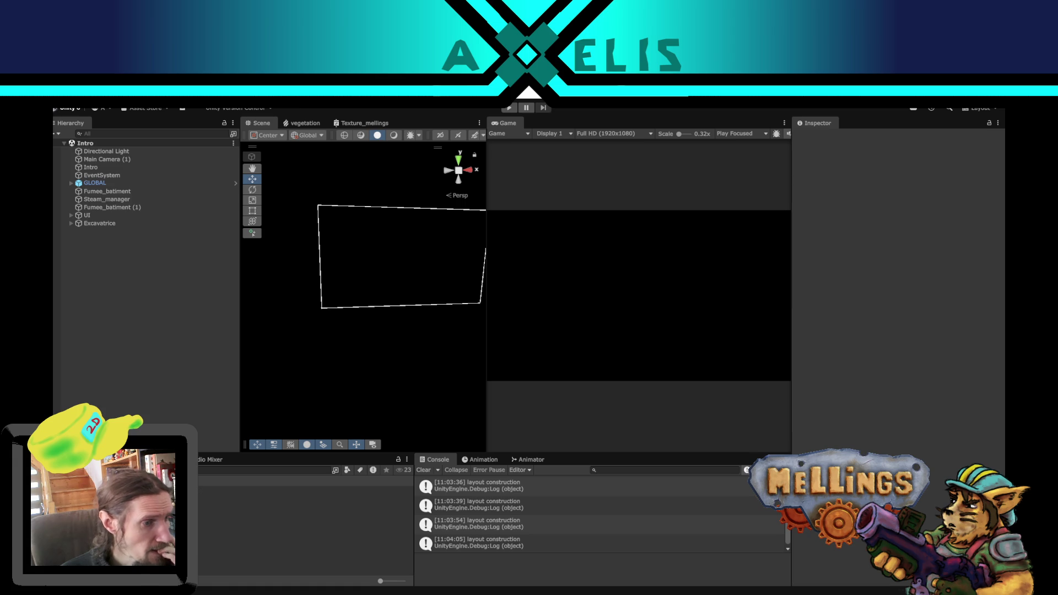
{"action": "double_click", "coordinate": [232, 538]}
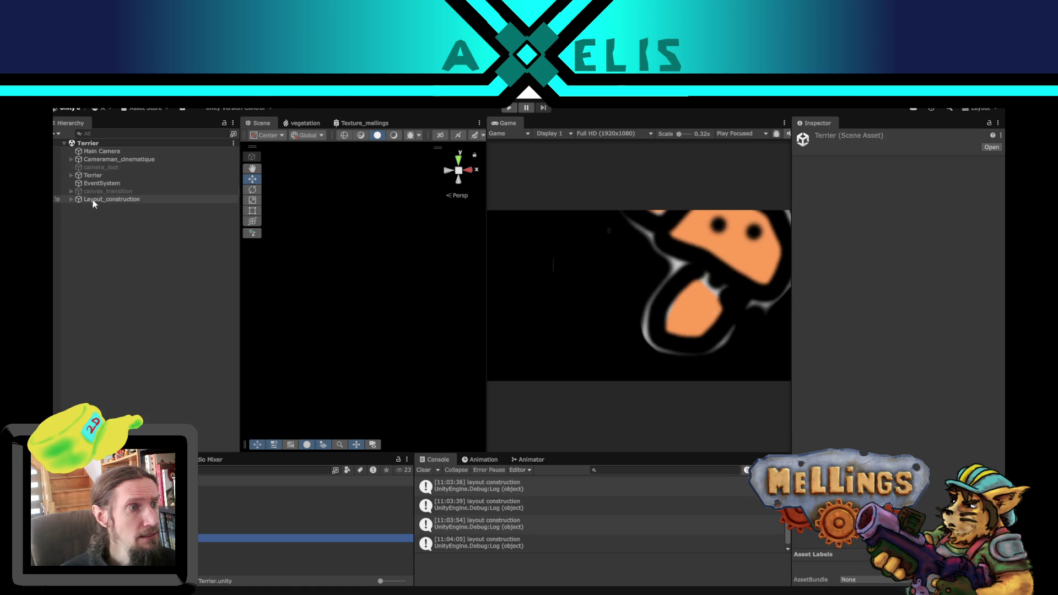
{"action": "left_click", "coordinate": [108, 199]}
{"action": "left_click", "coordinate": [70, 175]}
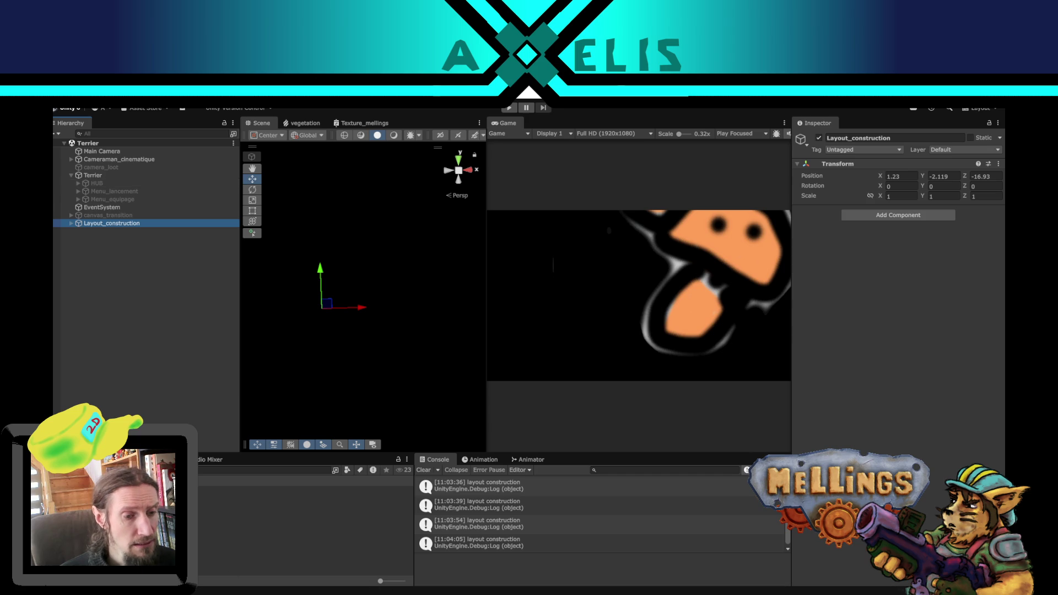
{"action": "key", "text": "alt+Tab"}
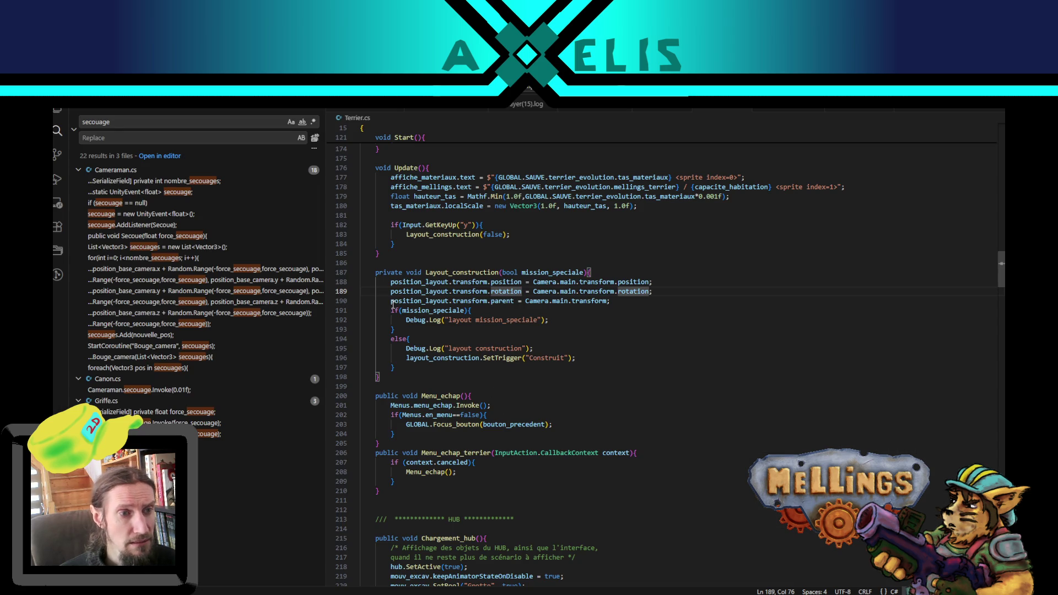
Step: Wrap Terrier.cs lines 188–190 in /* */ markers and return to Unity to recompile
{"action": "left_click", "coordinate": [628, 303]}
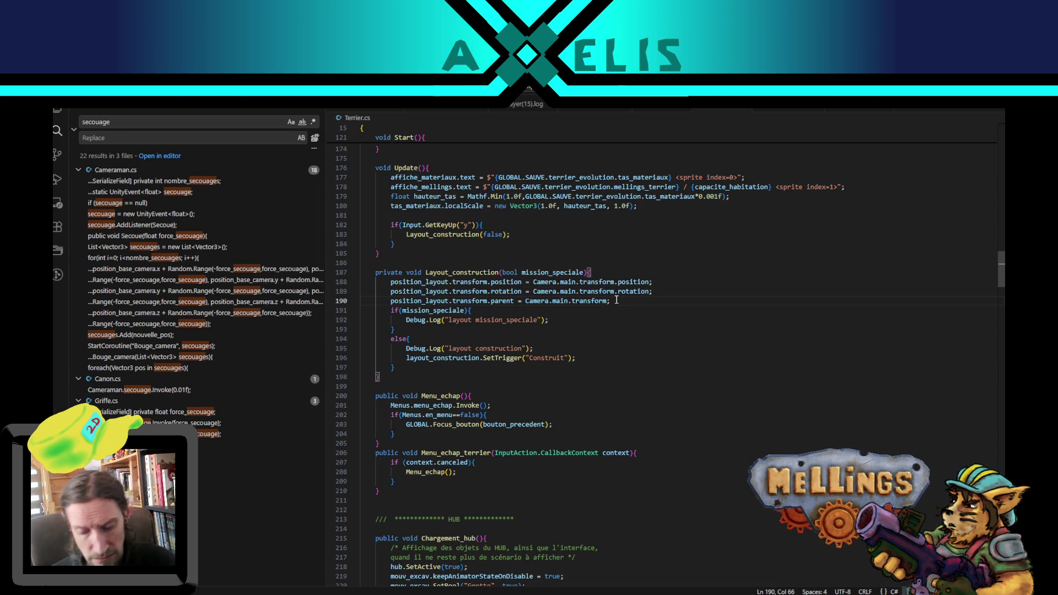
{"action": "type", "text": "*/"}
{"action": "left_click", "coordinate": [386, 286]}
{"action": "type", "text": "/*"}
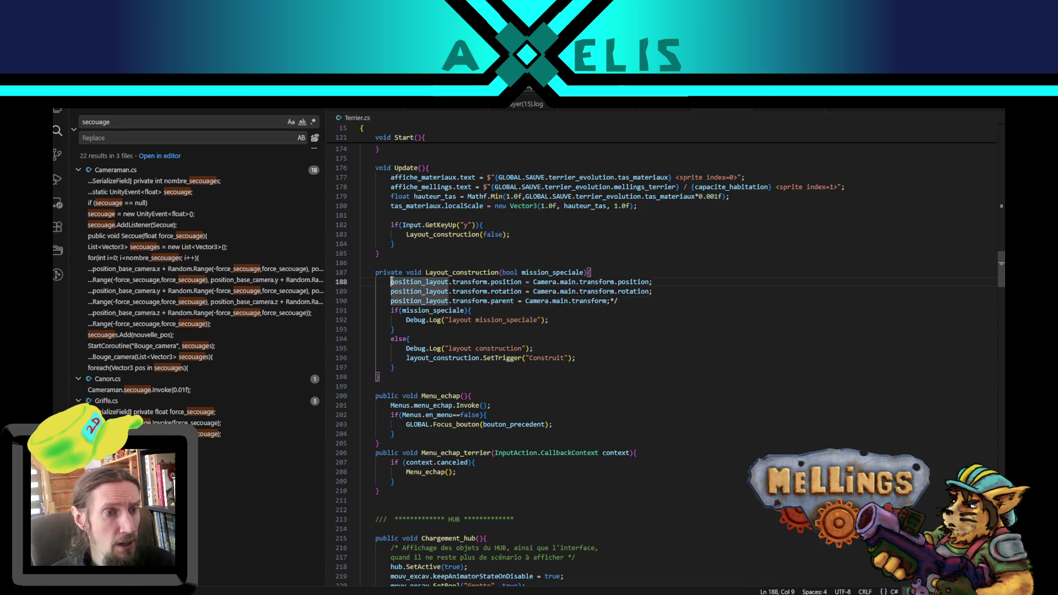
{"action": "key", "text": "alt+Tab"}
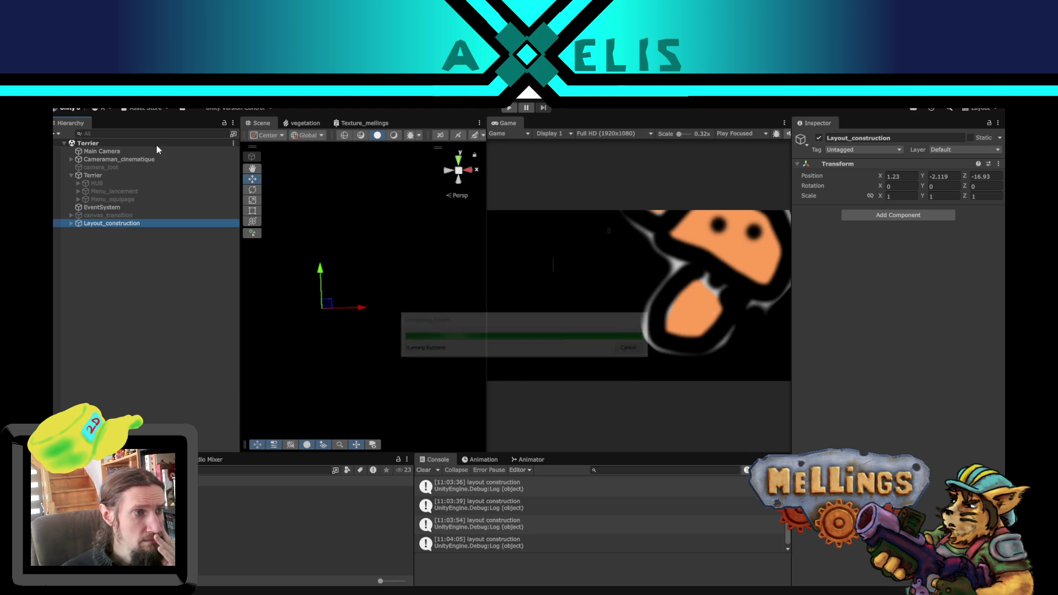
Step: Create a UI Canvas under Terrier named Layout
{"action": "left_click", "coordinate": [94, 175]}
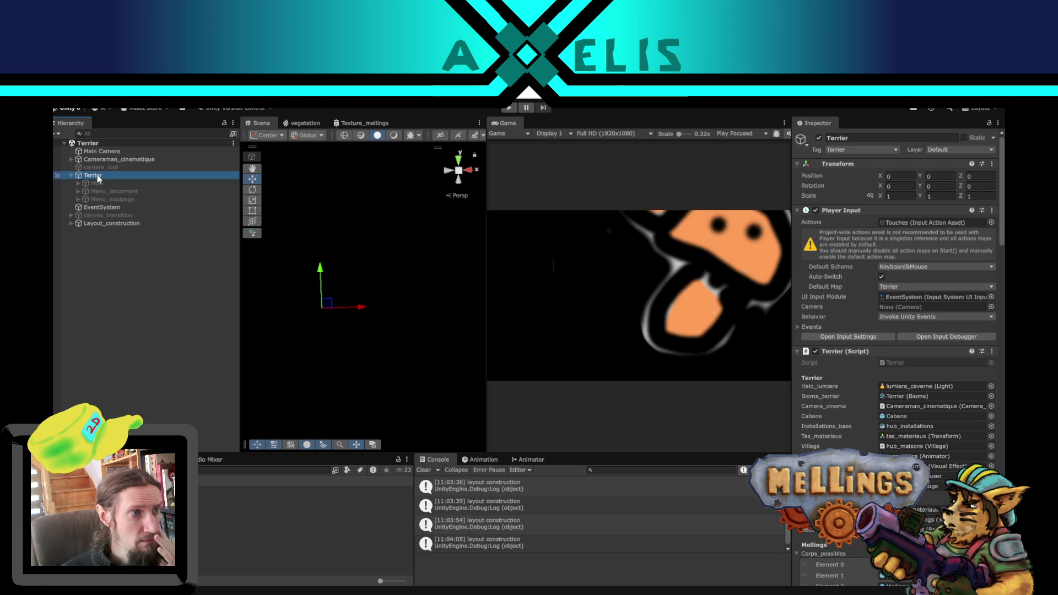
{"action": "right_click", "coordinate": [98, 178]}
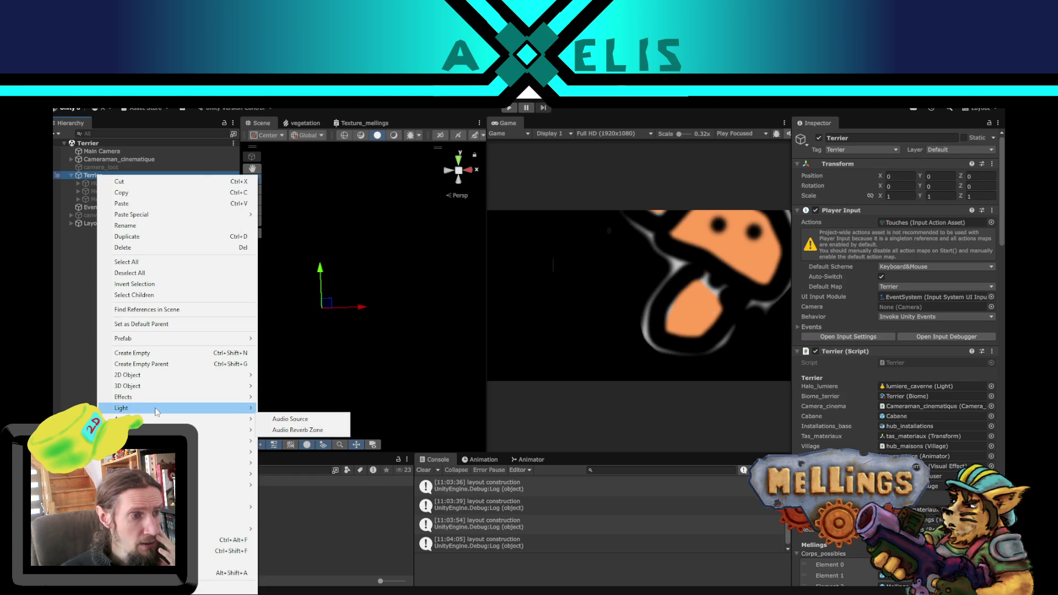
{"action": "mouse_move", "coordinate": [232, 441]}
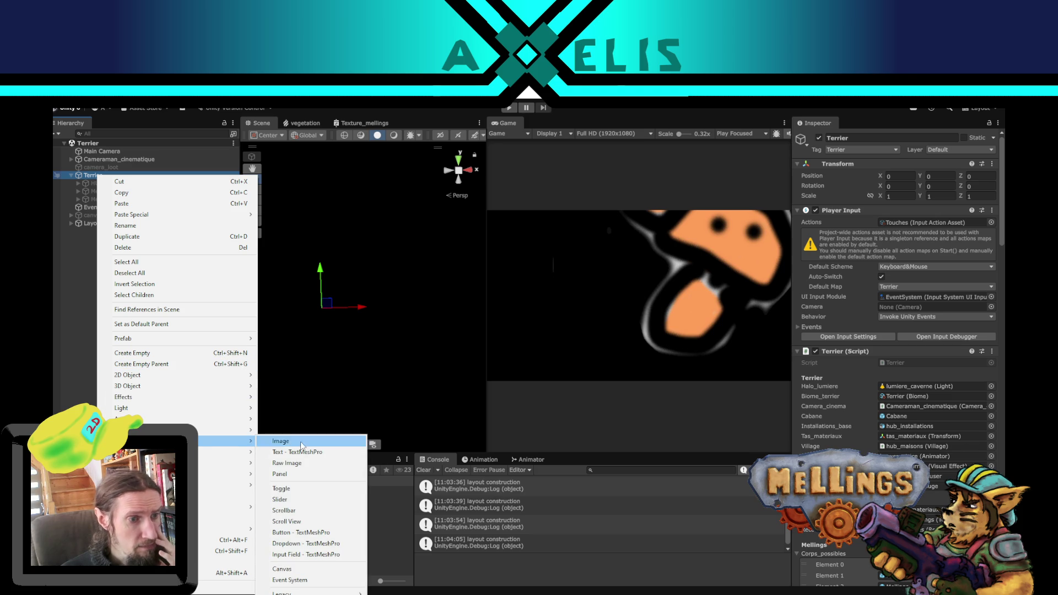
{"action": "left_click", "coordinate": [320, 569]}
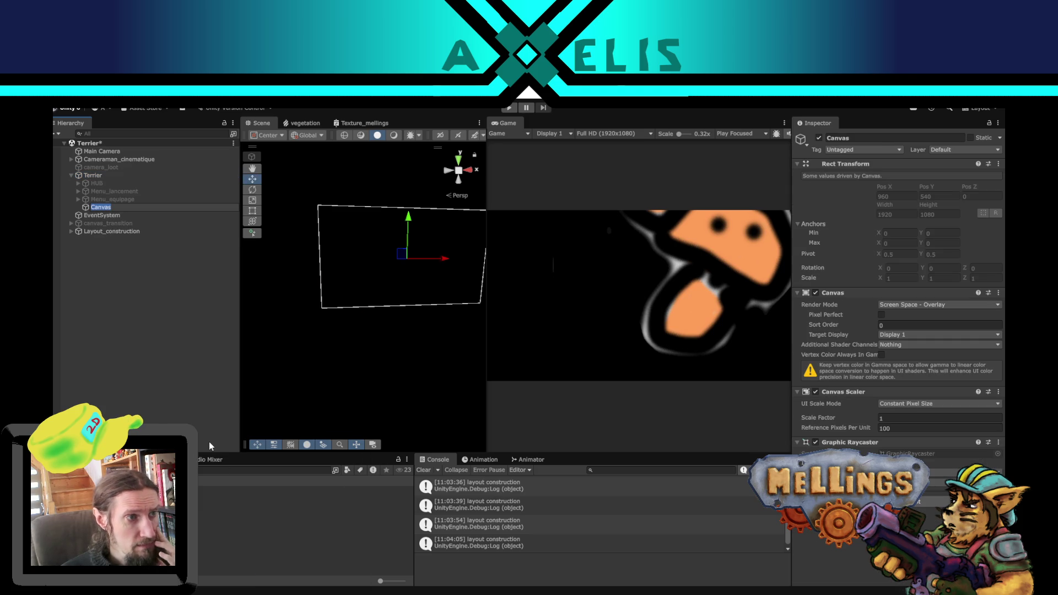
{"action": "type", "text": "Layout"}
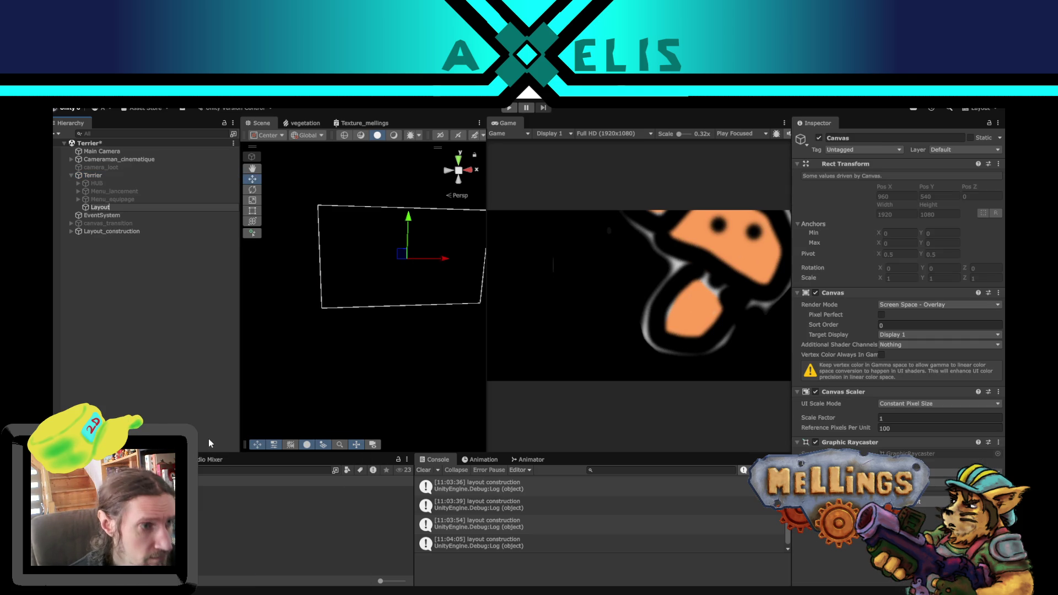
{"action": "type", "text": "_"}
{"action": "key", "text": "BackSpace"}
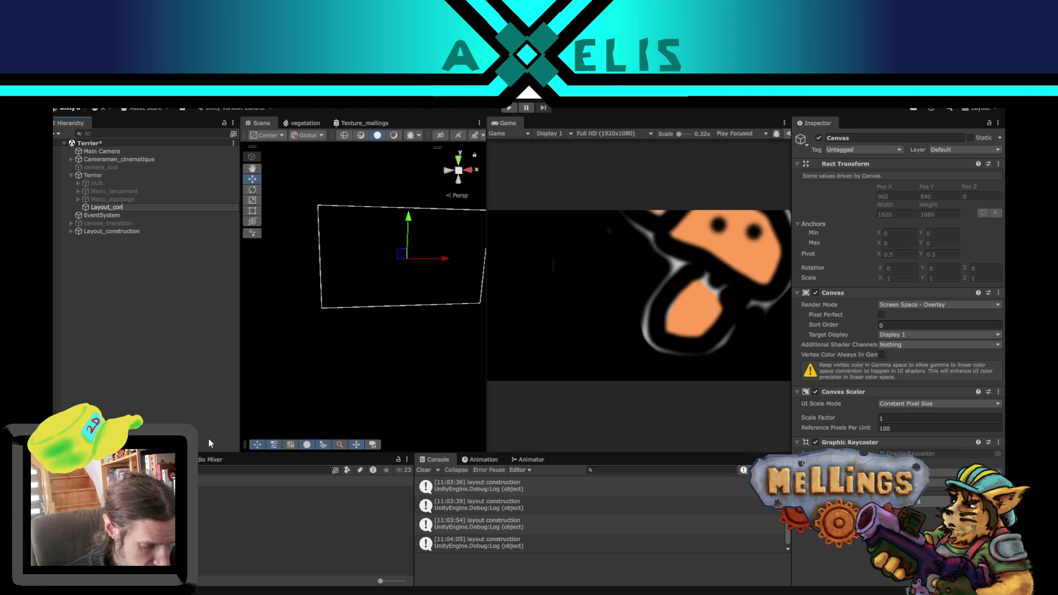
{"action": "key", "text": "Return"}
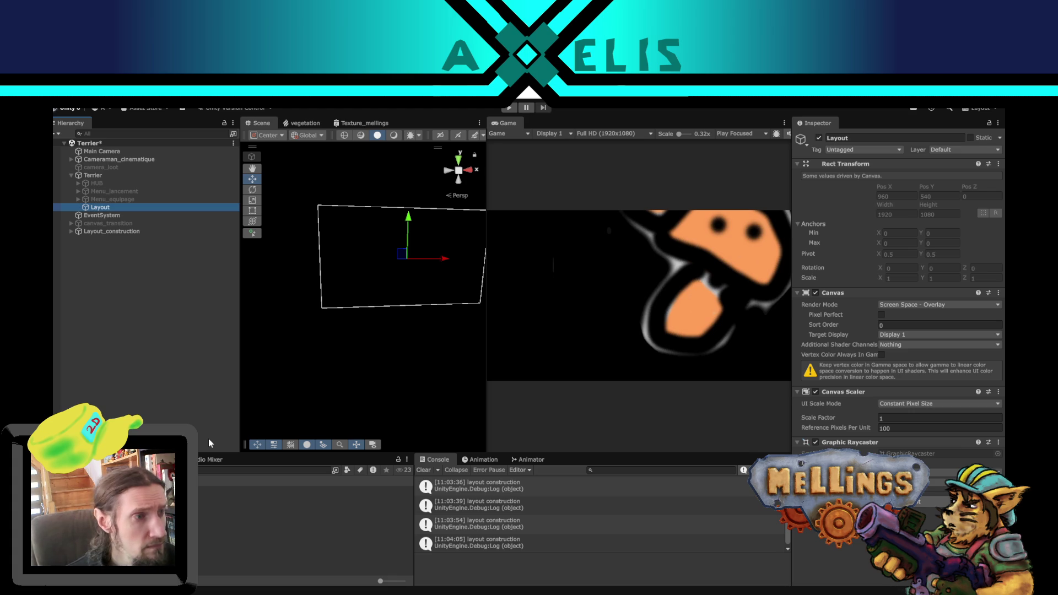
Step: Make Layout_construction a child of the Layout canvas
{"action": "left_click", "coordinate": [123, 231]}
{"action": "left_click_drag", "start_coordinate": [123, 230], "coordinate": [122, 208]}
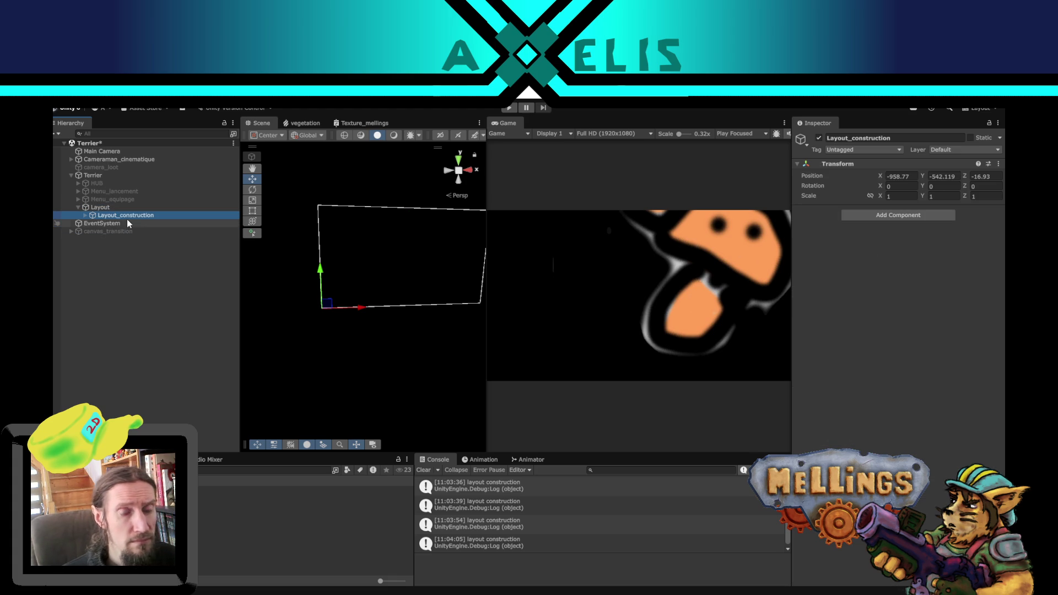
{"action": "mouse_move", "coordinate": [362, 289]}
{"action": "left_mouse_down"}
{"action": "mouse_move", "coordinate": [366, 342]}
{"action": "mouse_move", "coordinate": [347, 338]}
{"action": "left_mouse_up"}
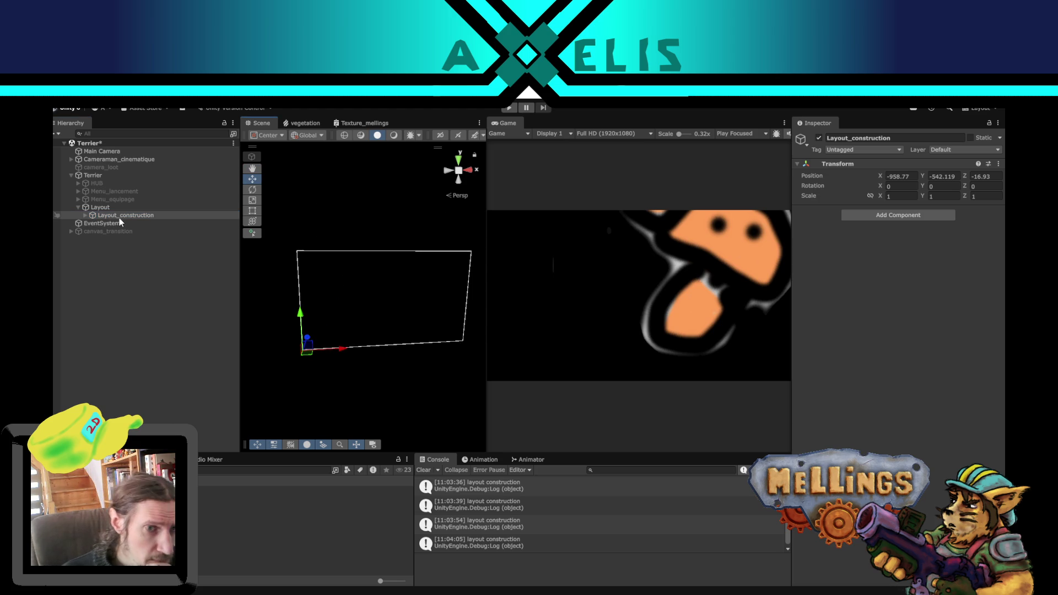
Step: Set Layout's UI Scale Mode to Scale With Screen Size, reference resolution 1920×1080
{"action": "left_click", "coordinate": [99, 207]}
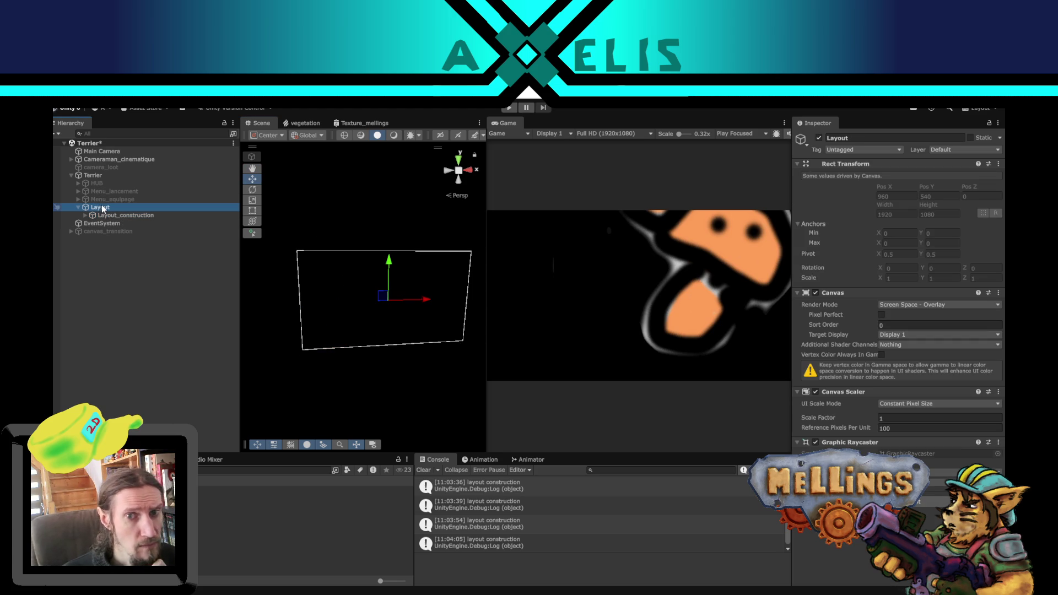
{"action": "left_click", "coordinate": [977, 404]}
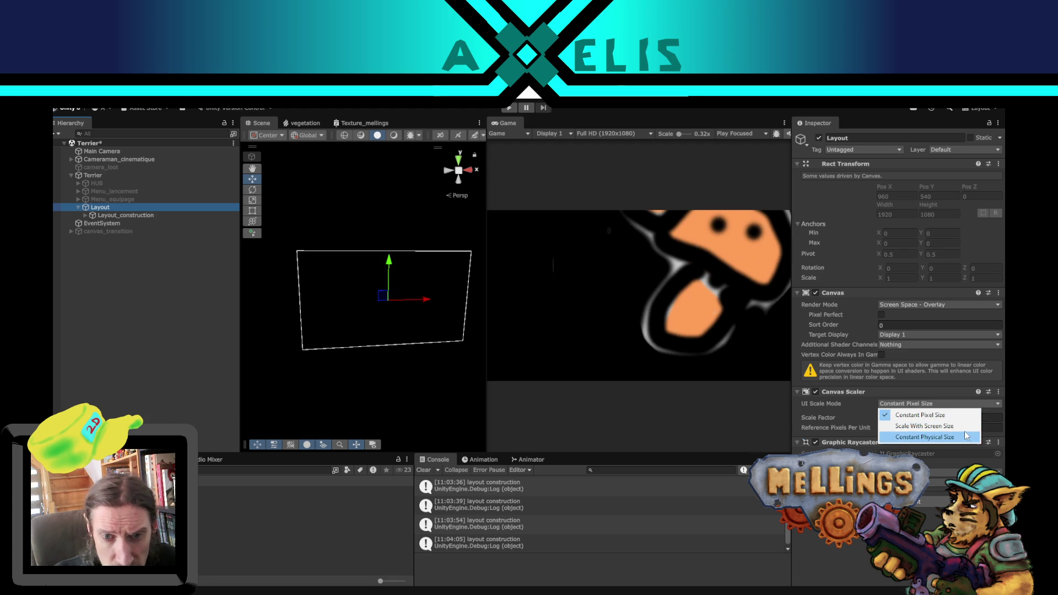
{"action": "left_click", "coordinate": [965, 429]}
{"action": "left_click", "coordinate": [895, 419]}
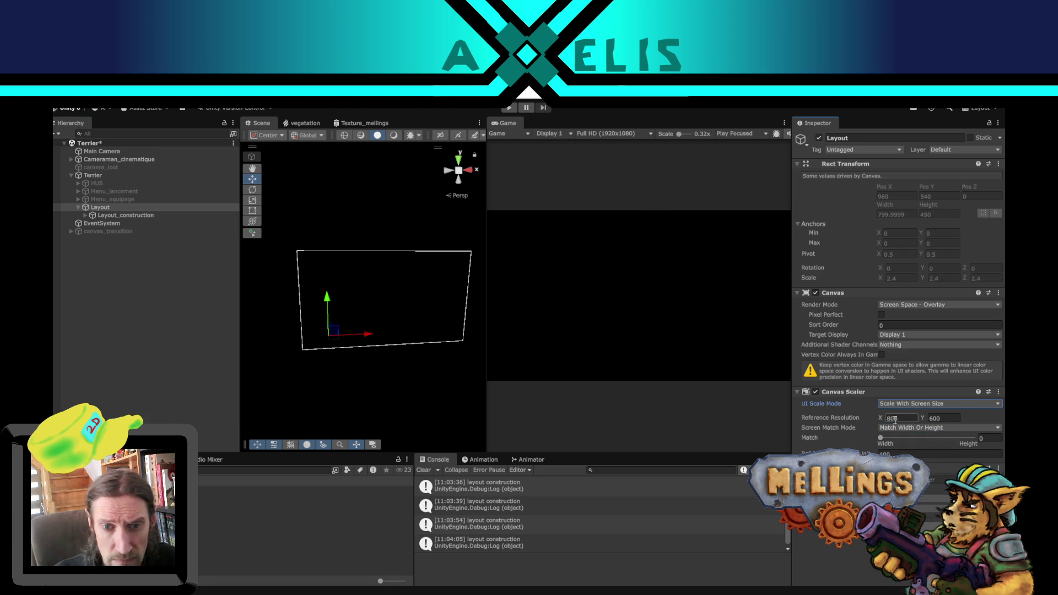
{"action": "type", "text": "1920"}
{"action": "key", "text": "Tab"}
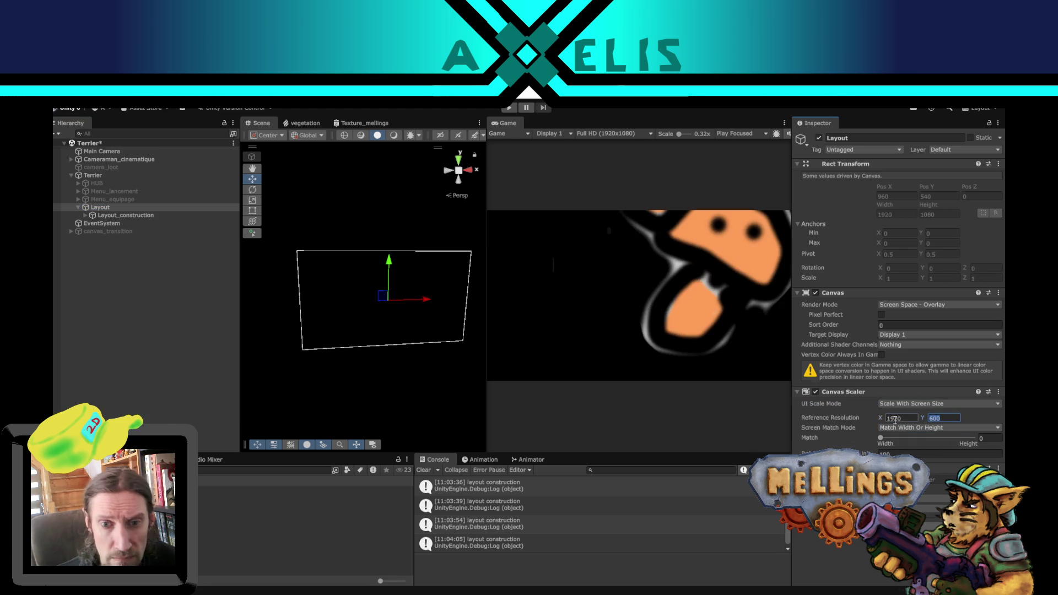
{"action": "type", "text": "108"}
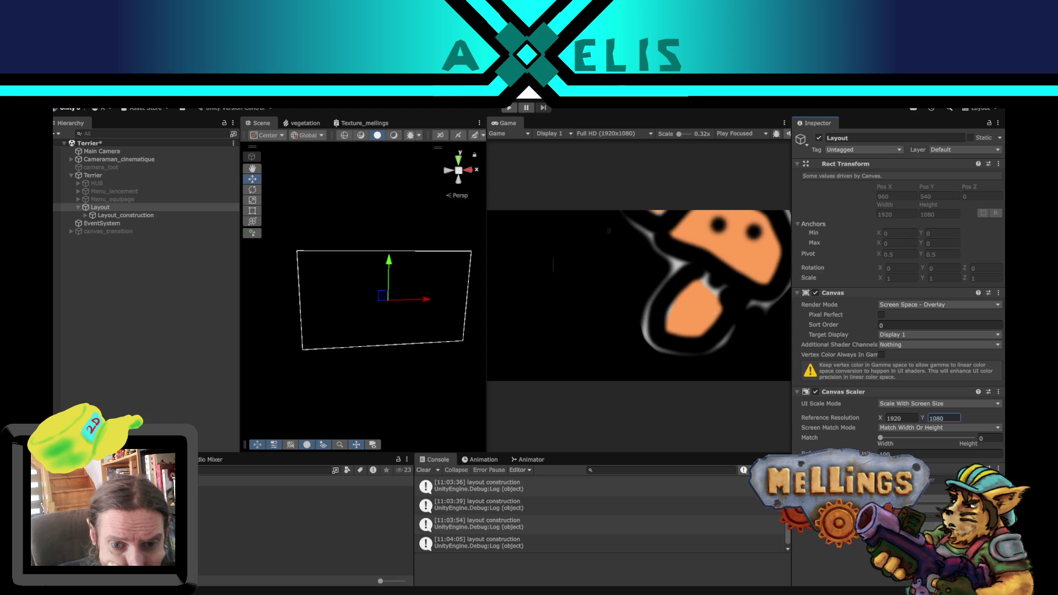
Step: Inspect the Layout canvas settings and Layout_construction's transform in the Inspector
{"action": "left_click", "coordinate": [124, 217]}
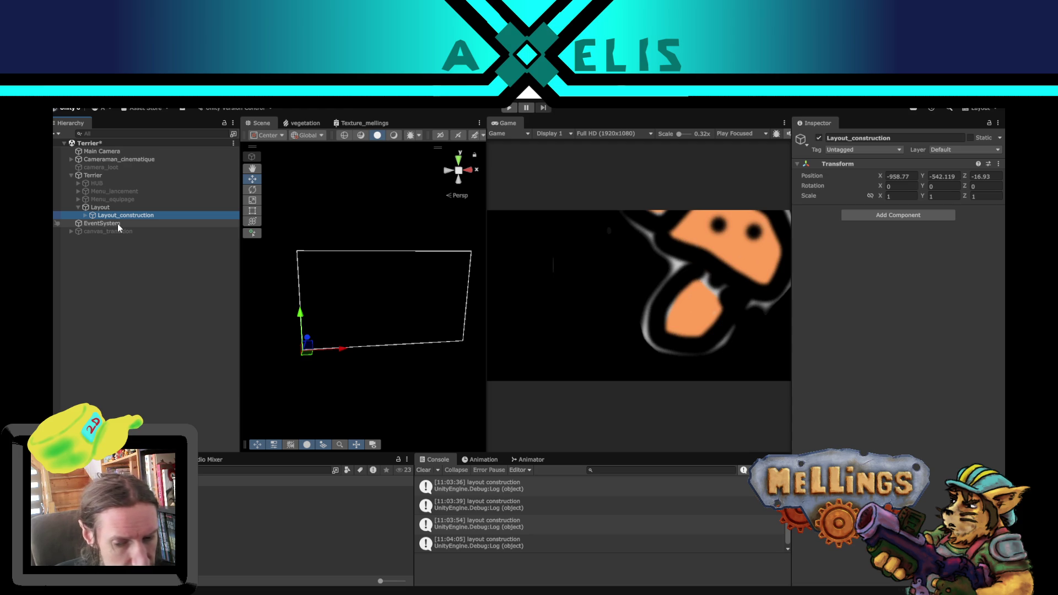
{"action": "left_click", "coordinate": [131, 319]}
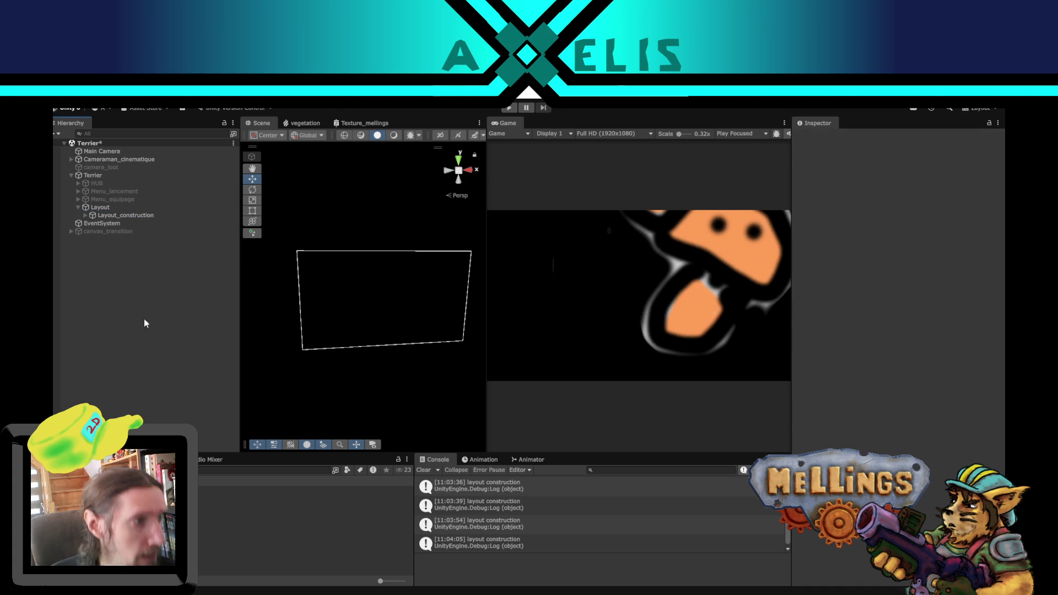
{"action": "left_click", "coordinate": [102, 208]}
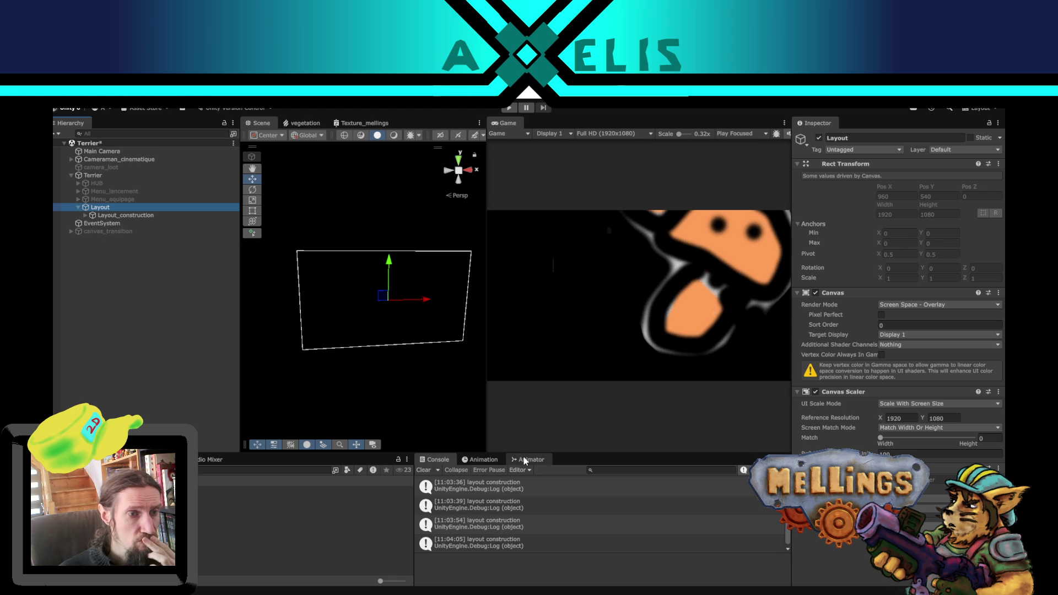
{"action": "left_click", "coordinate": [82, 216]}
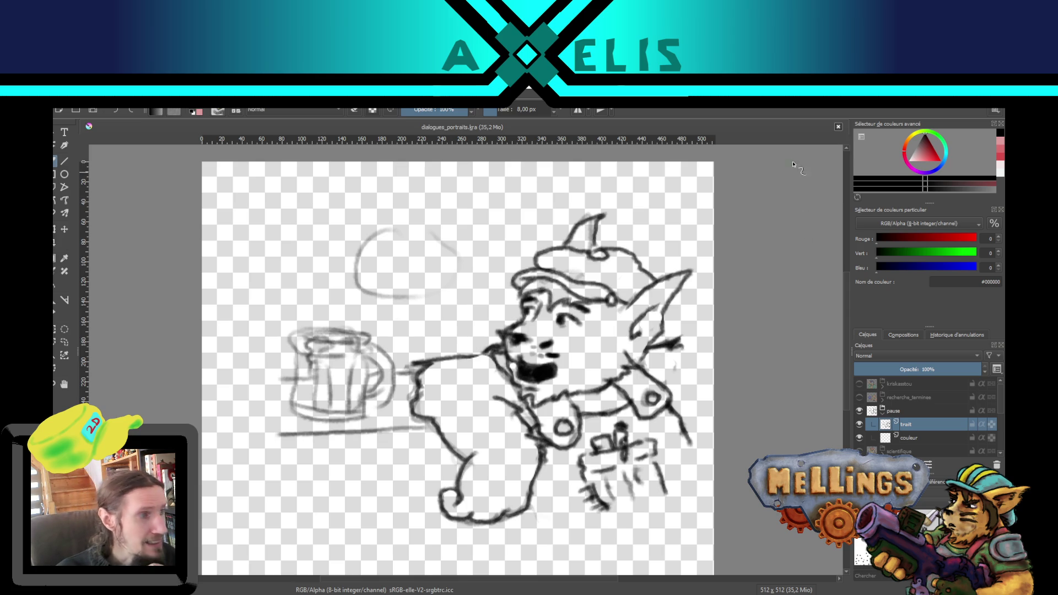
Step: Close dialogues_portraits.kra and create a new document from the Texture 1024x1024 preset
{"action": "left_click", "coordinate": [839, 127]}
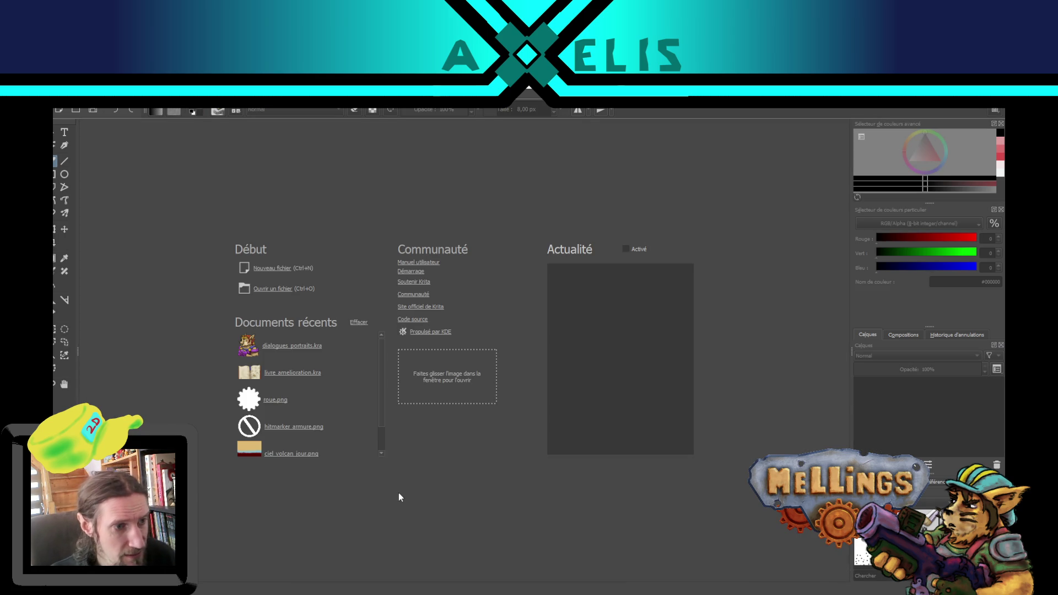
{"action": "key", "text": "ctrl+n"}
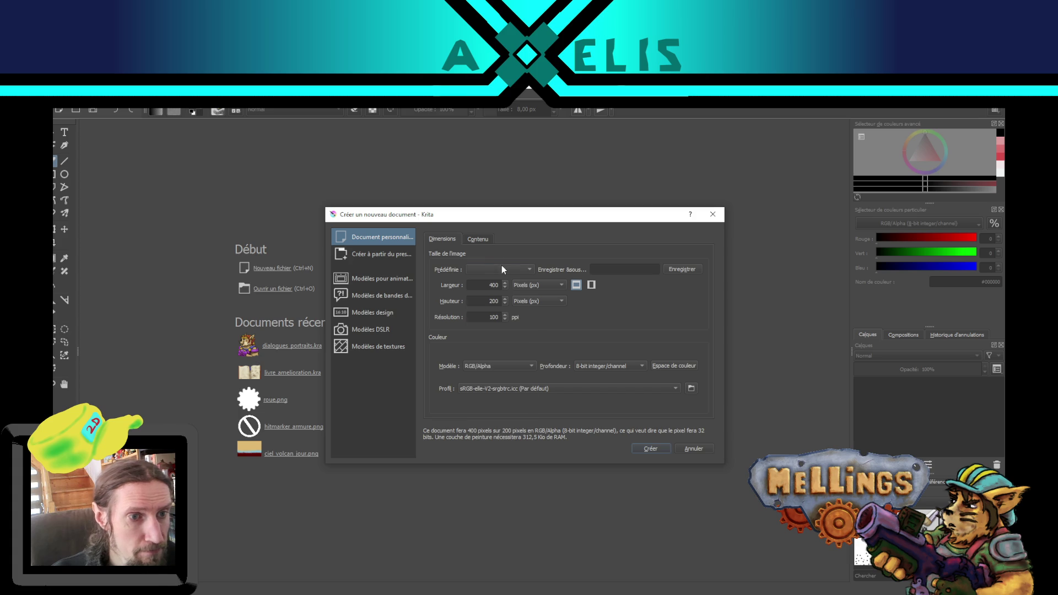
{"action": "left_click", "coordinate": [503, 269]}
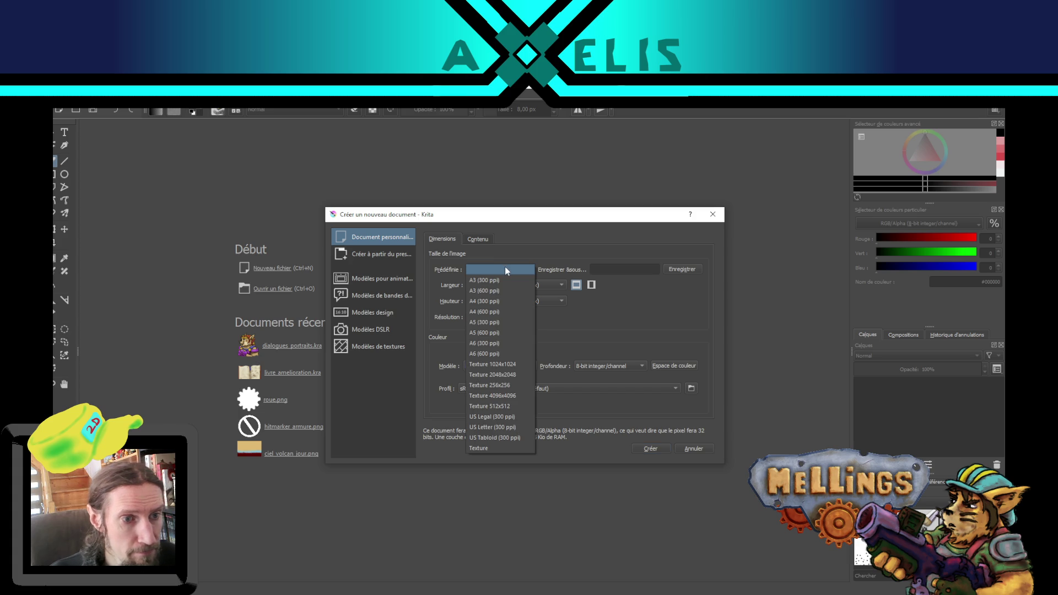
{"action": "left_click", "coordinate": [512, 364]}
{"action": "left_click", "coordinate": [661, 449]}
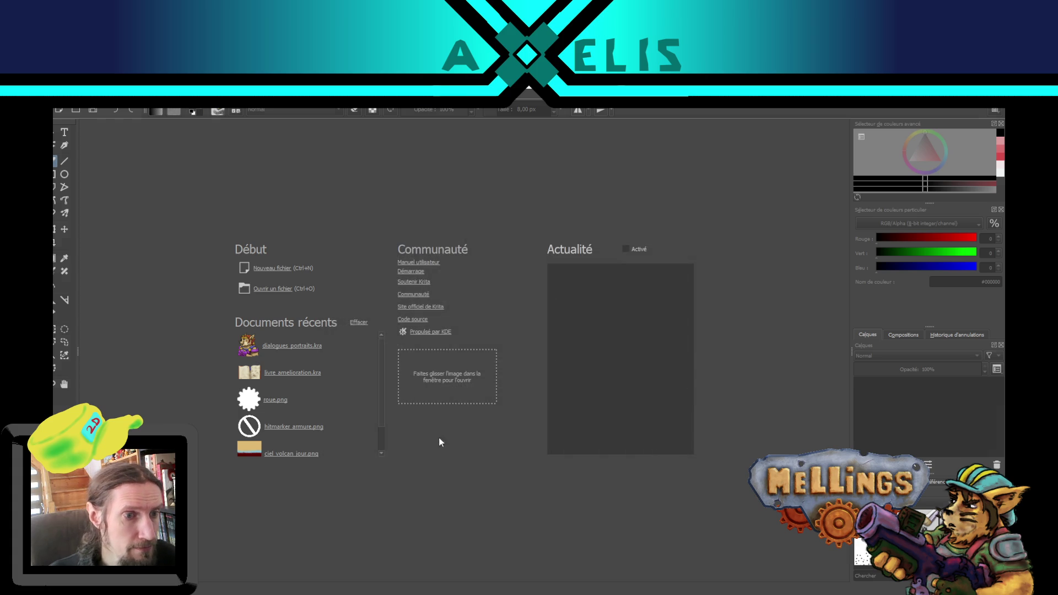
{"action": "scroll", "coordinate": [504, 300], "scroll_direction": "down", "scroll_amount": 1}
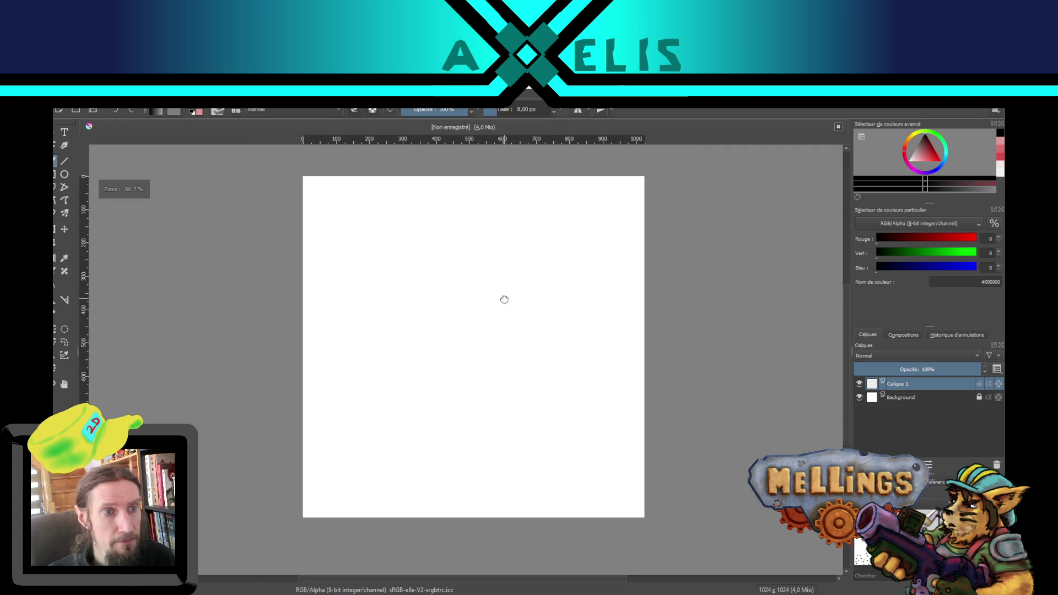
{"action": "left_click_drag", "start_coordinate": [508, 348], "coordinate": [513, 356]}
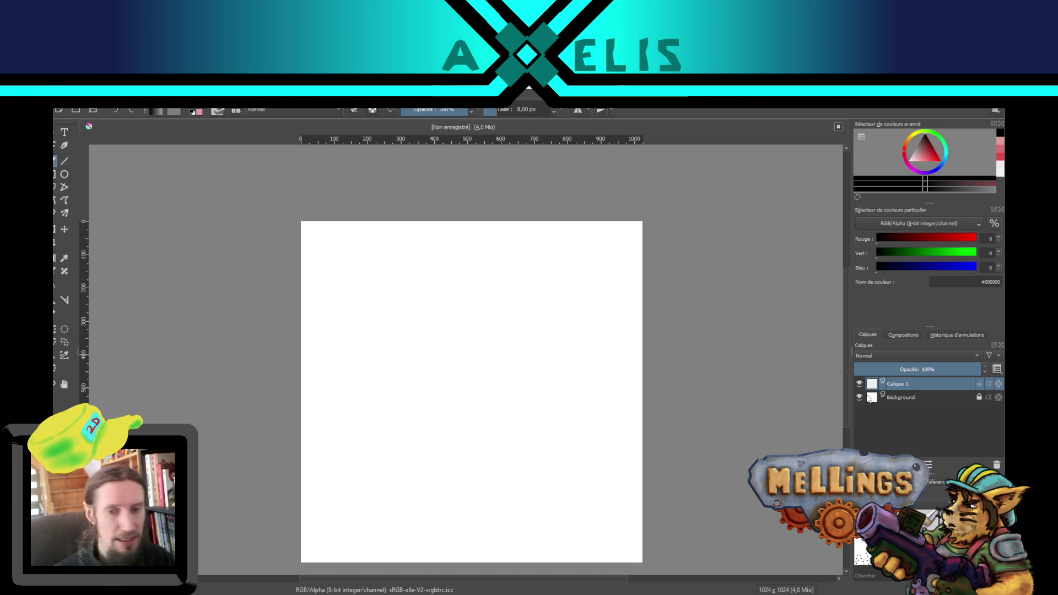
Step: Erase and undo the black sketch strokes, leaving the paint layer empty
{"action": "key", "text": "e"}
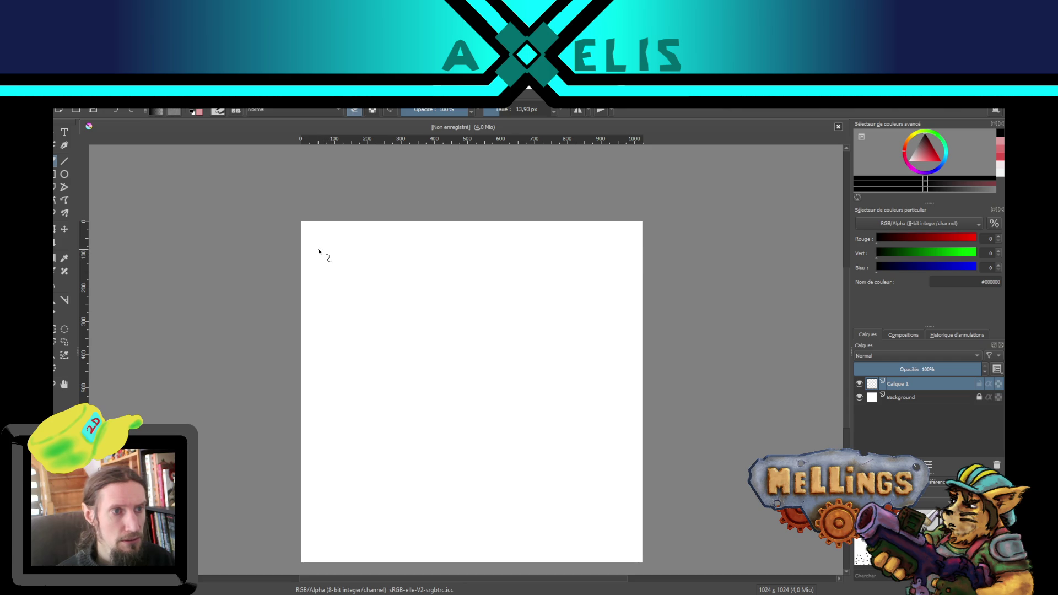
{"action": "left_click", "coordinate": [320, 251]}
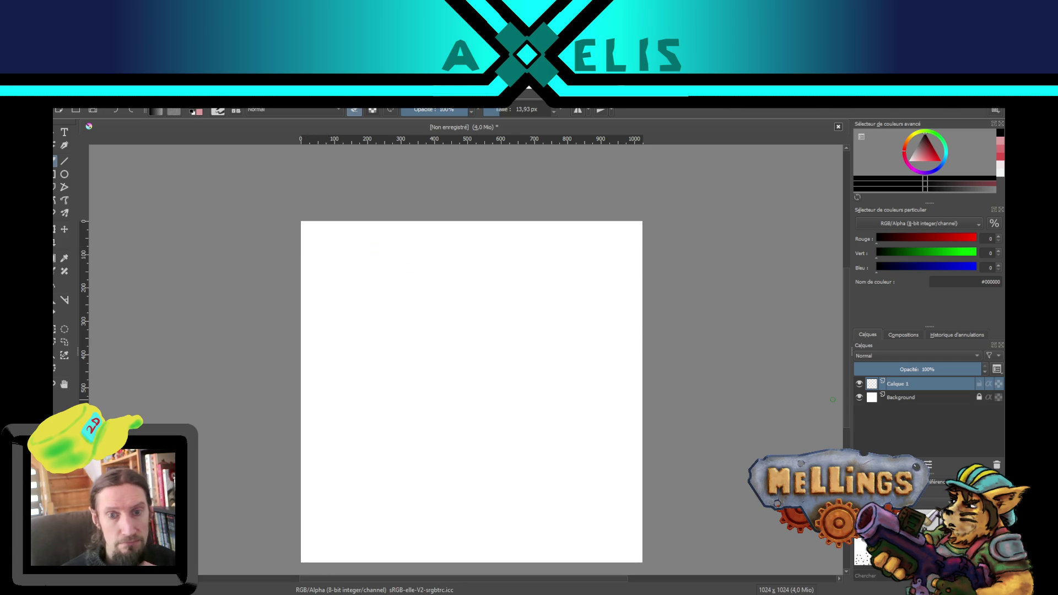
{"action": "key", "text": "e"}
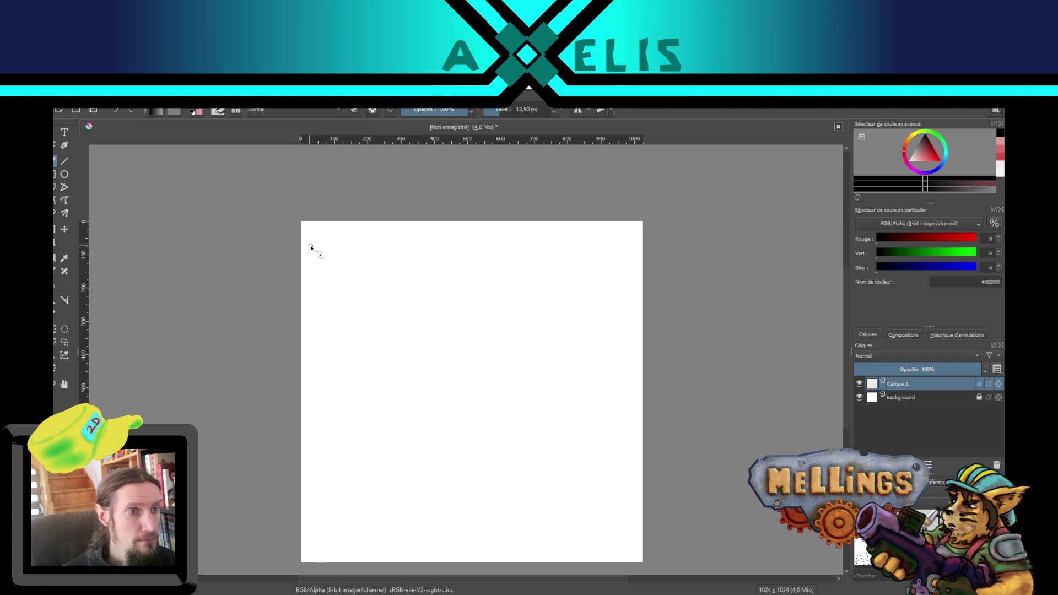
{"action": "mouse_move", "coordinate": [311, 244]}
{"action": "left_mouse_down"}
{"action": "mouse_move", "coordinate": [337, 245]}
{"action": "mouse_move", "coordinate": [350, 265]}
{"action": "mouse_move", "coordinate": [358, 242]}
{"action": "mouse_move", "coordinate": [370, 269]}
{"action": "mouse_move", "coordinate": [411, 264]}
{"action": "mouse_move", "coordinate": [352, 259]}
{"action": "mouse_move", "coordinate": [386, 289]}
{"action": "mouse_move", "coordinate": [392, 270]}
{"action": "left_mouse_up"}
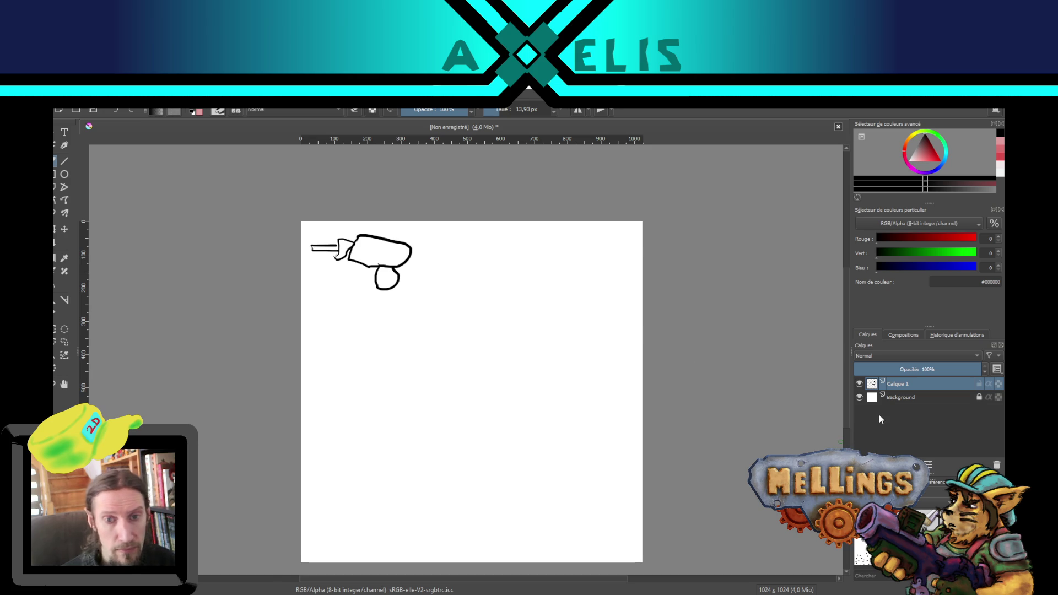
{"action": "key", "text": "ctrl+z"}
{"action": "key", "text": "ctrl+z"}
{"action": "key", "text": "ctrl+z"}
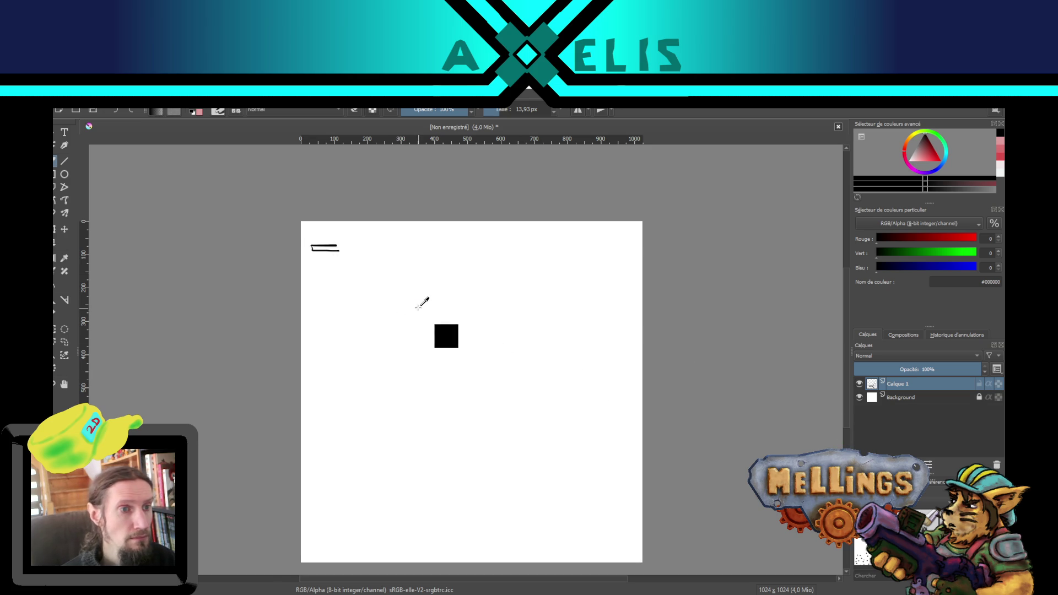
{"action": "key", "text": "ctrl+z"}
Step: Set the painting colour to orange and paint a shape at the canvas top-left
{"action": "key", "text": "x"}
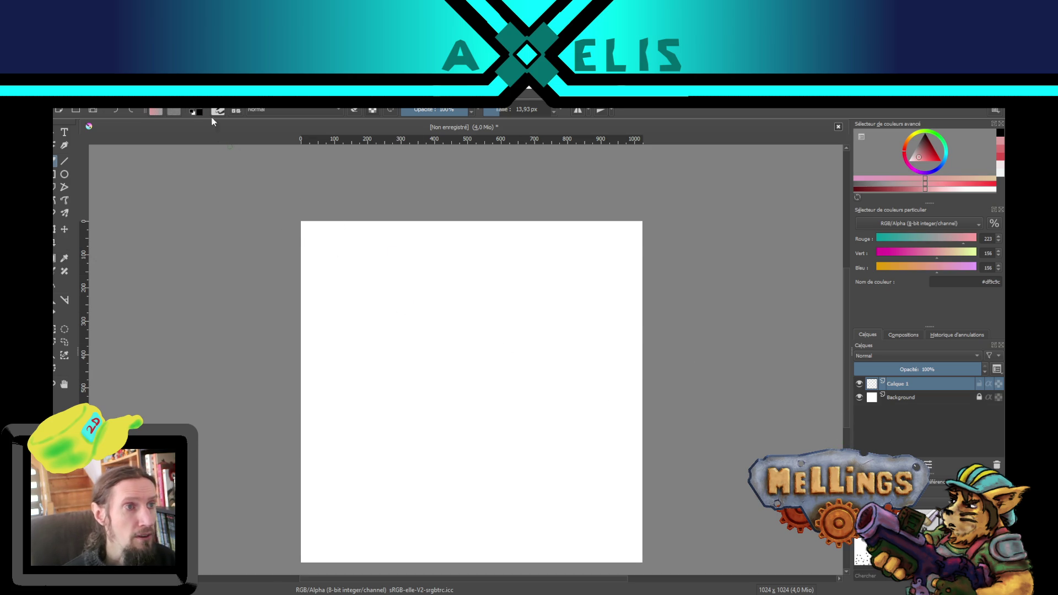
{"action": "left_click", "coordinate": [193, 112]}
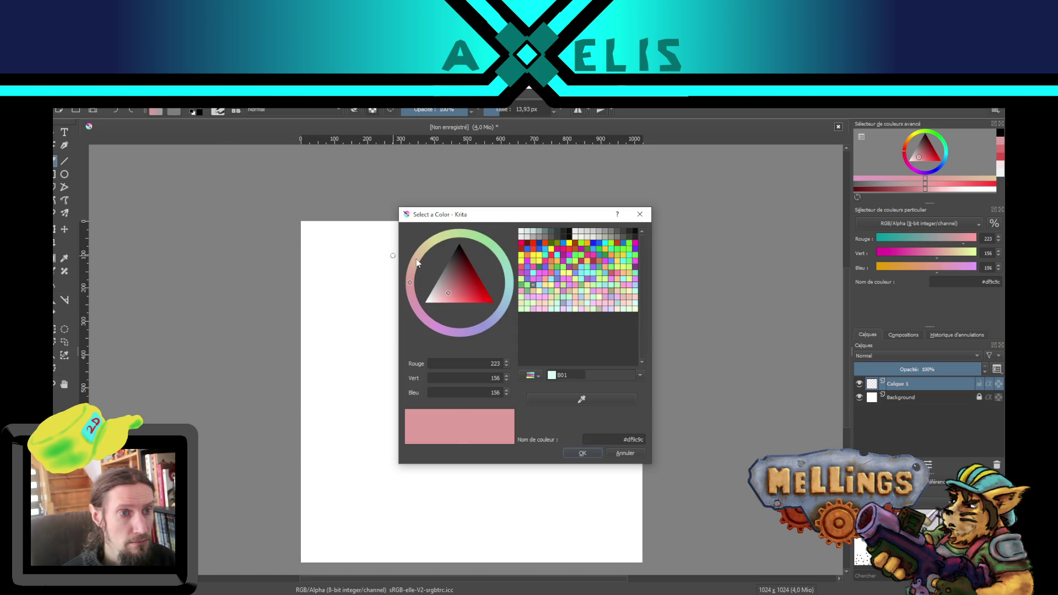
{"action": "left_click", "coordinate": [418, 263]}
{"action": "left_click", "coordinate": [483, 300]}
{"action": "left_click", "coordinate": [580, 456]}
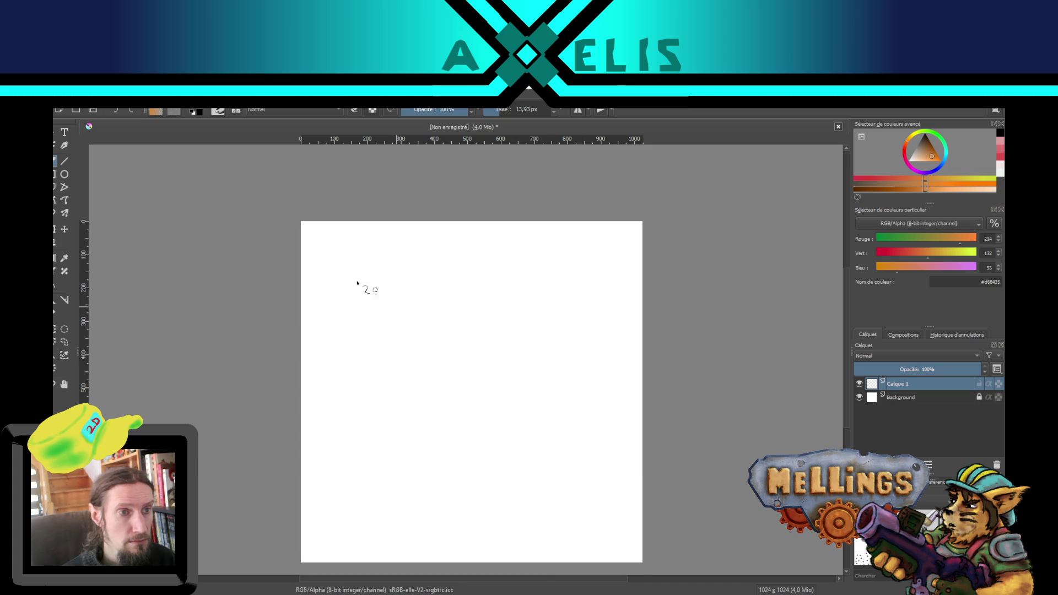
{"action": "mouse_move", "coordinate": [312, 246]}
{"action": "left_mouse_down"}
{"action": "mouse_move", "coordinate": [346, 244]}
{"action": "mouse_move", "coordinate": [346, 256]}
{"action": "mouse_move", "coordinate": [354, 236]}
{"action": "mouse_move", "coordinate": [359, 258]}
{"action": "mouse_move", "coordinate": [395, 260]}
{"action": "mouse_move", "coordinate": [366, 229]}
{"action": "mouse_move", "coordinate": [364, 255]}
{"action": "mouse_move", "coordinate": [388, 256]}
{"action": "mouse_move", "coordinate": [383, 242]}
{"action": "mouse_move", "coordinate": [385, 279]}
{"action": "mouse_move", "coordinate": [371, 269]}
{"action": "left_mouse_up"}
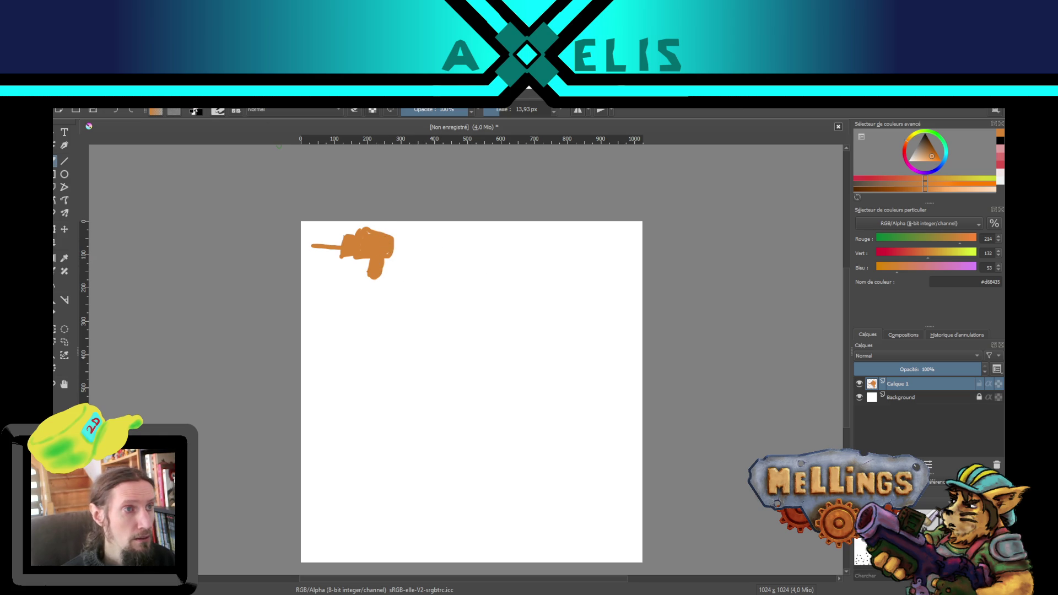
Step: Paint a red-orange rectangle beside the orange shape and hide the Background layer
{"action": "left_click", "coordinate": [193, 109]}
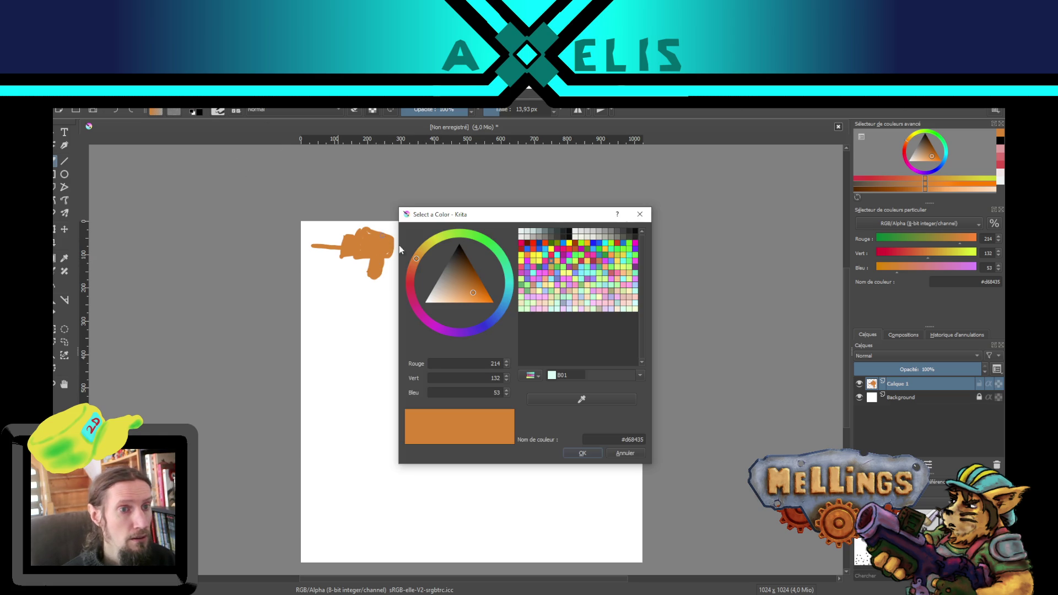
{"action": "left_click", "coordinate": [412, 282]}
{"action": "left_click", "coordinate": [583, 453]}
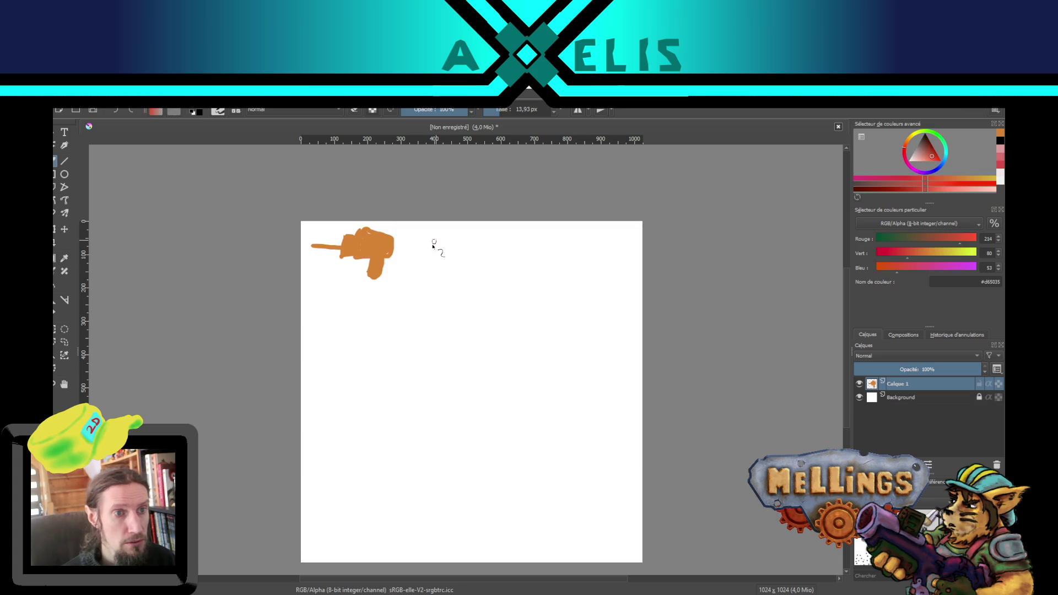
{"action": "mouse_move", "coordinate": [428, 232]}
{"action": "left_mouse_down"}
{"action": "mouse_move", "coordinate": [424, 275]}
{"action": "mouse_move", "coordinate": [487, 275]}
{"action": "mouse_move", "coordinate": [449, 230]}
{"action": "mouse_move", "coordinate": [427, 235]}
{"action": "mouse_move", "coordinate": [425, 264]}
{"action": "mouse_move", "coordinate": [436, 273]}
{"action": "mouse_move", "coordinate": [463, 237]}
{"action": "mouse_move", "coordinate": [477, 254]}
{"action": "mouse_move", "coordinate": [444, 264]}
{"action": "mouse_move", "coordinate": [469, 254]}
{"action": "mouse_move", "coordinate": [446, 239]}
{"action": "mouse_move", "coordinate": [426, 245]}
{"action": "mouse_move", "coordinate": [453, 271]}
{"action": "mouse_move", "coordinate": [479, 265]}
{"action": "mouse_move", "coordinate": [474, 276]}
{"action": "mouse_move", "coordinate": [466, 257]}
{"action": "mouse_move", "coordinate": [481, 273]}
{"action": "mouse_move", "coordinate": [478, 243]}
{"action": "mouse_move", "coordinate": [433, 263]}
{"action": "mouse_move", "coordinate": [432, 242]}
{"action": "mouse_move", "coordinate": [454, 254]}
{"action": "left_mouse_up"}
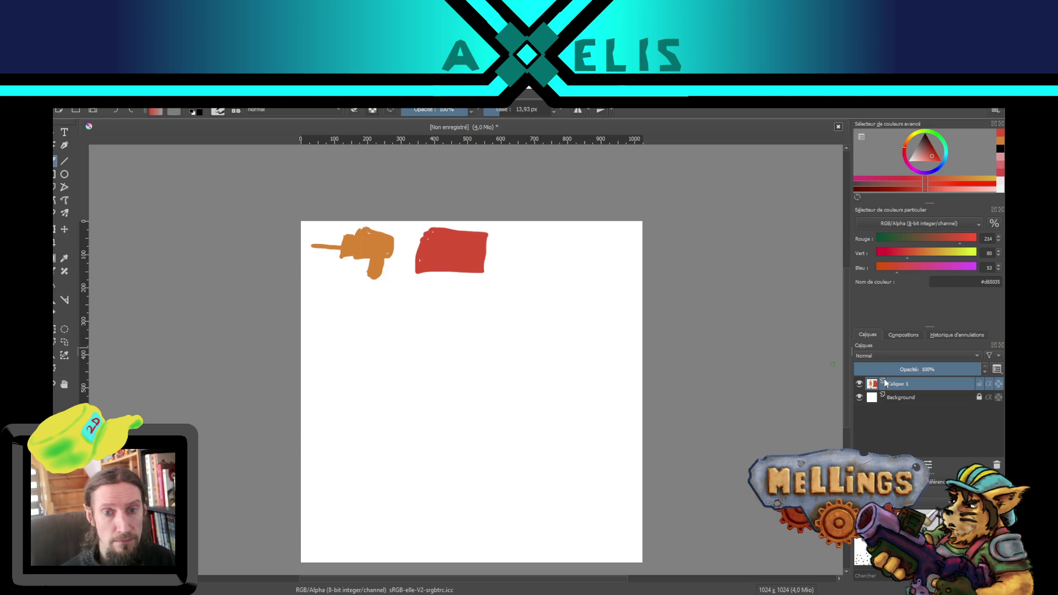
{"action": "left_click", "coordinate": [859, 398]}
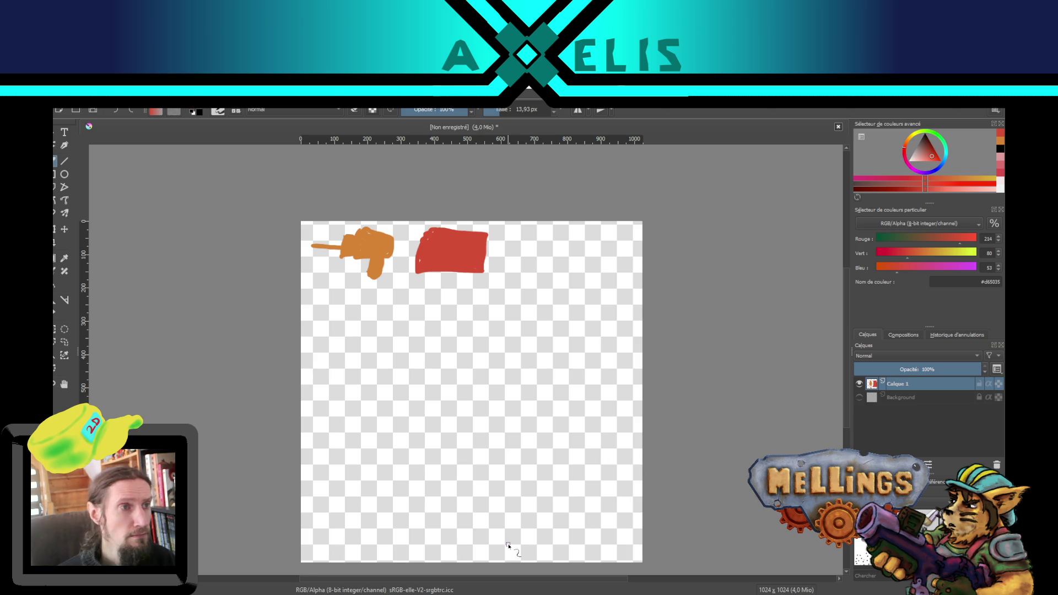
Step: Export the orange and red Krita painting as an image file, then return to Unity
{"action": "key", "text": "alt+f"}
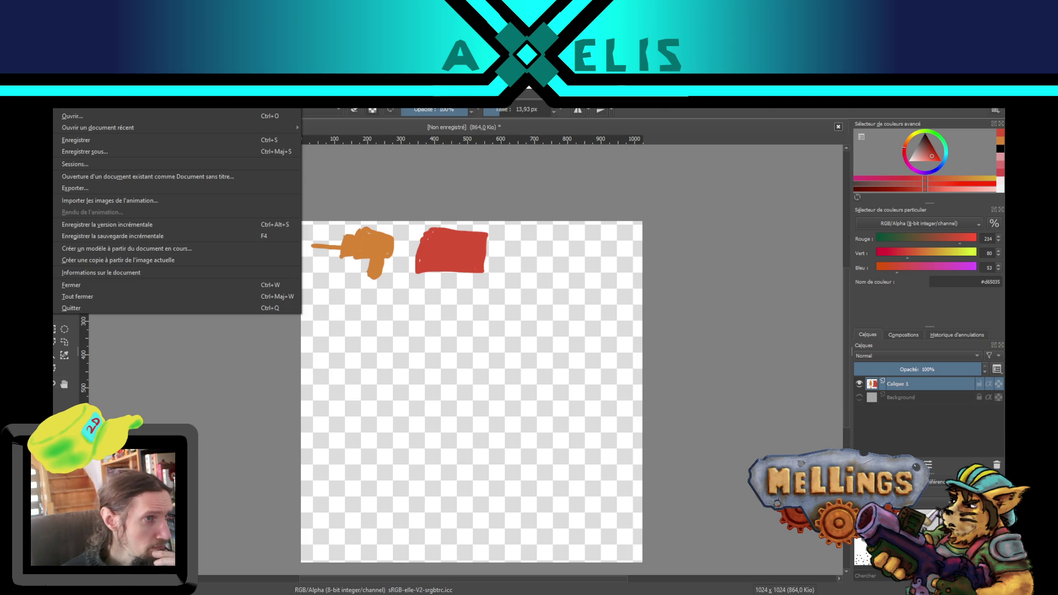
{"action": "left_click", "coordinate": [86, 188]}
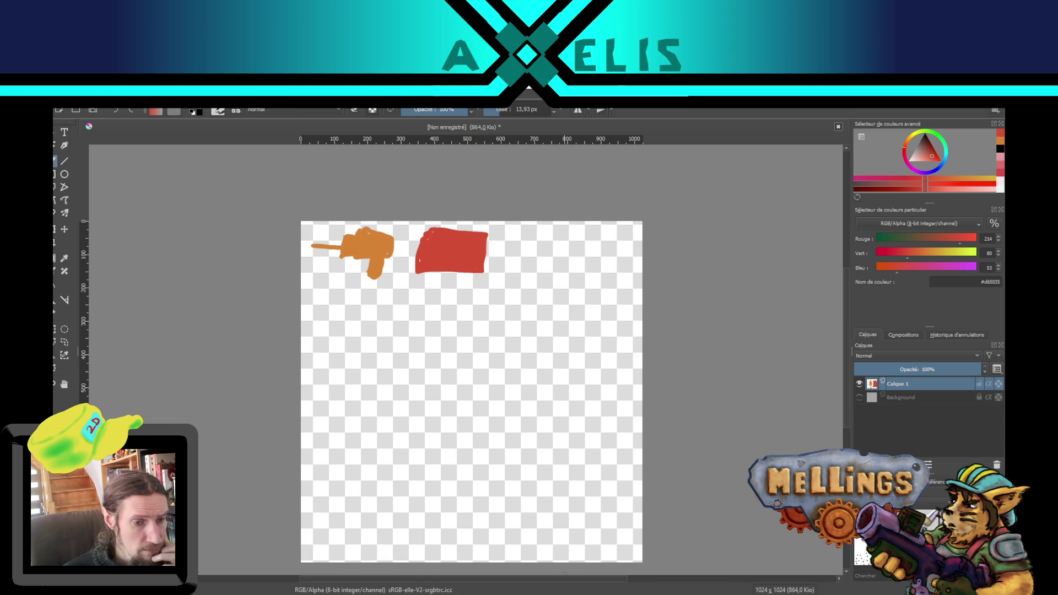
{"action": "key", "text": "alt+Tab"}
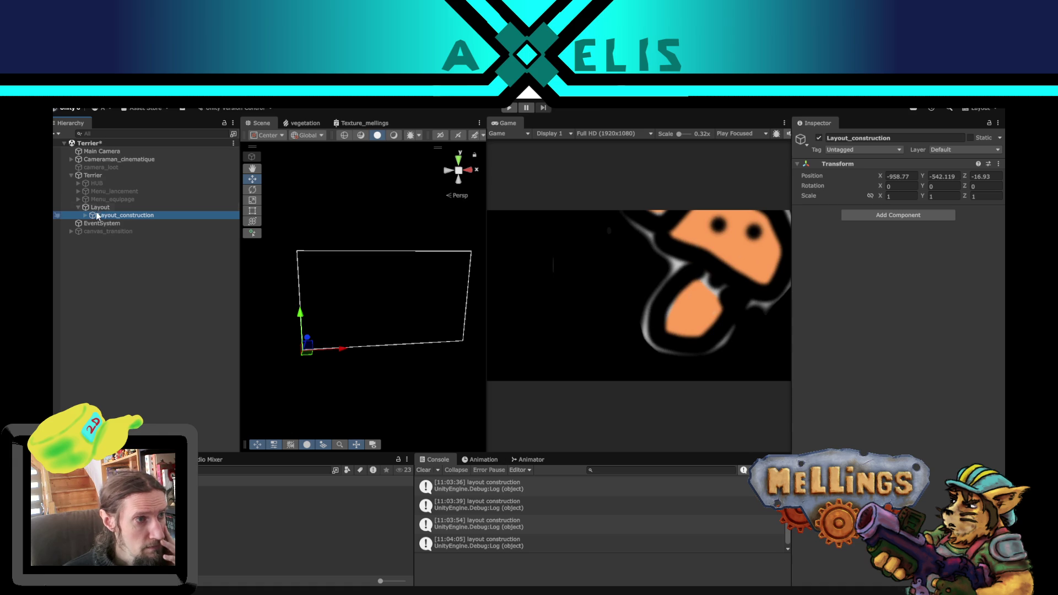
Step: Deactivate the old Layout_construction and create an empty child of Layout named Layout_construction
{"action": "left_click", "coordinate": [820, 138]}
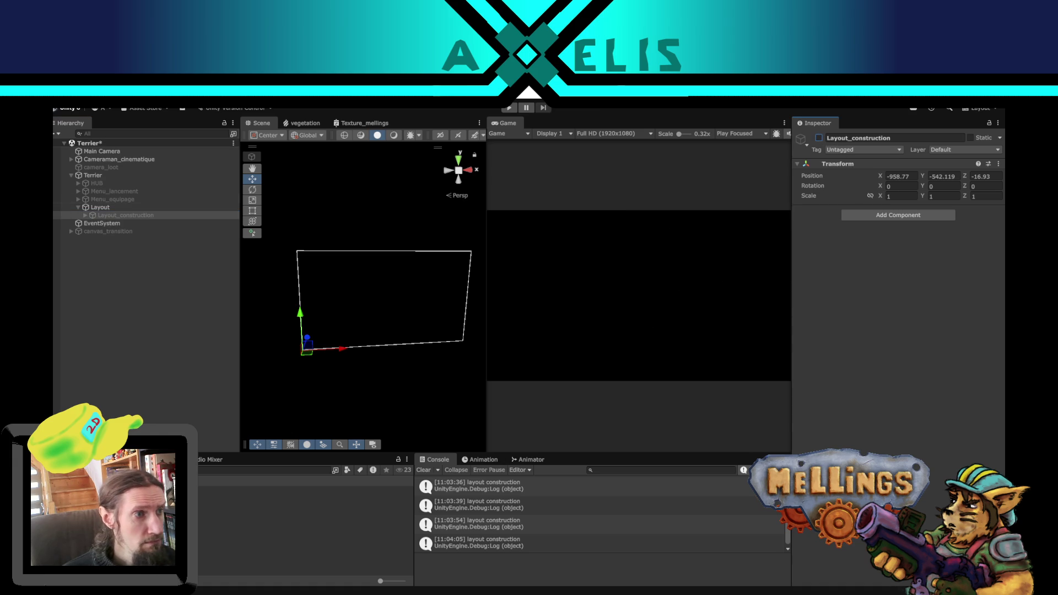
{"action": "right_click", "coordinate": [103, 208]}
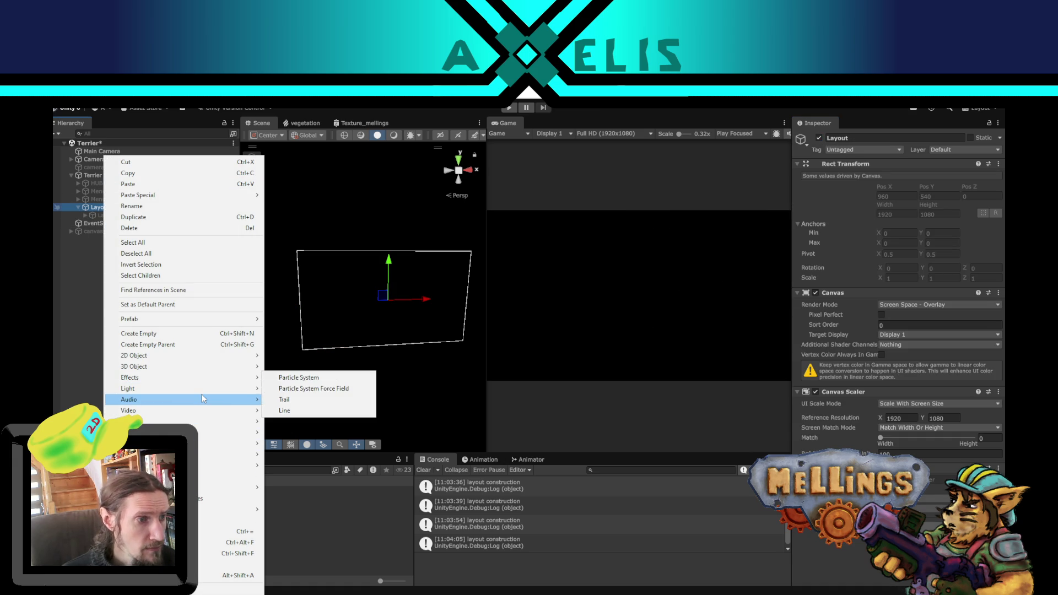
{"action": "mouse_move", "coordinate": [203, 398]}
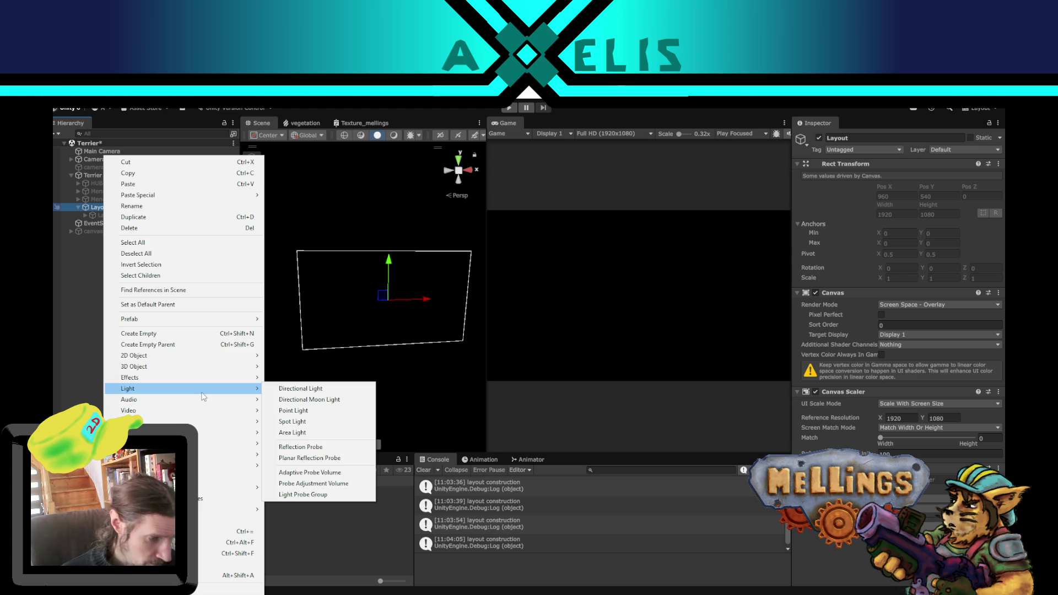
{"action": "left_click", "coordinate": [199, 337]}
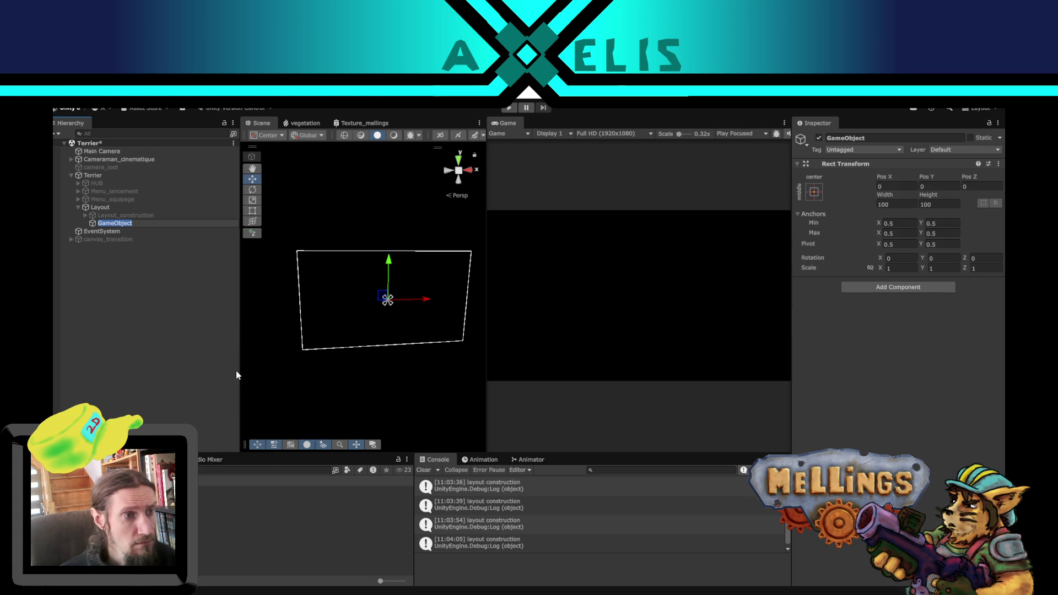
{"action": "type", "text": "Layout"}
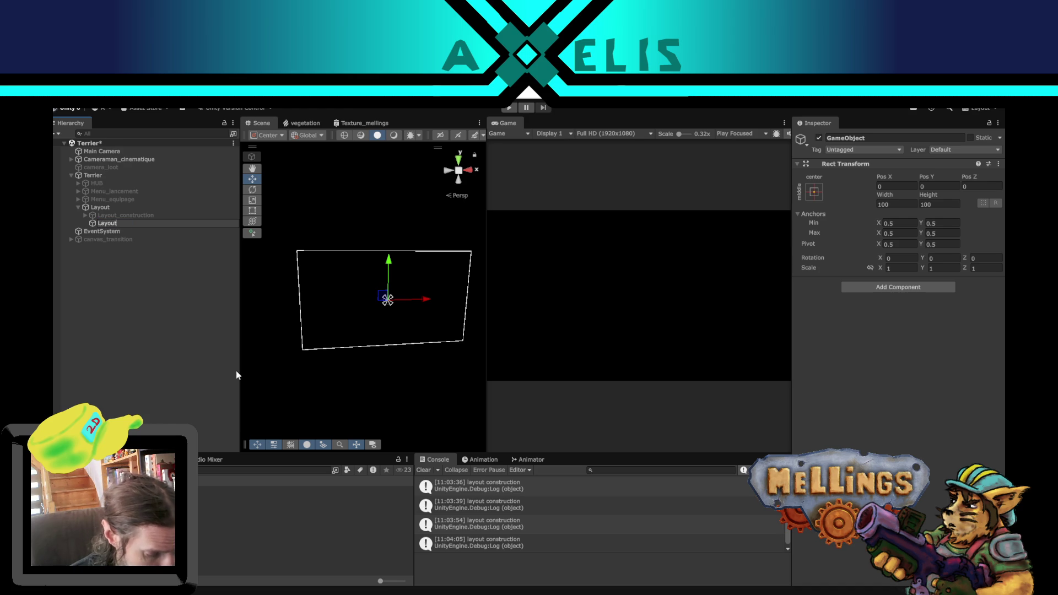
{"action": "type", "text": "_co"}
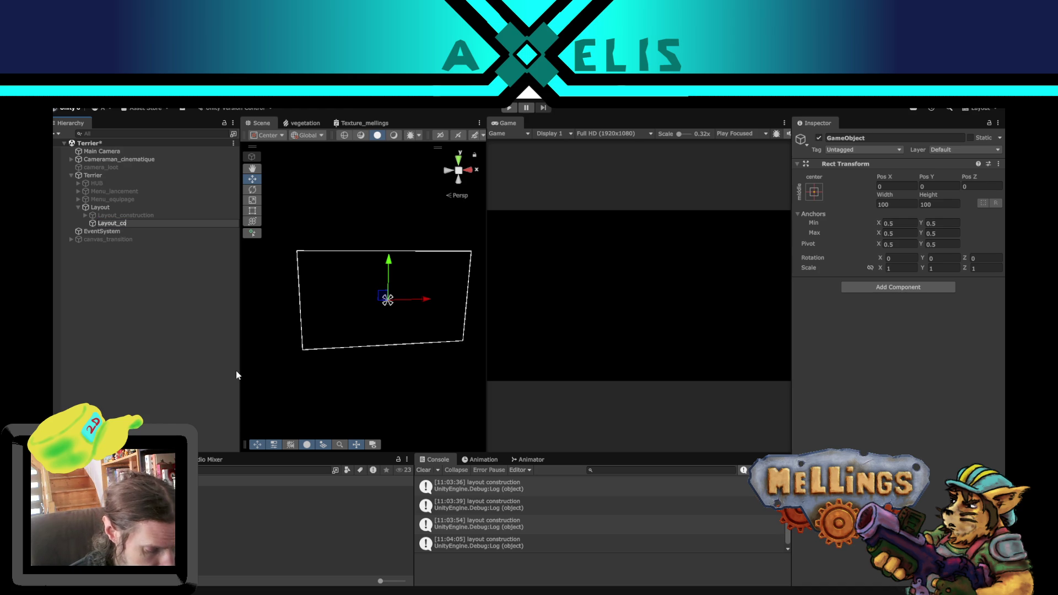
{"action": "type", "text": "nstruction"}
{"action": "key", "text": "Return"}
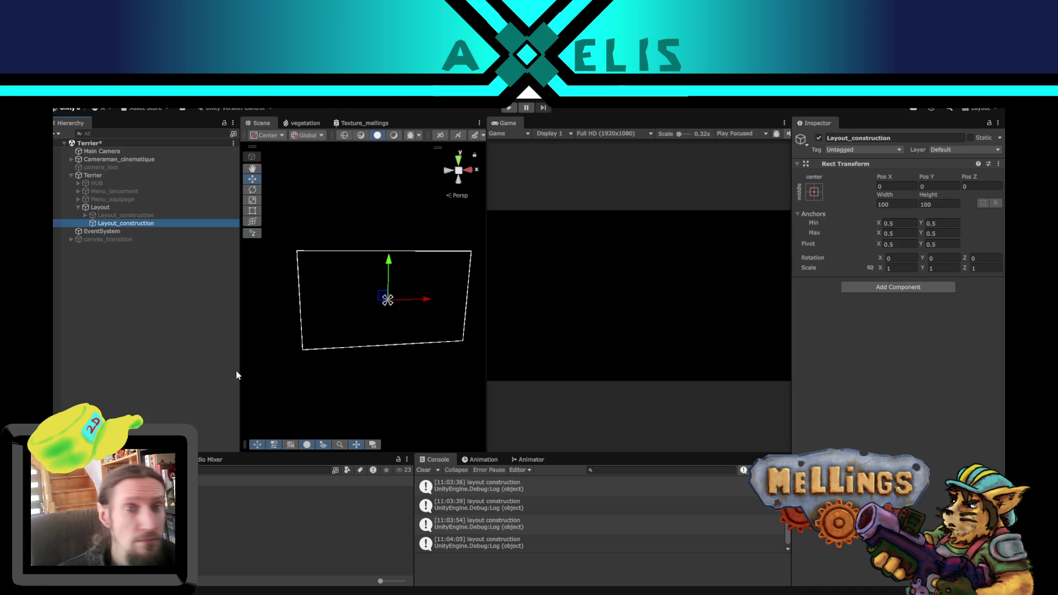
Step: Set the new Layout_construction's width to 1920 and height to 1080
{"action": "left_click", "coordinate": [896, 203]}
{"action": "type", "text": "190"}
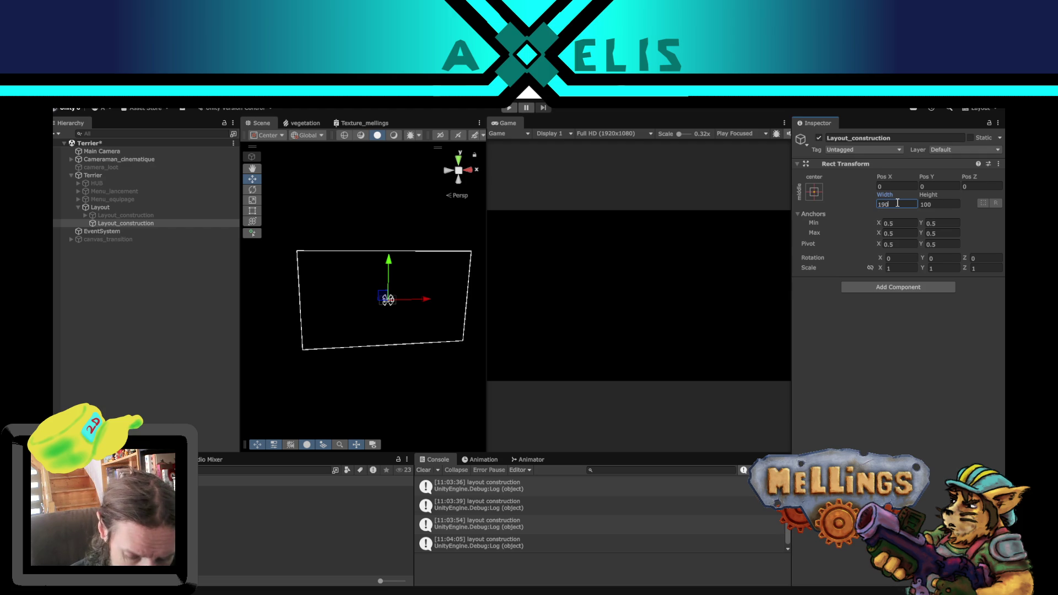
{"action": "type", "text": "0"}
{"action": "key", "text": "Tab"}
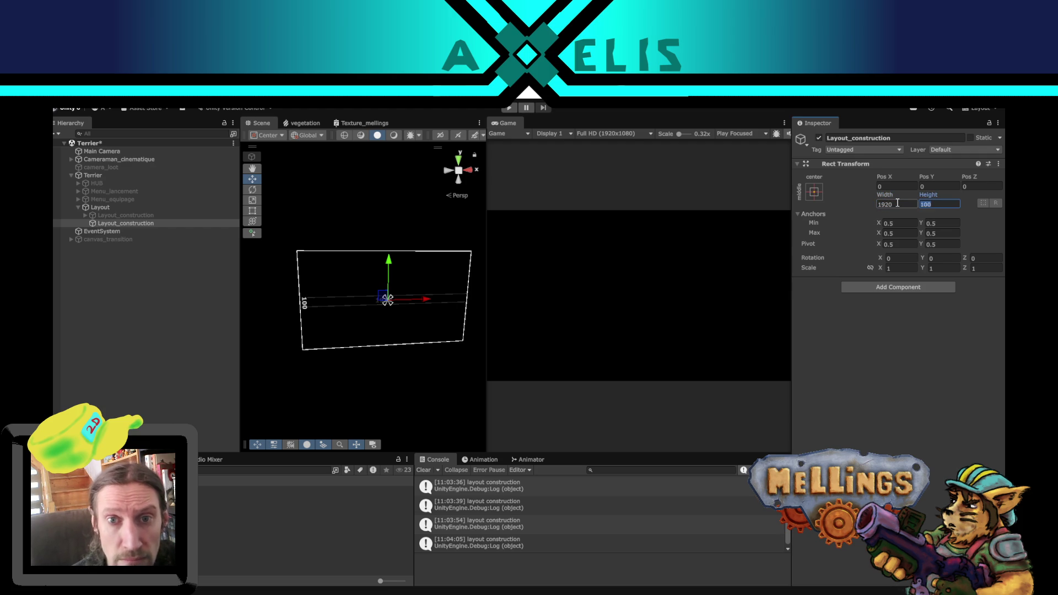
{"action": "type", "text": "1080"}
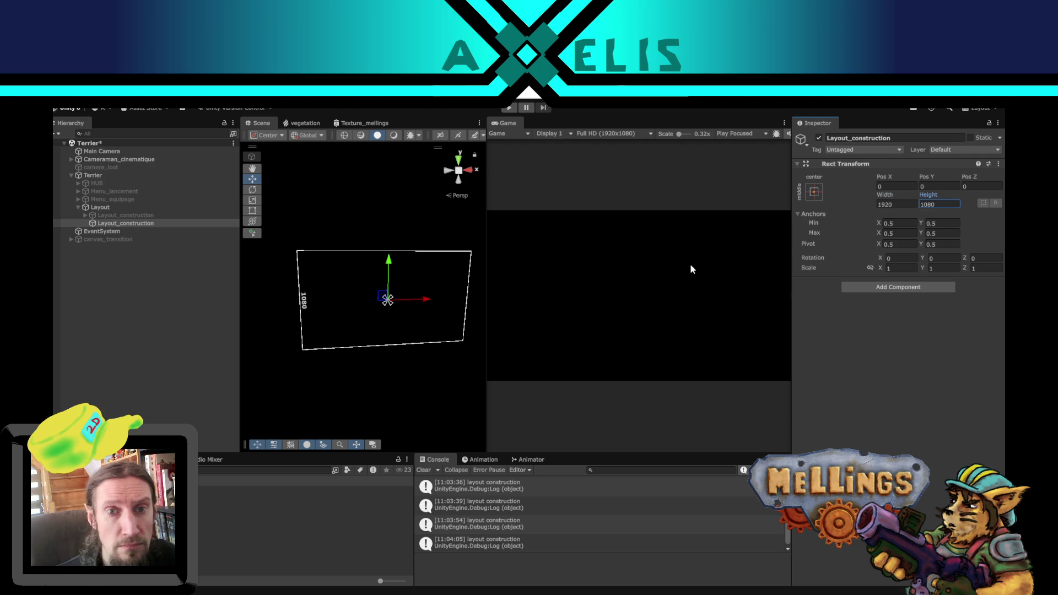
{"action": "left_click", "coordinate": [872, 372]}
Step: Add a UI Image child to the new Layout_construction object
{"action": "left_click", "coordinate": [122, 216]}
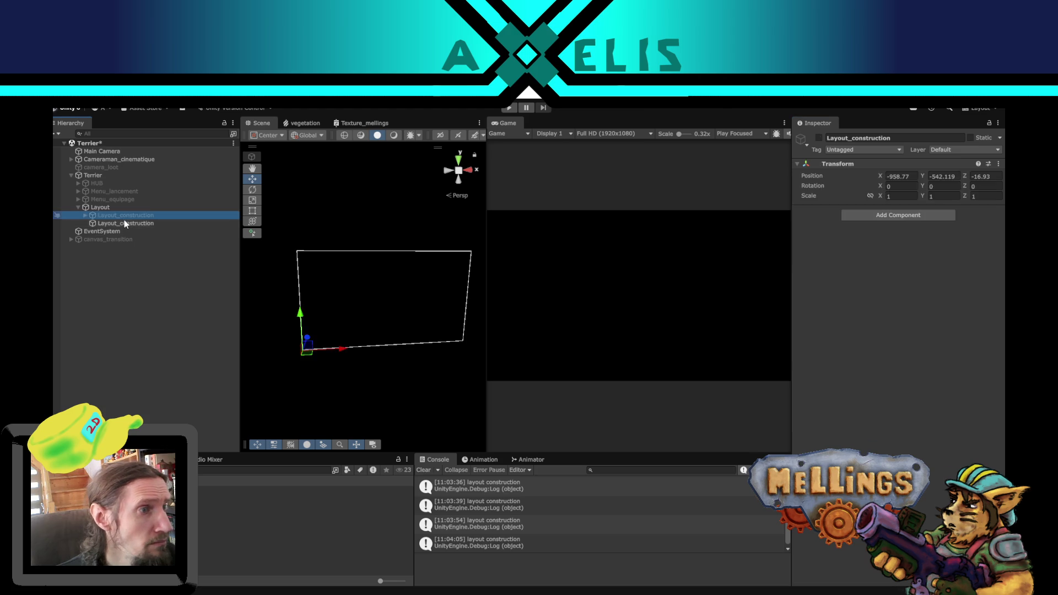
{"action": "left_click", "coordinate": [124, 223]}
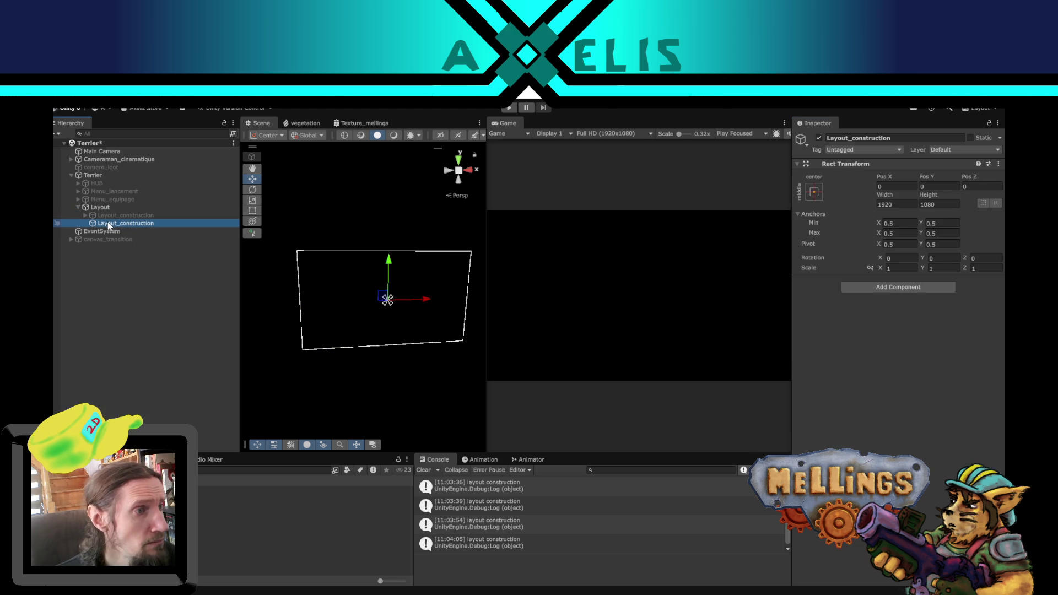
{"action": "right_click", "coordinate": [108, 223]}
{"action": "mouse_move", "coordinate": [202, 418]}
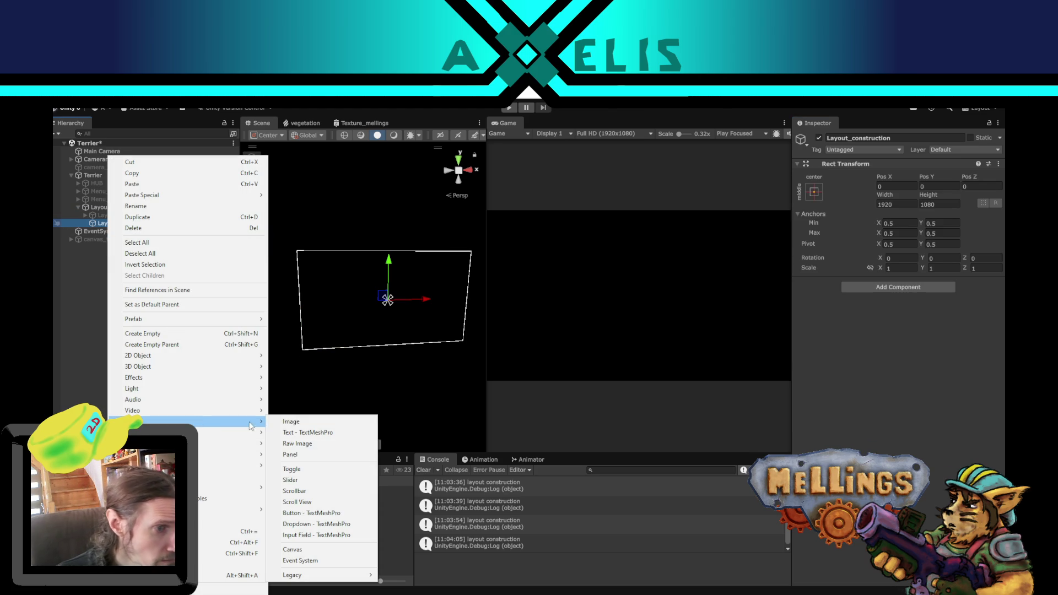
{"action": "left_click", "coordinate": [319, 420]}
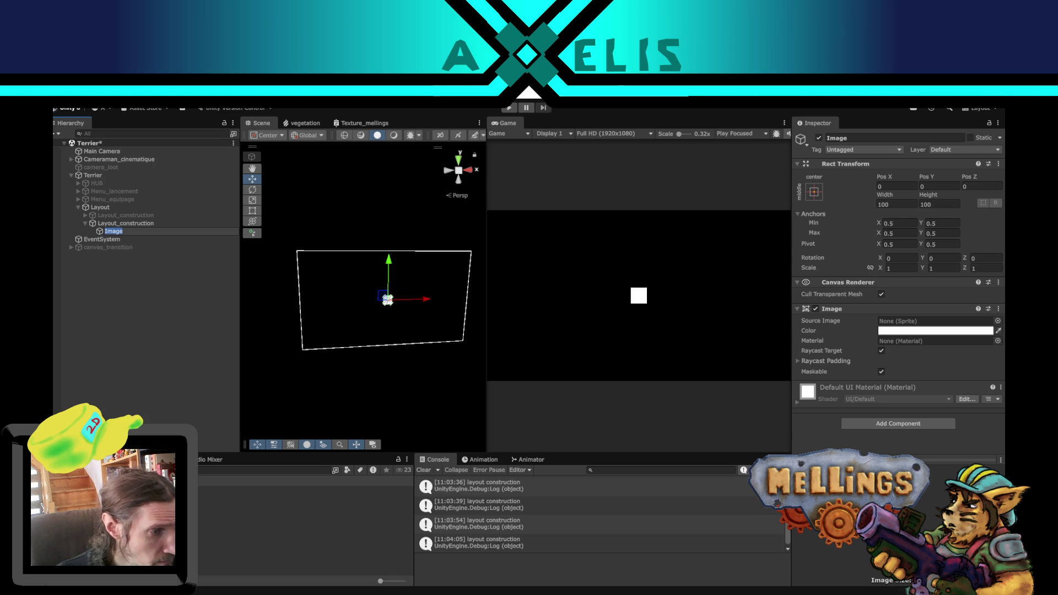
Step: Confirm the Image's name and set layout_construction.png's texture type to Sprite (2D and UI)
{"action": "left_click", "coordinate": [237, 520]}
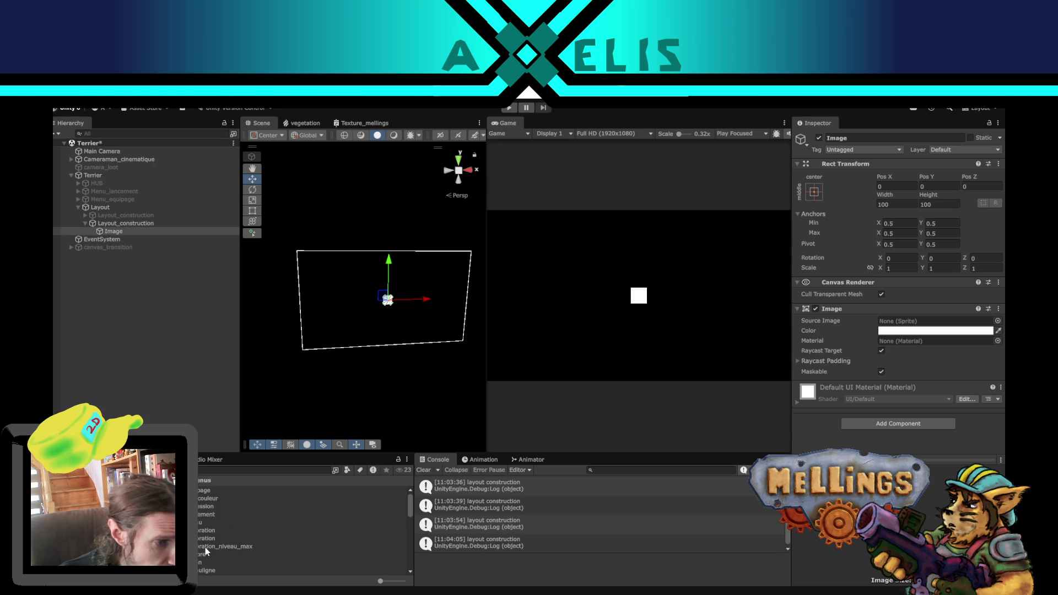
{"action": "scroll", "coordinate": [198, 561], "scroll_direction": "down", "scroll_amount": 3}
{"action": "scroll", "coordinate": [199, 561], "scroll_direction": "down", "scroll_amount": 3}
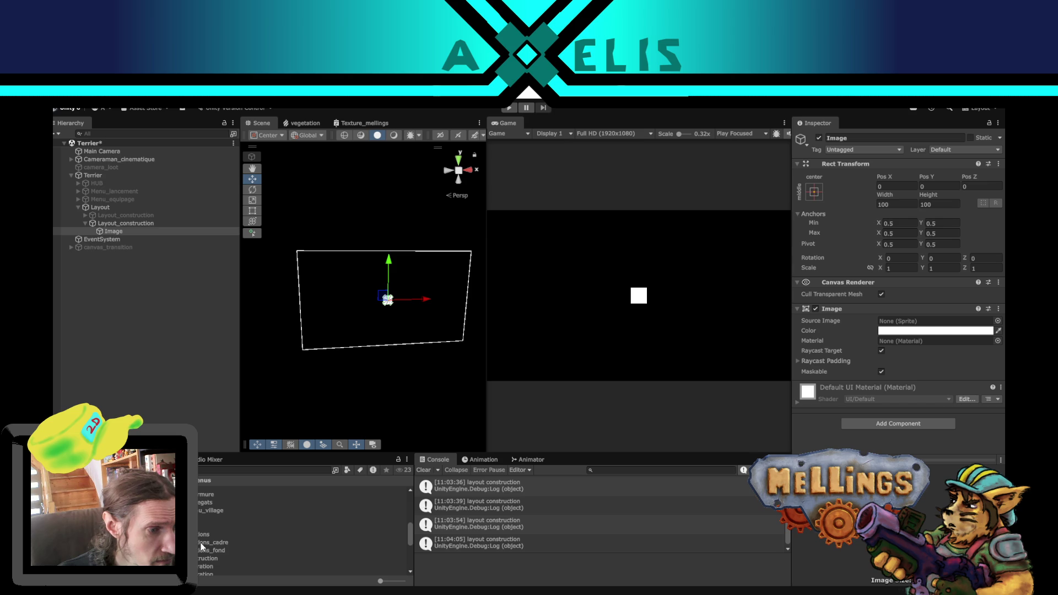
{"action": "left_click", "coordinate": [212, 558]}
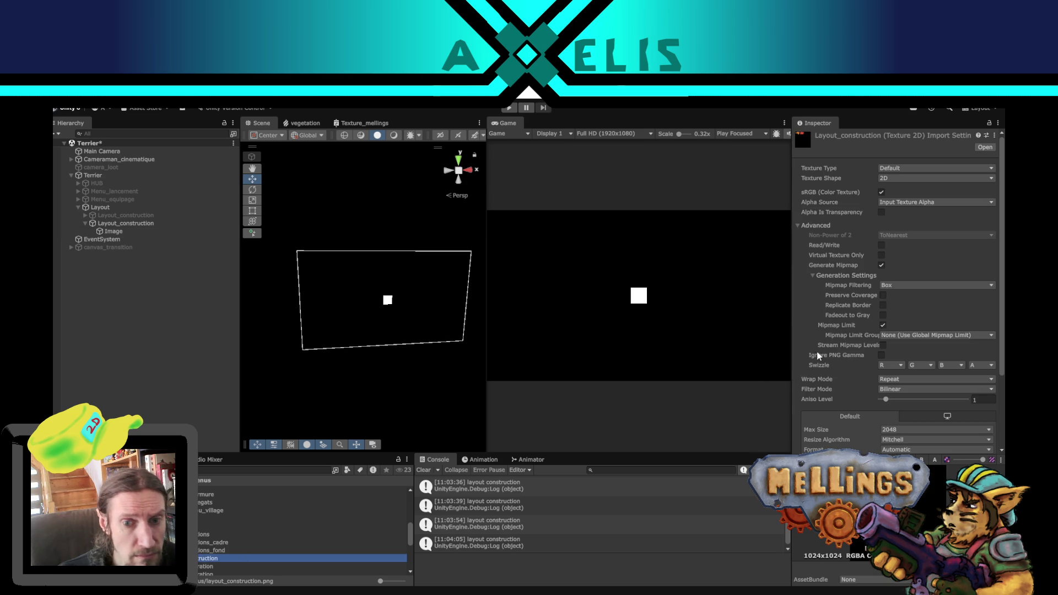
{"action": "left_click", "coordinate": [951, 168]}
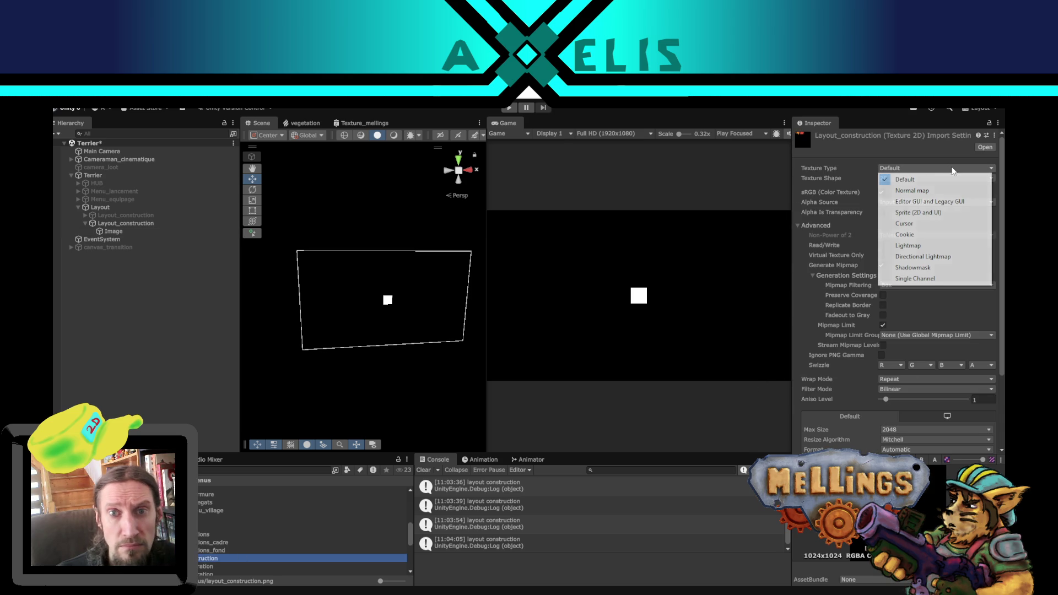
{"action": "left_click", "coordinate": [937, 213]}
Step: Set the texture's Sprite Mode to Multiple and apply the import settings
{"action": "left_click", "coordinate": [934, 193]}
{"action": "left_click", "coordinate": [929, 204]}
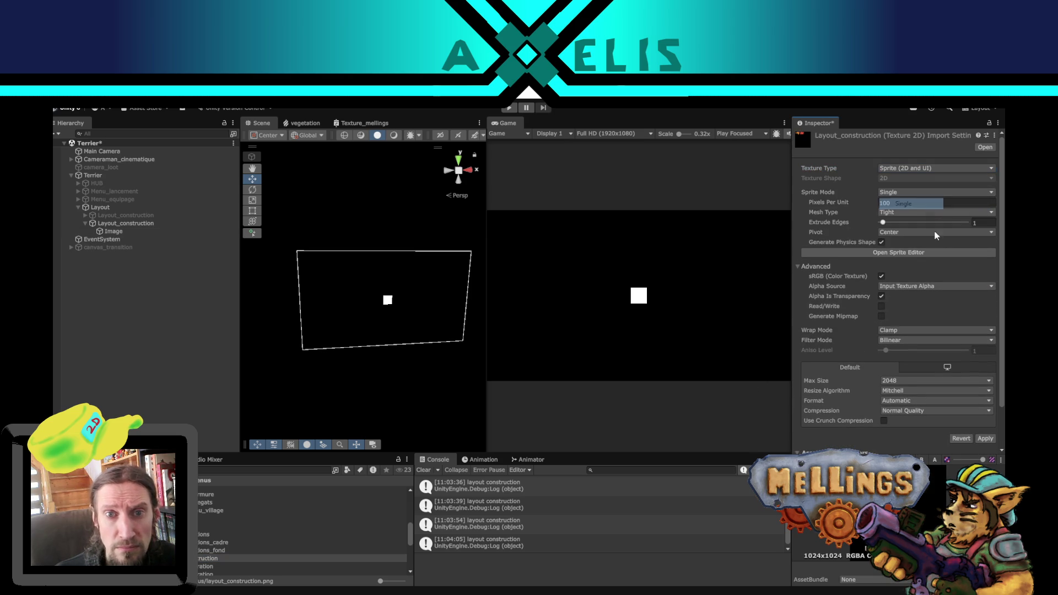
{"action": "left_click", "coordinate": [911, 194]}
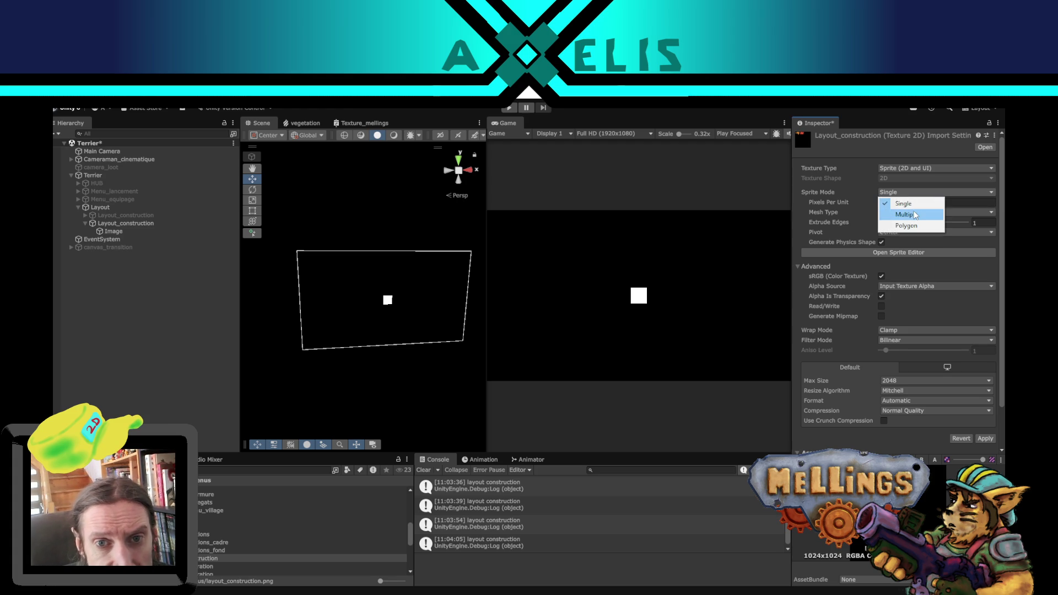
{"action": "left_click", "coordinate": [912, 215]}
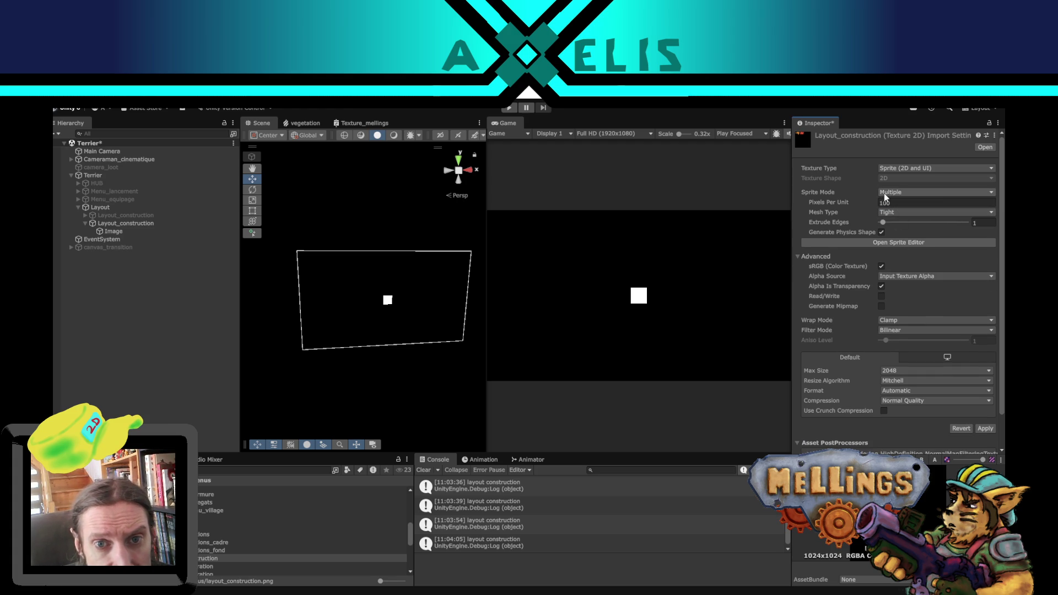
{"action": "left_click", "coordinate": [889, 192]}
{"action": "left_click", "coordinate": [893, 204]}
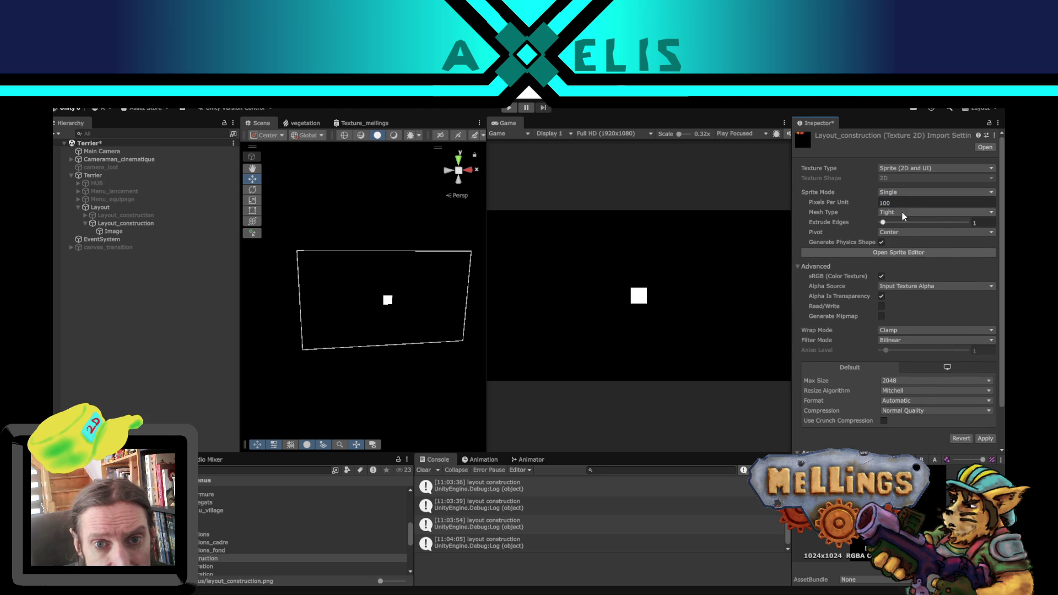
{"action": "left_click", "coordinate": [900, 192]}
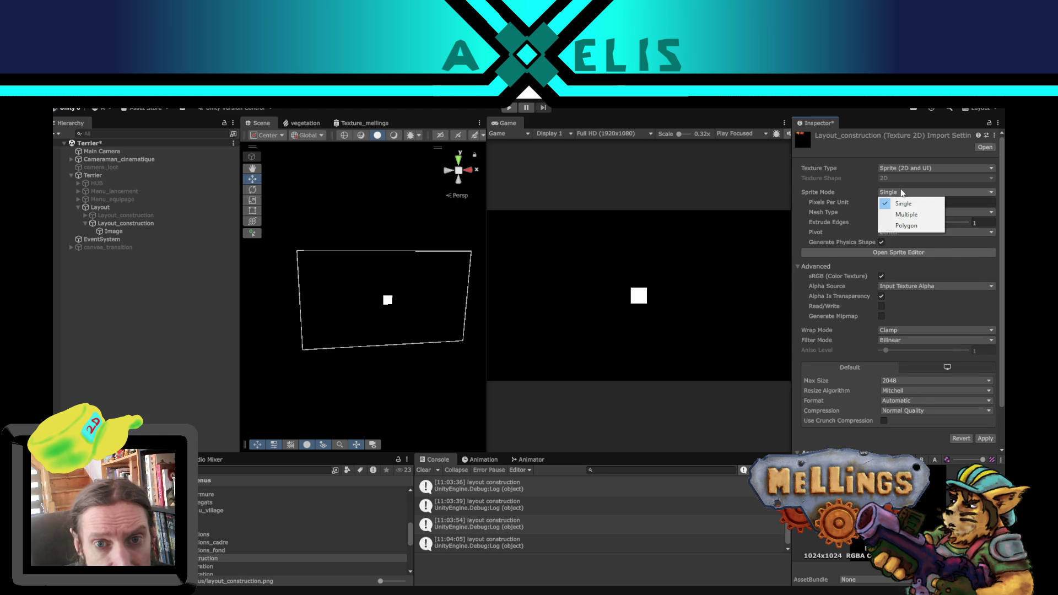
{"action": "left_click", "coordinate": [910, 214]}
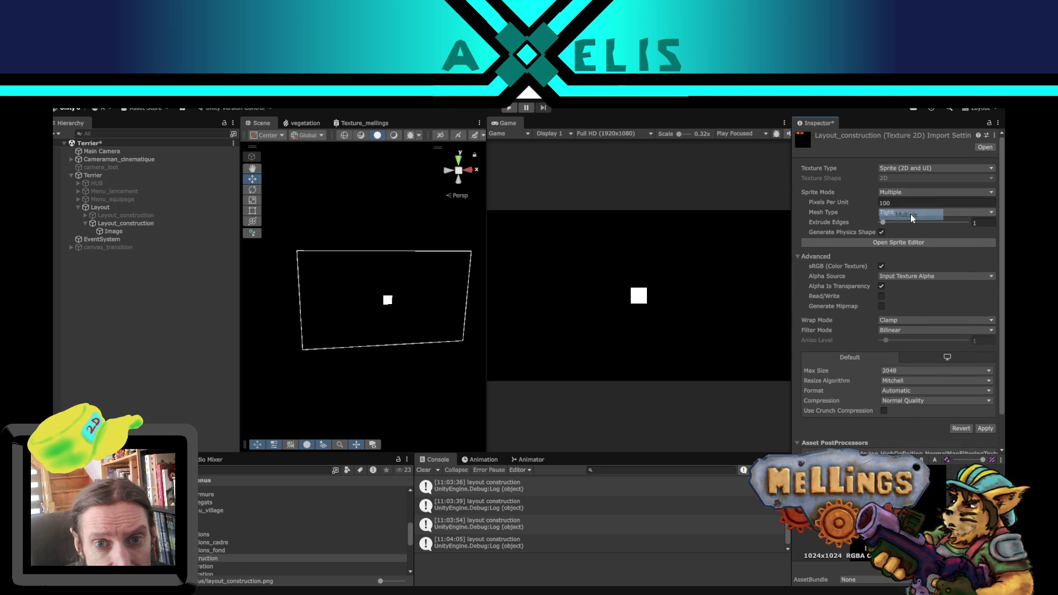
{"action": "left_click", "coordinate": [984, 428]}
Step: Open the Sprite Editor, review its Slice and editing-mode menus, then switch to Krita
{"action": "left_click", "coordinate": [888, 242]}
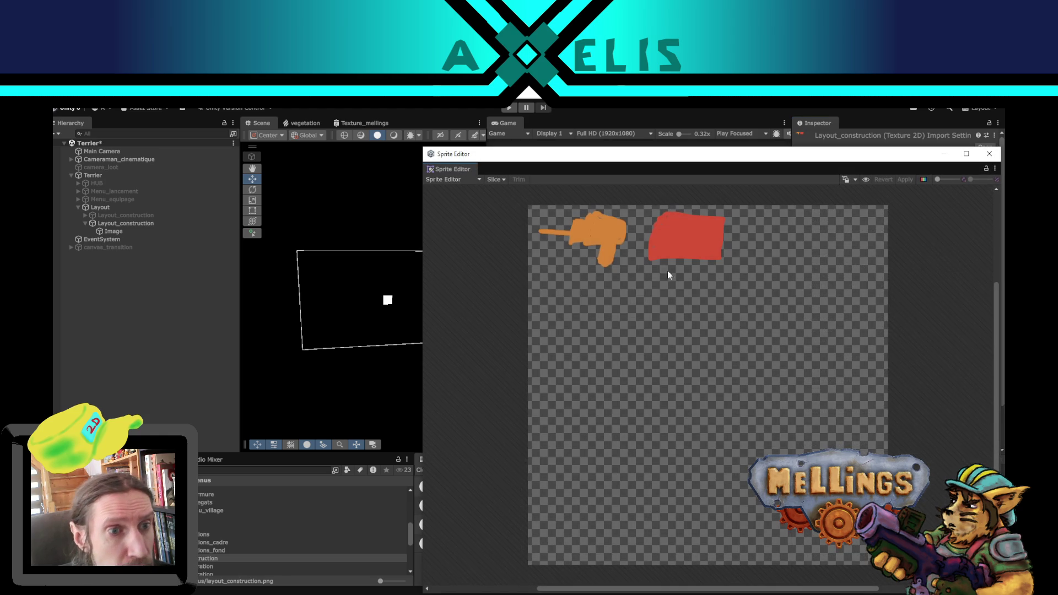
{"action": "left_click", "coordinate": [496, 180]}
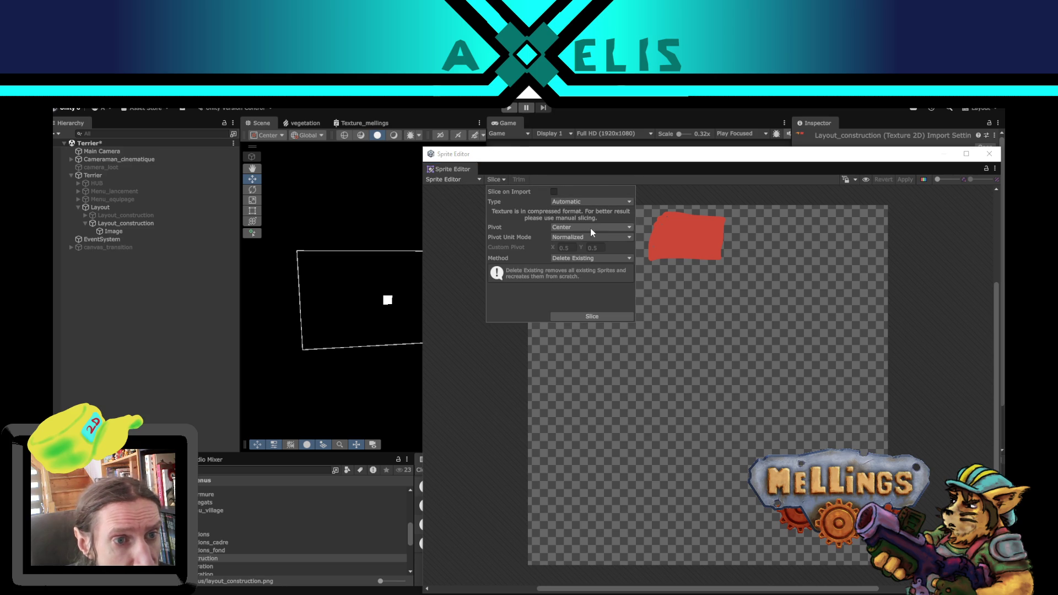
{"action": "left_click", "coordinate": [446, 240]}
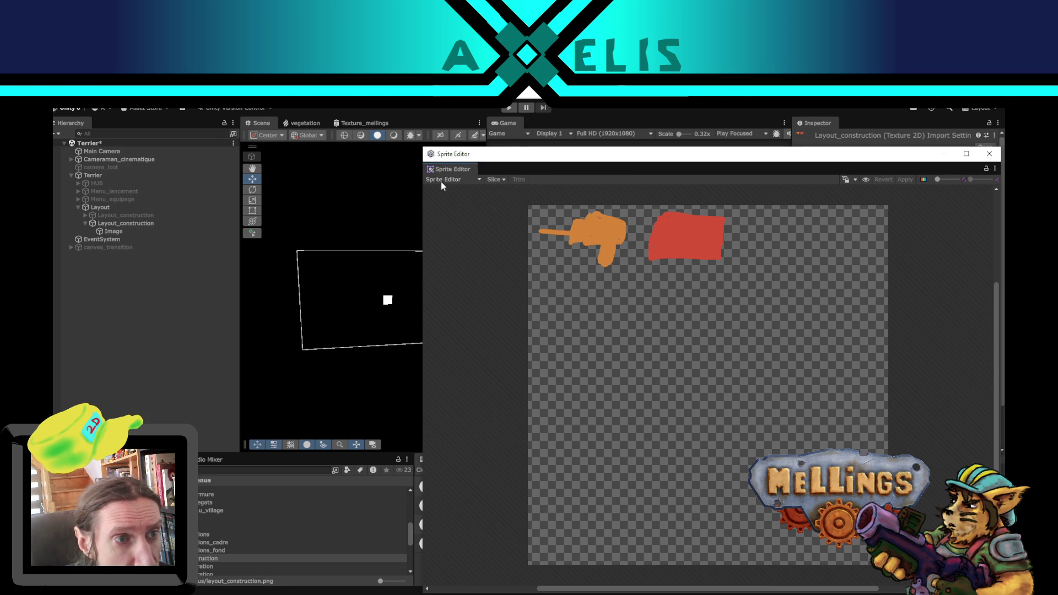
{"action": "left_click", "coordinate": [443, 179]}
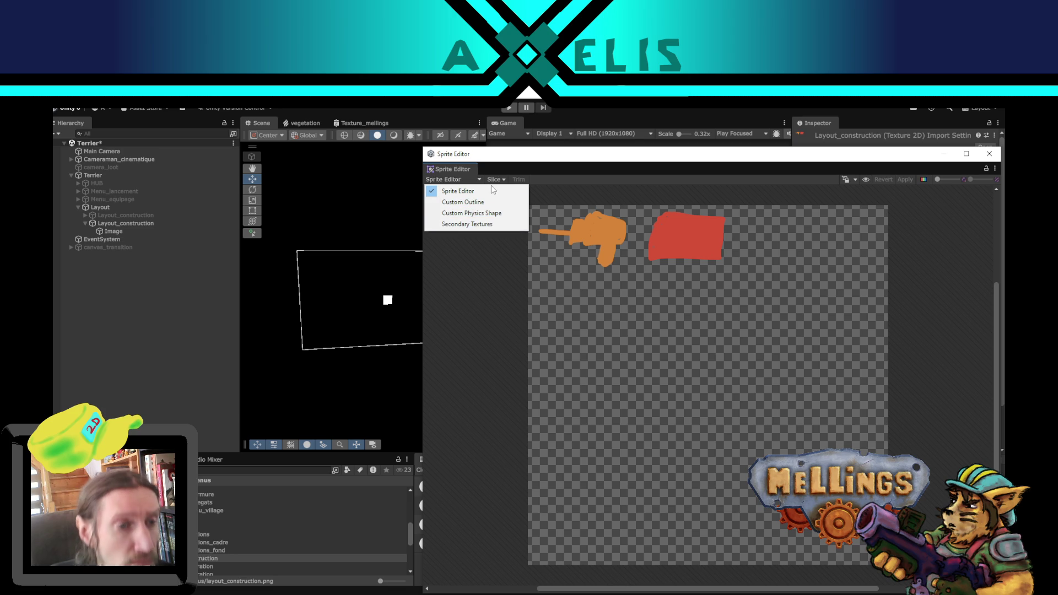
{"action": "left_click", "coordinate": [504, 321]}
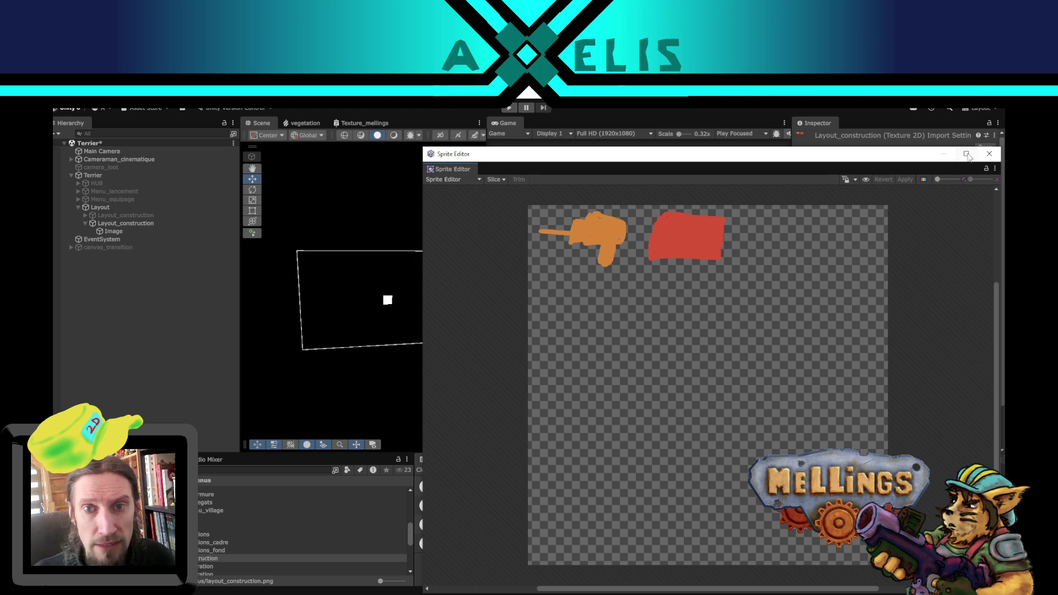
{"action": "key", "text": "alt+Tab"}
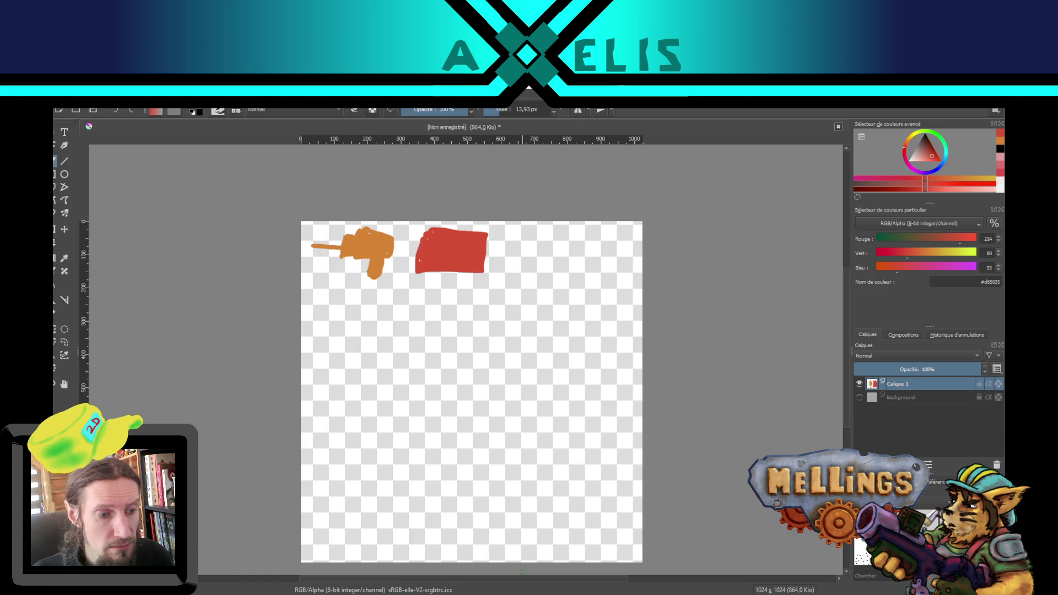
Step: Switch from Krita back to the Unity Editor
{"action": "key", "text": "alt+Tab"}
{"action": "key", "text": "alt+Tab"}
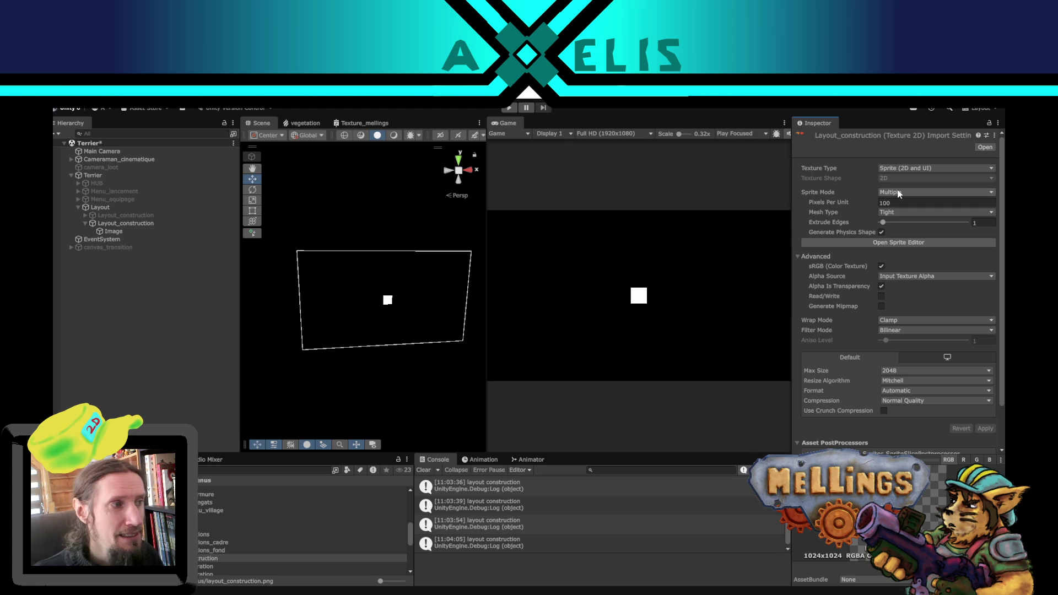
Step: Apply layout_construction.png as a Single sprite, then revert to Multiple and apply again
{"action": "left_click", "coordinate": [898, 193]}
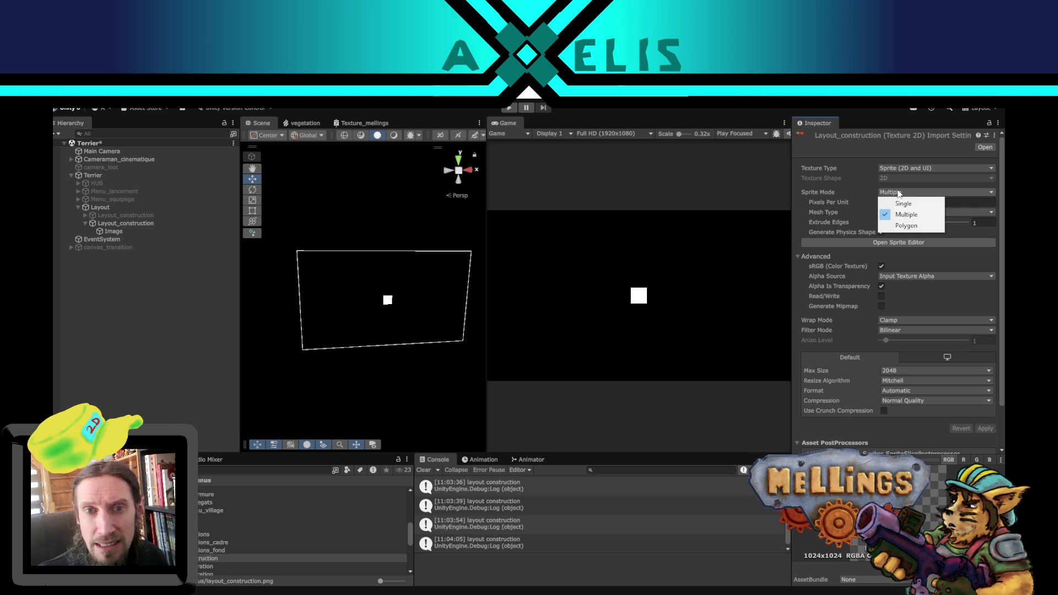
{"action": "left_click", "coordinate": [926, 205]}
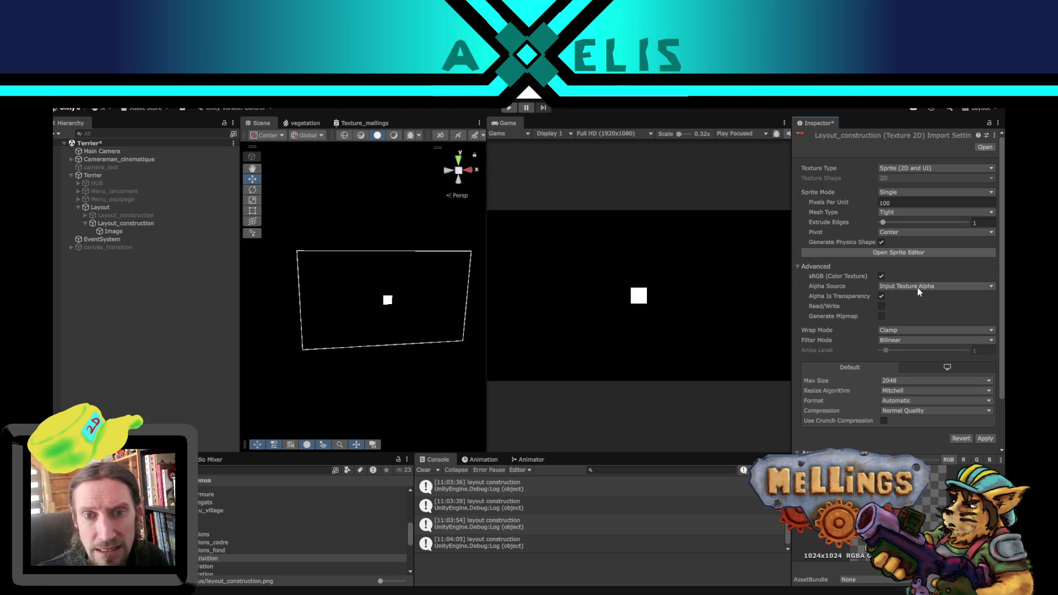
{"action": "left_click", "coordinate": [985, 438]}
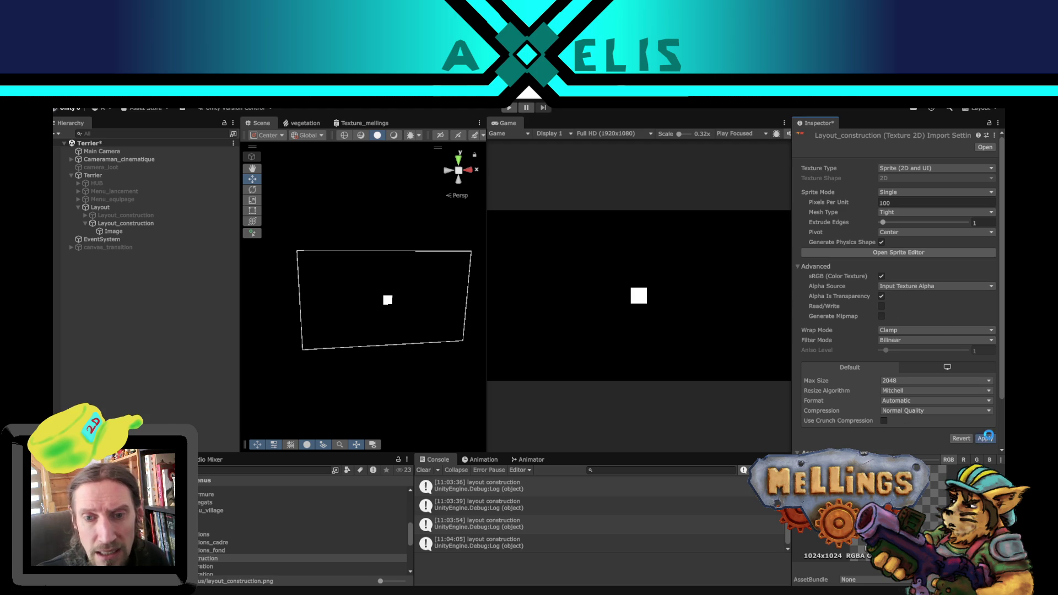
{"action": "left_click", "coordinate": [915, 190]}
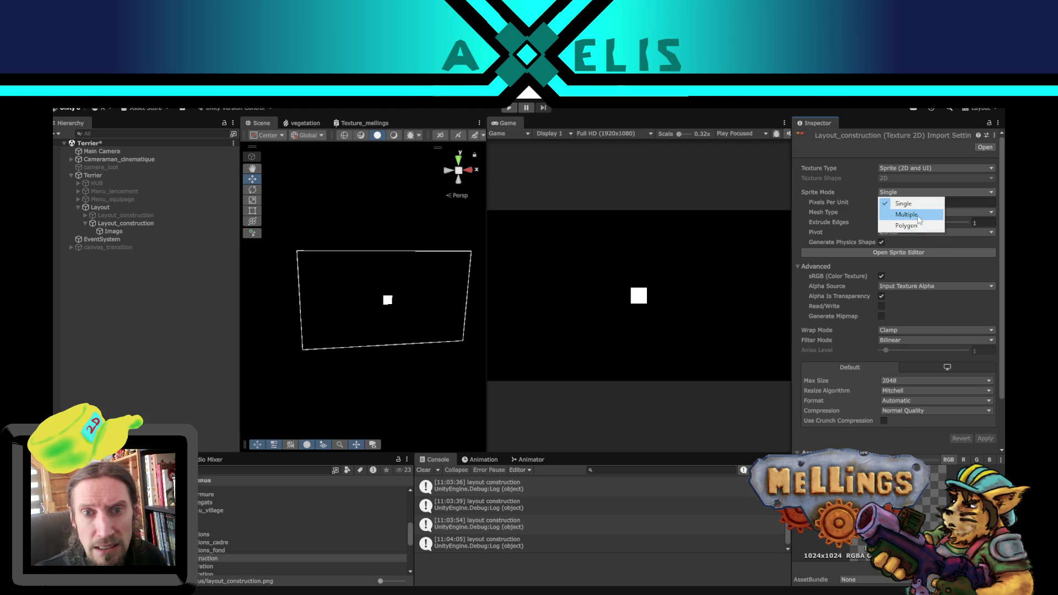
{"action": "left_click", "coordinate": [918, 214]}
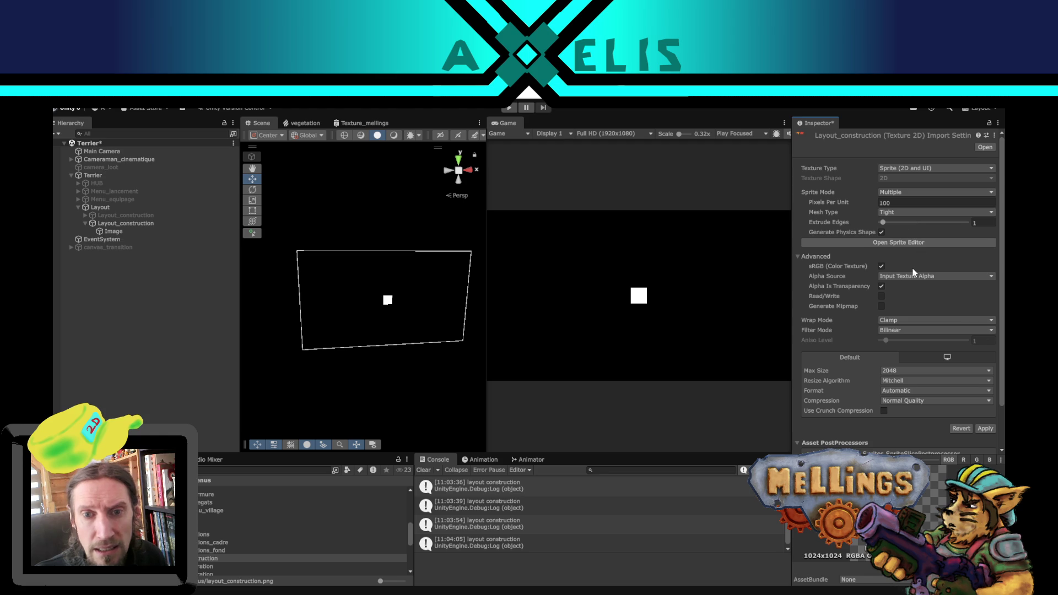
{"action": "left_click", "coordinate": [982, 428]}
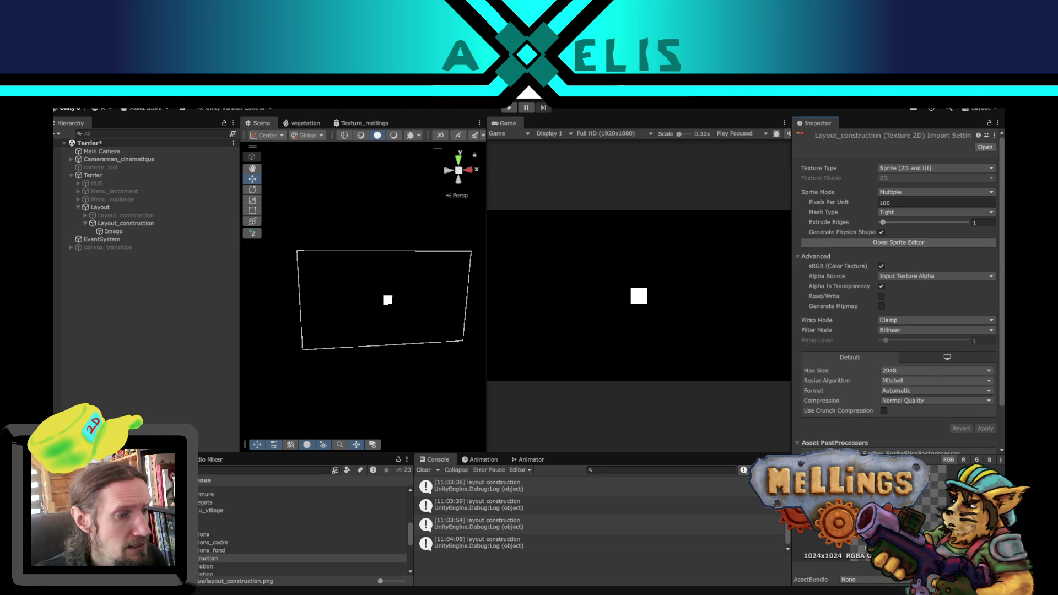
Step: Check the Image's Source Image picker, then set the texture to Single sprite and apply
{"action": "left_click", "coordinate": [122, 234]}
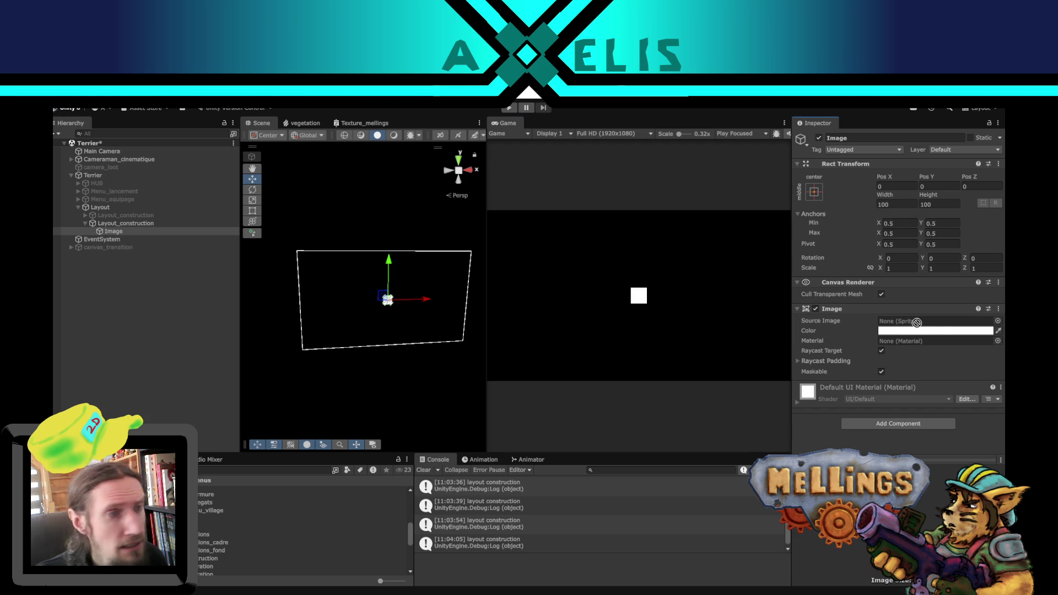
{"action": "left_click", "coordinate": [997, 320]}
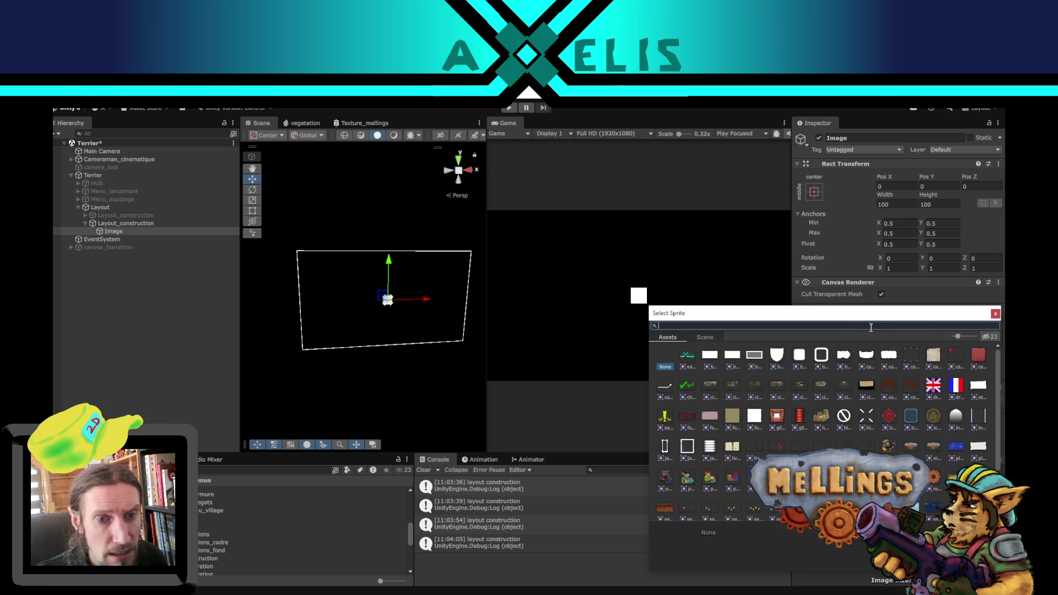
{"action": "left_click", "coordinate": [996, 313]}
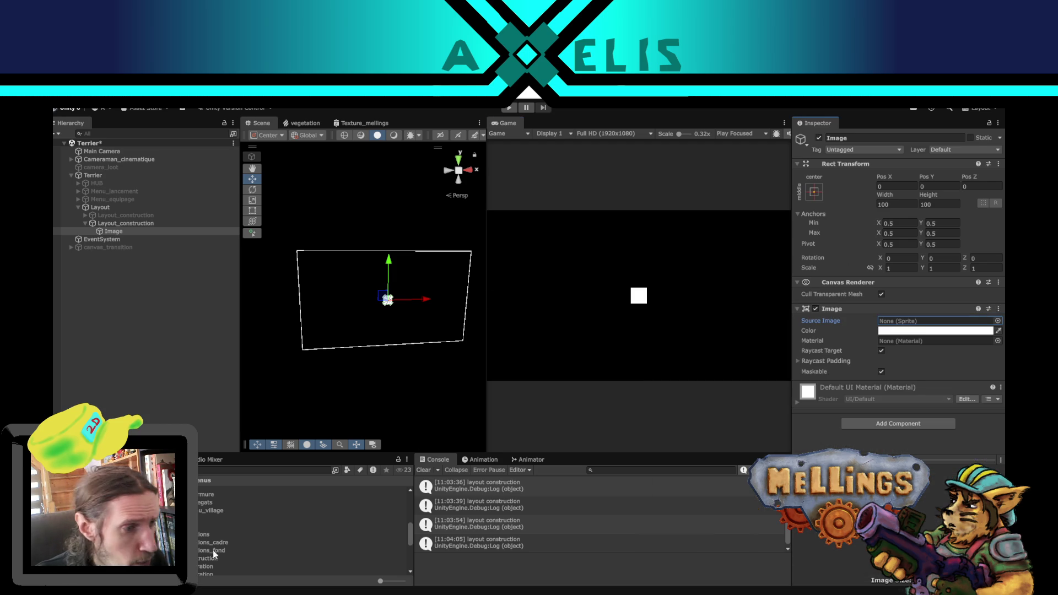
{"action": "left_click", "coordinate": [212, 558]}
{"action": "left_click", "coordinate": [910, 194]}
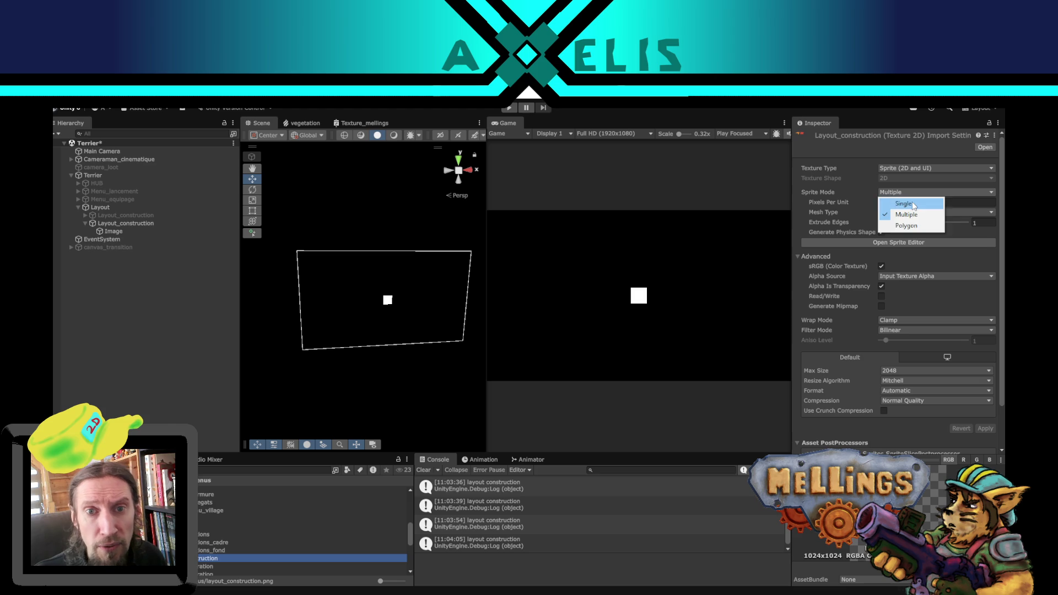
{"action": "left_click", "coordinate": [911, 202]}
{"action": "left_click", "coordinate": [985, 438]}
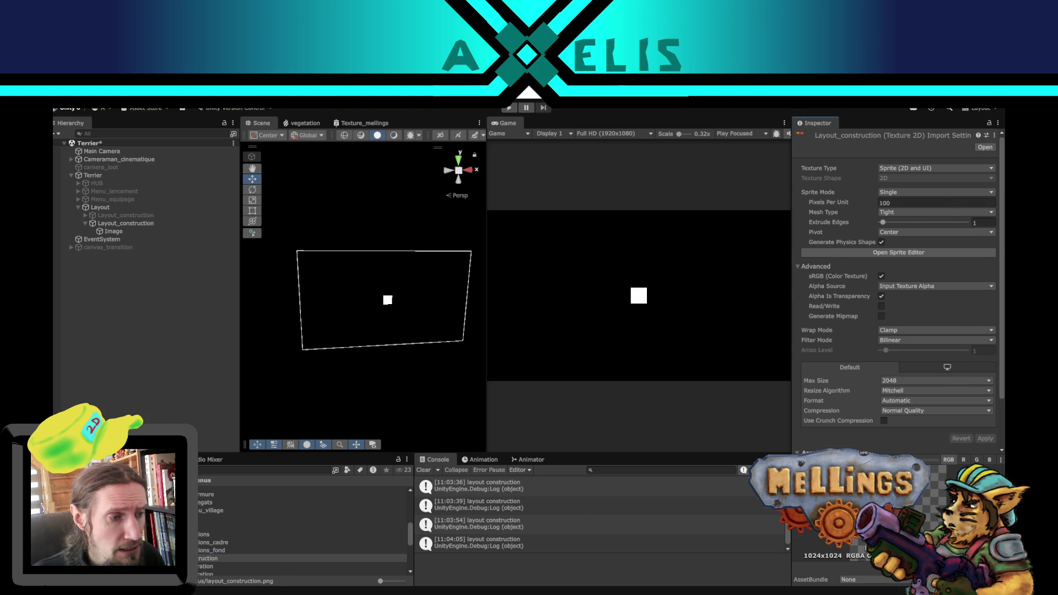
{"action": "key", "text": "alt+Tab"}
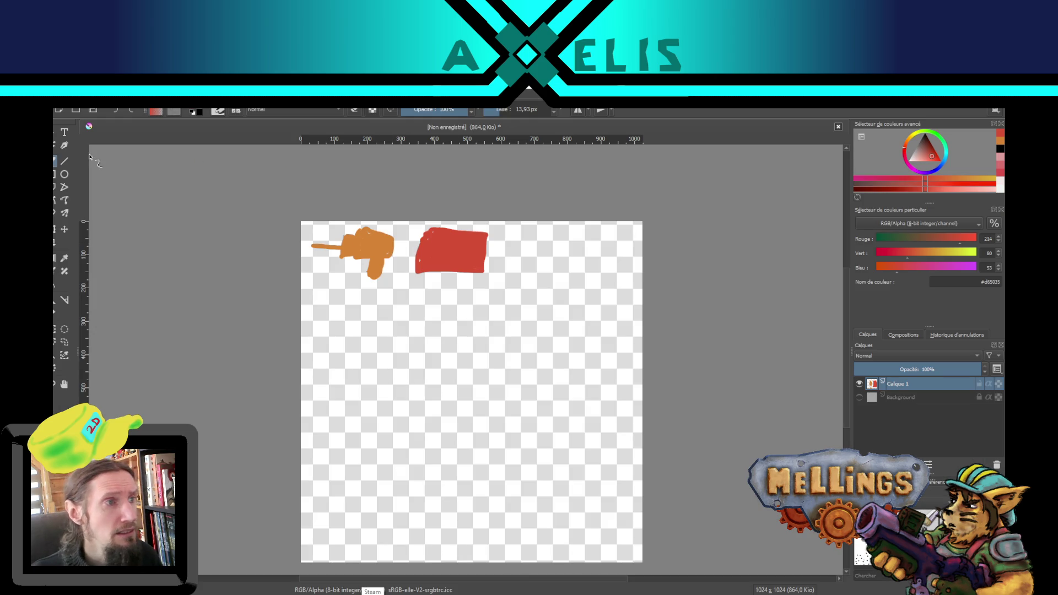
Step: Discard the old painting, create a Texture 256x256 document, and hide its Background layer
{"action": "left_click", "coordinate": [838, 127]}
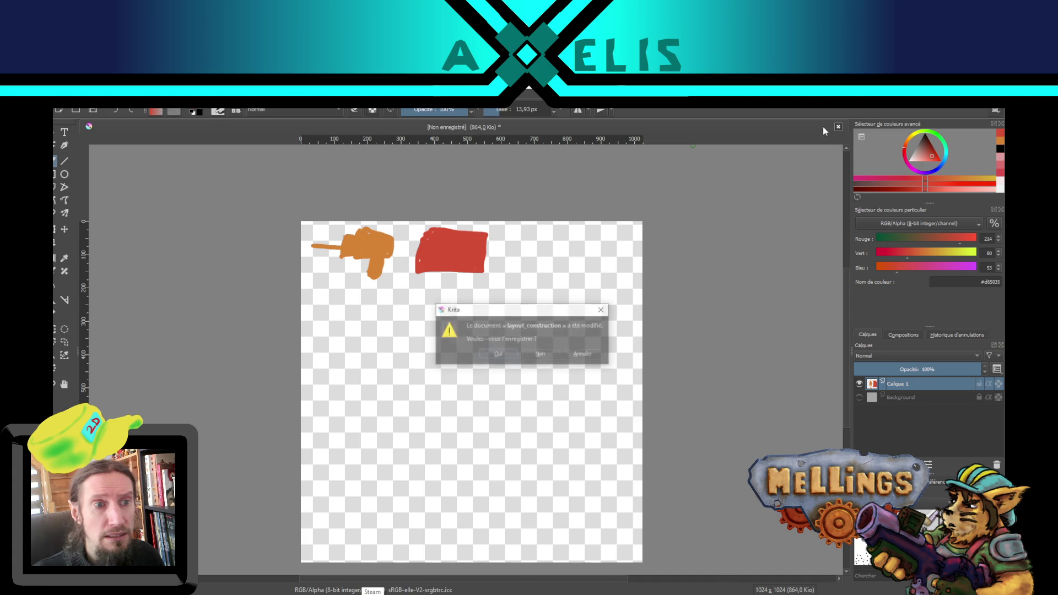
{"action": "left_click", "coordinate": [540, 354]}
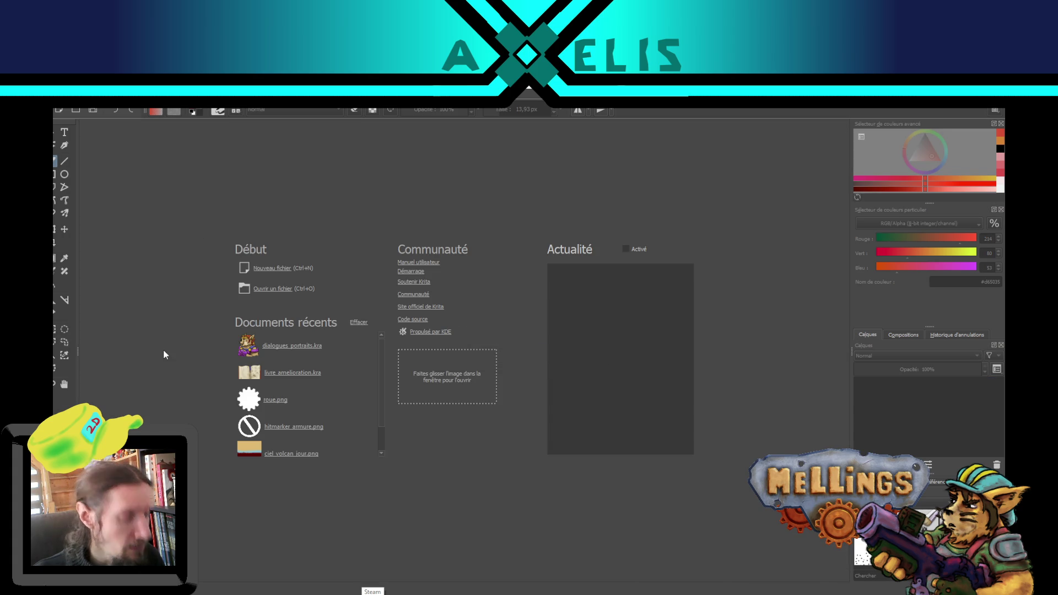
{"action": "key", "text": "ctrl+n"}
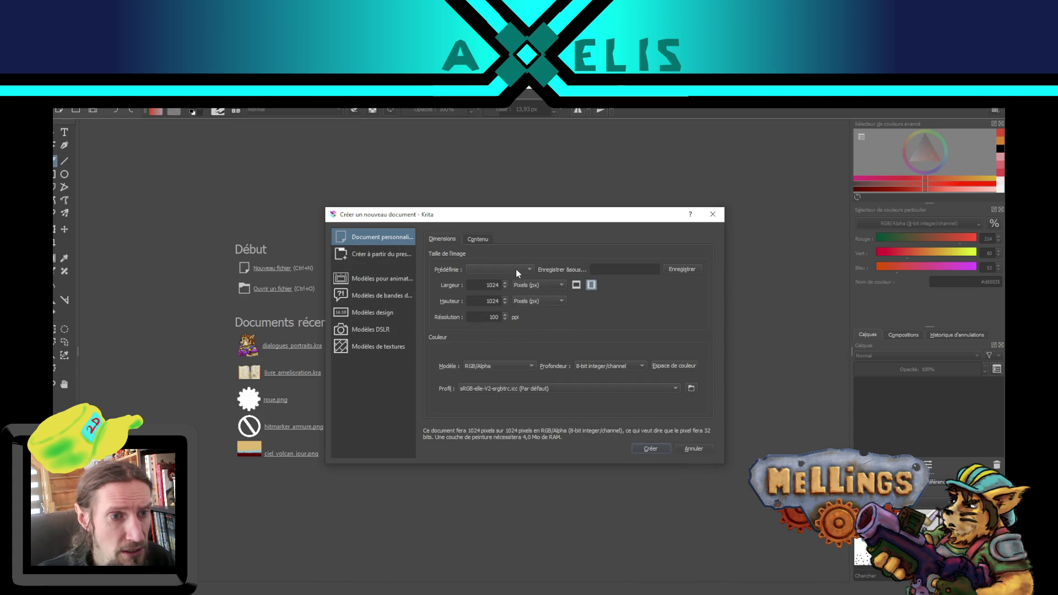
{"action": "left_click", "coordinate": [516, 270]}
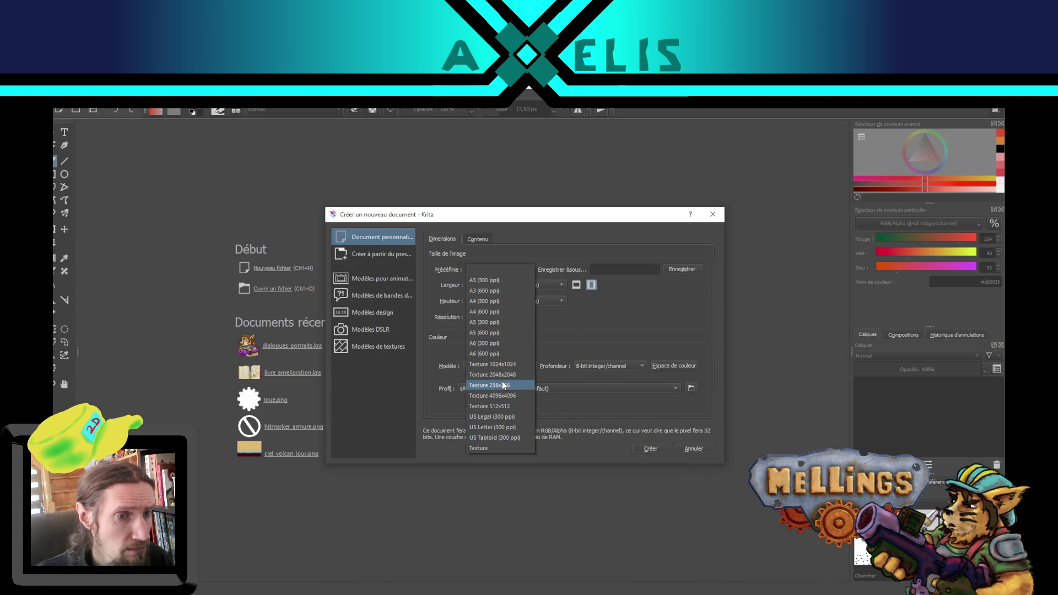
{"action": "left_click", "coordinate": [524, 407]}
{"action": "left_click", "coordinate": [520, 272]}
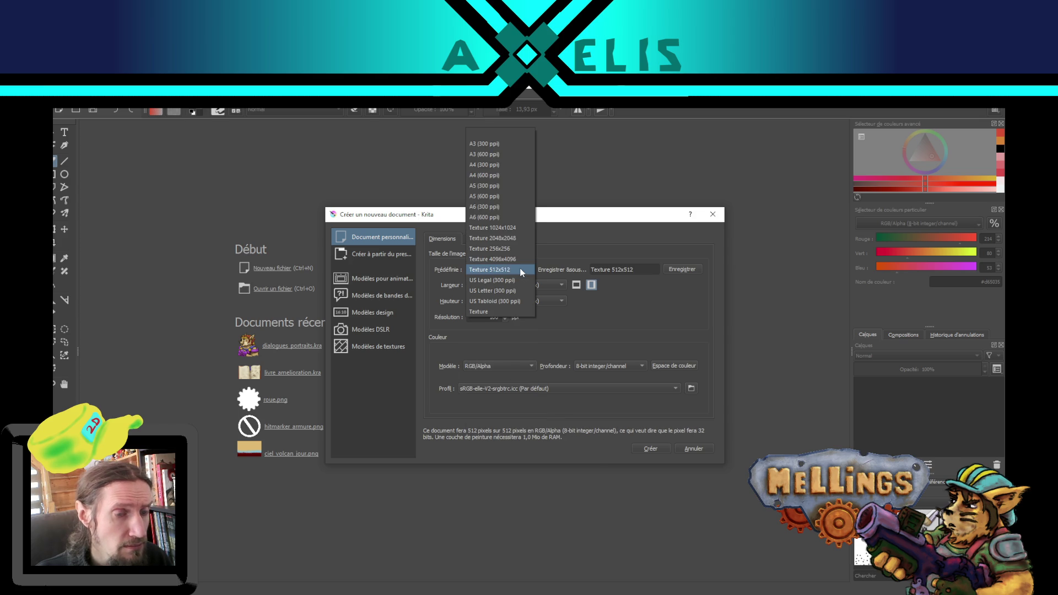
{"action": "left_click", "coordinate": [513, 249]}
{"action": "left_click", "coordinate": [654, 452]}
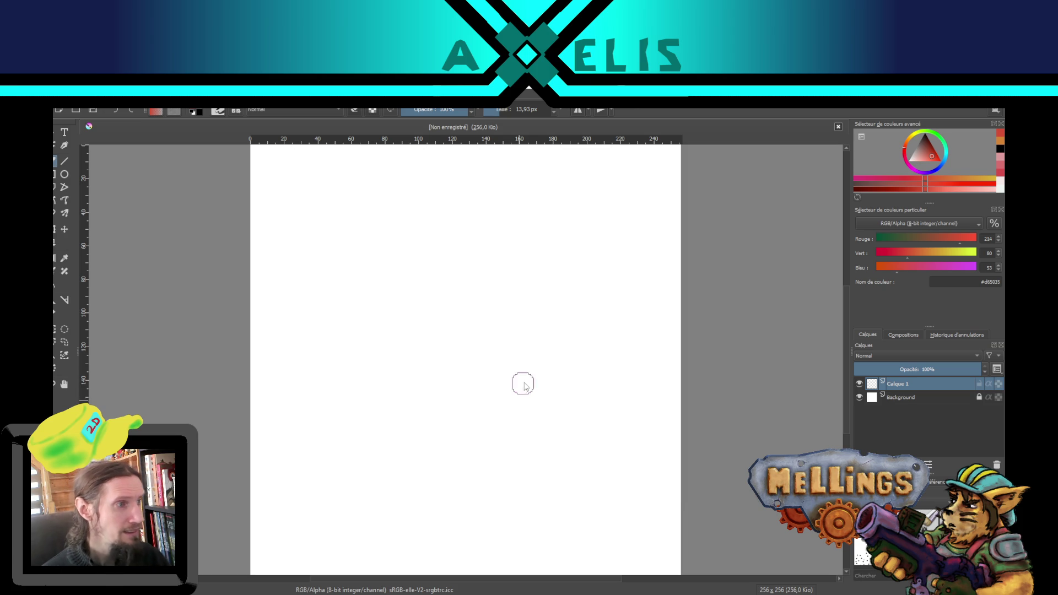
{"action": "left_click", "coordinate": [859, 398]}
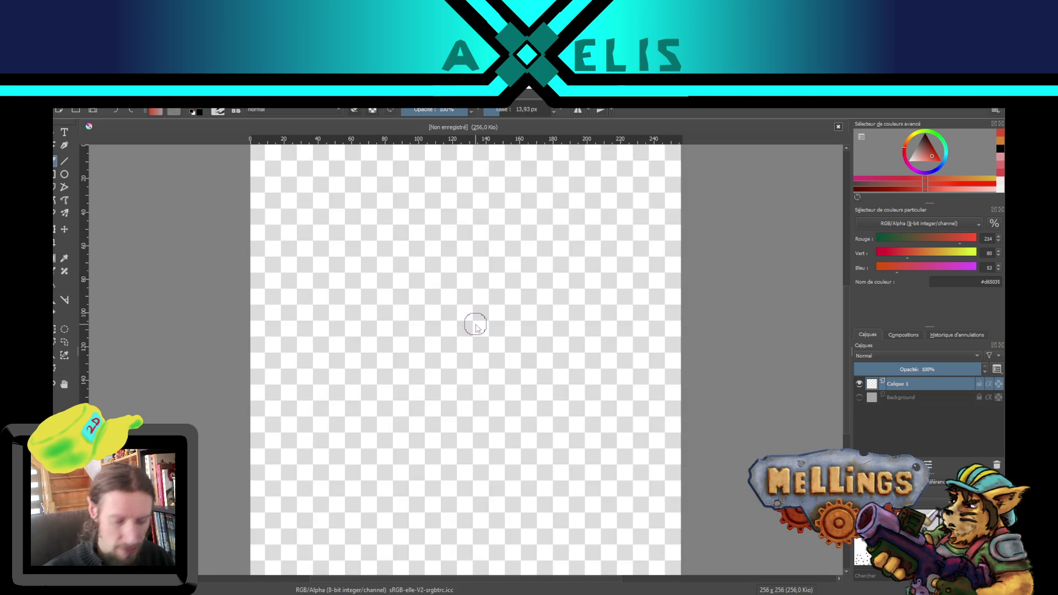